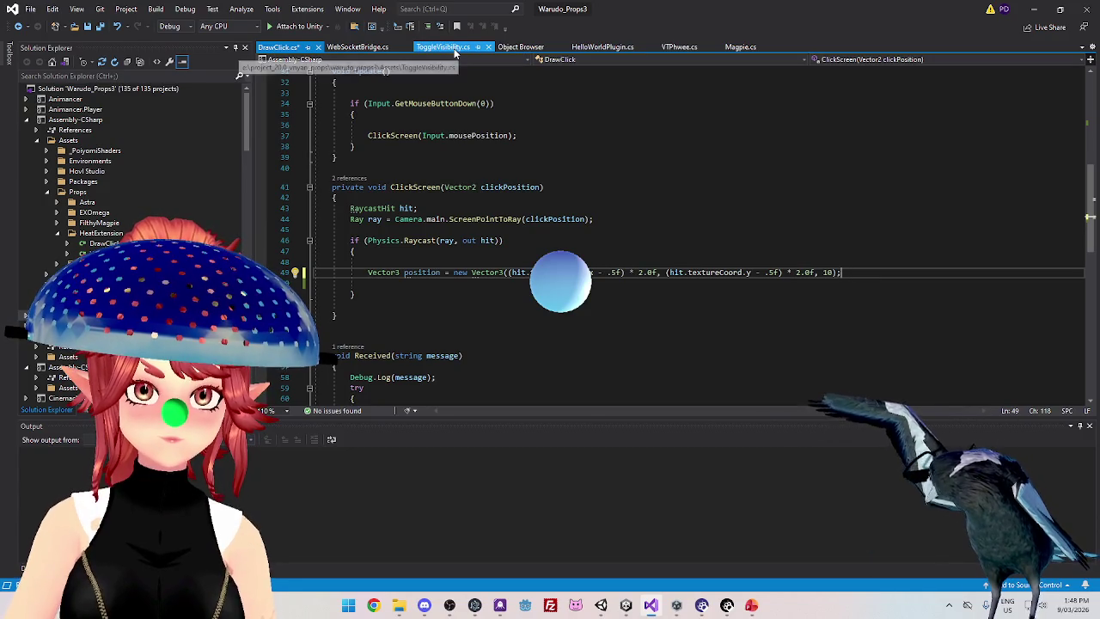
Select the sphere-positioning code in ToggleVisibility.cs's Update method to copy it
{"action": "scroll", "coordinate": [413, 206], "scroll_direction": "up", "scroll_amount": 2}
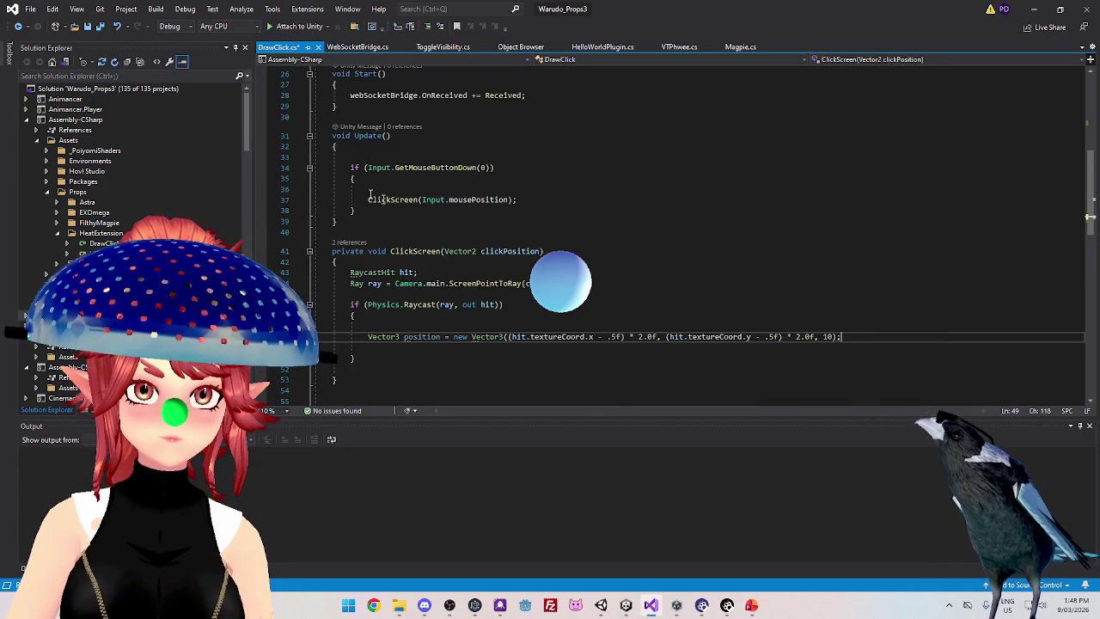
{"action": "left_click", "coordinate": [442, 47]}
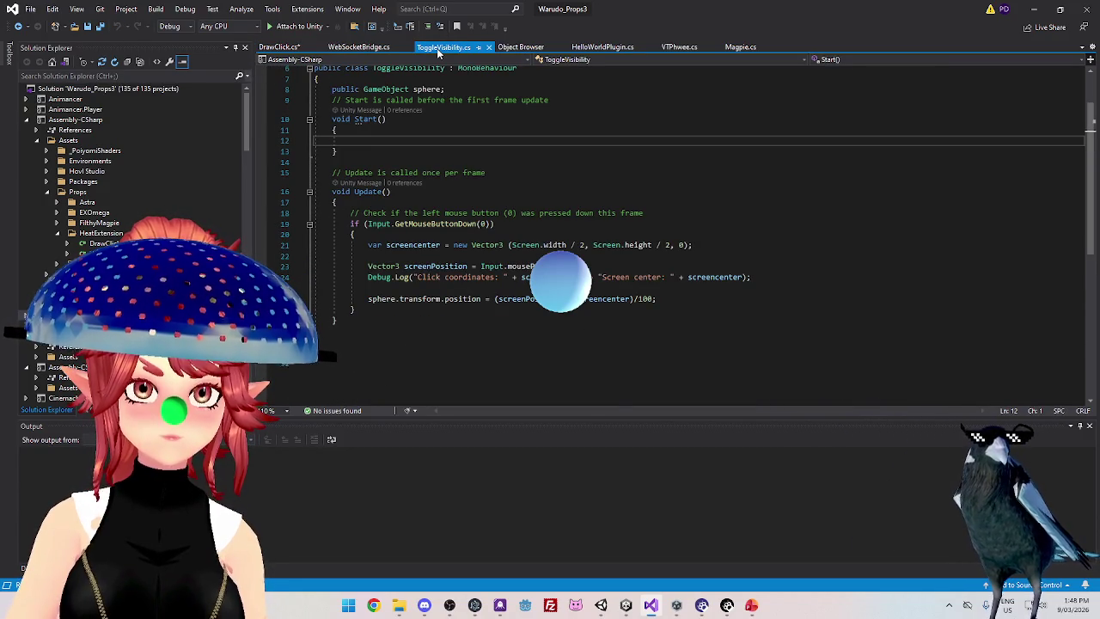
{"action": "left_click", "coordinate": [368, 245]}
{"action": "mouse_move", "coordinate": [370, 245]}
{"action": "left_mouse_down"}
{"action": "mouse_move", "coordinate": [409, 246]}
{"action": "mouse_move", "coordinate": [535, 288]}
{"action": "mouse_move", "coordinate": [669, 299]}
{"action": "left_mouse_up"}
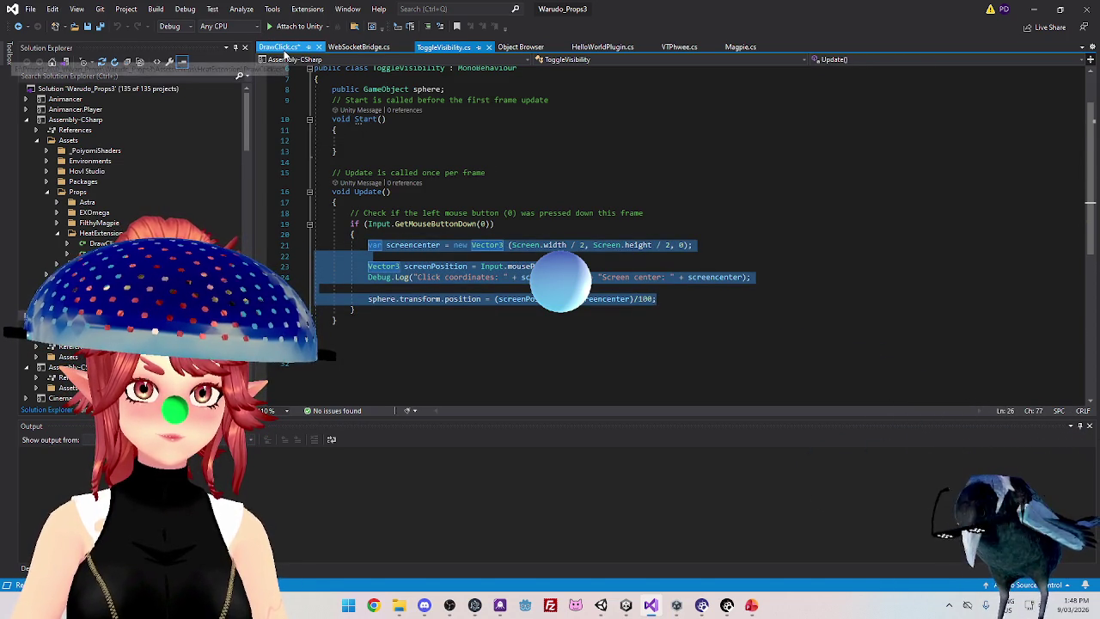
Paste that code over the raycast body of DrawClick.cs's ClickScreen method
{"action": "left_click", "coordinate": [285, 50]}
{"action": "scroll", "coordinate": [409, 310], "scroll_direction": "down", "scroll_amount": 1}
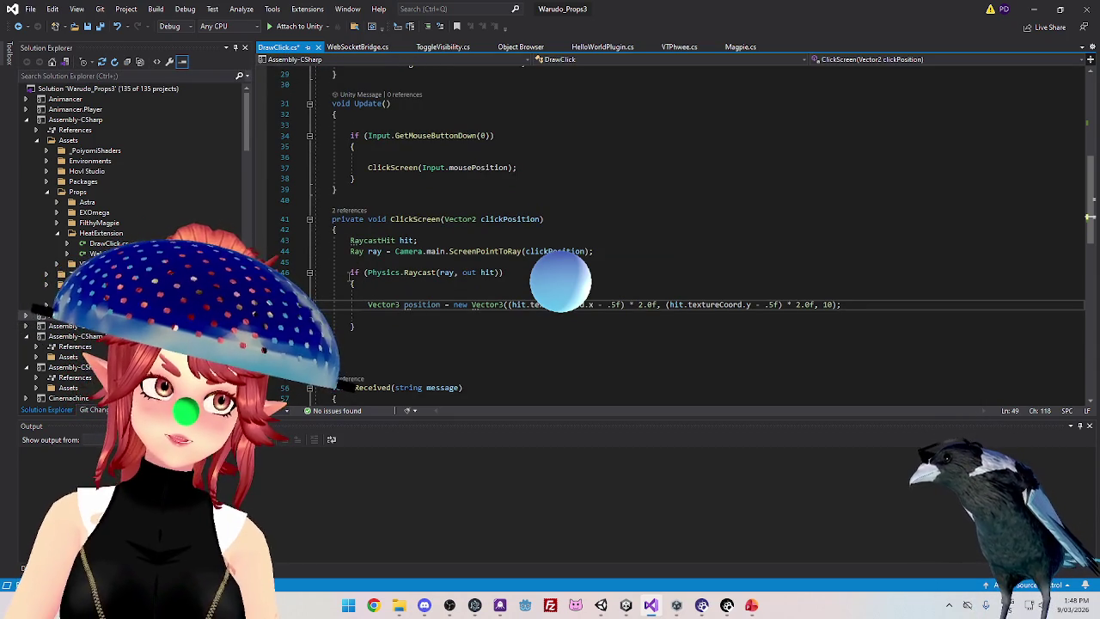
{"action": "mouse_move", "coordinate": [349, 273]}
{"action": "left_mouse_down"}
{"action": "mouse_move", "coordinate": [508, 273]}
{"action": "mouse_move", "coordinate": [847, 306]}
{"action": "mouse_move", "coordinate": [368, 326]}
{"action": "left_mouse_up"}
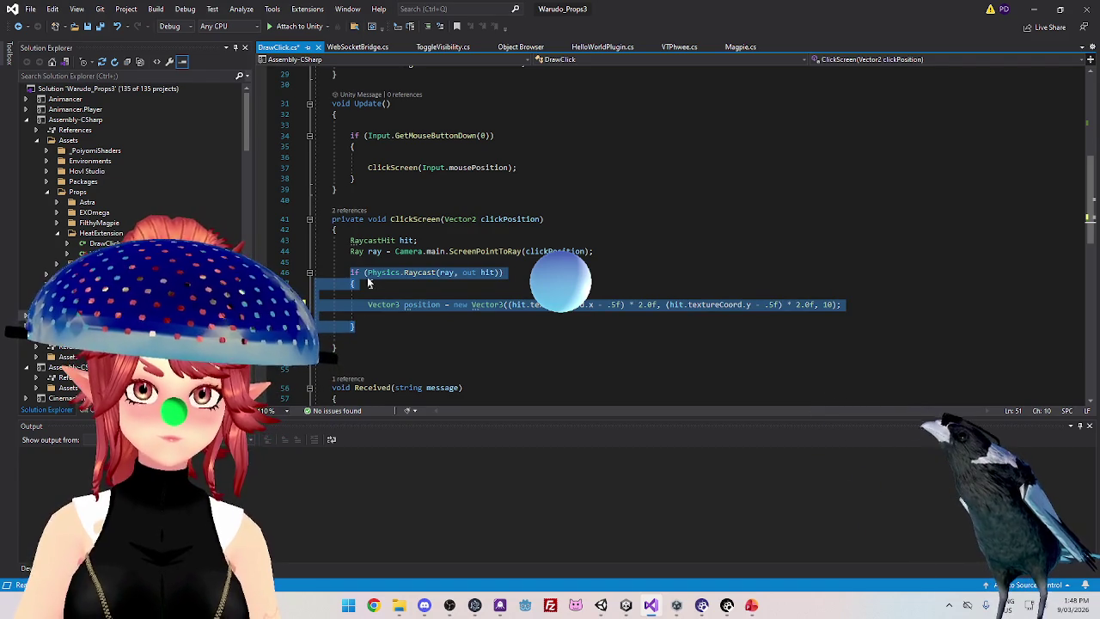
{"action": "left_click_drag", "start_coordinate": [352, 242], "coordinate": [377, 319]}
{"action": "key", "text": "ctrl+v"}
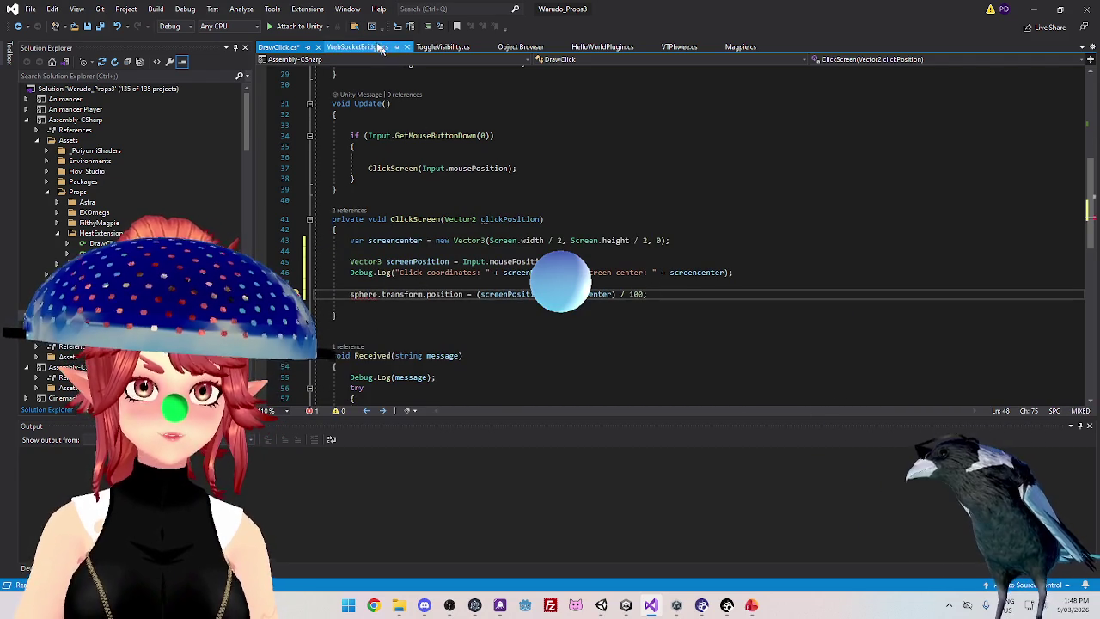
{"action": "left_click", "coordinate": [382, 47]}
{"action": "scroll", "coordinate": [456, 153], "scroll_direction": "up", "scroll_amount": 5}
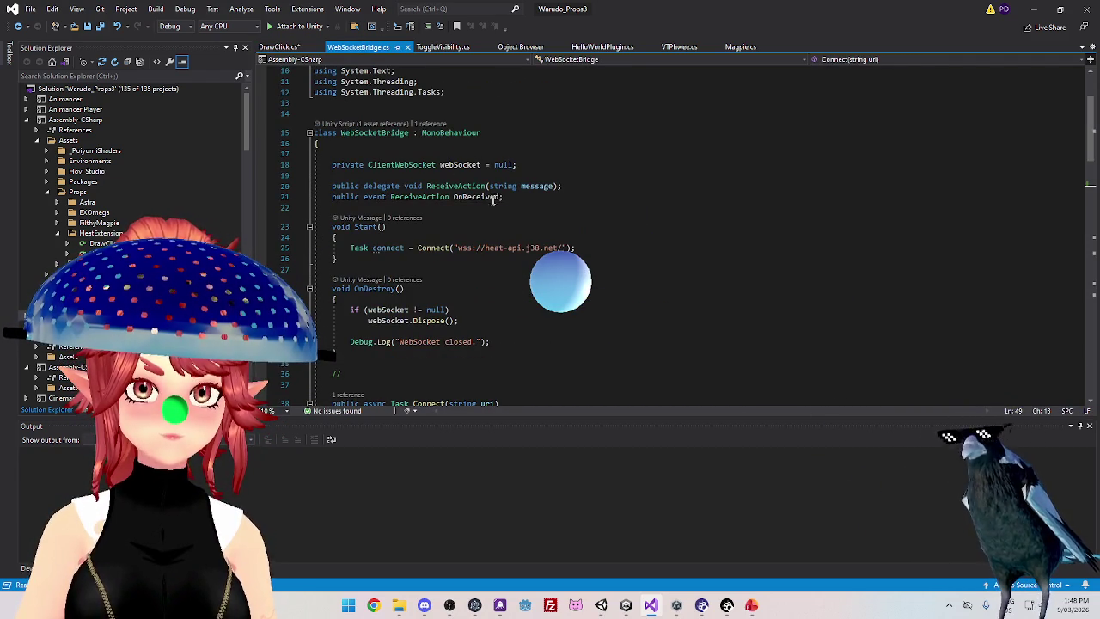
Read through WebSocketBridge.cs's Connect, Send and Receive methods, then return to ToggleVisibility.cs
{"action": "scroll", "coordinate": [480, 220], "scroll_direction": "up", "scroll_amount": 2}
{"action": "scroll", "coordinate": [464, 316], "scroll_direction": "down", "scroll_amount": 2}
{"action": "scroll", "coordinate": [446, 315], "scroll_direction": "down", "scroll_amount": 2}
{"action": "scroll", "coordinate": [407, 246], "scroll_direction": "up", "scroll_amount": 2}
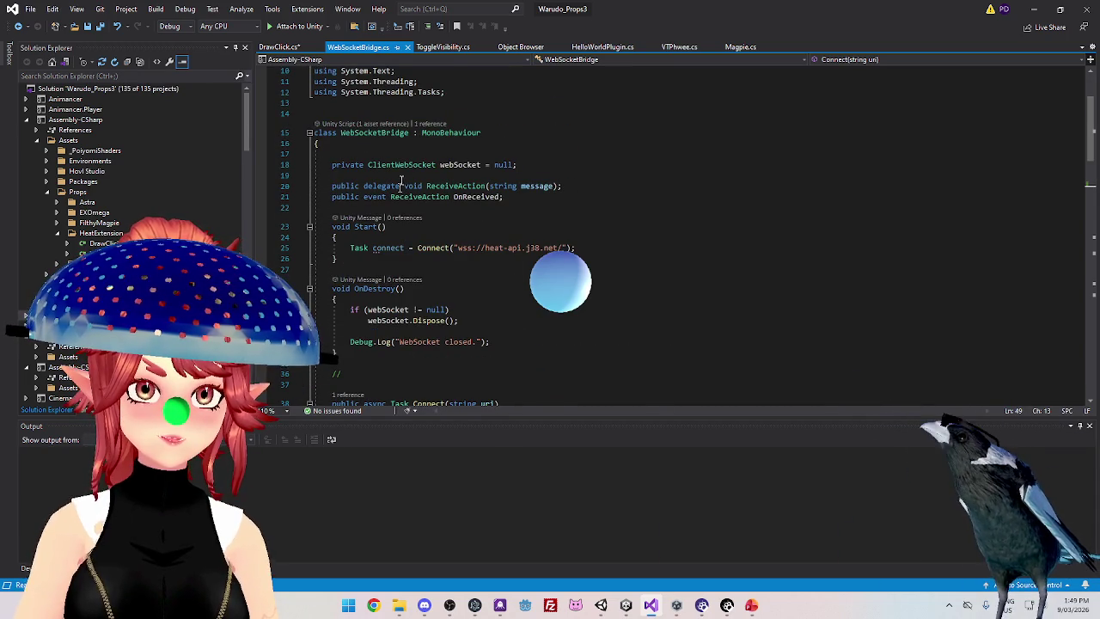
{"action": "scroll", "coordinate": [514, 241], "scroll_direction": "down", "scroll_amount": 7}
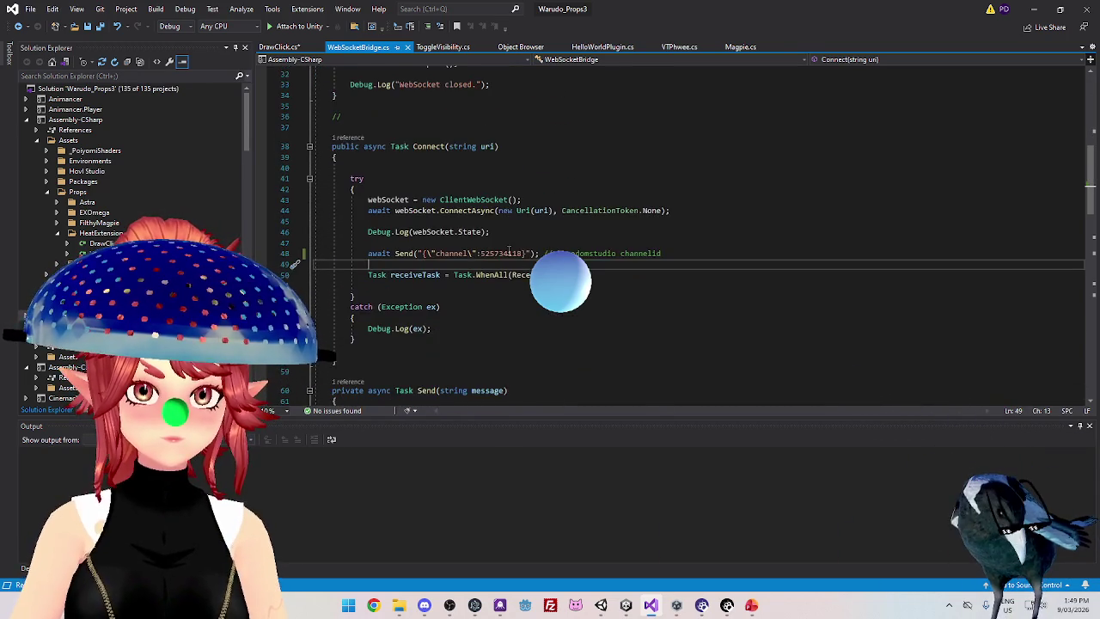
{"action": "scroll", "coordinate": [515, 271], "scroll_direction": "up", "scroll_amount": 1}
{"action": "scroll", "coordinate": [515, 271], "scroll_direction": "down", "scroll_amount": 4}
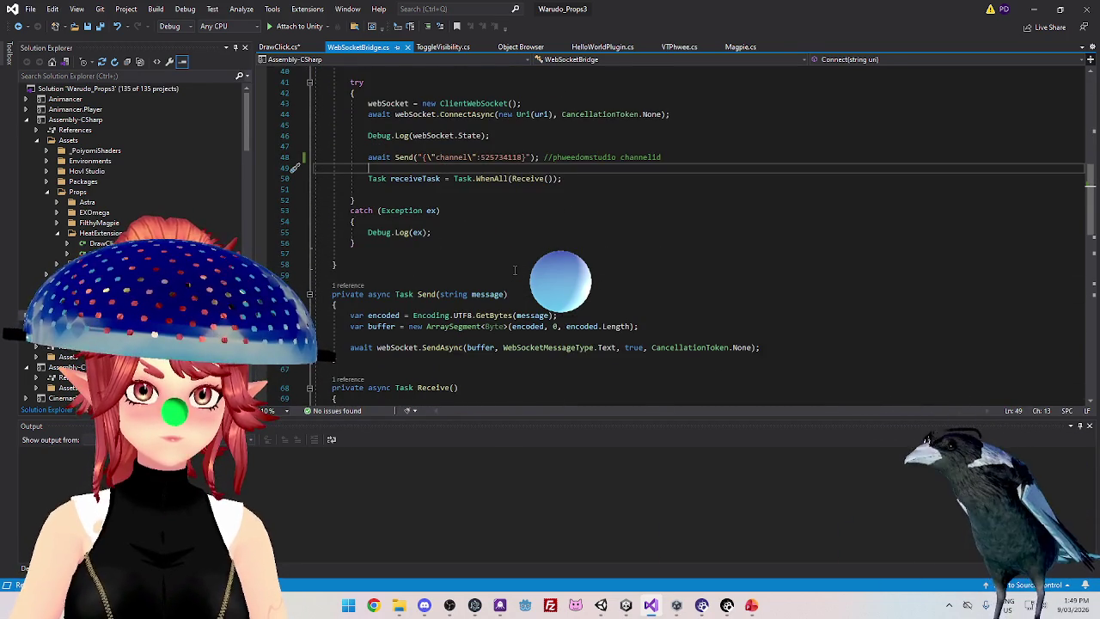
{"action": "scroll", "coordinate": [515, 271], "scroll_direction": "down", "scroll_amount": 1}
{"action": "scroll", "coordinate": [515, 271], "scroll_direction": "up", "scroll_amount": 5}
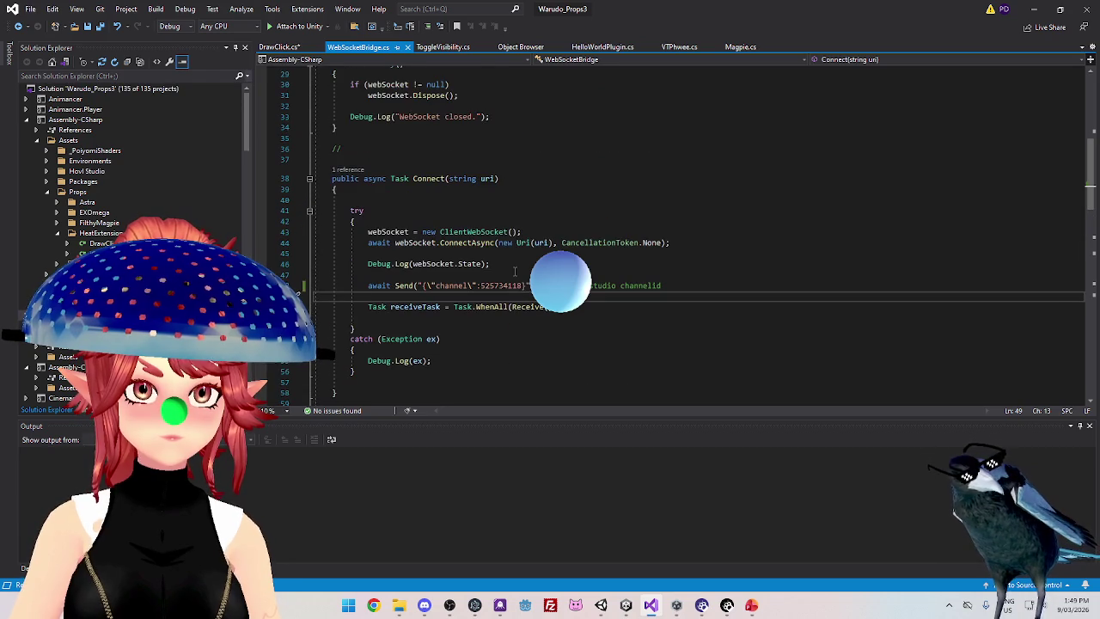
{"action": "scroll", "coordinate": [491, 200], "scroll_direction": "up", "scroll_amount": 7}
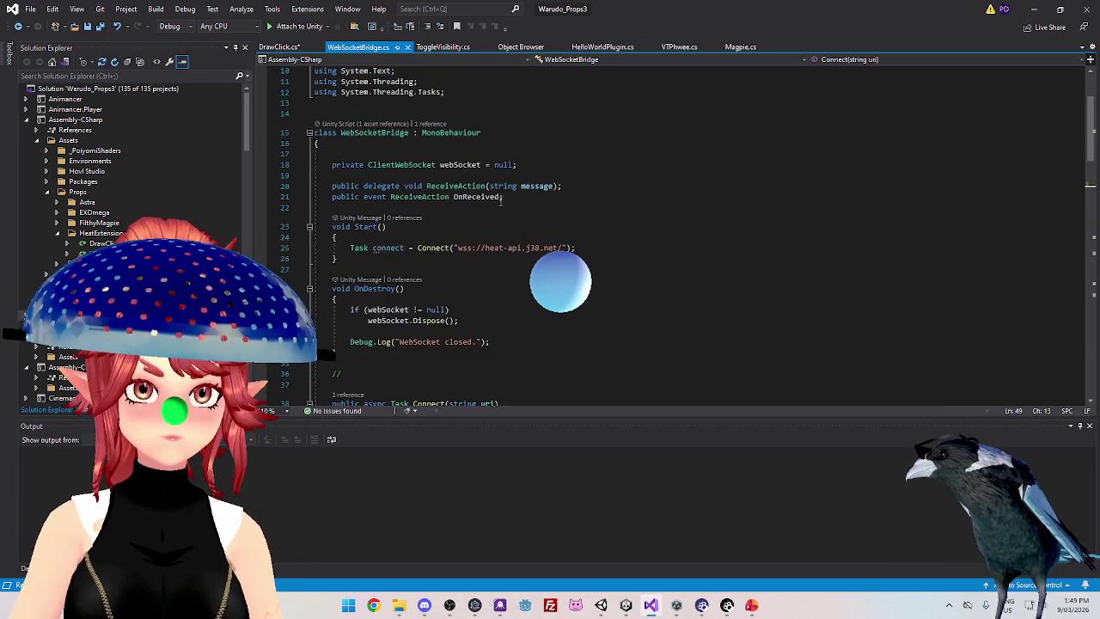
{"action": "scroll", "coordinate": [500, 202], "scroll_direction": "up", "scroll_amount": 2}
{"action": "scroll", "coordinate": [500, 201], "scroll_direction": "down", "scroll_amount": 20}
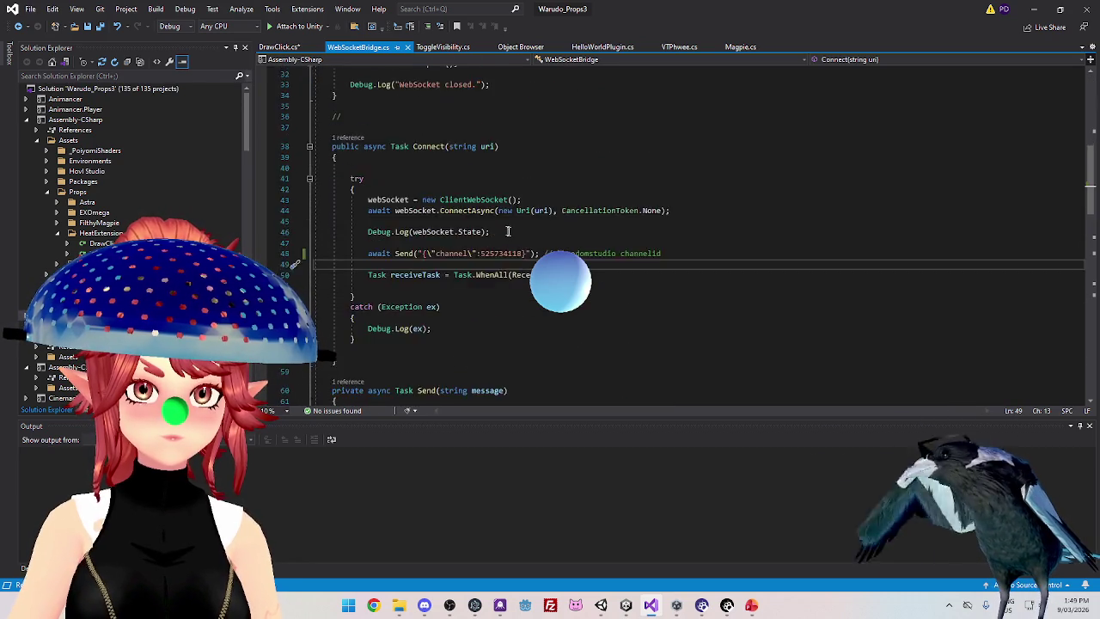
{"action": "left_click", "coordinate": [443, 46]}
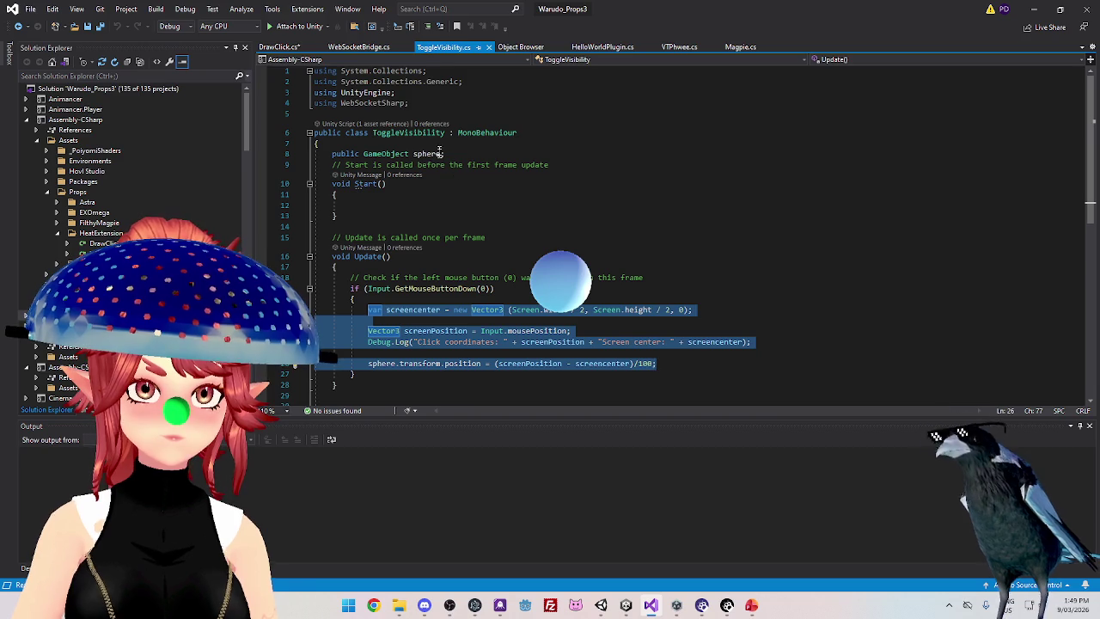
Add 'public GameObject sphere;' below fadeTime in DrawClick.cs, save, and close ToggleVisibility.cs
{"action": "left_click", "coordinate": [441, 154]}
{"action": "left_click", "coordinate": [334, 154], "text": "shift"}
{"action": "left_click", "coordinate": [280, 47]}
{"action": "scroll", "coordinate": [433, 215], "scroll_direction": "up", "scroll_amount": 4}
{"action": "scroll", "coordinate": [398, 164], "scroll_direction": "up", "scroll_amount": 2}
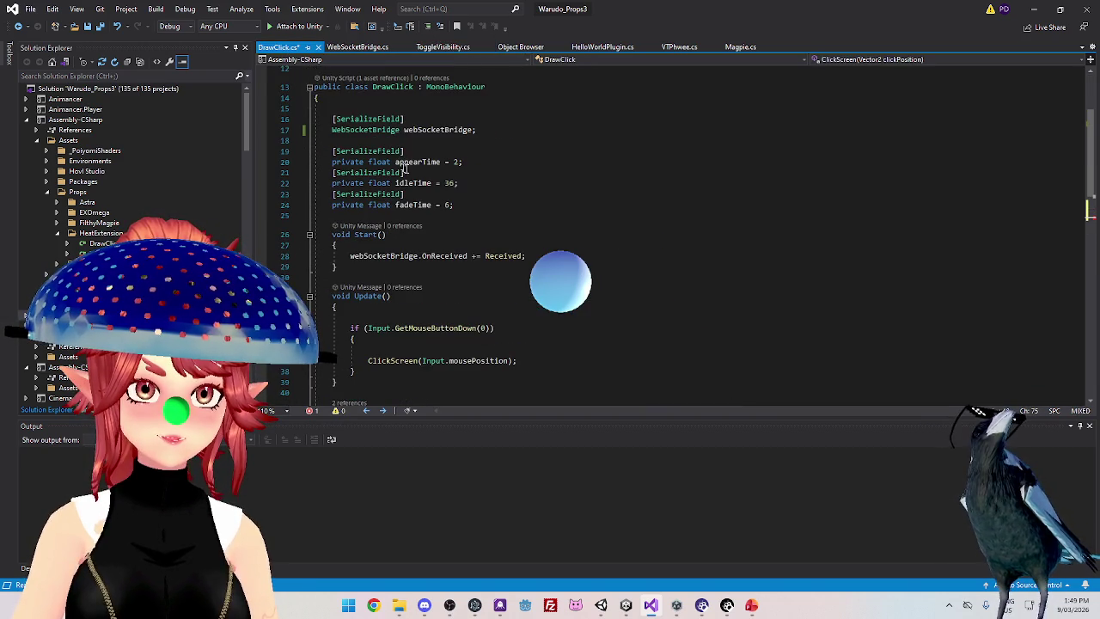
{"action": "left_click", "coordinate": [464, 205]}
{"action": "key", "text": "Return"}
{"action": "key", "text": "Return"}
{"action": "type", "text": "public GameObject sphere;"}
{"action": "left_click", "coordinate": [336, 288]}
{"action": "key", "text": "ctrl+s"}
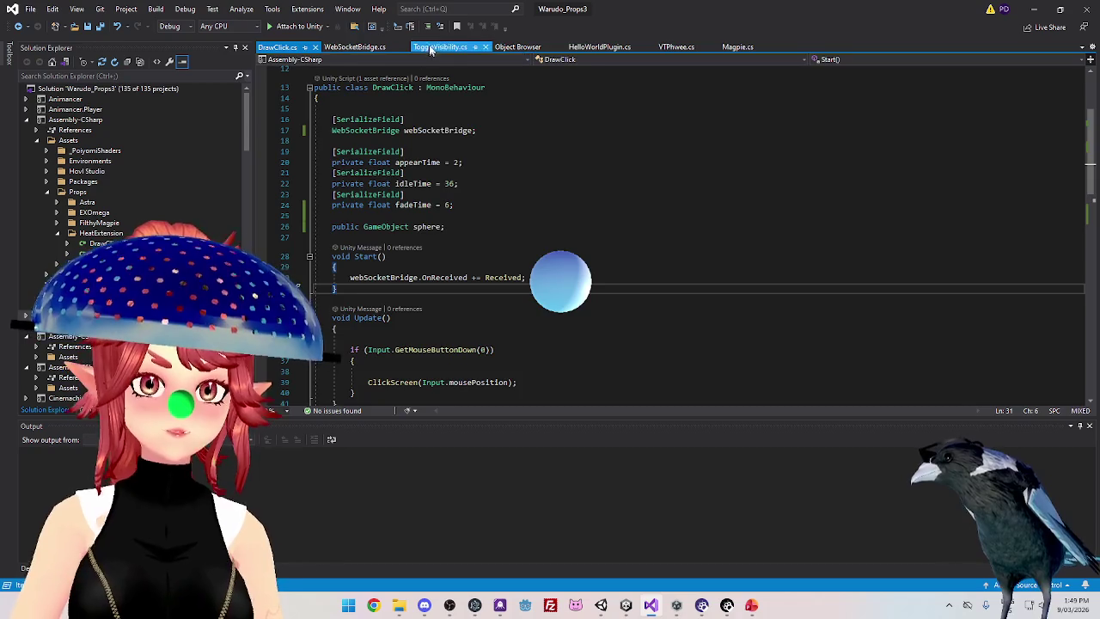
{"action": "left_click", "coordinate": [443, 46]}
{"action": "left_click", "coordinate": [486, 48]}
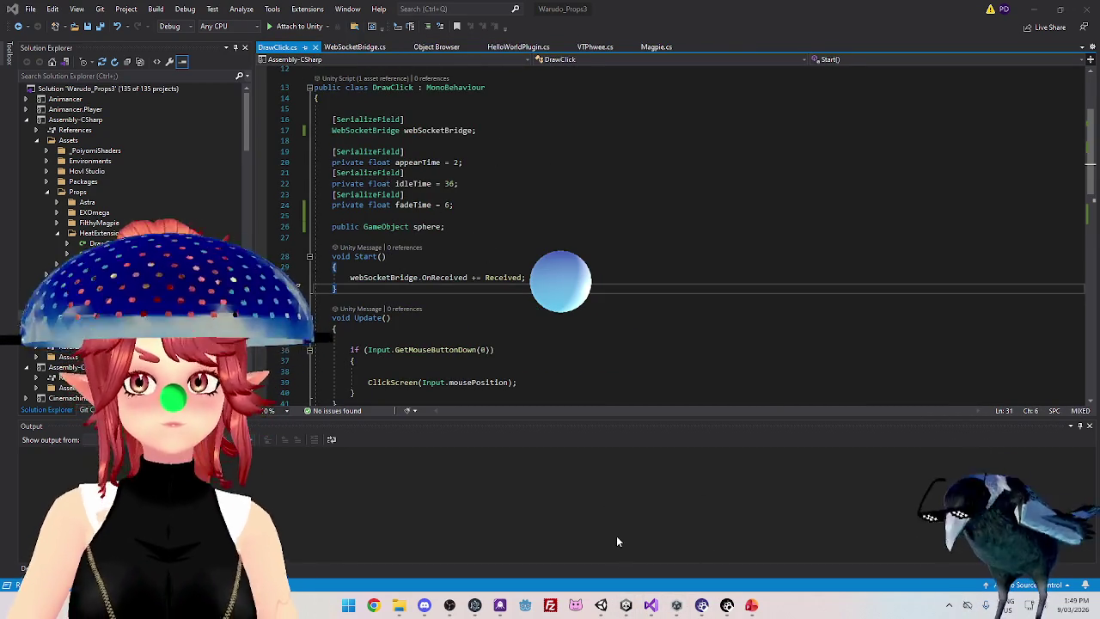
In Unity, drag Prop into the Sphere slot of HeatExtension's Draw Click component
{"action": "mouse_move", "coordinate": [626, 605]}
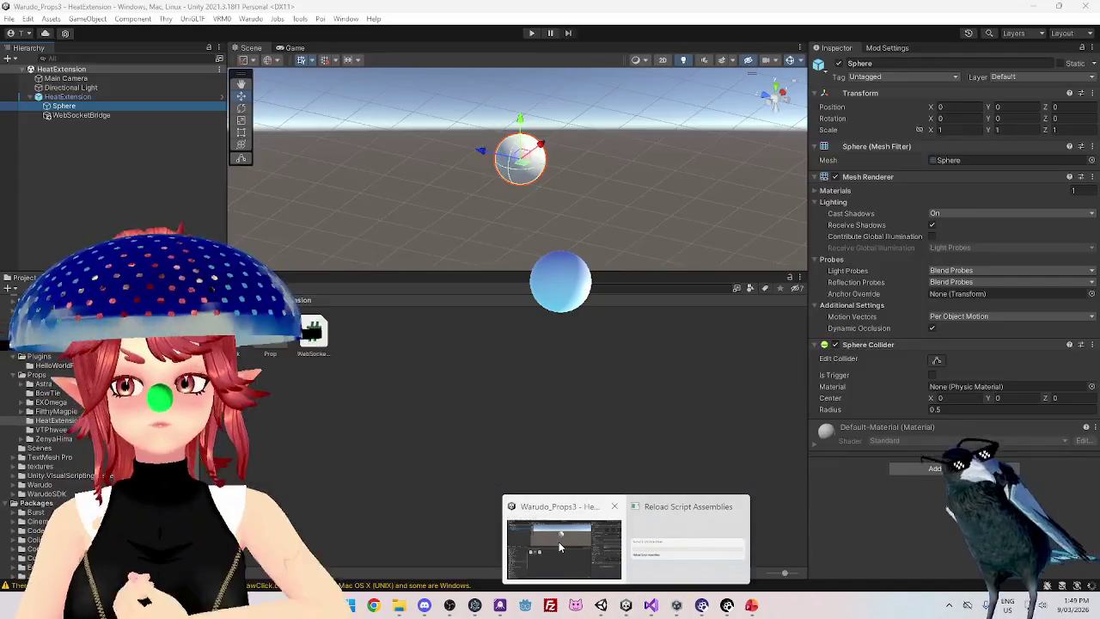
{"action": "left_click", "coordinate": [559, 542]}
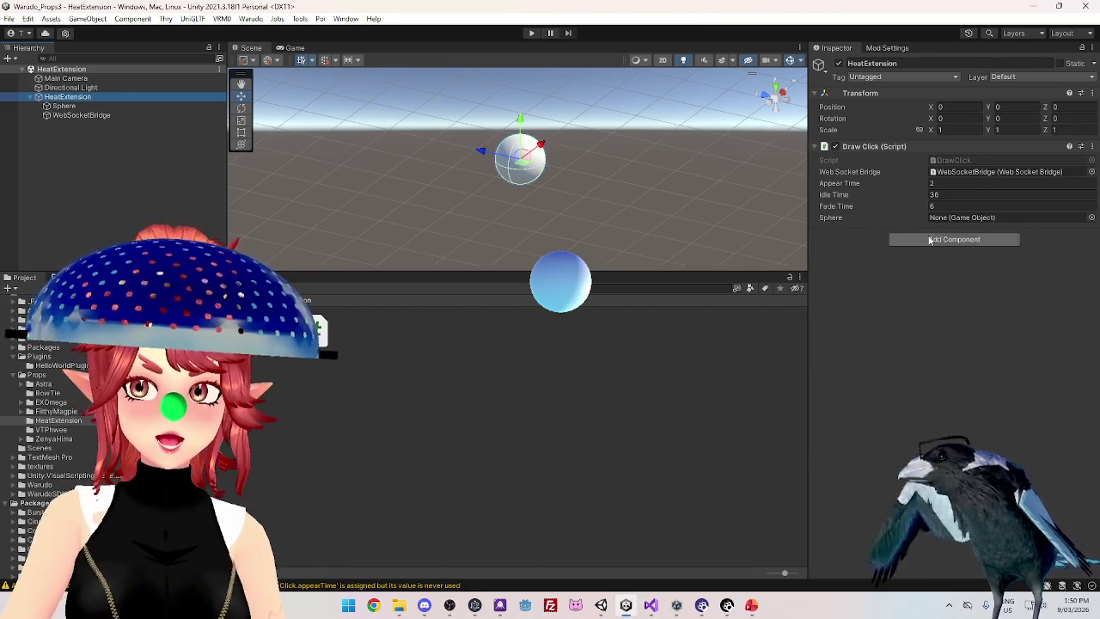
{"action": "left_click_drag", "start_coordinate": [316, 331], "coordinate": [933, 221]}
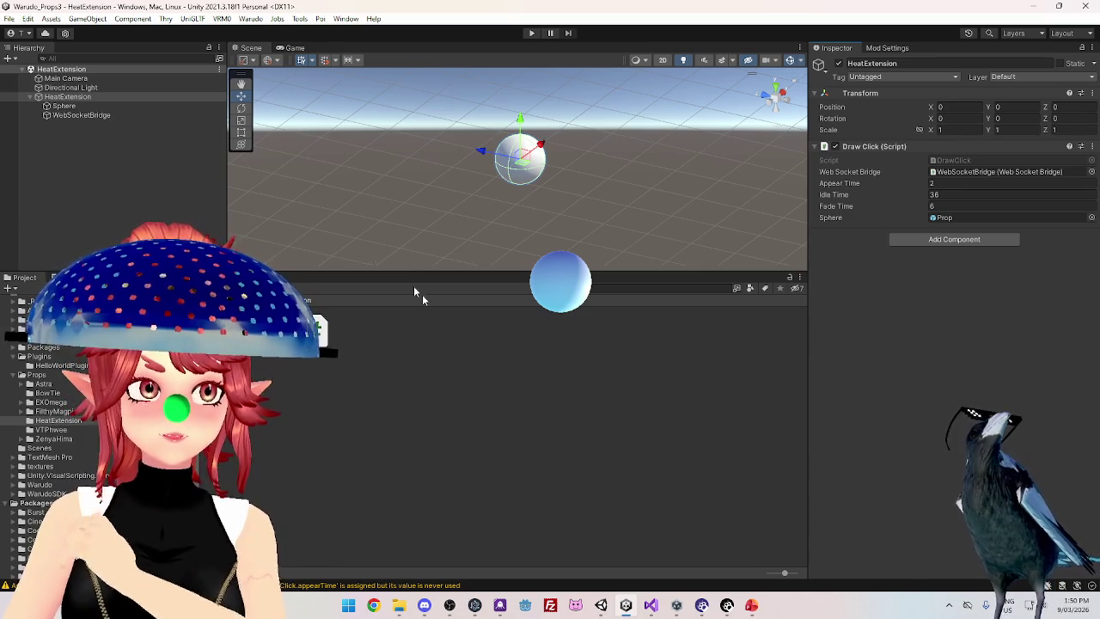
{"action": "left_click", "coordinate": [651, 606]}
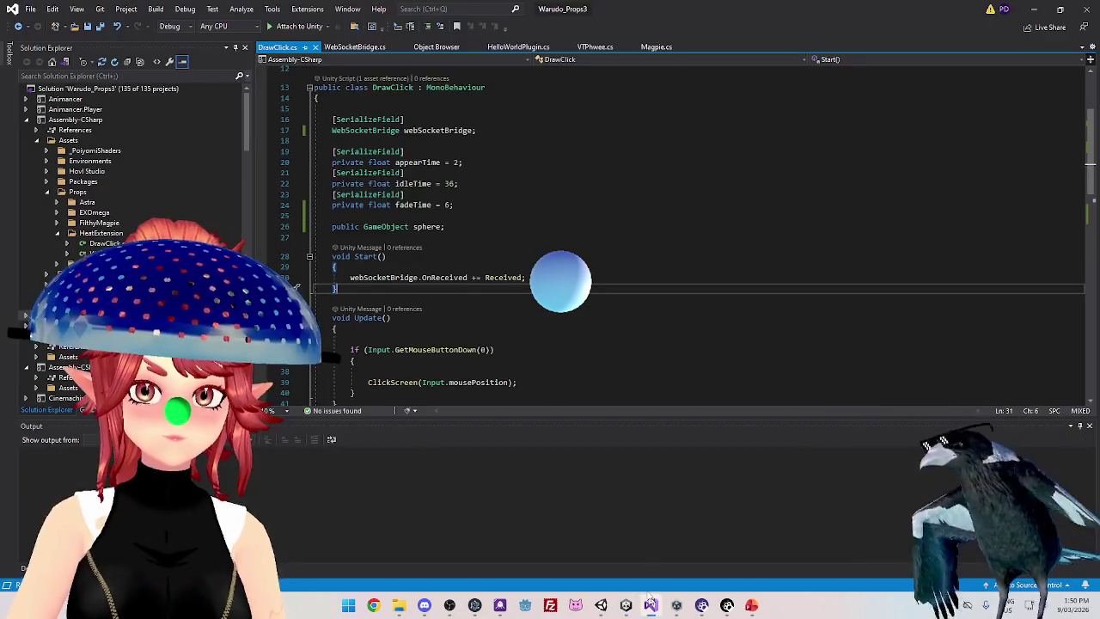
Scroll through the finished ClickScreen code in DrawClick.cs
{"action": "scroll", "coordinate": [477, 288], "scroll_direction": "down", "scroll_amount": 10}
{"action": "scroll", "coordinate": [491, 315], "scroll_direction": "down", "scroll_amount": 3}
{"action": "scroll", "coordinate": [492, 314], "scroll_direction": "up", "scroll_amount": 7}
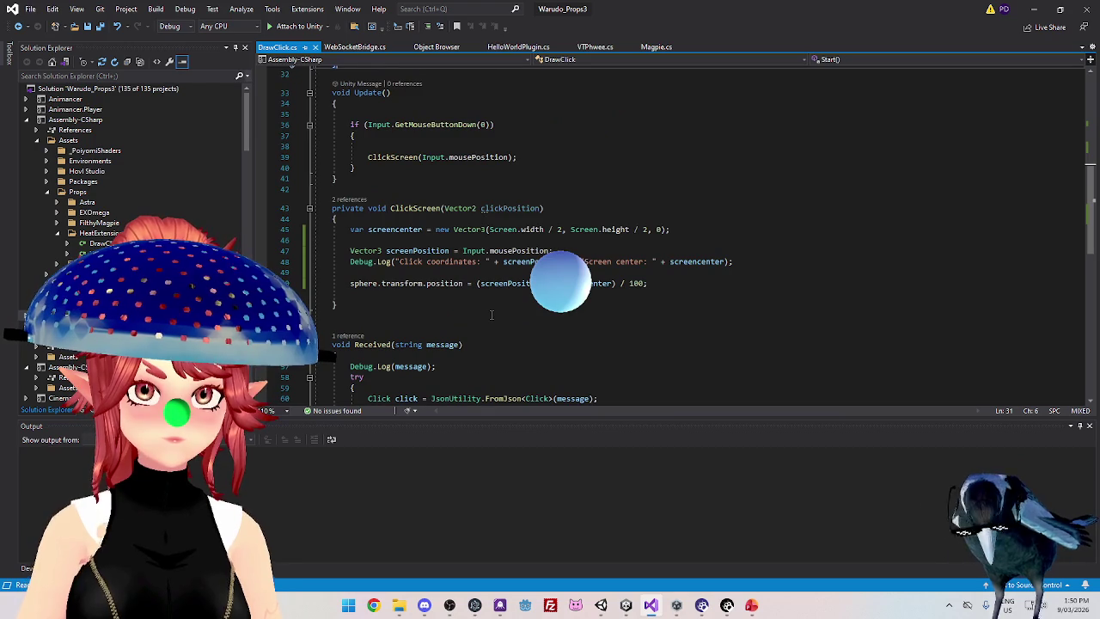
{"action": "scroll", "coordinate": [492, 314], "scroll_direction": "up", "scroll_amount": 1}
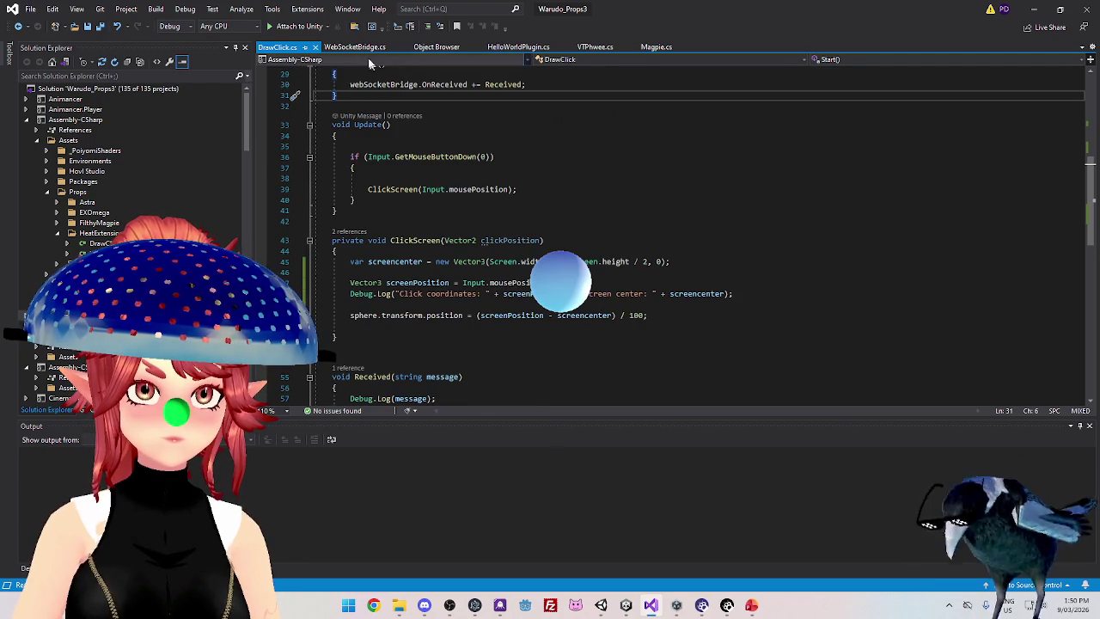
{"action": "scroll", "coordinate": [435, 250], "scroll_direction": "down", "scroll_amount": 2}
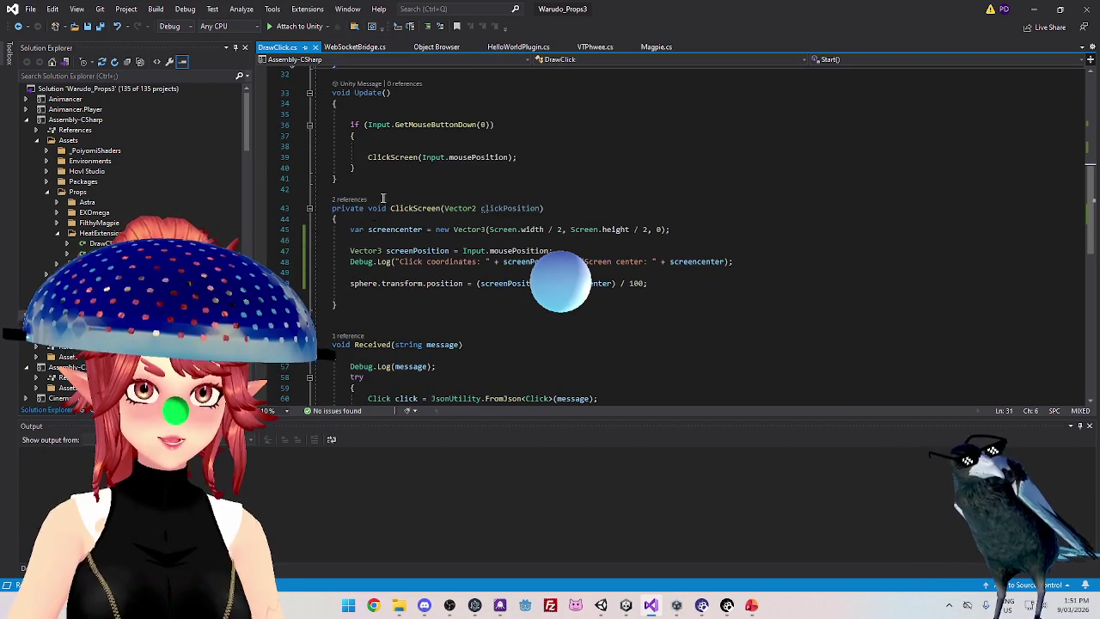
{"action": "scroll", "coordinate": [447, 232], "scroll_direction": "down", "scroll_amount": 6}
{"action": "scroll", "coordinate": [456, 220], "scroll_direction": "up", "scroll_amount": 10}
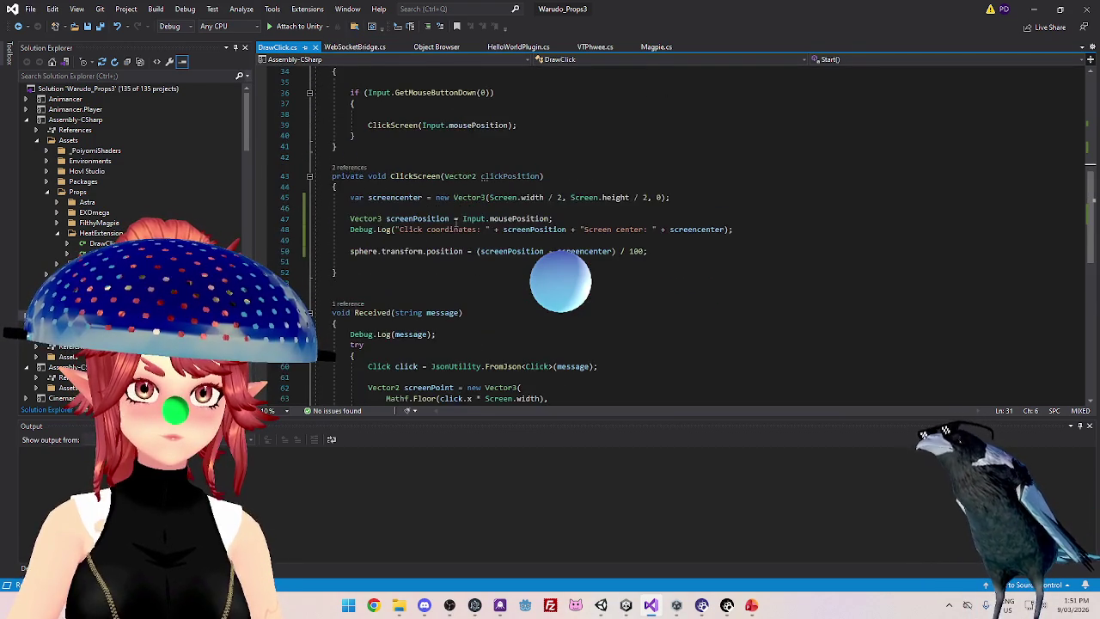
{"action": "scroll", "coordinate": [400, 163], "scroll_direction": "down", "scroll_amount": 4}
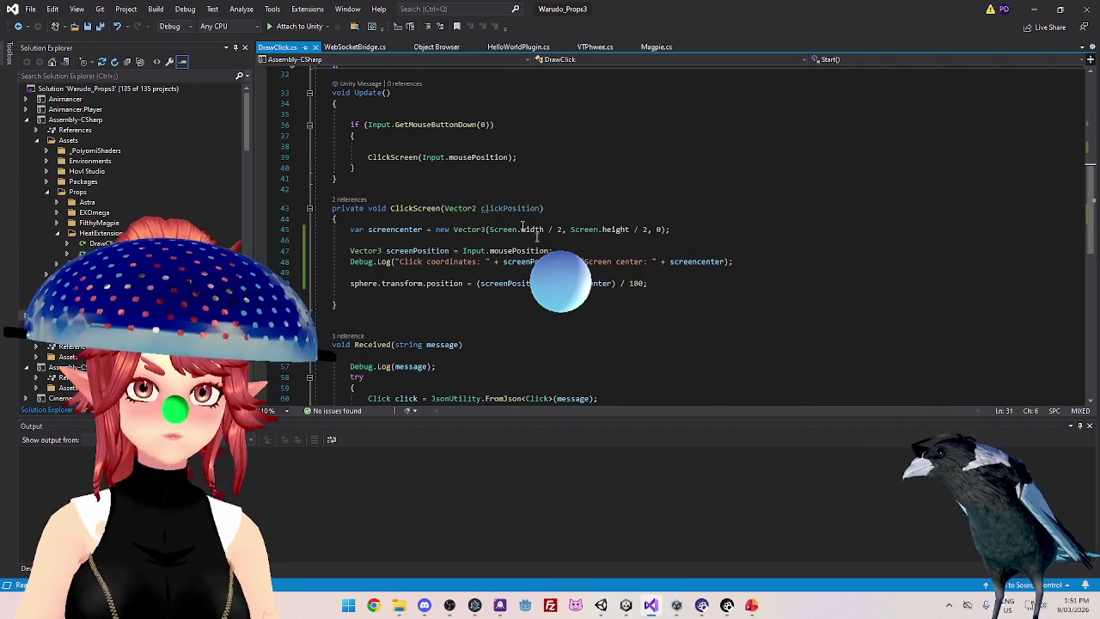
{"action": "scroll", "coordinate": [547, 237], "scroll_direction": "down", "scroll_amount": 3}
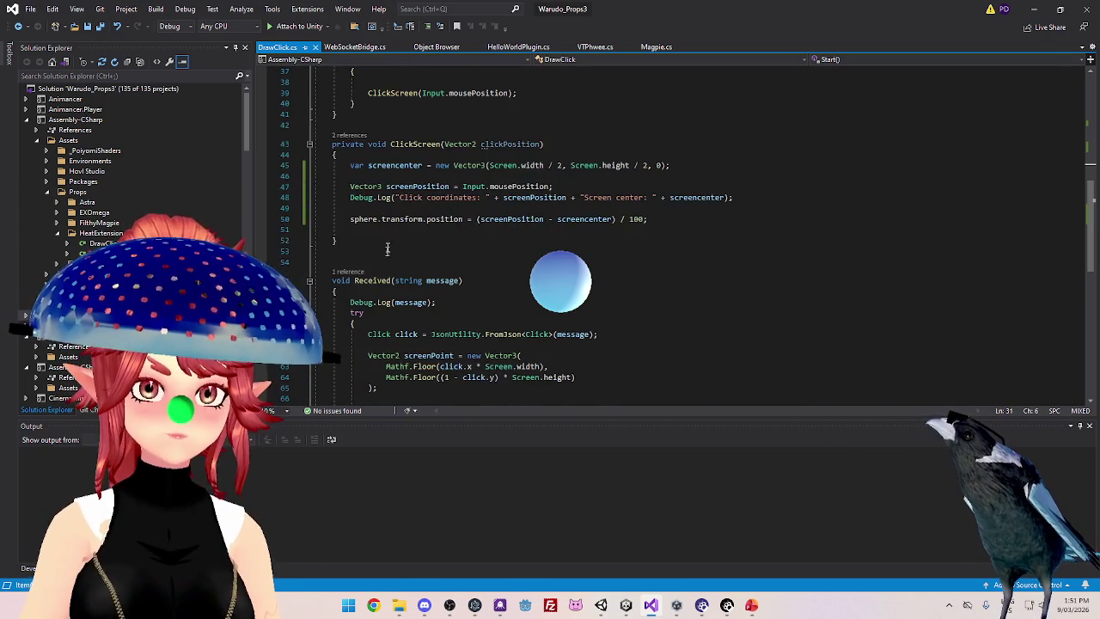
Glance at WebSocketBridge.cs, then switch to Unity and enter Play mode
{"action": "left_click", "coordinate": [353, 48]}
{"action": "left_click", "coordinate": [280, 48]}
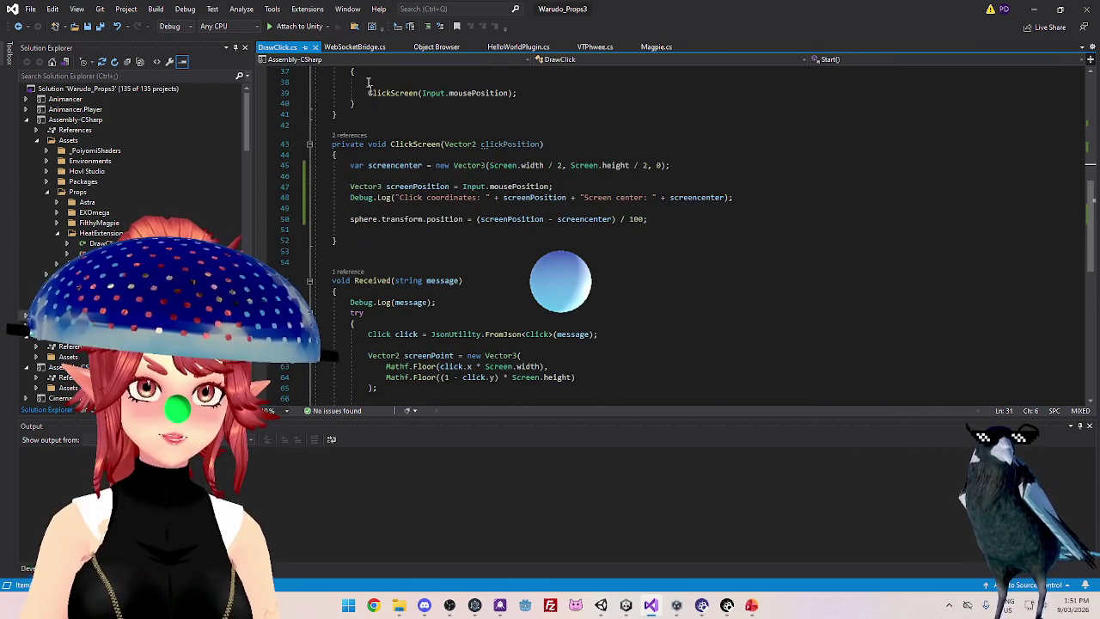
{"action": "left_click", "coordinate": [626, 604]}
{"action": "left_click", "coordinate": [530, 34]}
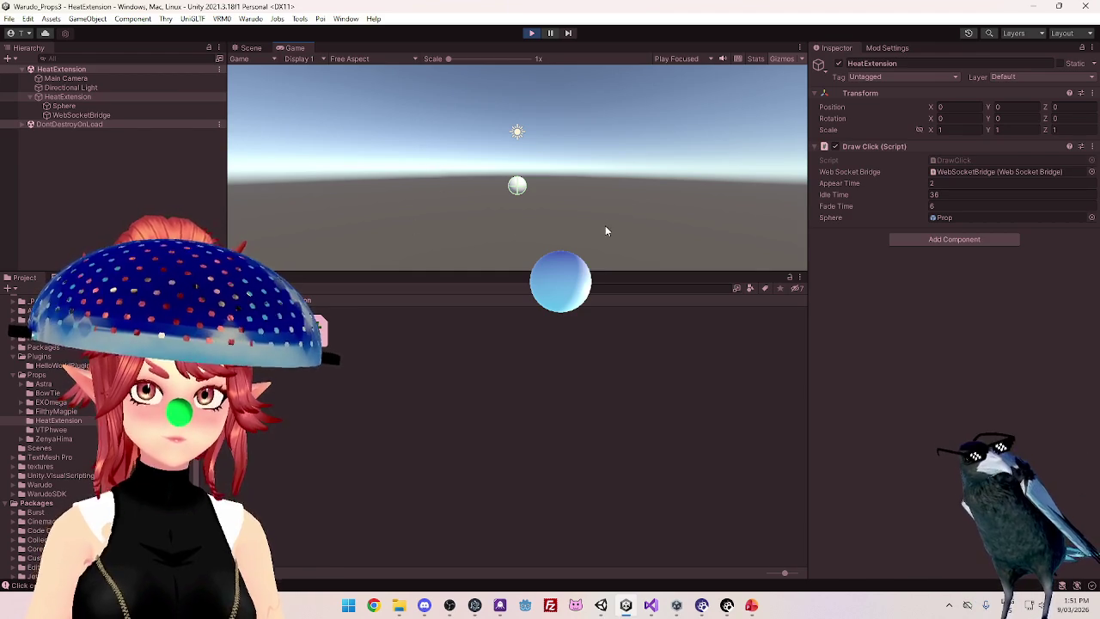
Stop Play mode and switch back to DrawClick.cs in Visual Studio
{"action": "left_click", "coordinate": [530, 36]}
{"action": "left_click", "coordinate": [651, 605]}
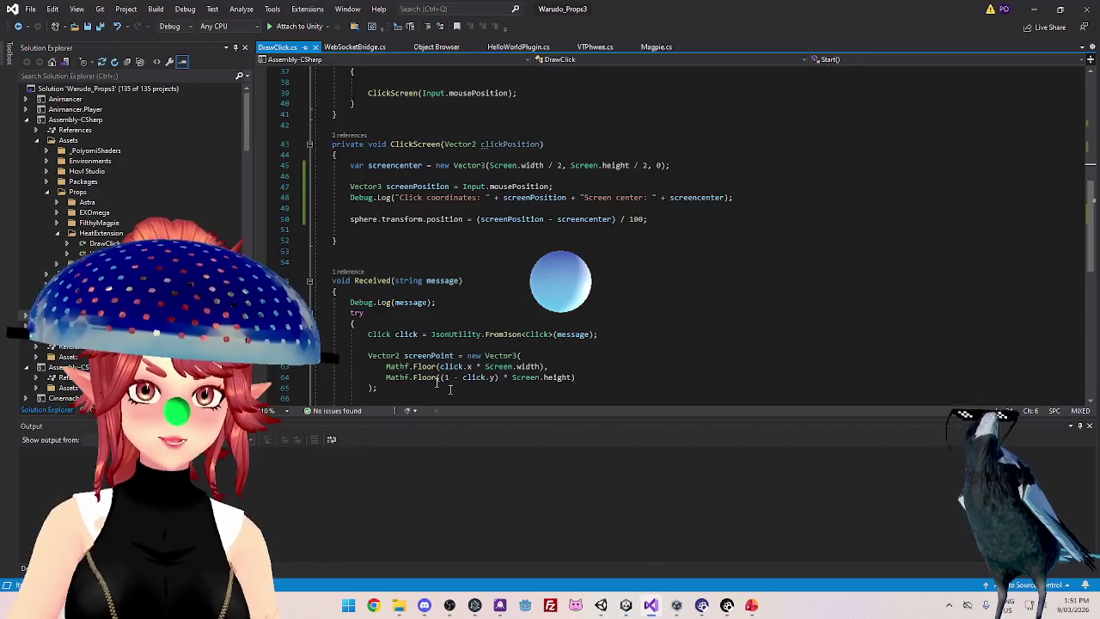
Scroll through DrawClick.cs and place the cursor at the end of the sphere position line
{"action": "scroll", "coordinate": [488, 184], "scroll_direction": "down", "scroll_amount": 2}
{"action": "scroll", "coordinate": [488, 184], "scroll_direction": "up", "scroll_amount": 2}
{"action": "mouse_move", "coordinate": [736, 198]}
{"action": "left_mouse_down"}
{"action": "mouse_move", "coordinate": [348, 198]}
{"action": "mouse_move", "coordinate": [753, 193]}
{"action": "left_mouse_up"}
{"action": "left_click", "coordinate": [696, 221]}
{"action": "scroll", "coordinate": [611, 275], "scroll_direction": "up", "scroll_amount": 4}
{"action": "scroll", "coordinate": [610, 275], "scroll_direction": "down", "scroll_amount": 1}
{"action": "scroll", "coordinate": [421, 174], "scroll_direction": "down", "scroll_amount": 1}
{"action": "scroll", "coordinate": [421, 174], "scroll_direction": "up", "scroll_amount": 4}
{"action": "scroll", "coordinate": [417, 253], "scroll_direction": "down", "scroll_amount": 1}
{"action": "scroll", "coordinate": [417, 254], "scroll_direction": "down", "scroll_amount": 2}
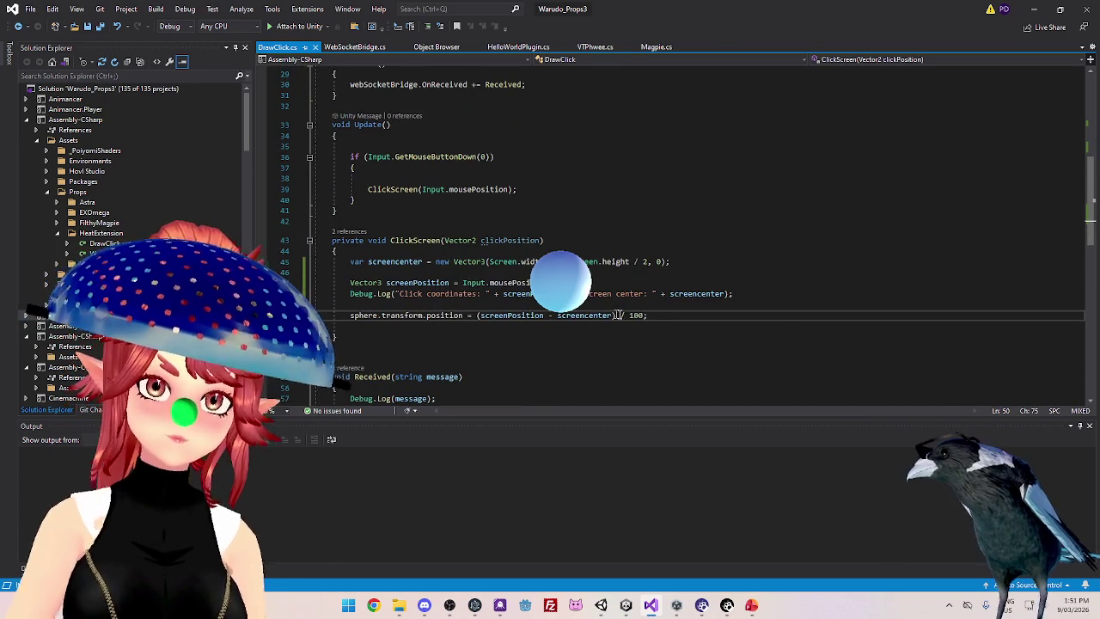
{"action": "scroll", "coordinate": [688, 349], "scroll_direction": "down", "scroll_amount": 2}
{"action": "scroll", "coordinate": [688, 349], "scroll_direction": "down", "scroll_amount": 3}
{"action": "scroll", "coordinate": [592, 295], "scroll_direction": "up", "scroll_amount": 3}
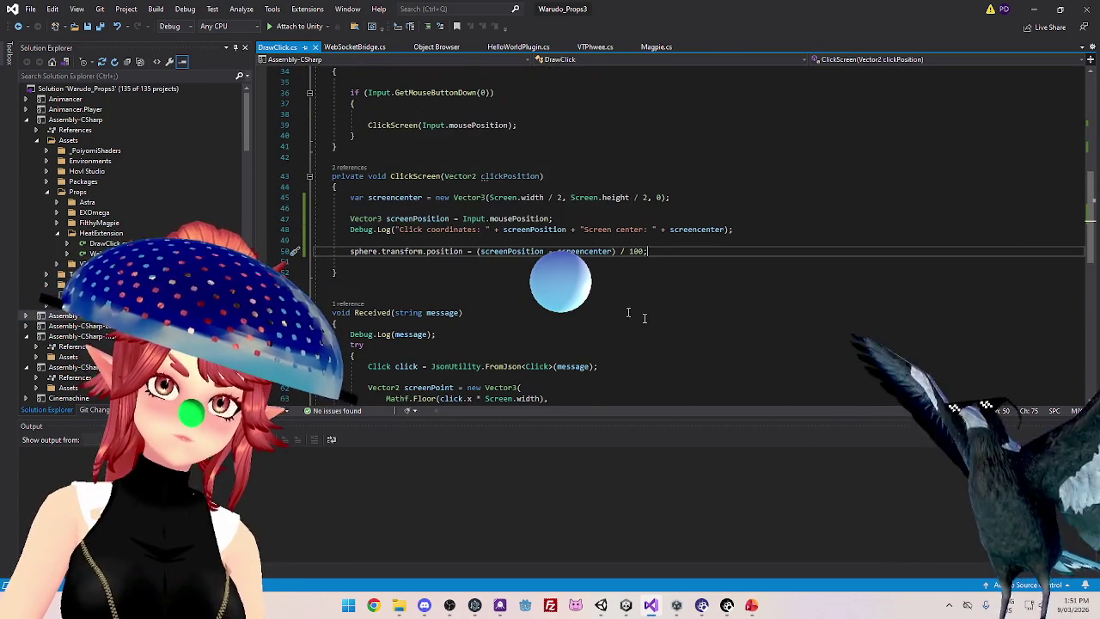
{"action": "scroll", "coordinate": [671, 276], "scroll_direction": "up", "scroll_amount": 1}
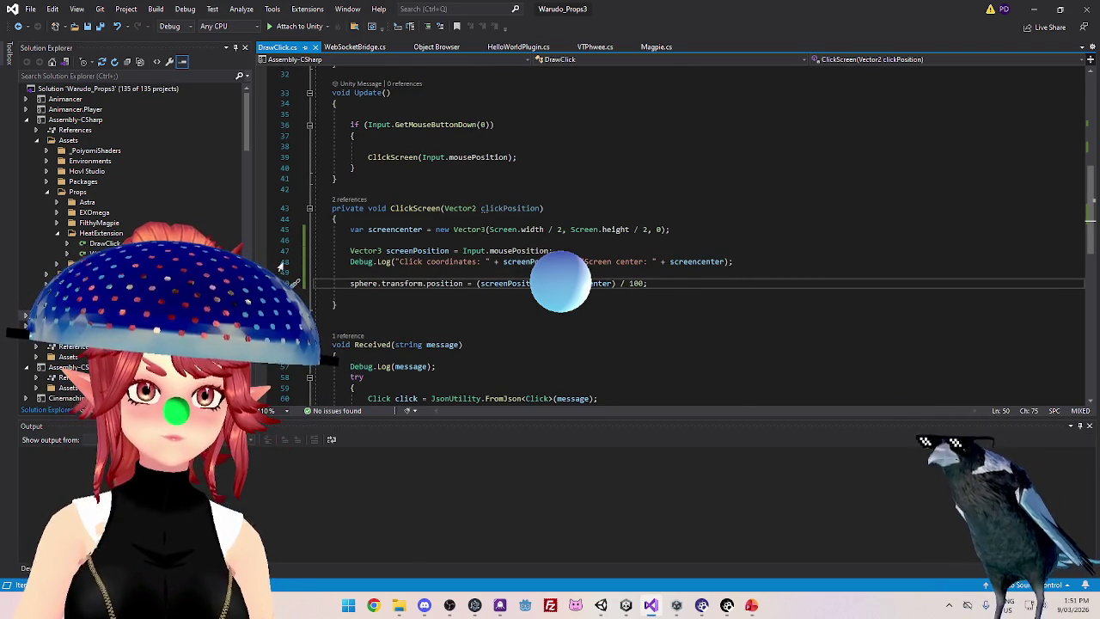
Delete the blank lines inside Update's click check and at the start of Update
{"action": "key", "text": "Up"}
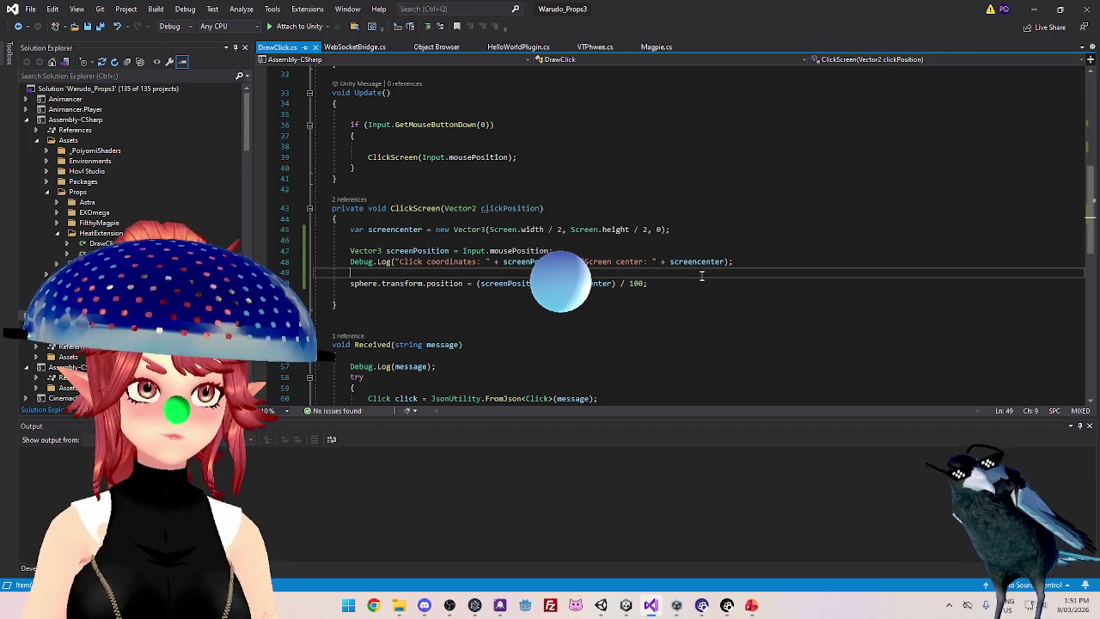
{"action": "left_click", "coordinate": [560, 186]}
{"action": "scroll", "coordinate": [447, 156], "scroll_direction": "up", "scroll_amount": 3}
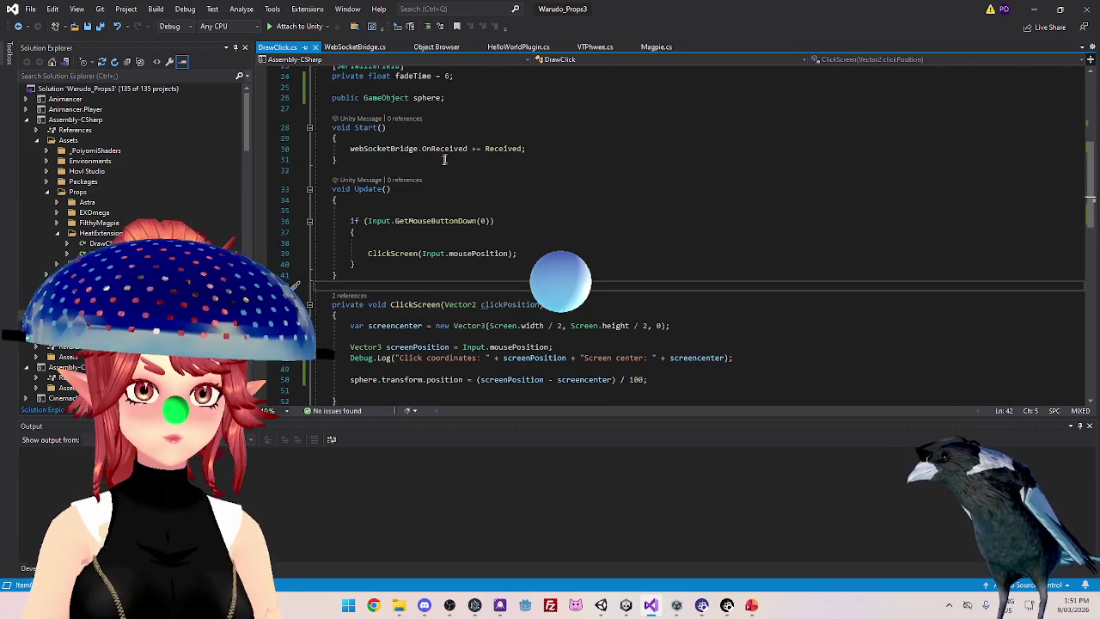
{"action": "scroll", "coordinate": [510, 260], "scroll_direction": "down", "scroll_amount": 11}
{"action": "scroll", "coordinate": [511, 260], "scroll_direction": "up", "scroll_amount": 12}
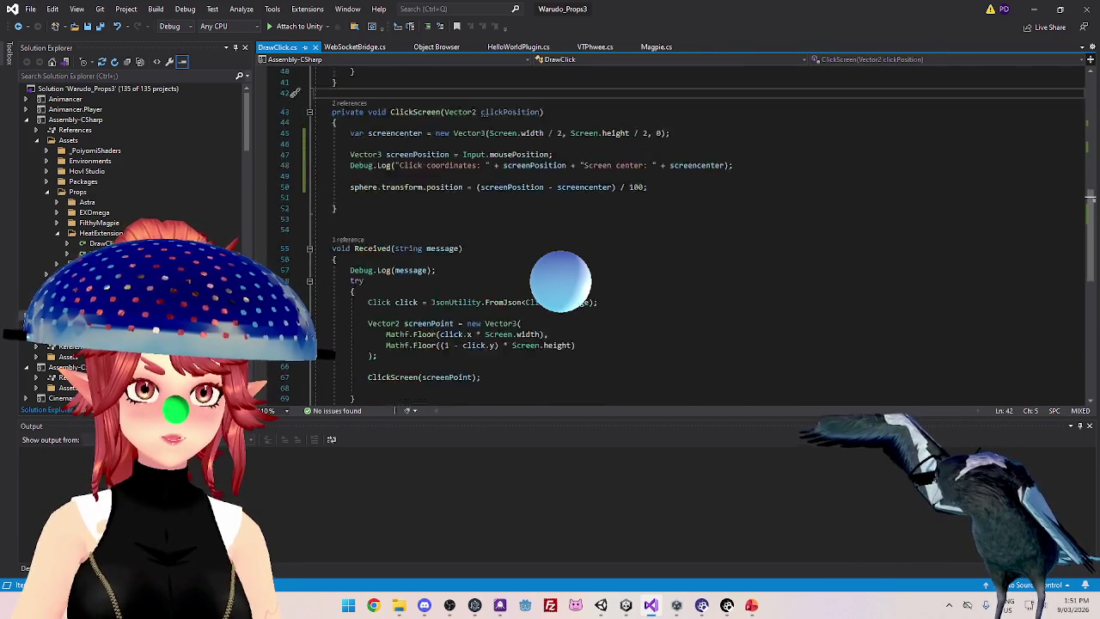
{"action": "scroll", "coordinate": [528, 299], "scroll_direction": "up", "scroll_amount": 7}
{"action": "scroll", "coordinate": [528, 300], "scroll_direction": "down", "scroll_amount": 3}
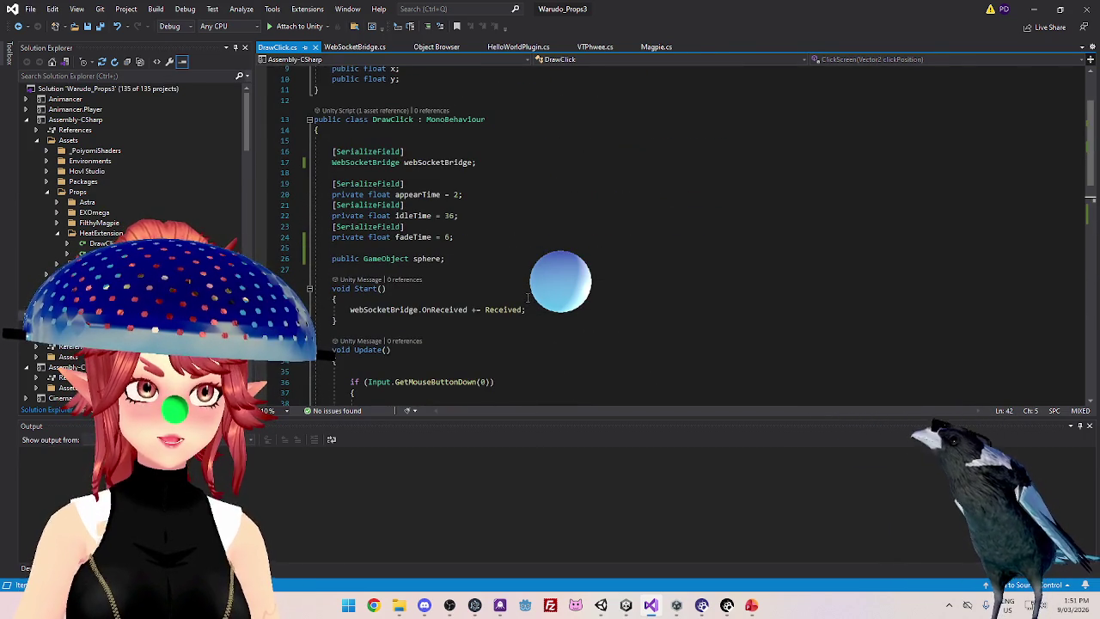
{"action": "scroll", "coordinate": [656, 294], "scroll_direction": "down", "scroll_amount": 15}
{"action": "scroll", "coordinate": [656, 294], "scroll_direction": "up", "scroll_amount": 6}
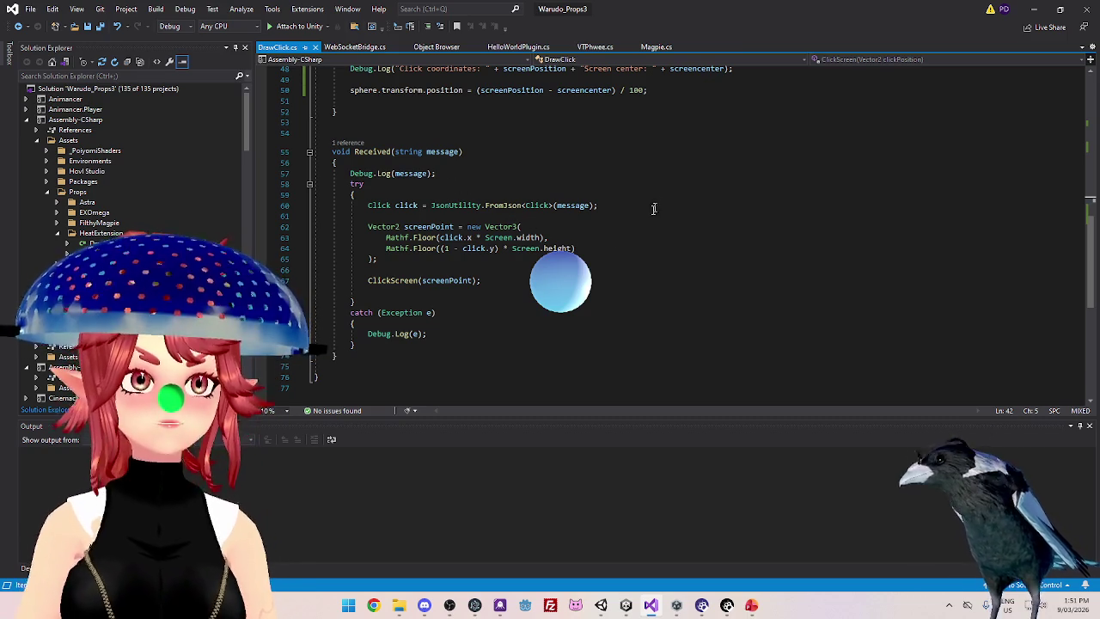
{"action": "scroll", "coordinate": [653, 214], "scroll_direction": "up", "scroll_amount": 5}
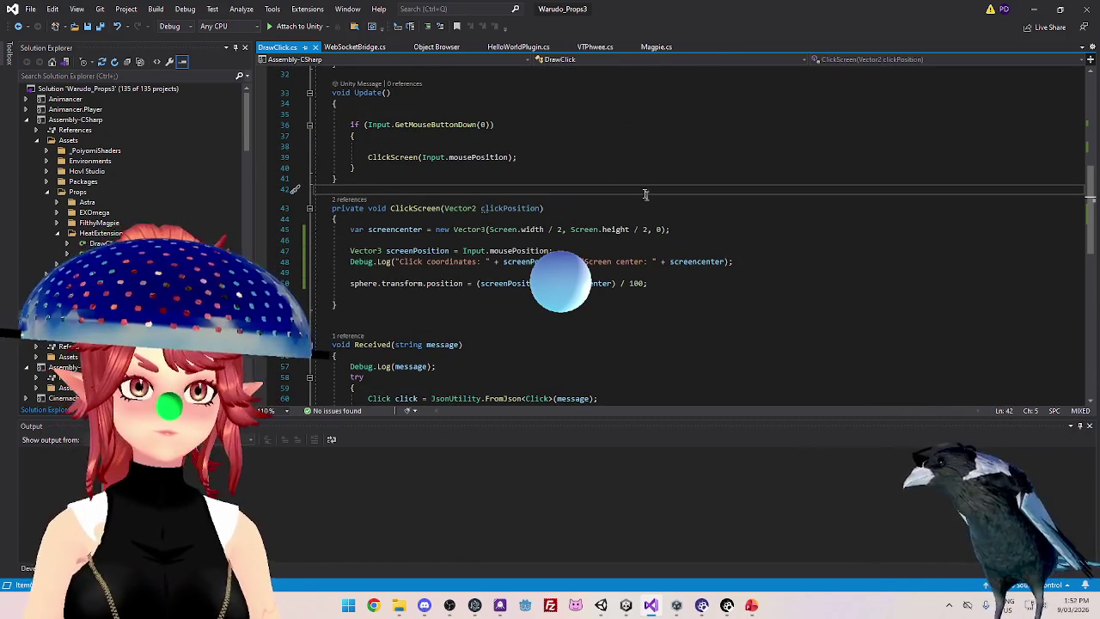
{"action": "scroll", "coordinate": [615, 172], "scroll_direction": "up", "scroll_amount": 10}
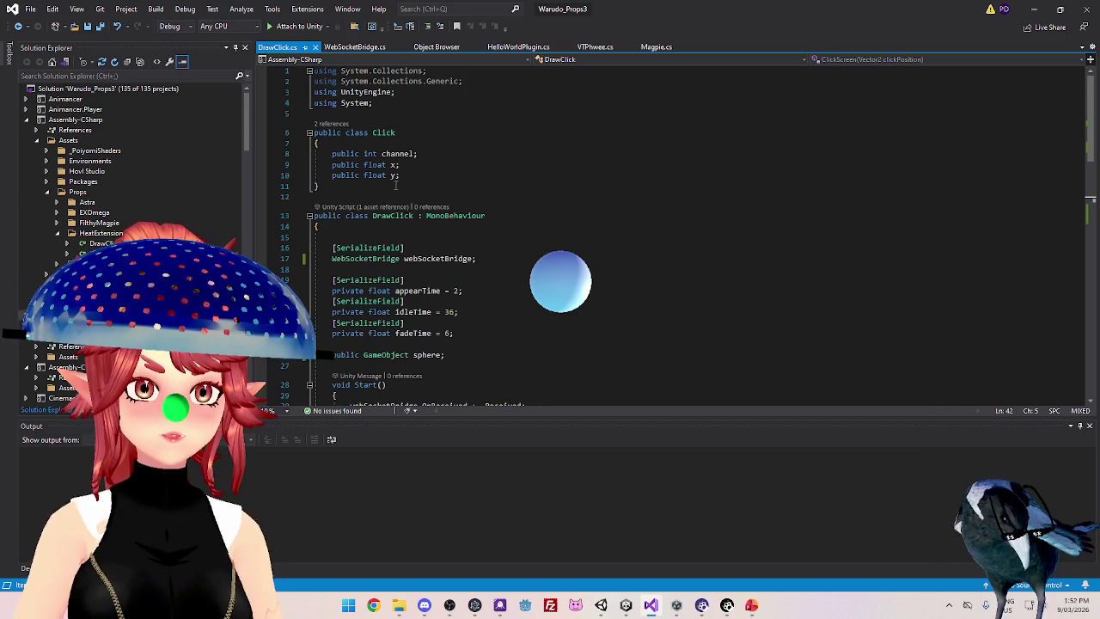
{"action": "scroll", "coordinate": [396, 185], "scroll_direction": "down", "scroll_amount": 9}
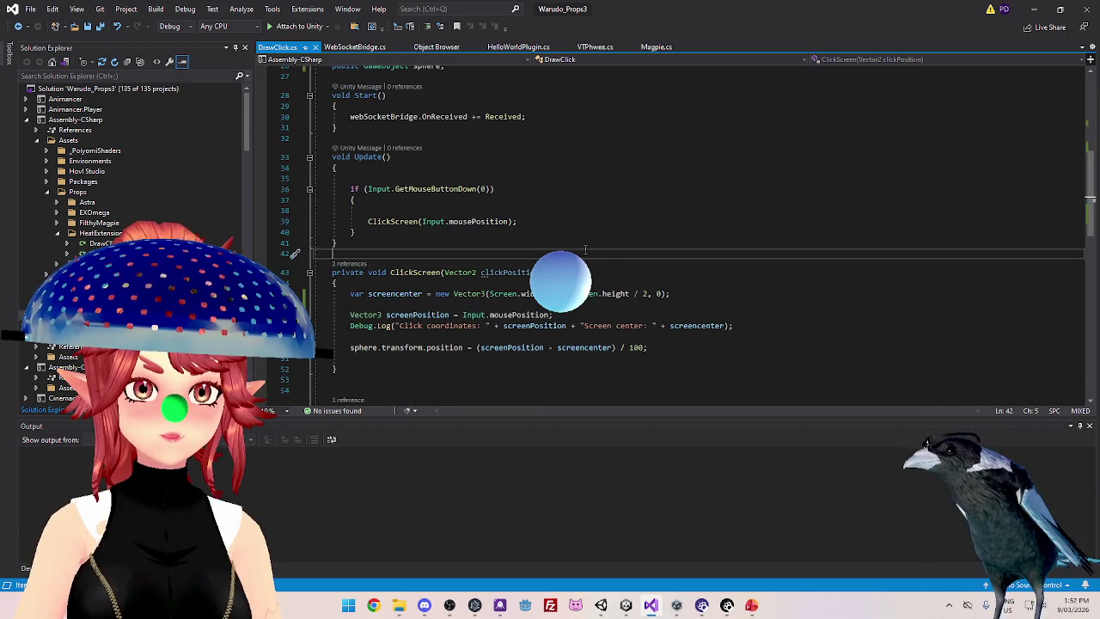
{"action": "left_click", "coordinate": [424, 210]}
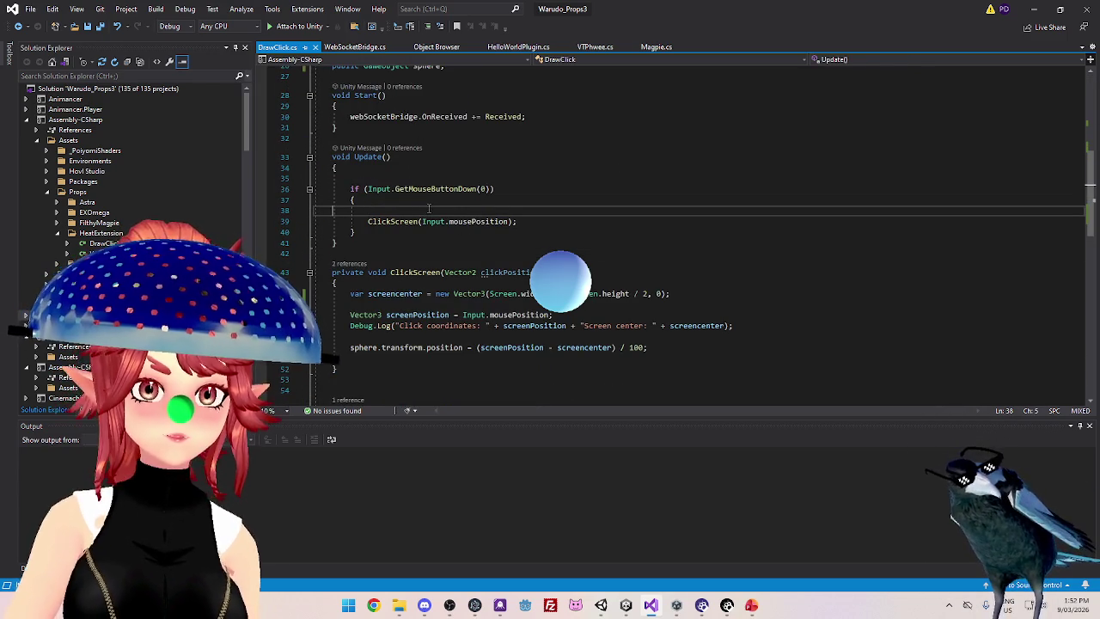
{"action": "key", "text": "BackSpace"}
{"action": "left_click", "coordinate": [460, 175]}
{"action": "key", "text": "BackSpace"}
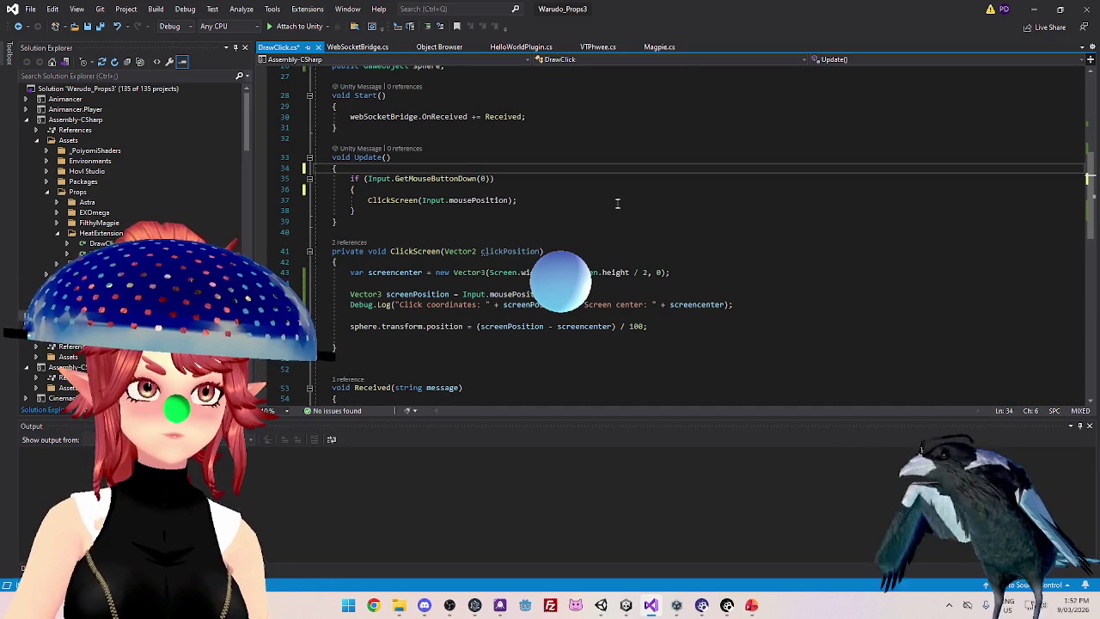
Highlight ClickScreen's signature, screen-centre, Debug.Log and sphere-position lines, then switch to Unity
{"action": "scroll", "coordinate": [464, 241], "scroll_direction": "down", "scroll_amount": 1}
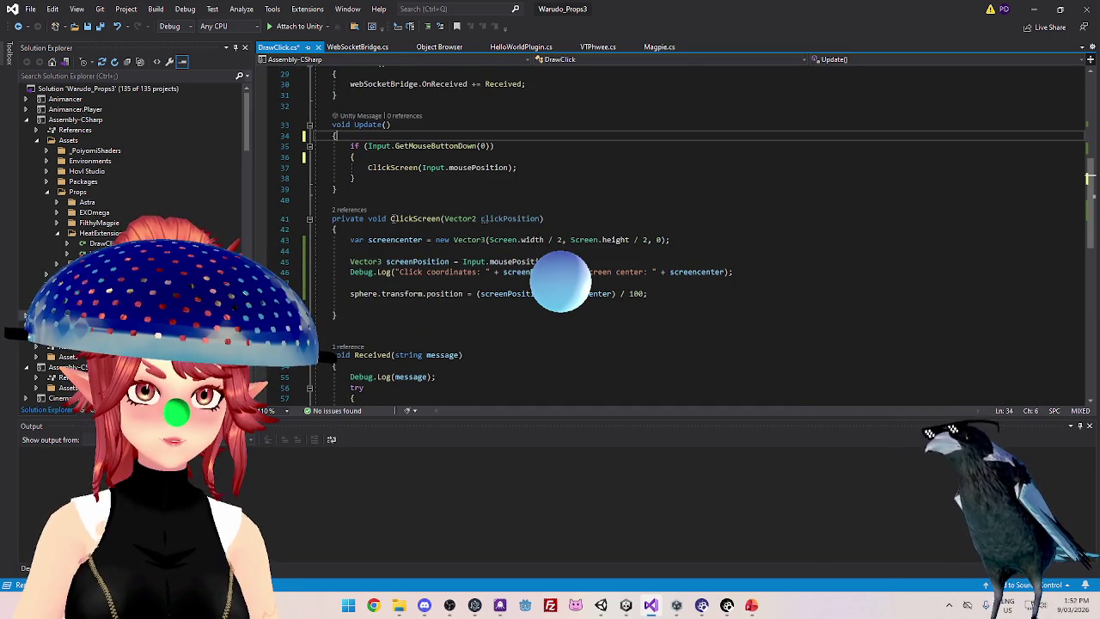
{"action": "left_click_drag", "start_coordinate": [393, 218], "coordinate": [543, 220]}
{"action": "mouse_move", "coordinate": [436, 240]}
{"action": "left_mouse_down"}
{"action": "mouse_move", "coordinate": [520, 240]}
{"action": "mouse_move", "coordinate": [389, 271]}
{"action": "mouse_move", "coordinate": [319, 272]}
{"action": "left_mouse_up"}
{"action": "left_click", "coordinate": [453, 285]}
{"action": "left_click_drag", "start_coordinate": [478, 293], "coordinate": [651, 294]}
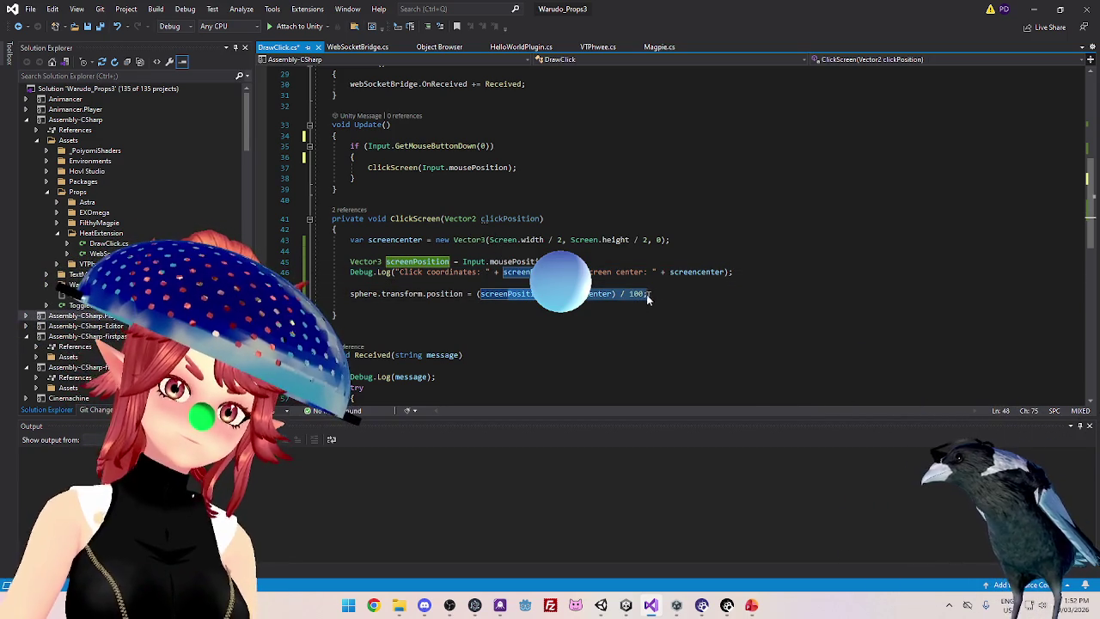
{"action": "left_click", "coordinate": [641, 294]}
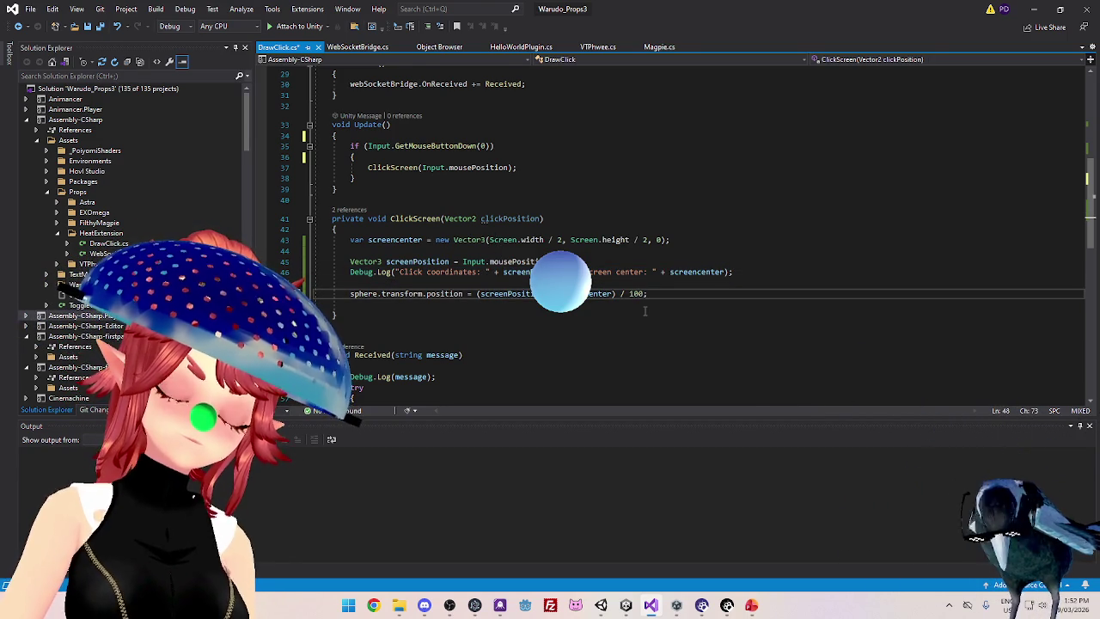
{"action": "left_click", "coordinate": [677, 606]}
{"action": "left_click", "coordinate": [626, 605]}
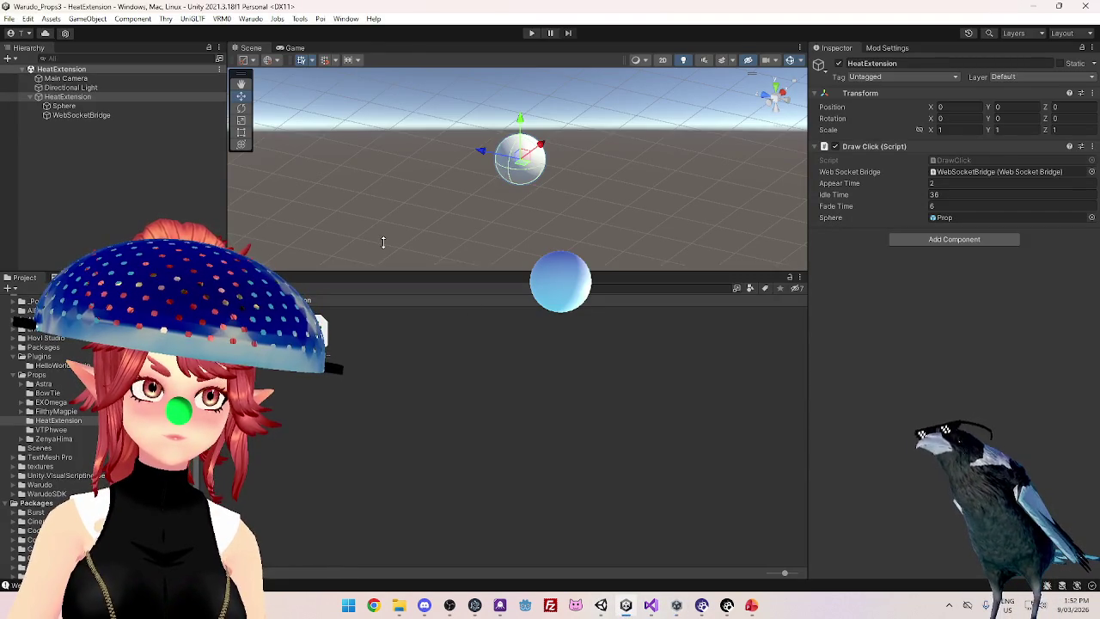
Test-run the scene, then assign the Sphere object to HeatExtension's Draw Click Sphere field
{"action": "left_click", "coordinate": [532, 34]}
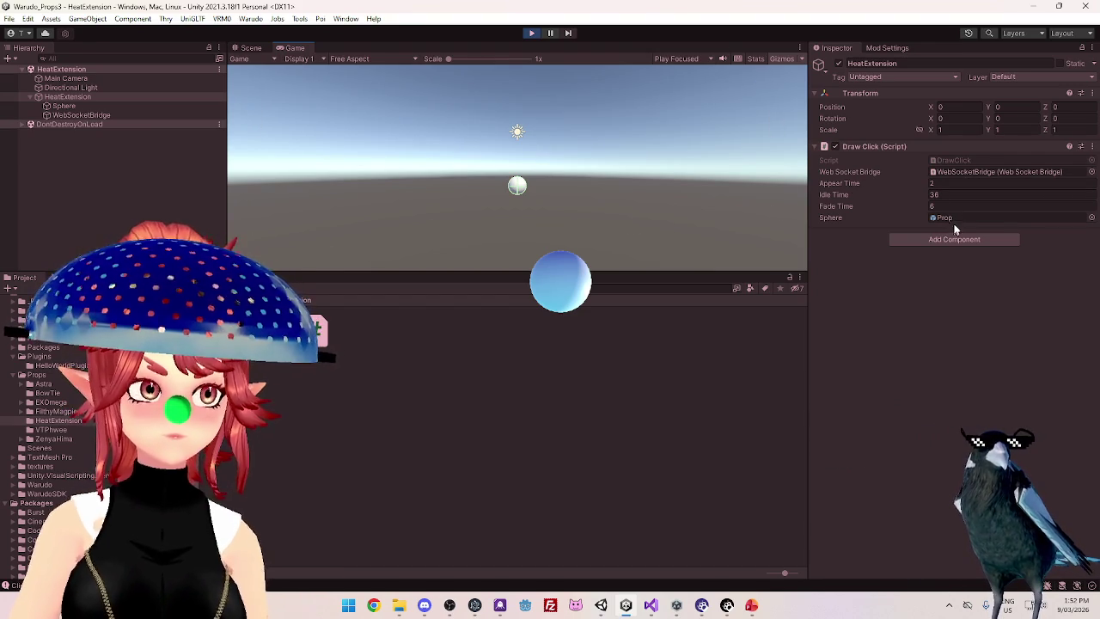
{"action": "left_click", "coordinate": [532, 34]}
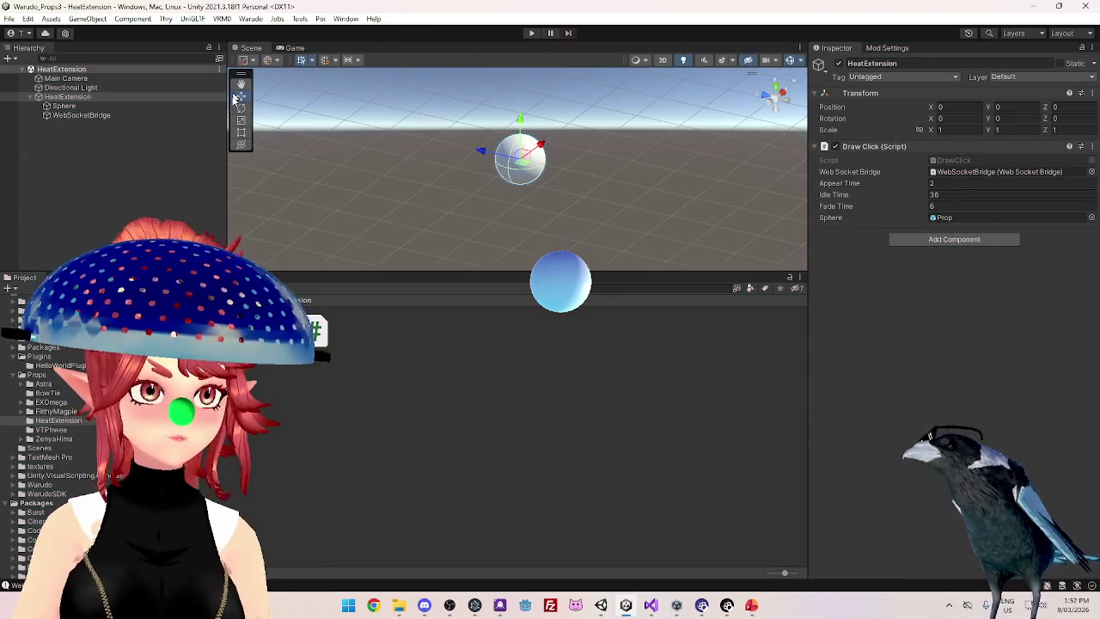
{"action": "left_click", "coordinate": [119, 97]}
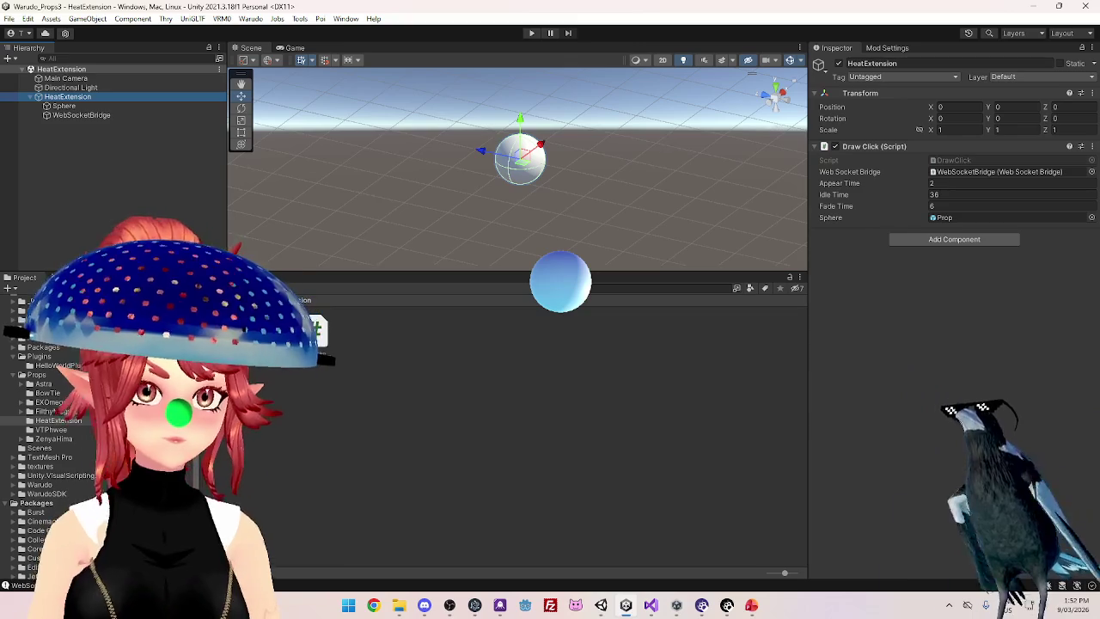
{"action": "mouse_move", "coordinate": [64, 105]}
{"action": "left_mouse_down"}
{"action": "mouse_move", "coordinate": [826, 172]}
{"action": "mouse_move", "coordinate": [951, 220]}
{"action": "mouse_move", "coordinate": [988, 218]}
{"action": "left_mouse_up"}
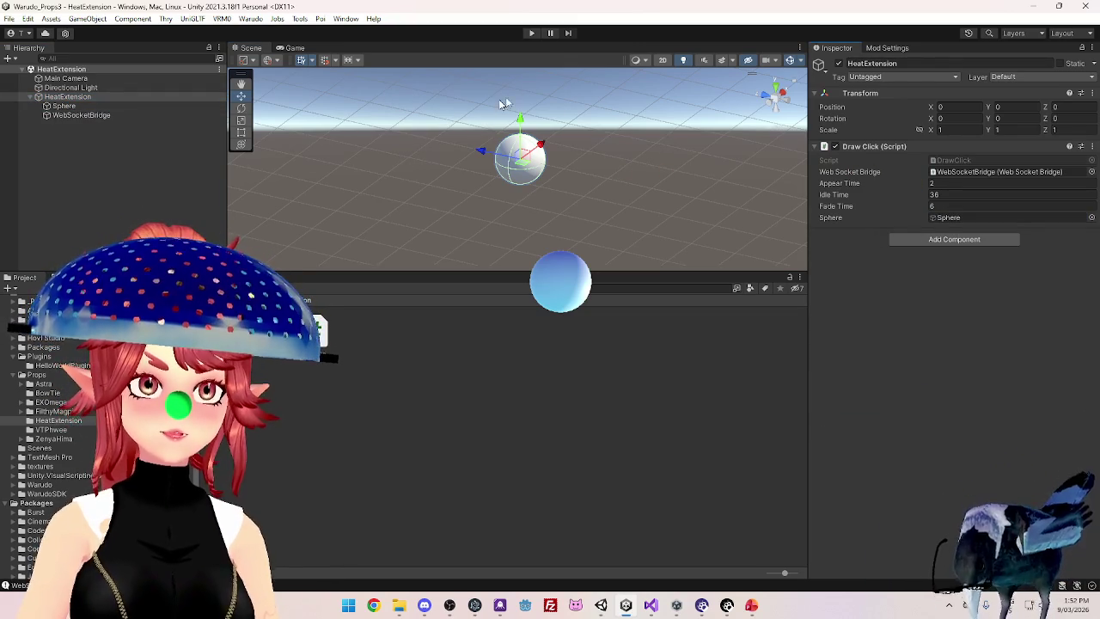
Run the scene again to test the sphere, then stop and return to Visual Studio
{"action": "left_click", "coordinate": [532, 32]}
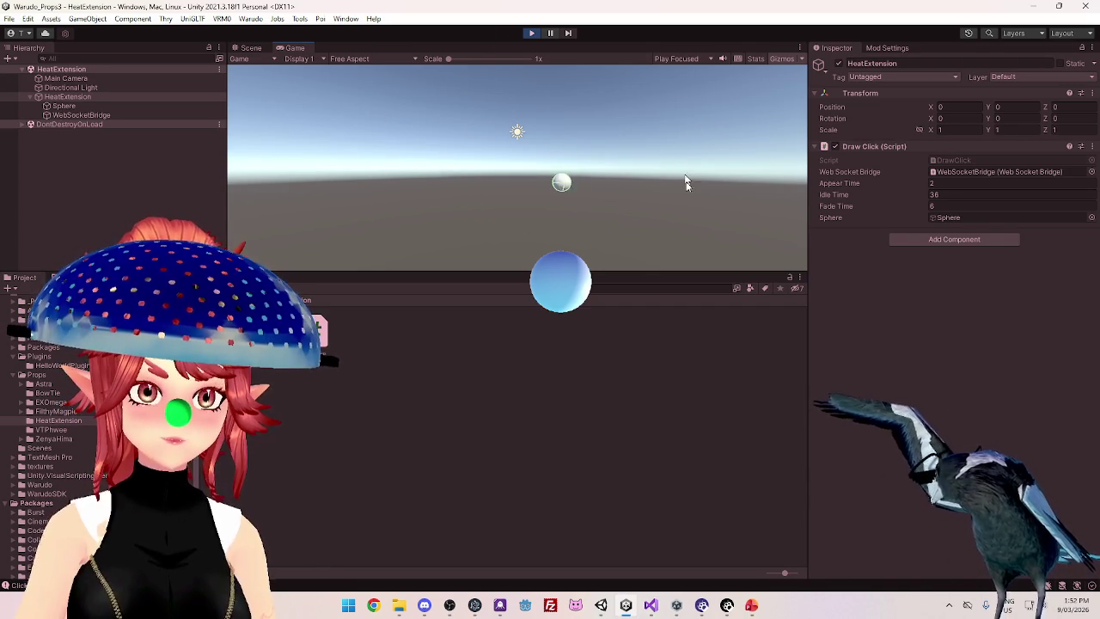
{"action": "left_click", "coordinate": [528, 32]}
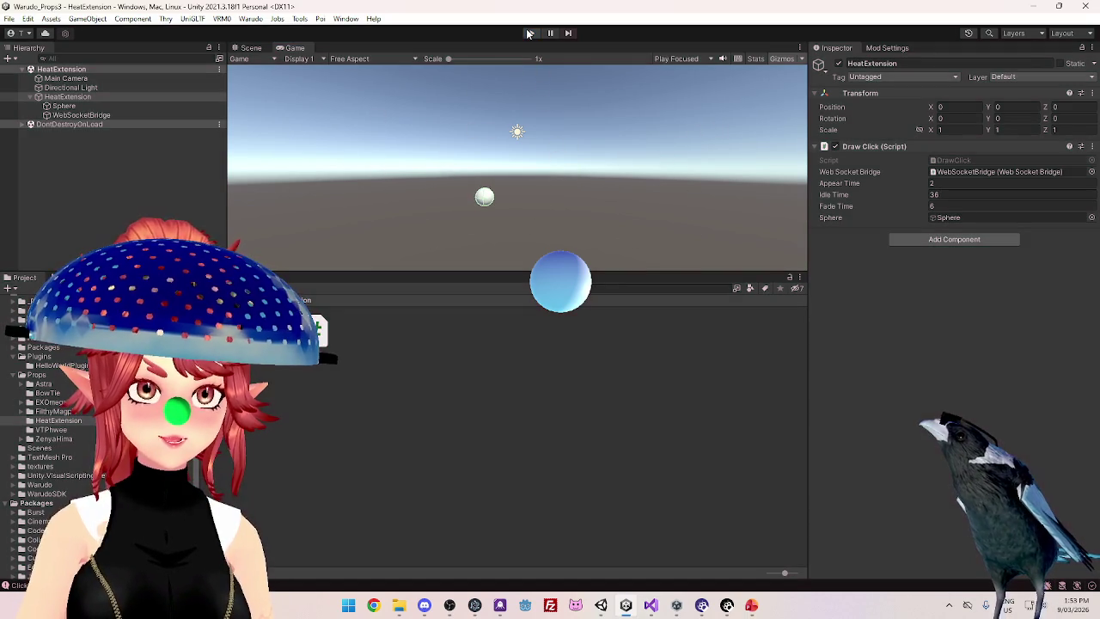
{"action": "left_click", "coordinate": [651, 606]}
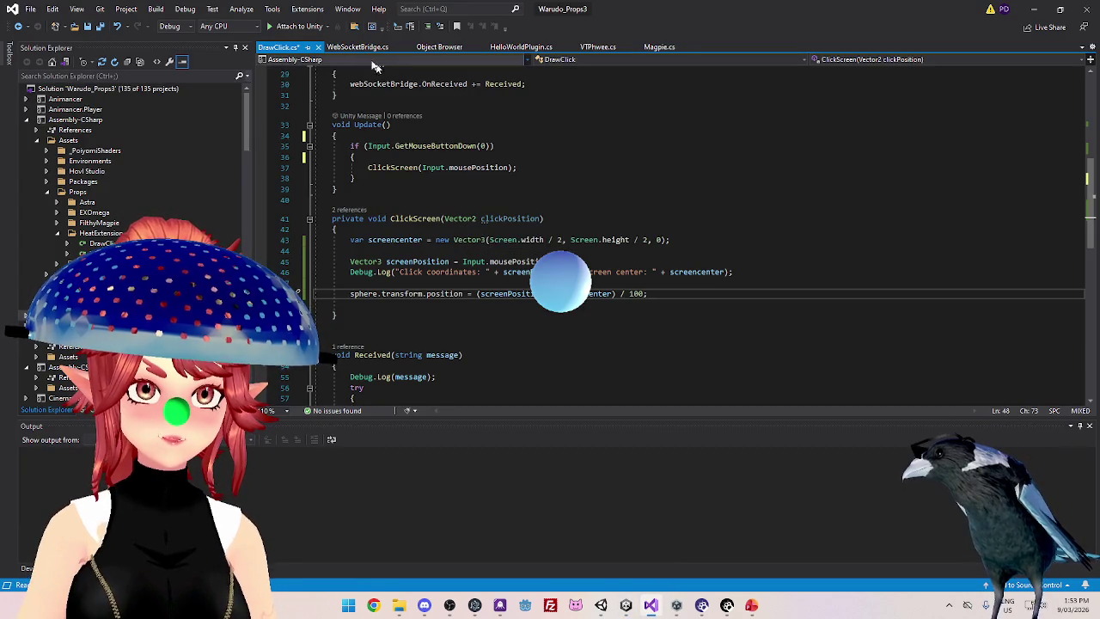
{"action": "scroll", "coordinate": [434, 267], "scroll_direction": "down", "scroll_amount": 5}
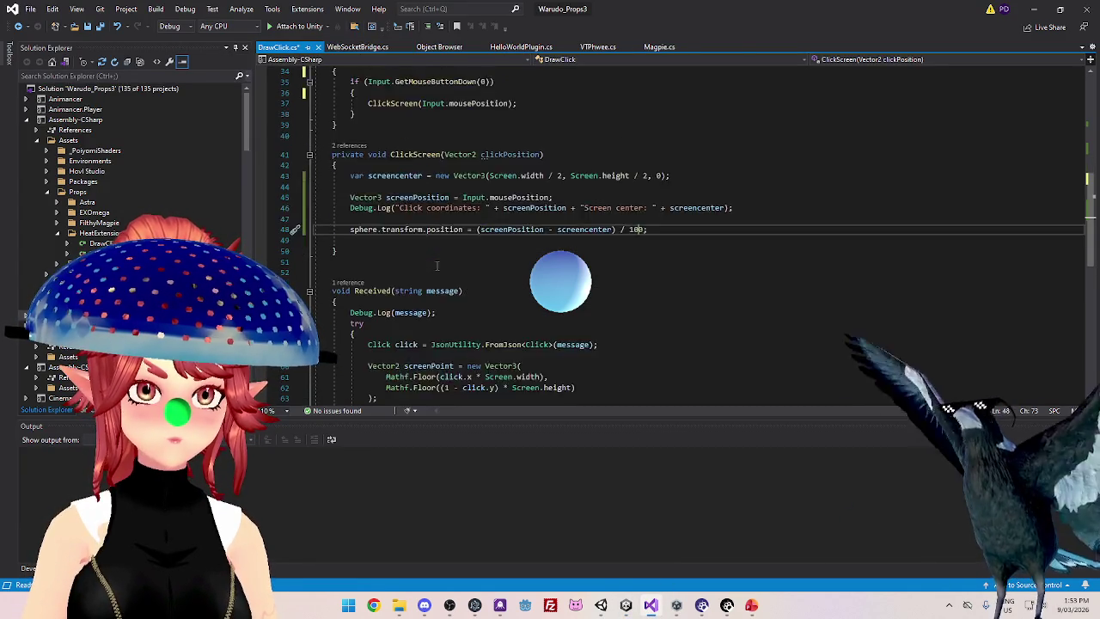
{"action": "scroll", "coordinate": [465, 272], "scroll_direction": "up", "scroll_amount": 1}
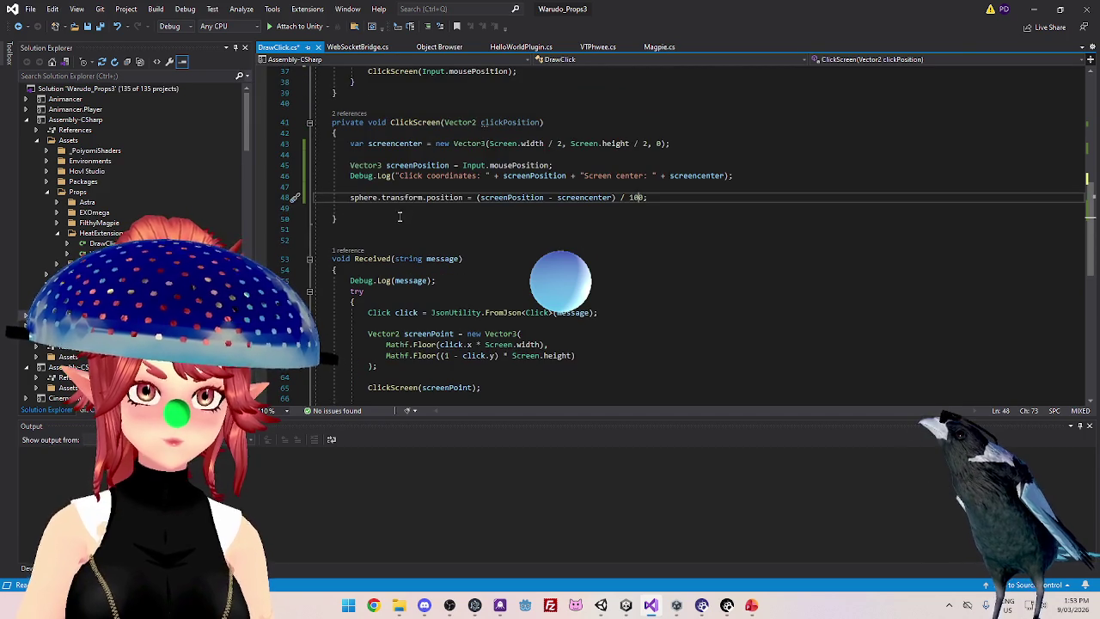
{"action": "scroll", "coordinate": [365, 201], "scroll_direction": "up", "scroll_amount": 2}
{"action": "scroll", "coordinate": [430, 267], "scroll_direction": "down", "scroll_amount": 1}
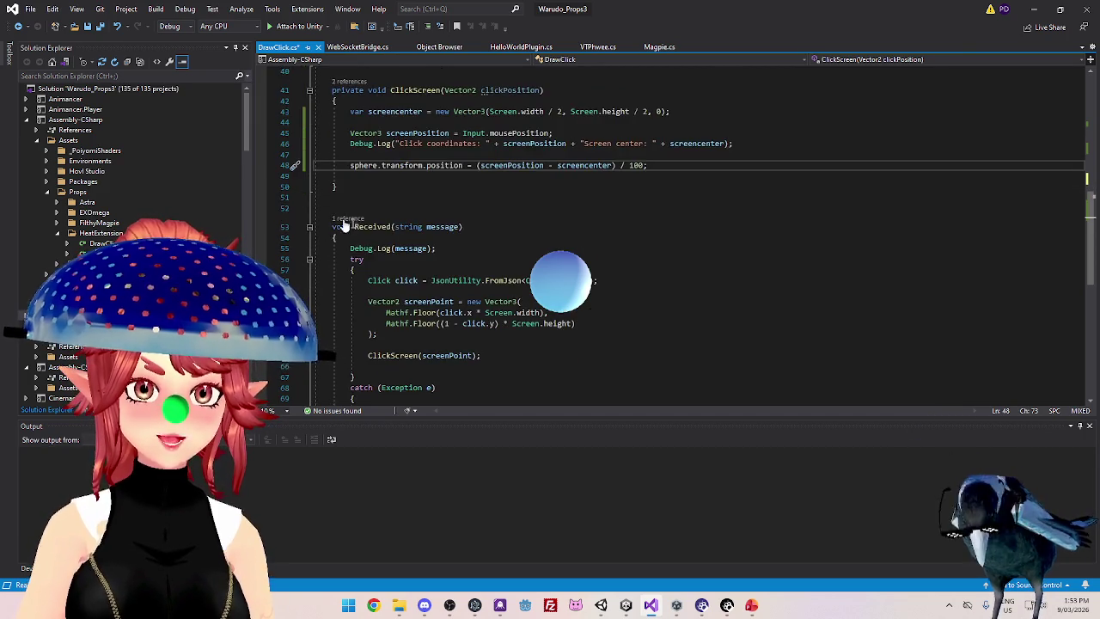
{"action": "scroll", "coordinate": [460, 251], "scroll_direction": "up", "scroll_amount": 2}
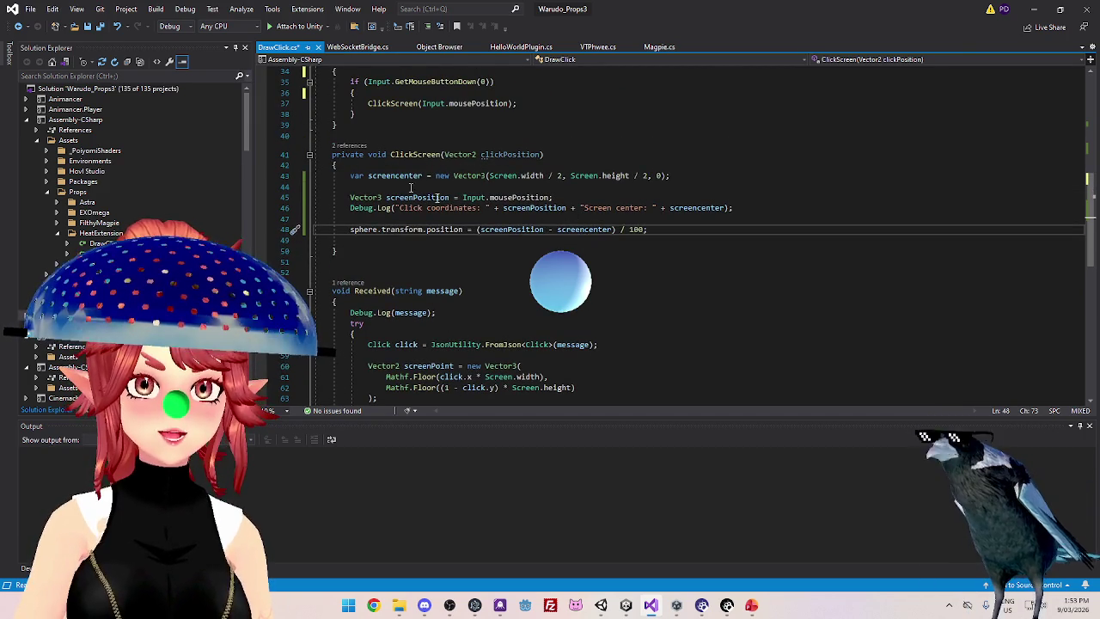
{"action": "scroll", "coordinate": [542, 192], "scroll_direction": "down", "scroll_amount": 3}
{"action": "scroll", "coordinate": [516, 223], "scroll_direction": "up", "scroll_amount": 2}
{"action": "scroll", "coordinate": [464, 258], "scroll_direction": "down", "scroll_amount": 2}
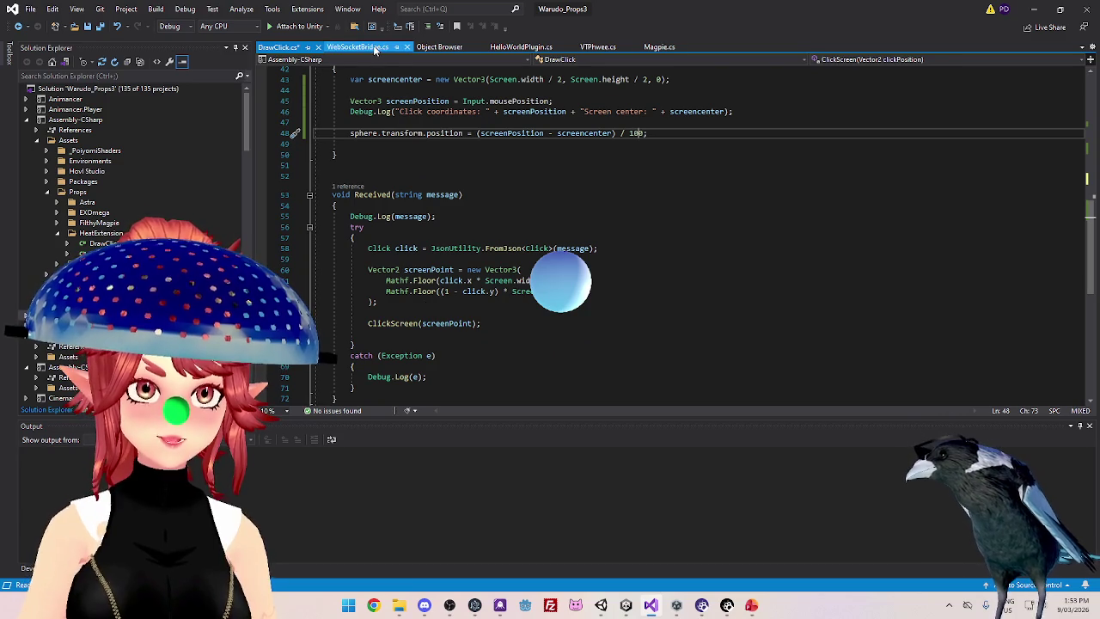
{"action": "left_click", "coordinate": [375, 50]}
{"action": "scroll", "coordinate": [559, 224], "scroll_direction": "down", "scroll_amount": 5}
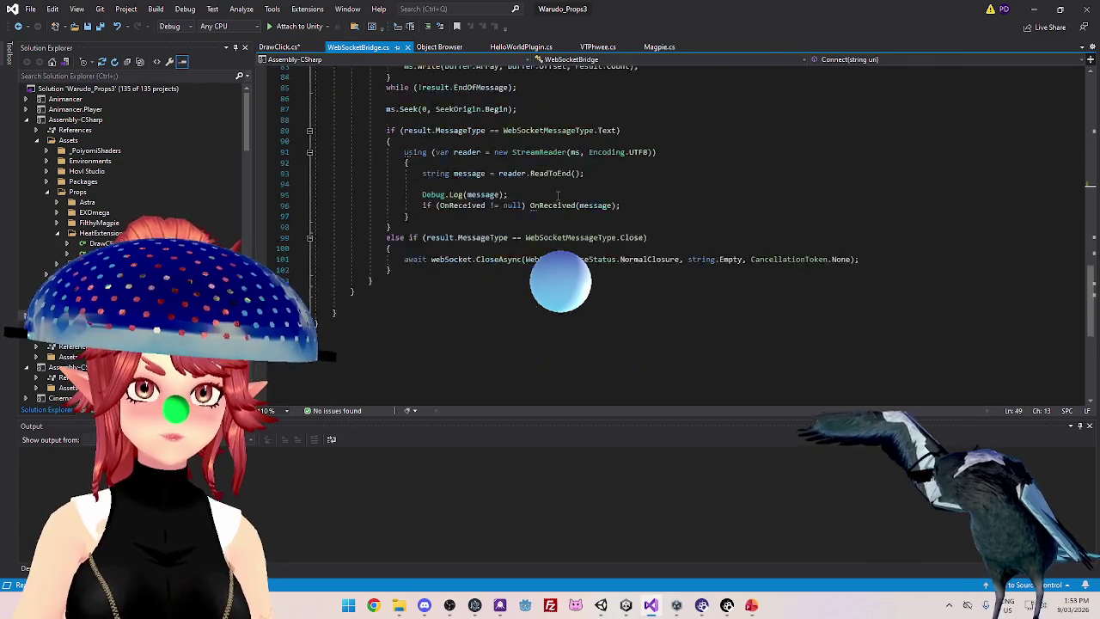
{"action": "scroll", "coordinate": [534, 249], "scroll_direction": "up", "scroll_amount": 2}
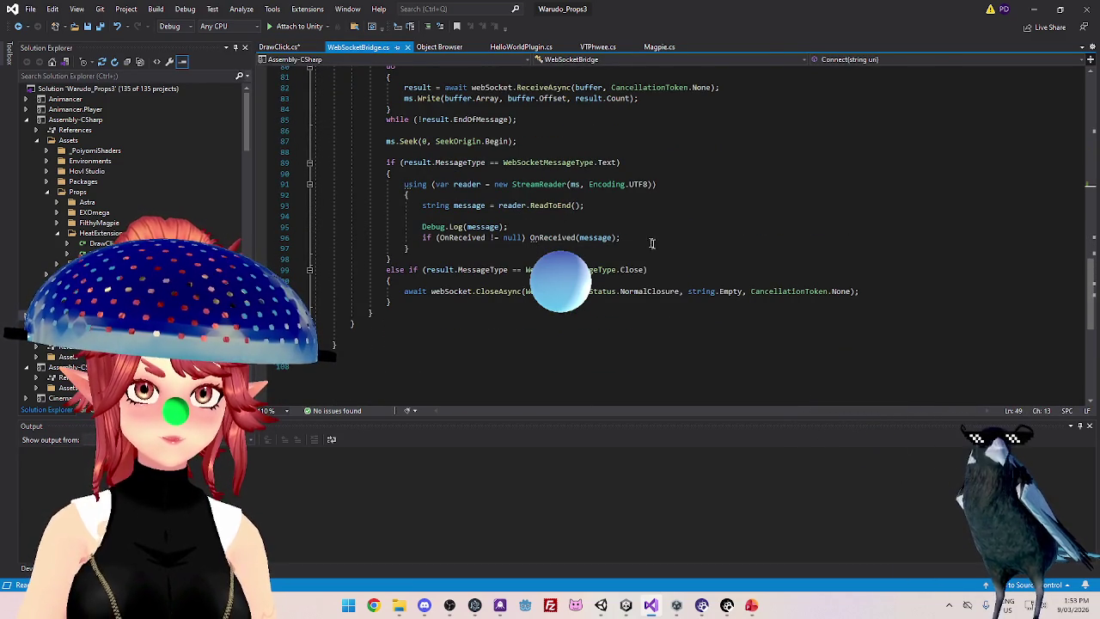
{"action": "scroll", "coordinate": [748, 264], "scroll_direction": "up", "scroll_amount": 1}
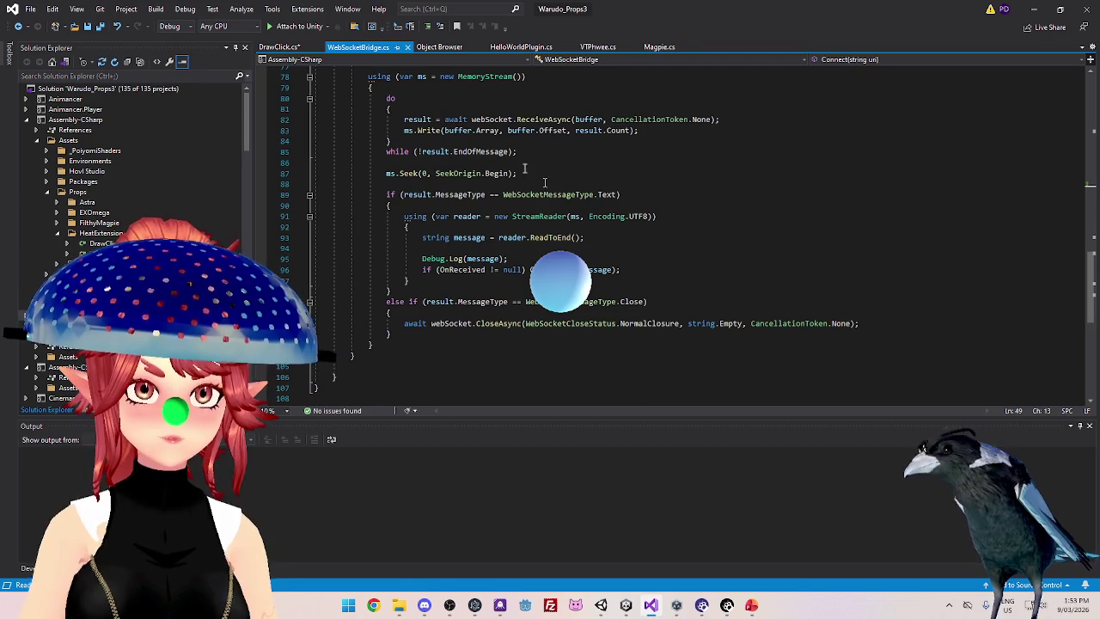
{"action": "scroll", "coordinate": [533, 184], "scroll_direction": "up", "scroll_amount": 4}
{"action": "scroll", "coordinate": [550, 197], "scroll_direction": "up", "scroll_amount": 9}
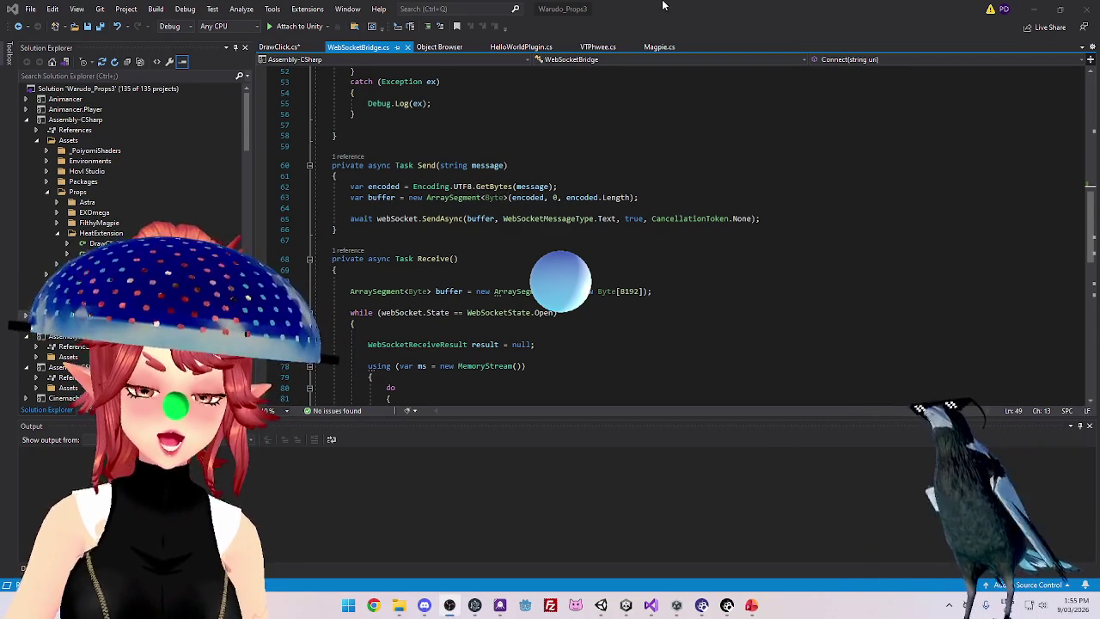
Scroll up to WebSocketBridge.cs's Connect method, then open a new Chrome window
{"action": "left_click", "coordinate": [756, 29]}
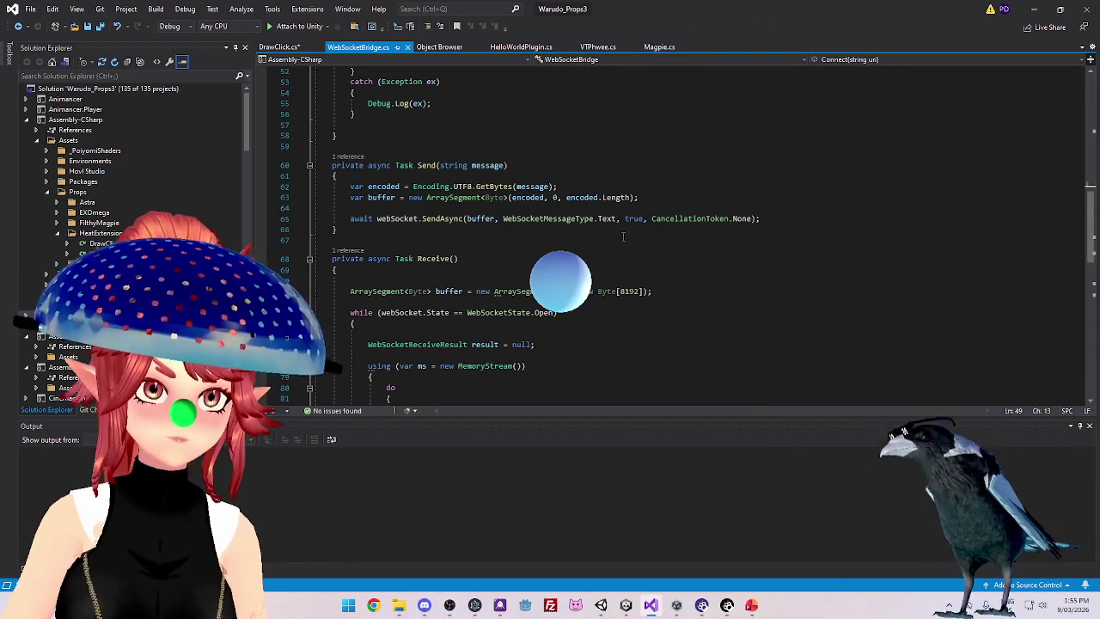
{"action": "scroll", "coordinate": [591, 301], "scroll_direction": "up", "scroll_amount": 4}
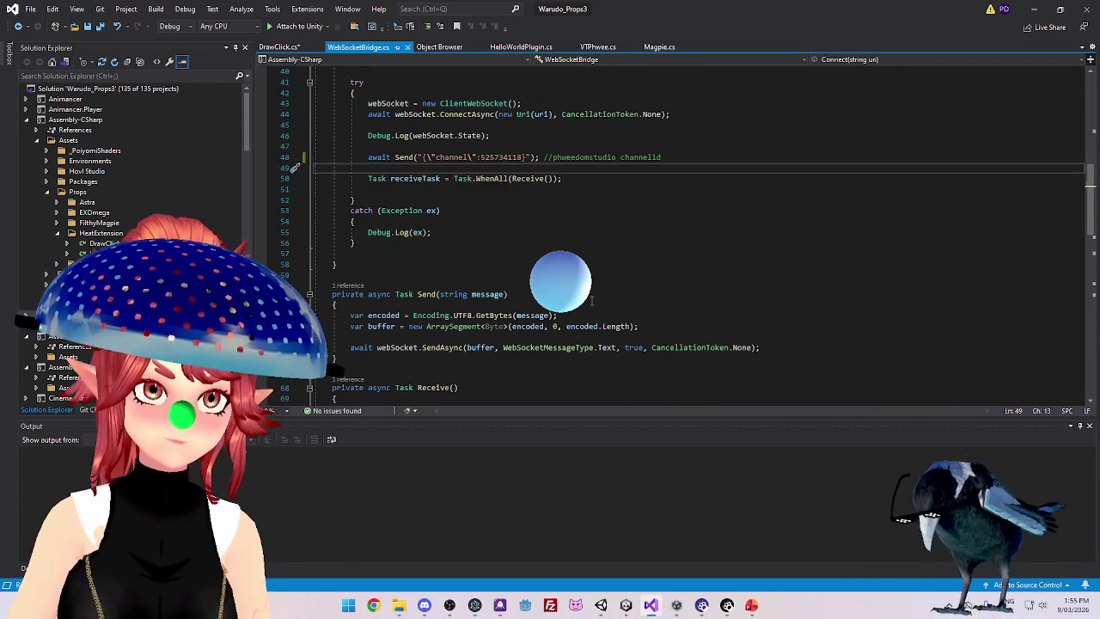
{"action": "scroll", "coordinate": [591, 301], "scroll_direction": "up", "scroll_amount": 2}
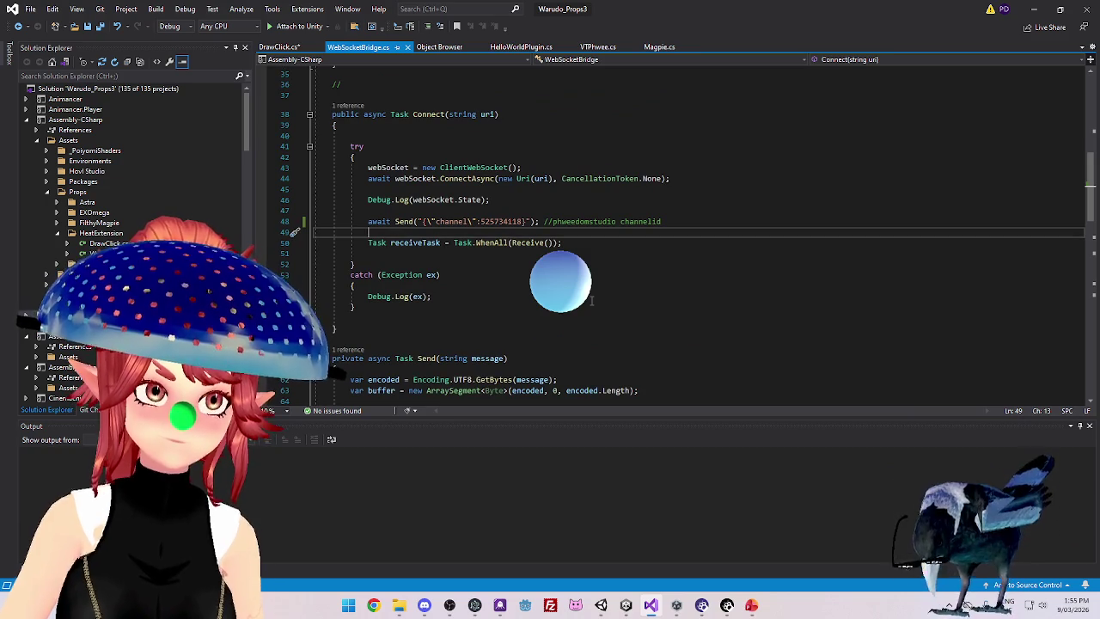
{"action": "scroll", "coordinate": [592, 301], "scroll_direction": "up", "scroll_amount": 4}
{"action": "scroll", "coordinate": [592, 300], "scroll_direction": "down", "scroll_amount": 2}
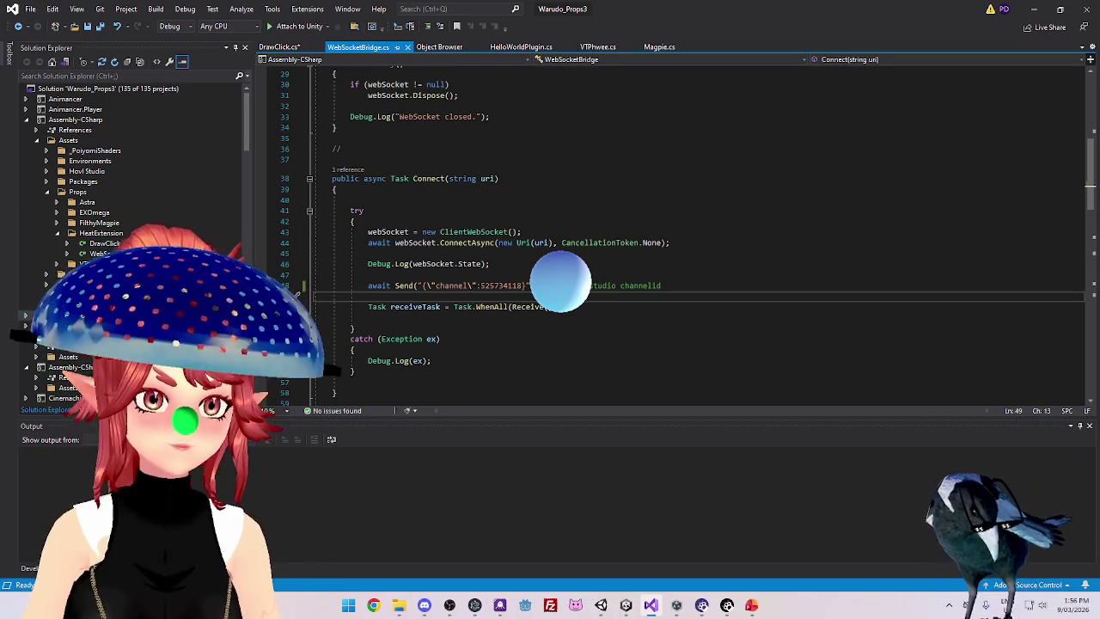
{"action": "left_click", "coordinate": [373, 605]}
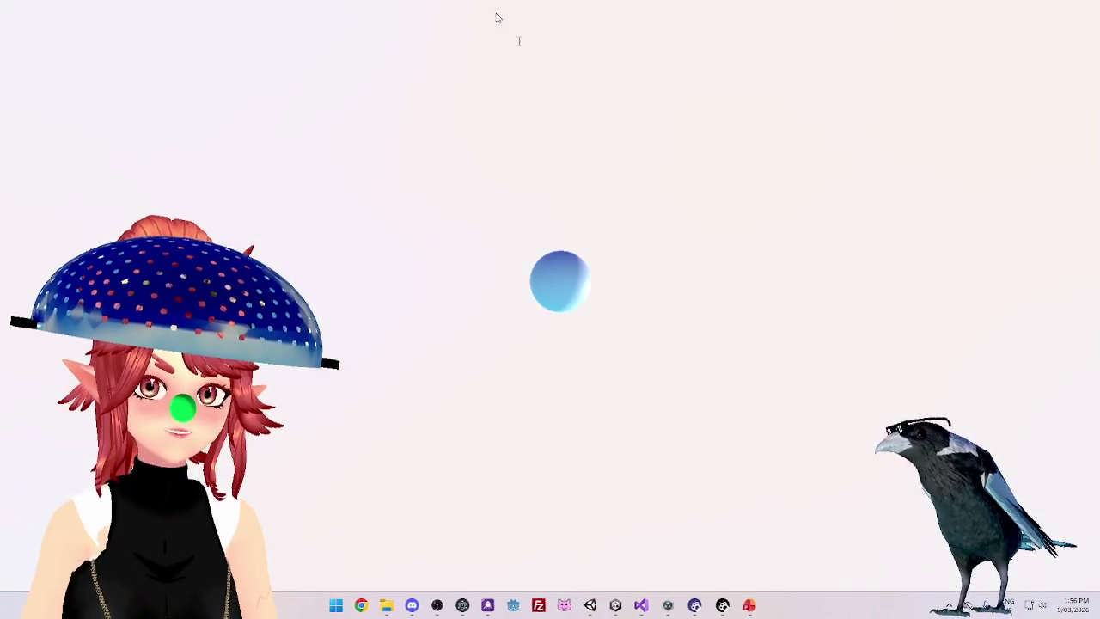
Leave the empty Chrome window and return to Visual Studio with Alt+Tab
{"action": "key", "text": "alt+Tab"}
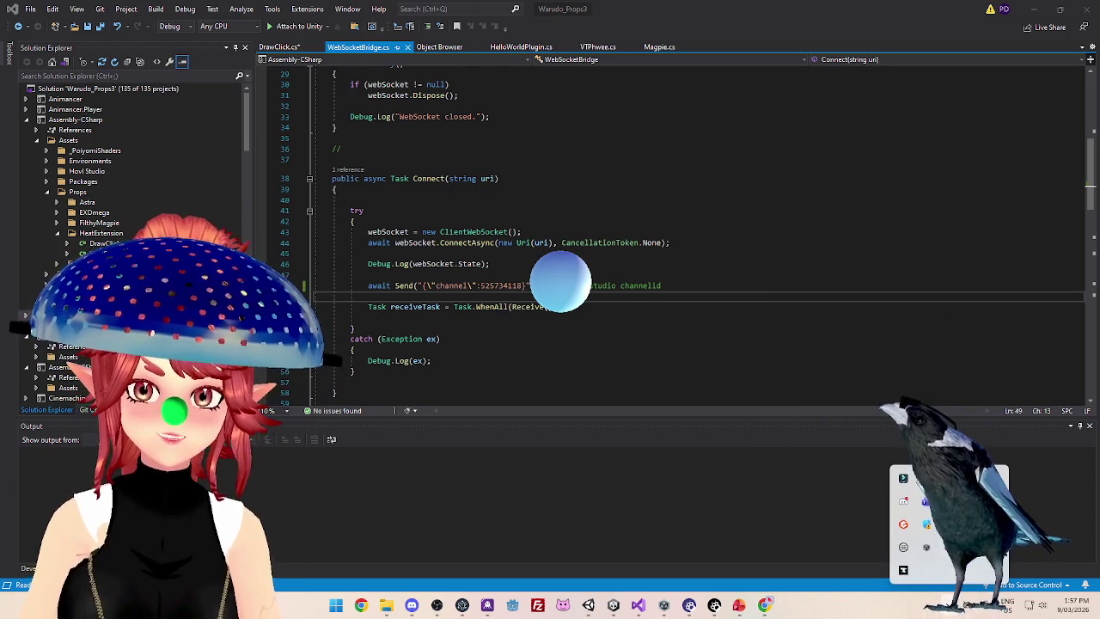
Open the Steam Store from the tray icon and search for 'rocksmith'
{"action": "right_click", "coordinate": [903, 547]}
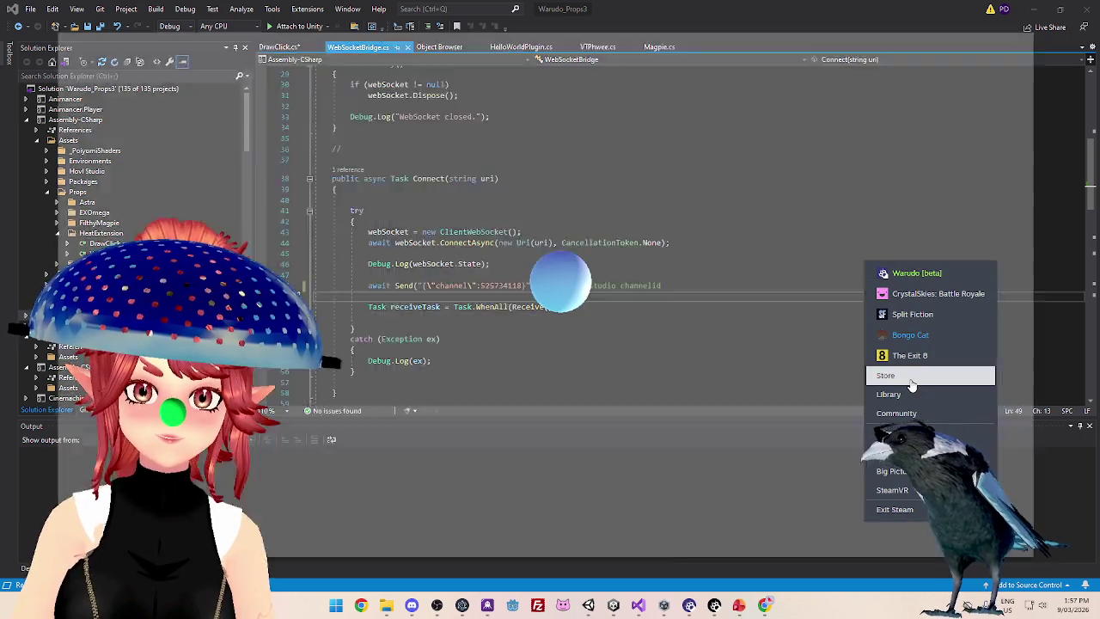
{"action": "left_click", "coordinate": [912, 375]}
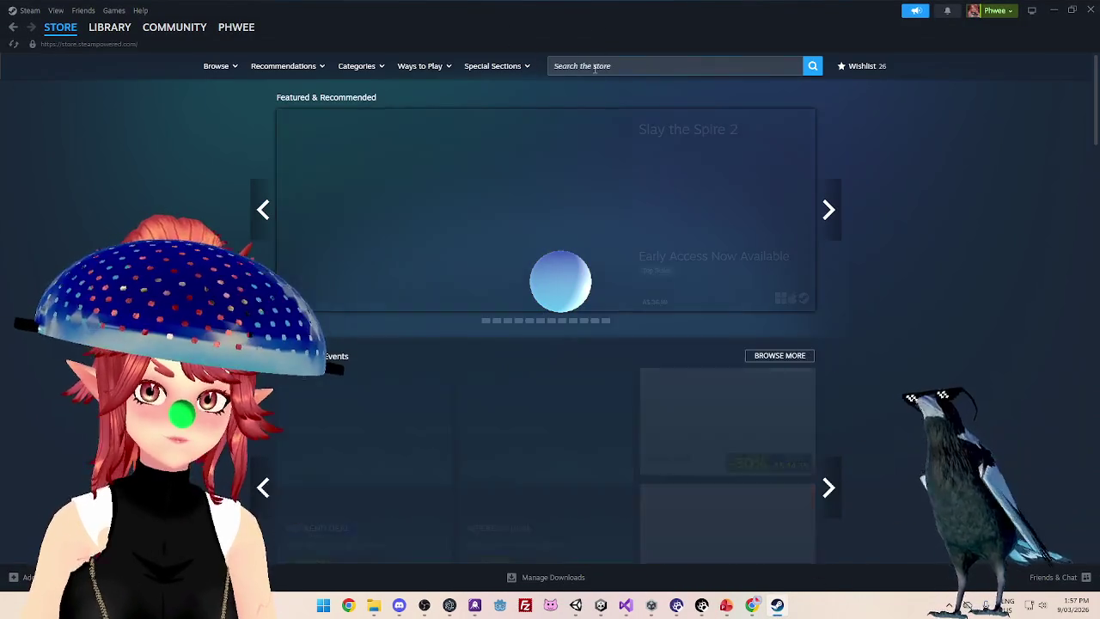
{"action": "left_click", "coordinate": [596, 66]}
{"action": "type", "text": "rocksmith"}
{"action": "key", "text": "Return"}
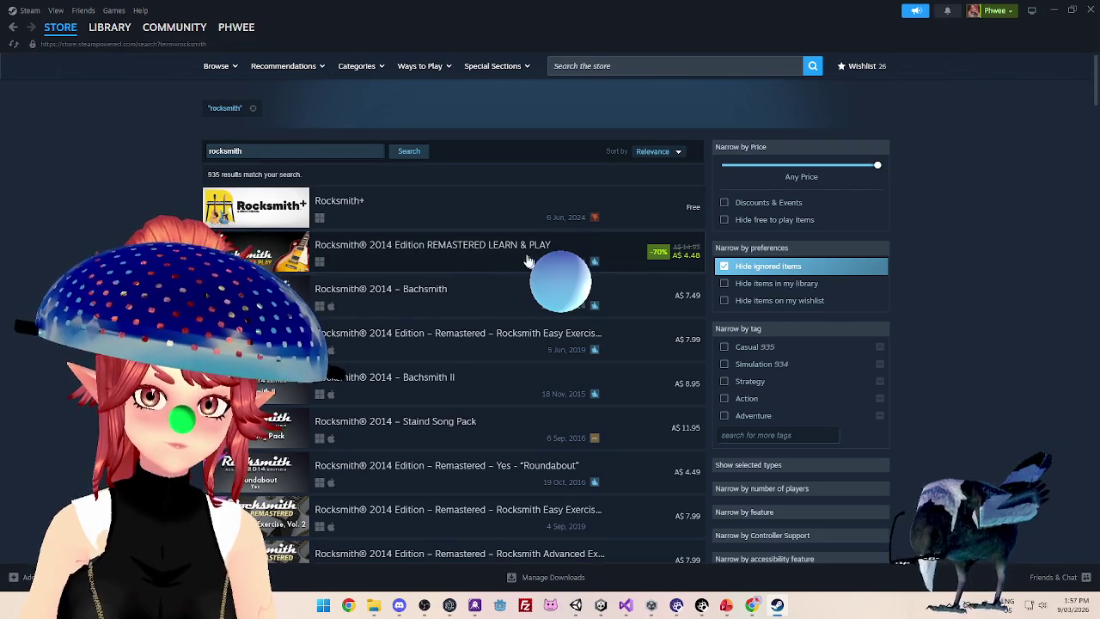
Add Rocksmith® 2014 Edition REMASTERED LEARN & PLAY to the cart from its store page
{"action": "mouse_move", "coordinate": [507, 264]}
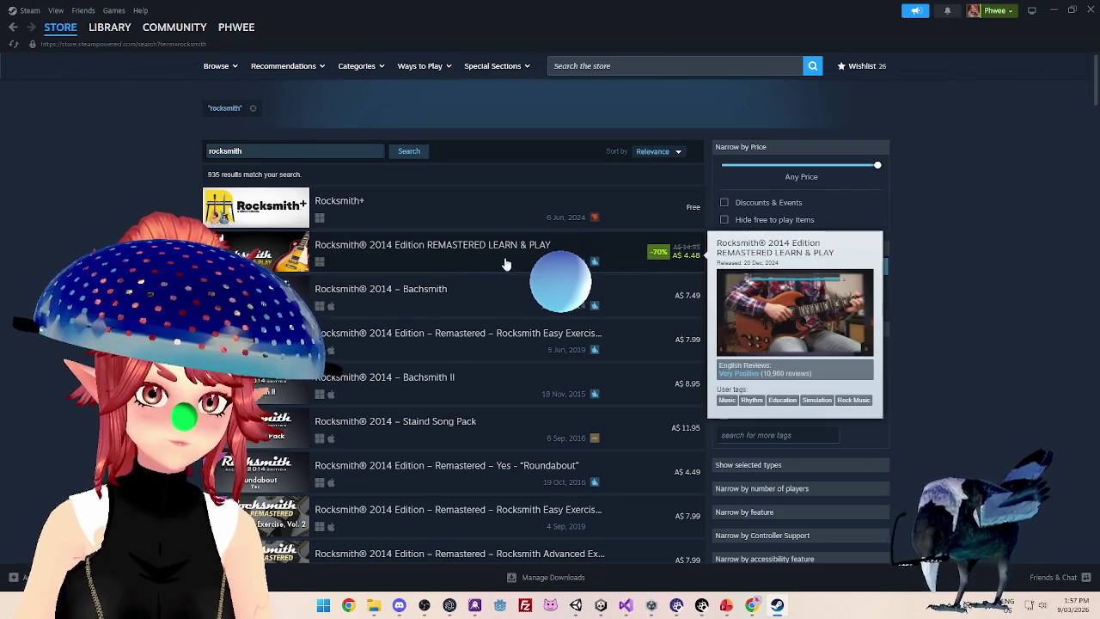
{"action": "left_click", "coordinate": [452, 246]}
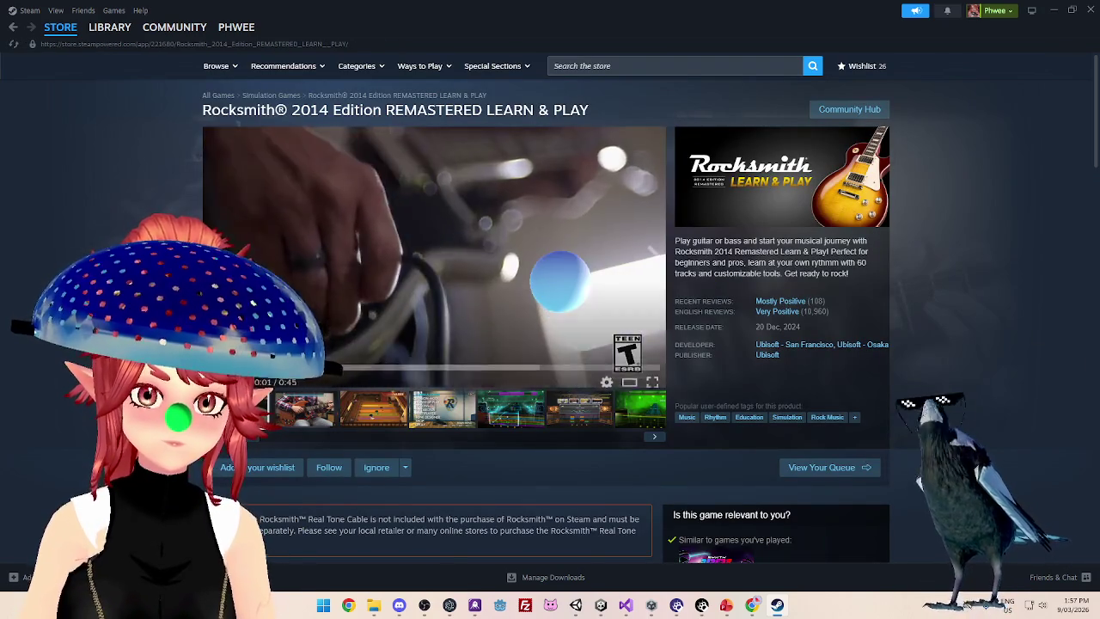
{"action": "mouse_move", "coordinate": [284, 383]}
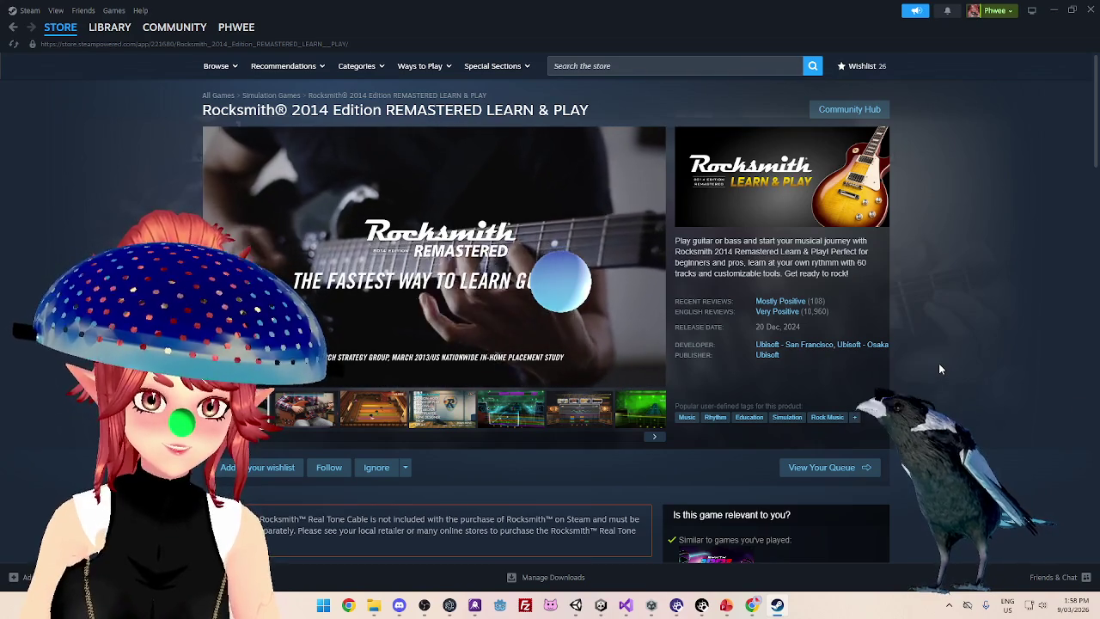
{"action": "mouse_move", "coordinate": [559, 361]}
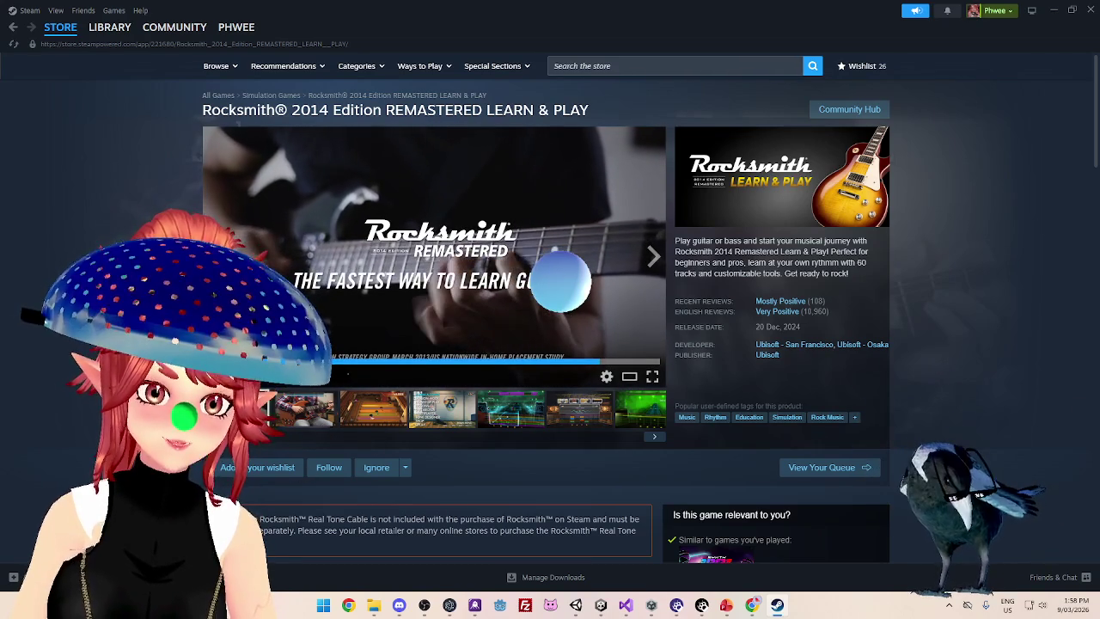
{"action": "scroll", "coordinate": [58, 237], "scroll_direction": "down", "scroll_amount": 2}
{"action": "scroll", "coordinate": [57, 237], "scroll_direction": "down", "scroll_amount": 1}
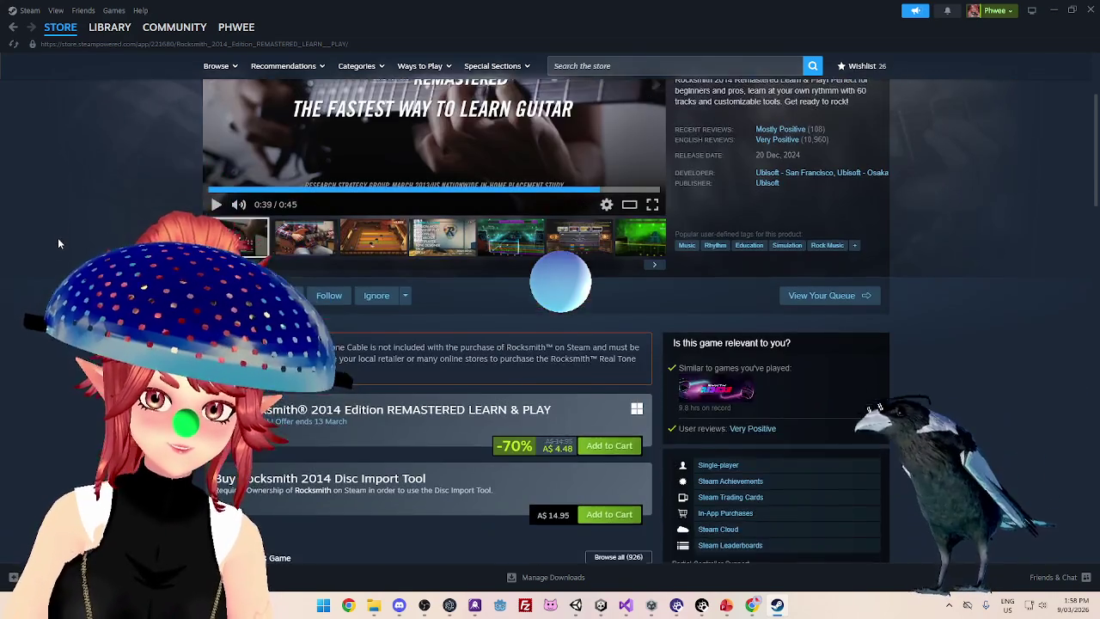
{"action": "scroll", "coordinate": [58, 244], "scroll_direction": "down", "scroll_amount": 1}
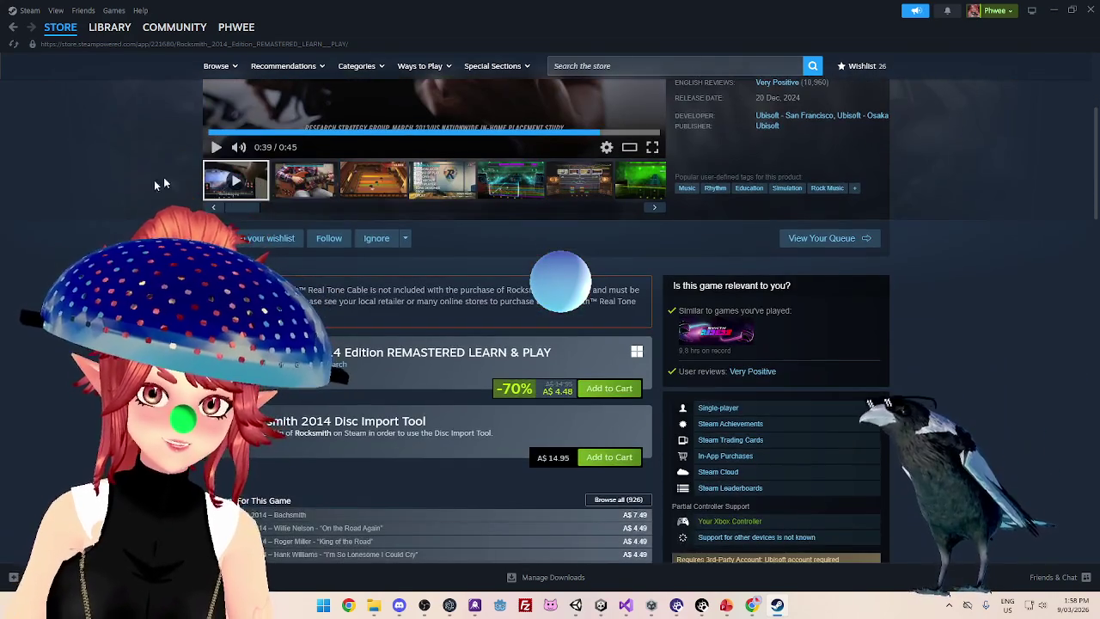
{"action": "left_click", "coordinate": [615, 394]}
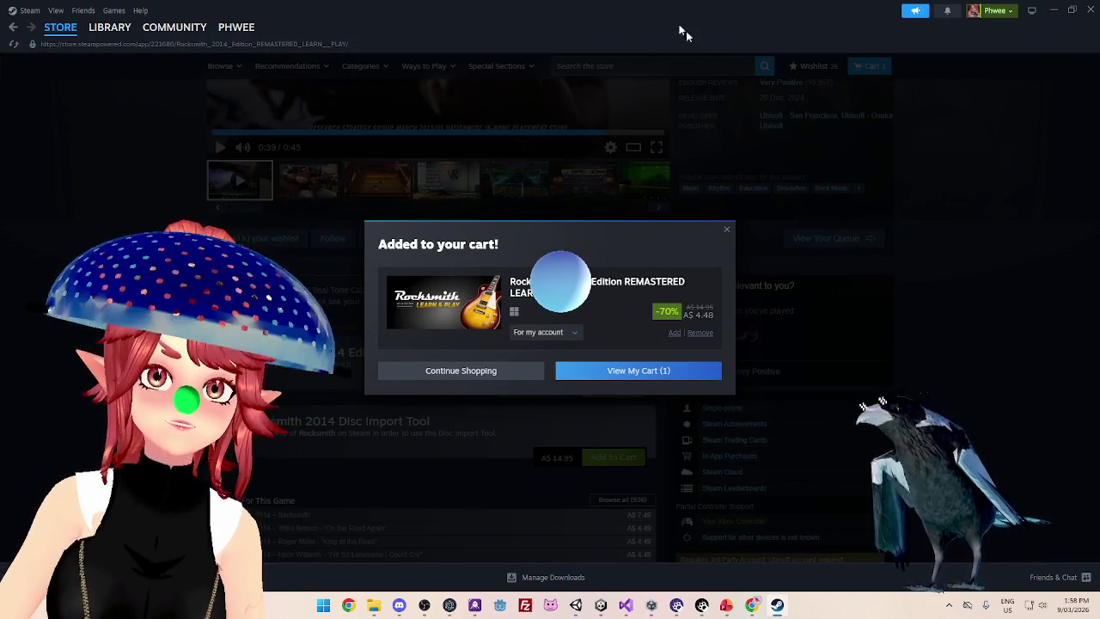
{"action": "mouse_move", "coordinate": [667, 13]}
{"action": "left_mouse_down"}
{"action": "mouse_move", "coordinate": [675, 0]}
{"action": "mouse_move", "coordinate": [675, 39]}
{"action": "left_mouse_up"}
{"action": "key", "text": "super+Up"}
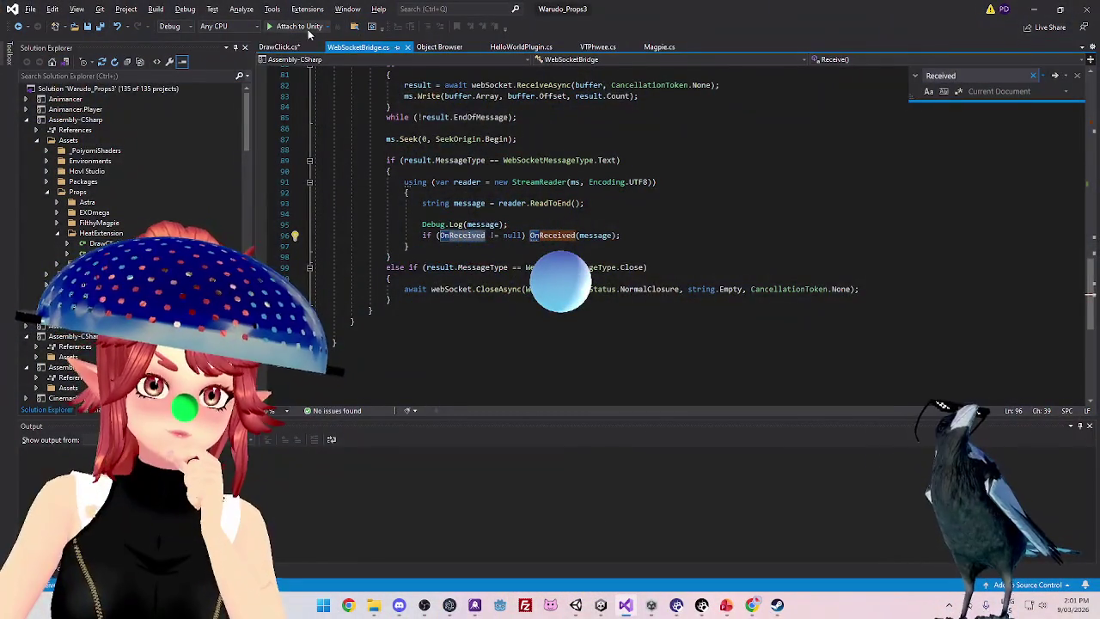
Switch to DrawClick.cs and highlight the Received method's code
{"action": "left_click", "coordinate": [282, 46]}
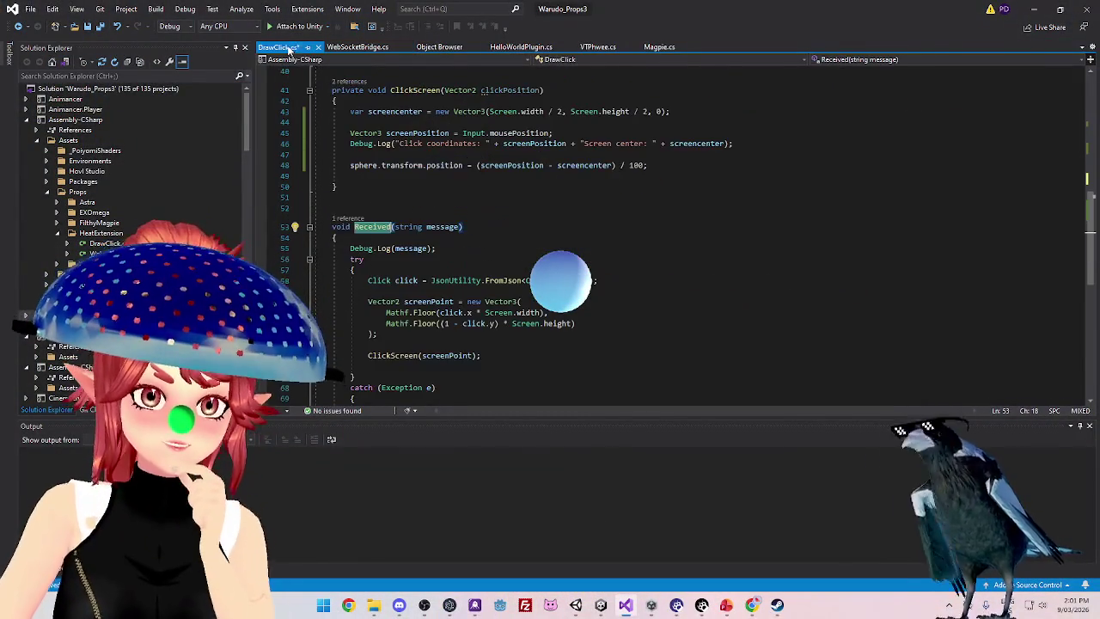
{"action": "scroll", "coordinate": [392, 124], "scroll_direction": "down", "scroll_amount": 3}
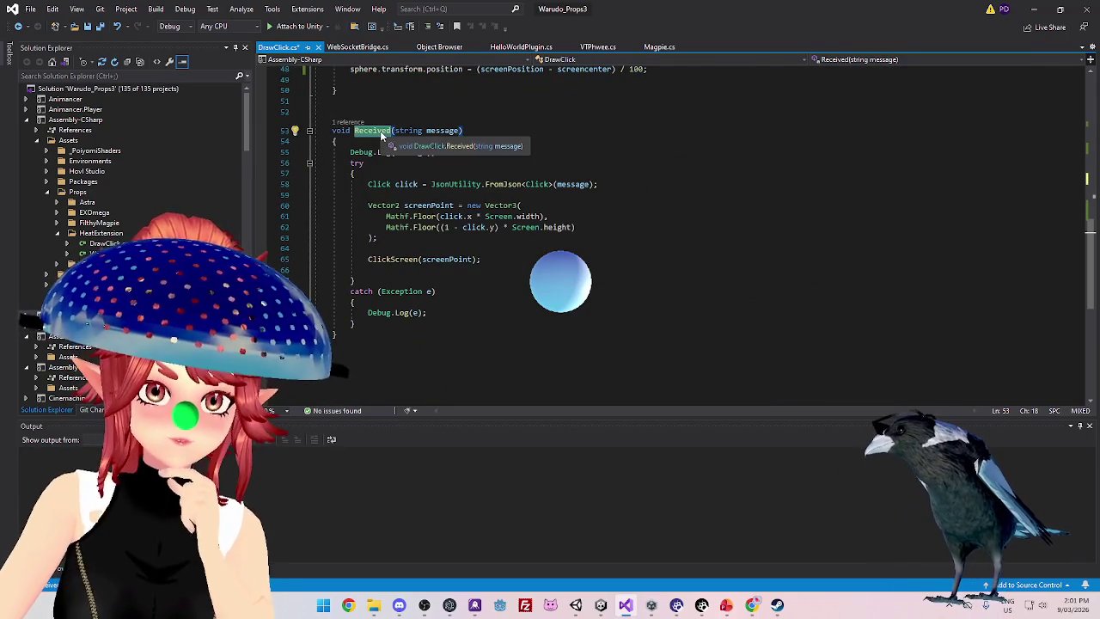
{"action": "left_click_drag", "start_coordinate": [370, 259], "coordinate": [480, 259]}
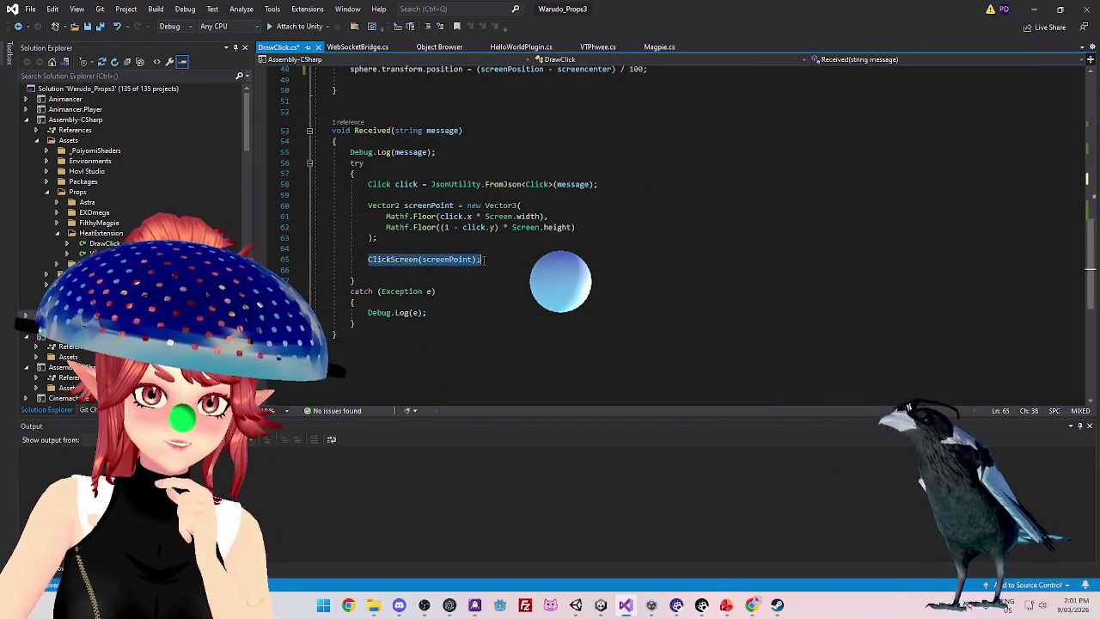
{"action": "scroll", "coordinate": [425, 241], "scroll_direction": "up", "scroll_amount": 6}
{"action": "mouse_move", "coordinate": [357, 189]}
{"action": "left_mouse_down"}
{"action": "mouse_move", "coordinate": [541, 231]}
{"action": "mouse_move", "coordinate": [531, 284]}
{"action": "left_mouse_up"}
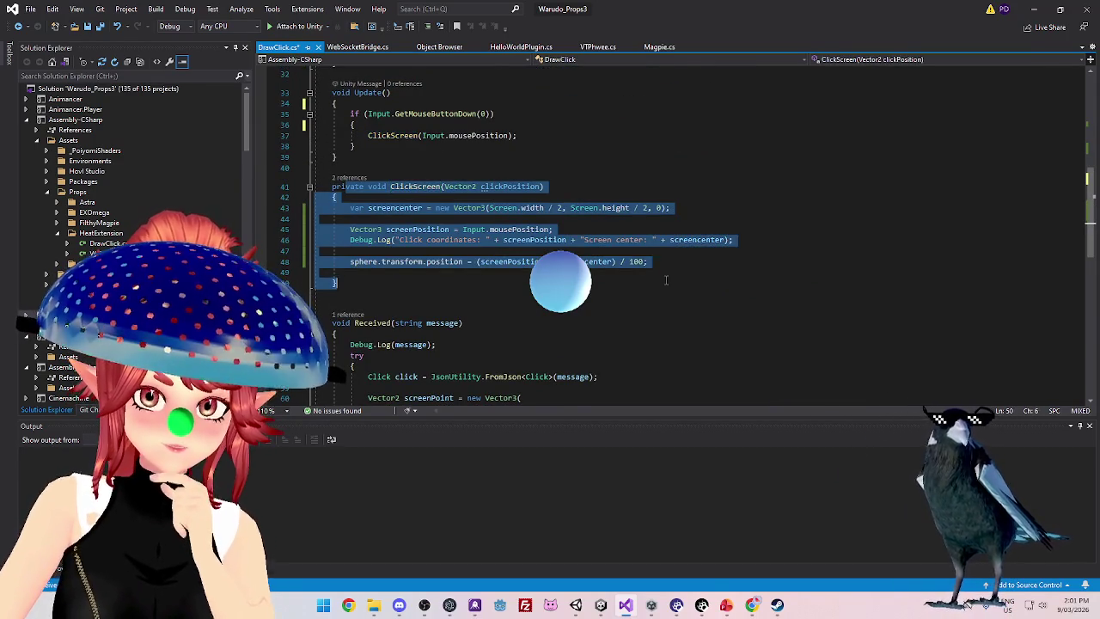
{"action": "scroll", "coordinate": [531, 292], "scroll_direction": "down", "scroll_amount": 4}
{"action": "mouse_move", "coordinate": [332, 194]}
{"action": "left_mouse_down"}
{"action": "mouse_move", "coordinate": [452, 239]}
{"action": "mouse_move", "coordinate": [499, 368]}
{"action": "left_mouse_up"}
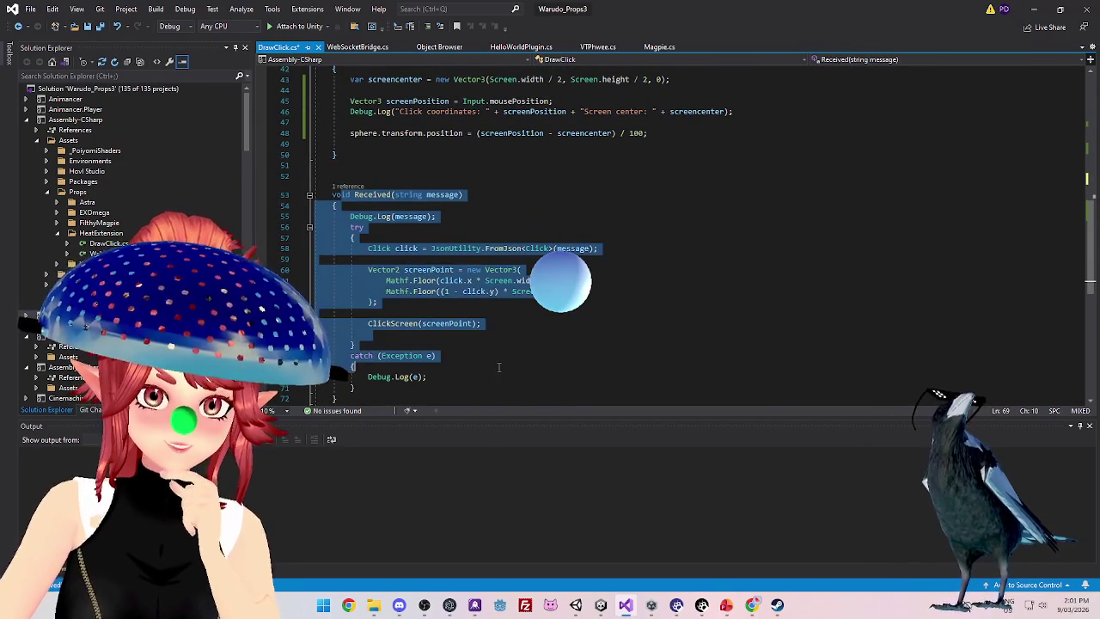
{"action": "scroll", "coordinate": [499, 341], "scroll_direction": "down", "scroll_amount": 1}
Reselect the Received method through its try block, then mark its name on line 53
{"action": "left_click", "coordinate": [479, 188]}
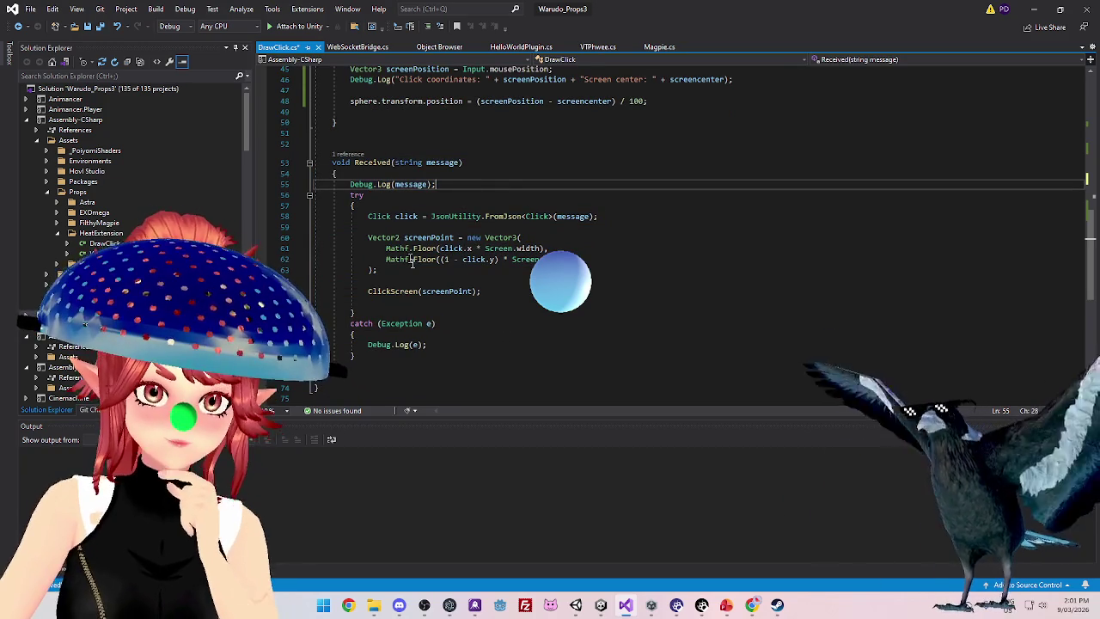
{"action": "mouse_move", "coordinate": [332, 162]}
{"action": "left_mouse_down"}
{"action": "mouse_move", "coordinate": [343, 173]}
{"action": "mouse_move", "coordinate": [355, 313]}
{"action": "mouse_move", "coordinate": [539, 307]}
{"action": "left_mouse_up"}
{"action": "left_click", "coordinate": [459, 347]}
{"action": "scroll", "coordinate": [419, 240], "scroll_direction": "up", "scroll_amount": 3}
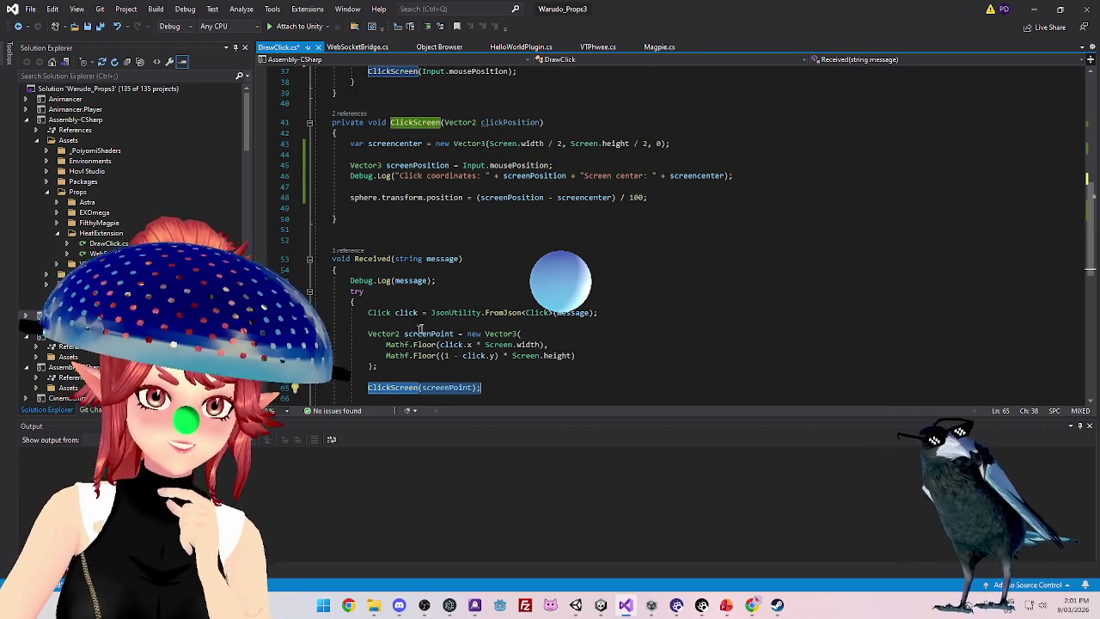
{"action": "scroll", "coordinate": [427, 334], "scroll_direction": "down", "scroll_amount": 1}
{"action": "left_click_drag", "start_coordinate": [355, 227], "coordinate": [389, 227]}
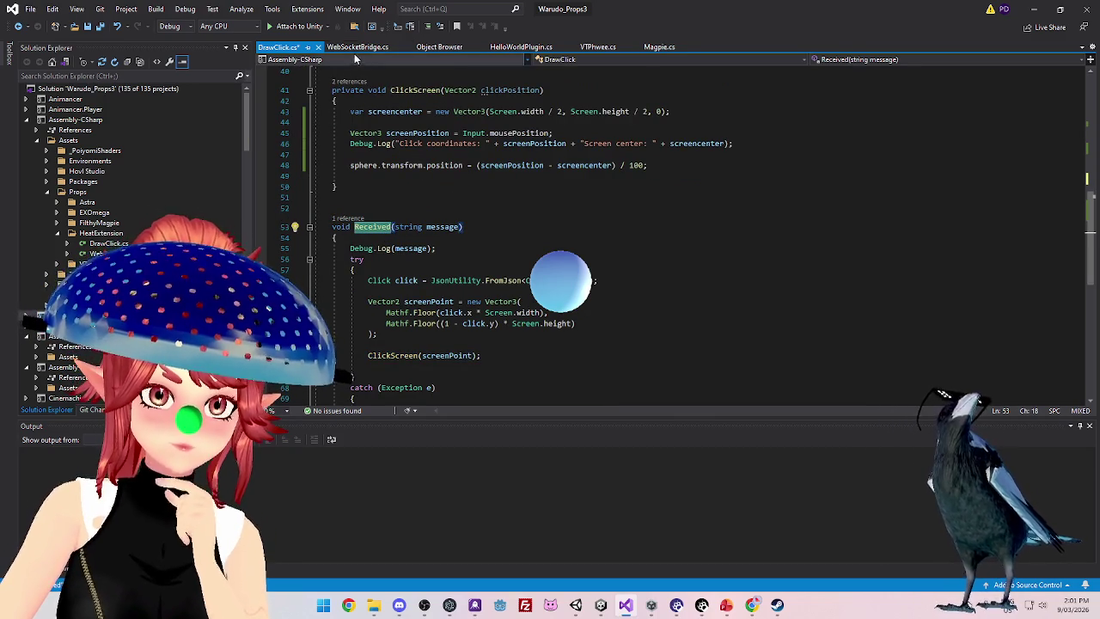
In WebSocketBridge.cs, point out the Receive method on line 68 and scroll up through the file
{"action": "left_click", "coordinate": [355, 47]}
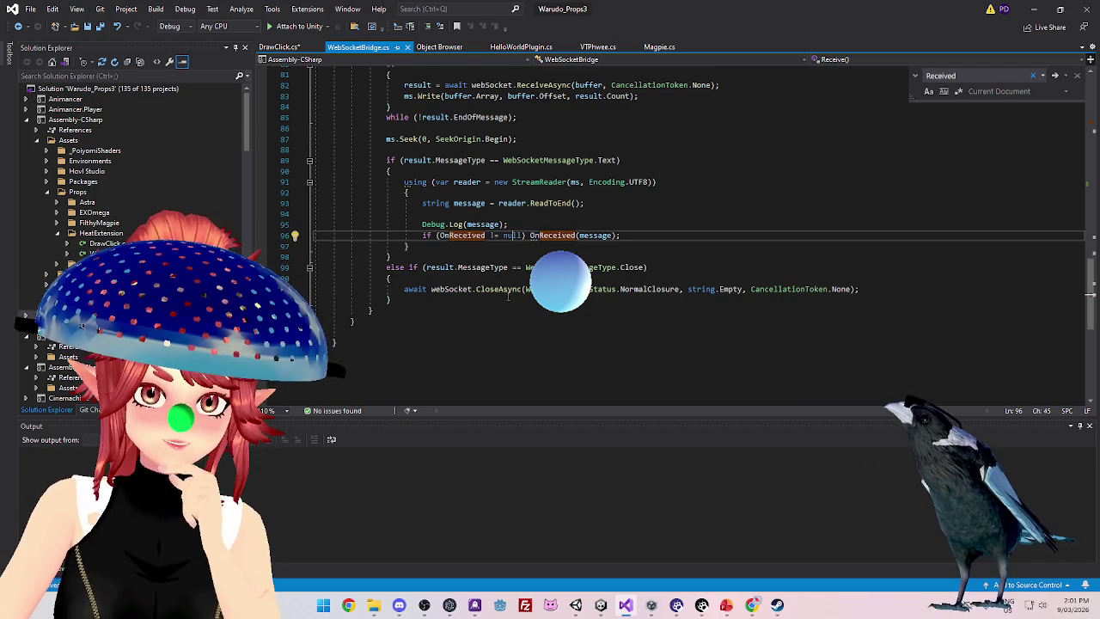
{"action": "scroll", "coordinate": [499, 248], "scroll_direction": "up", "scroll_amount": 3}
{"action": "scroll", "coordinate": [498, 249], "scroll_direction": "up", "scroll_amount": 4}
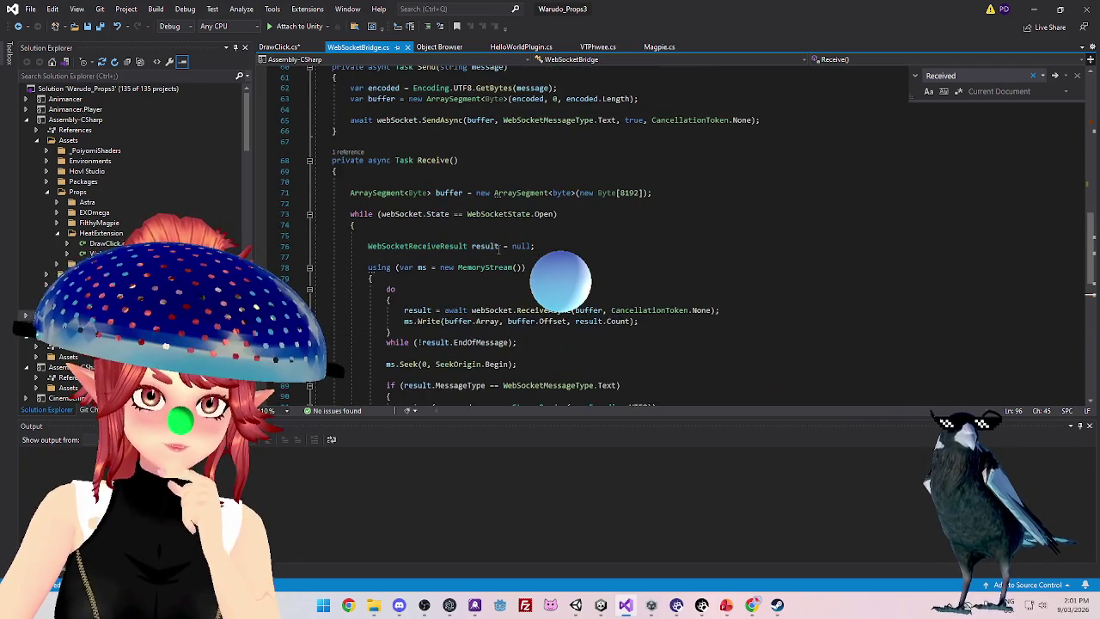
{"action": "scroll", "coordinate": [475, 246], "scroll_direction": "up", "scroll_amount": 1}
{"action": "left_click", "coordinate": [448, 194]}
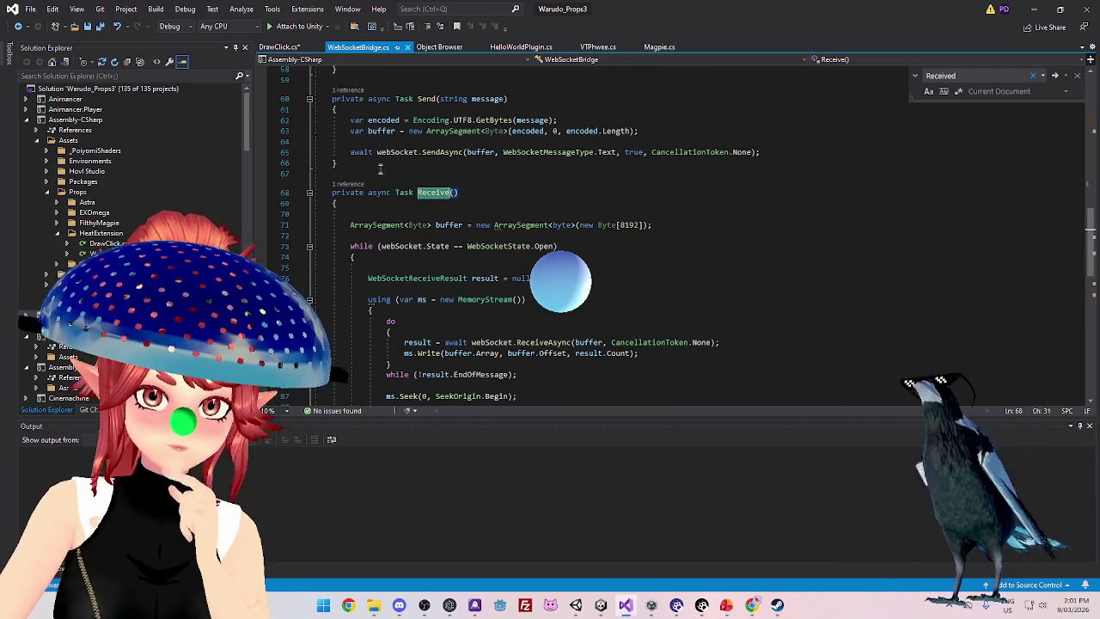
{"action": "scroll", "coordinate": [455, 219], "scroll_direction": "up", "scroll_amount": 4}
{"action": "scroll", "coordinate": [468, 232], "scroll_direction": "up", "scroll_amount": 3}
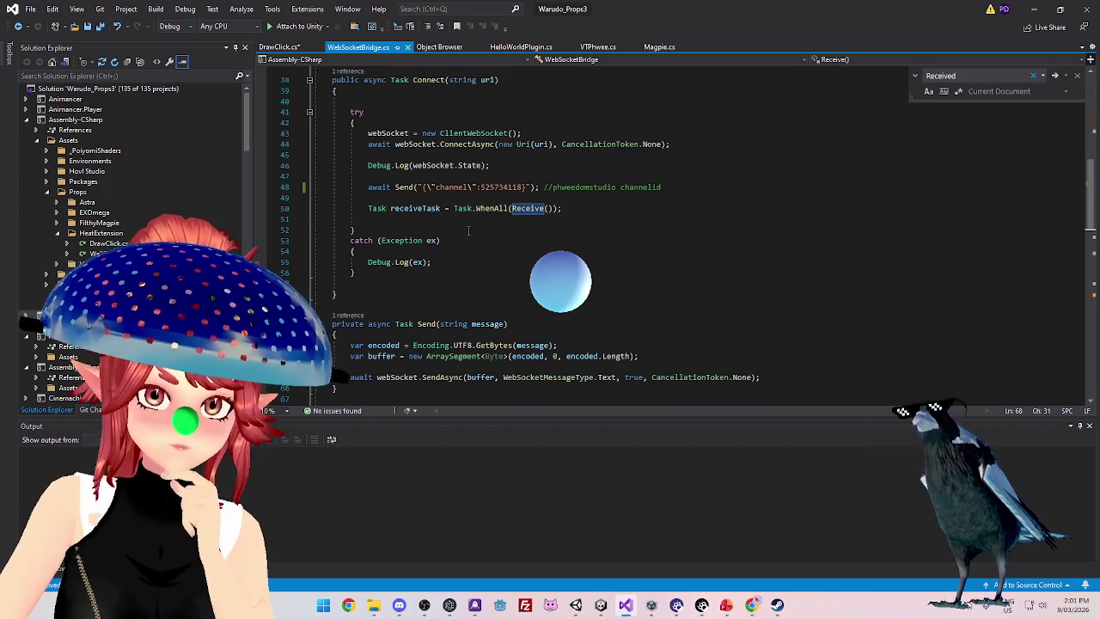
{"action": "scroll", "coordinate": [529, 211], "scroll_direction": "up", "scroll_amount": 7}
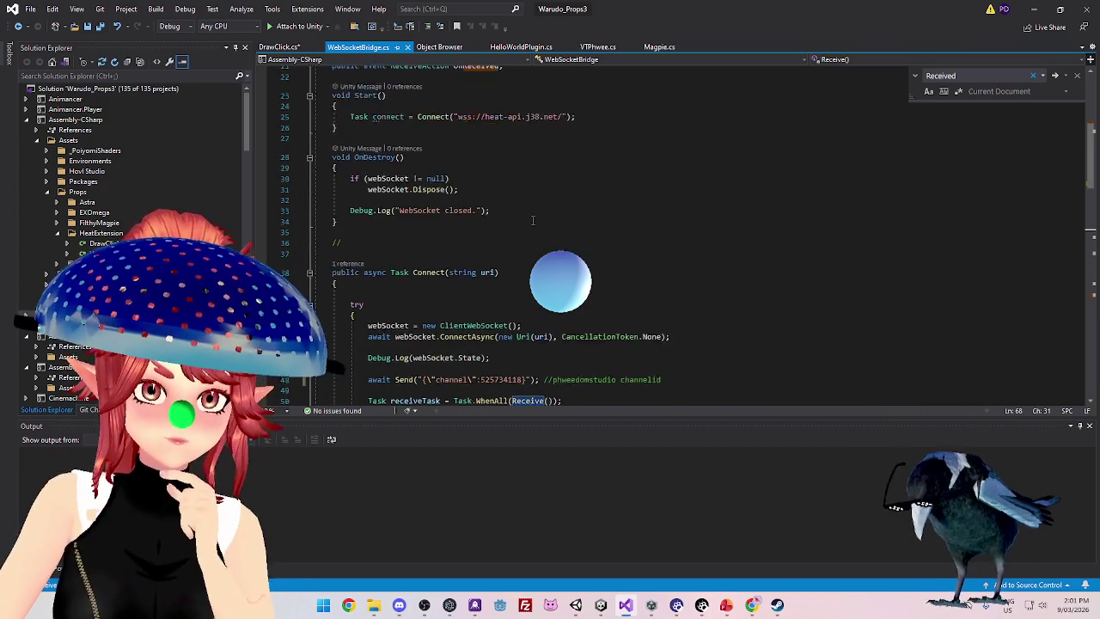
{"action": "scroll", "coordinate": [533, 220], "scroll_direction": "up", "scroll_amount": 3}
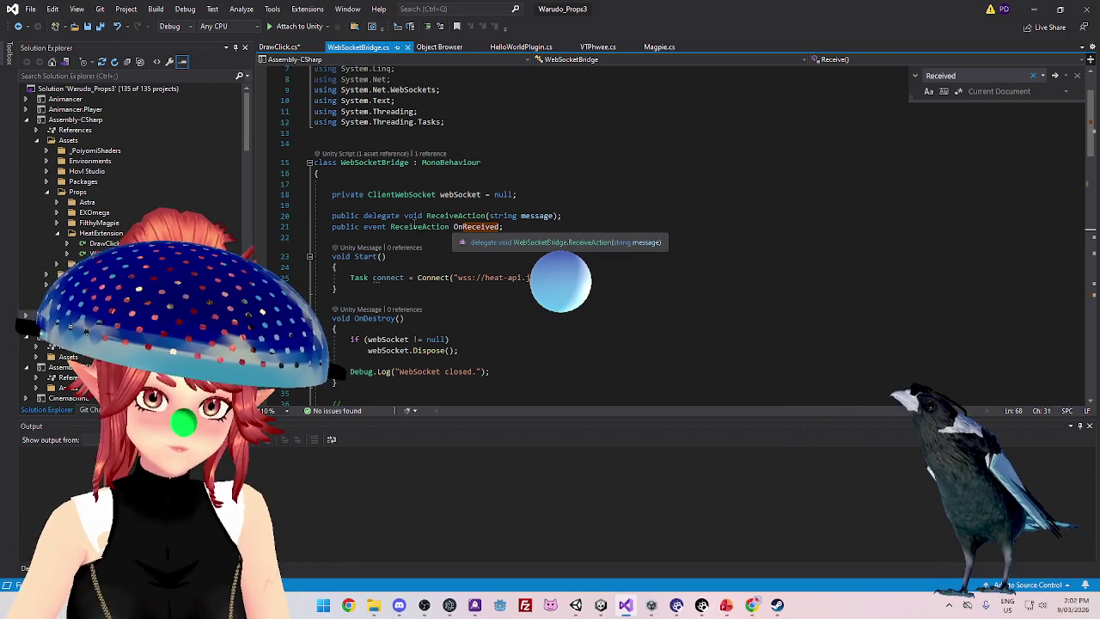
Go to the ReceiveAction delegate and the OnReceived event declaration
{"action": "left_click", "coordinate": [412, 226], "text": "ctrl"}
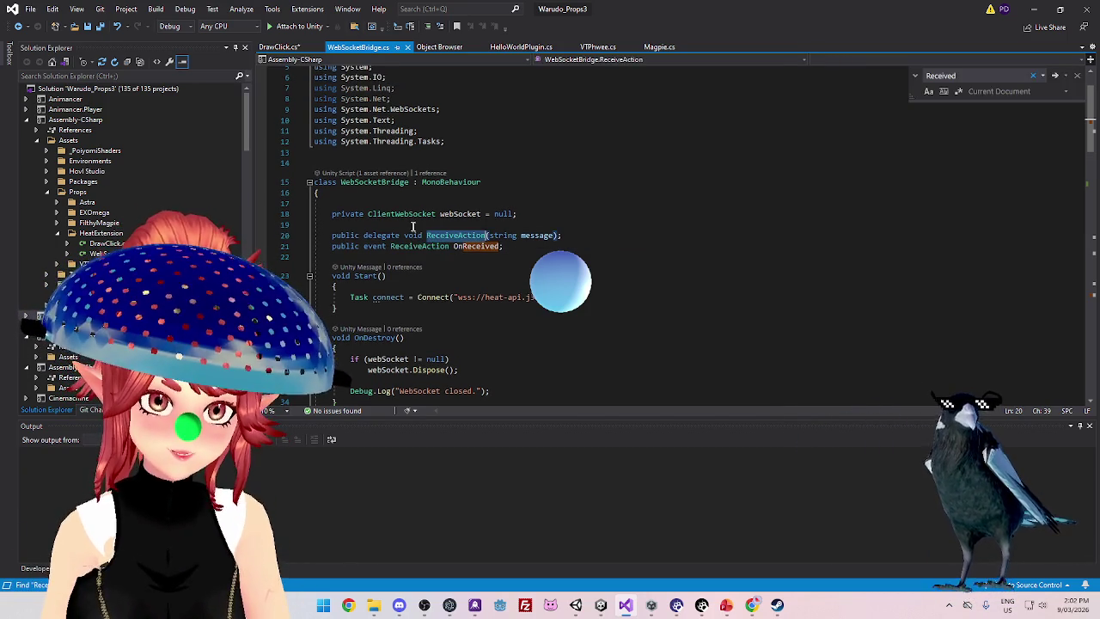
{"action": "left_click", "coordinate": [505, 252]}
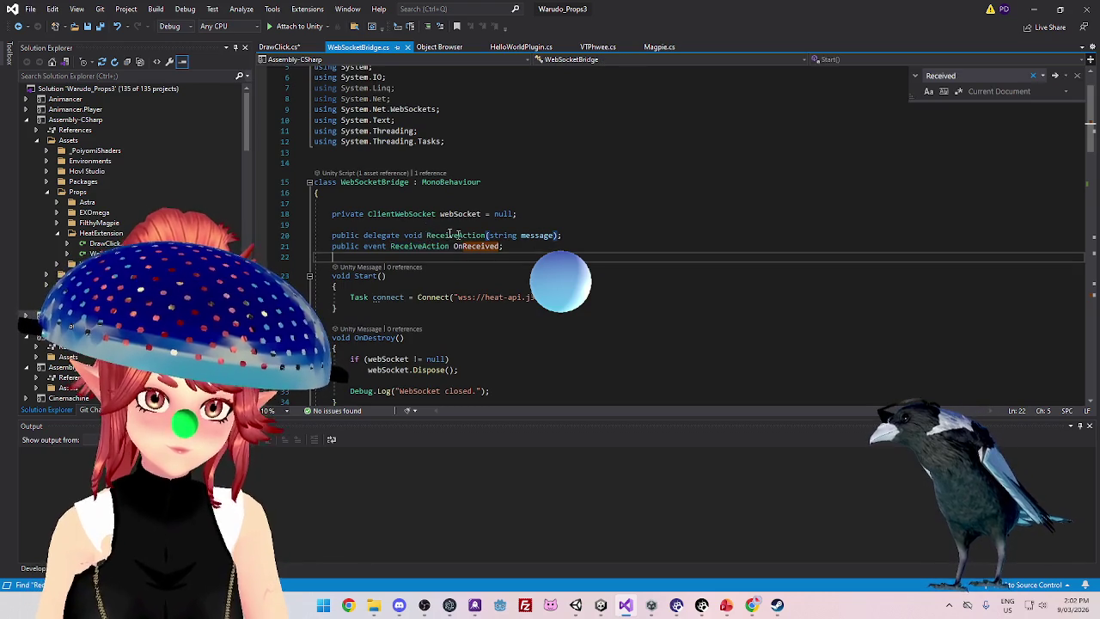
{"action": "scroll", "coordinate": [450, 222], "scroll_direction": "down", "scroll_amount": 6}
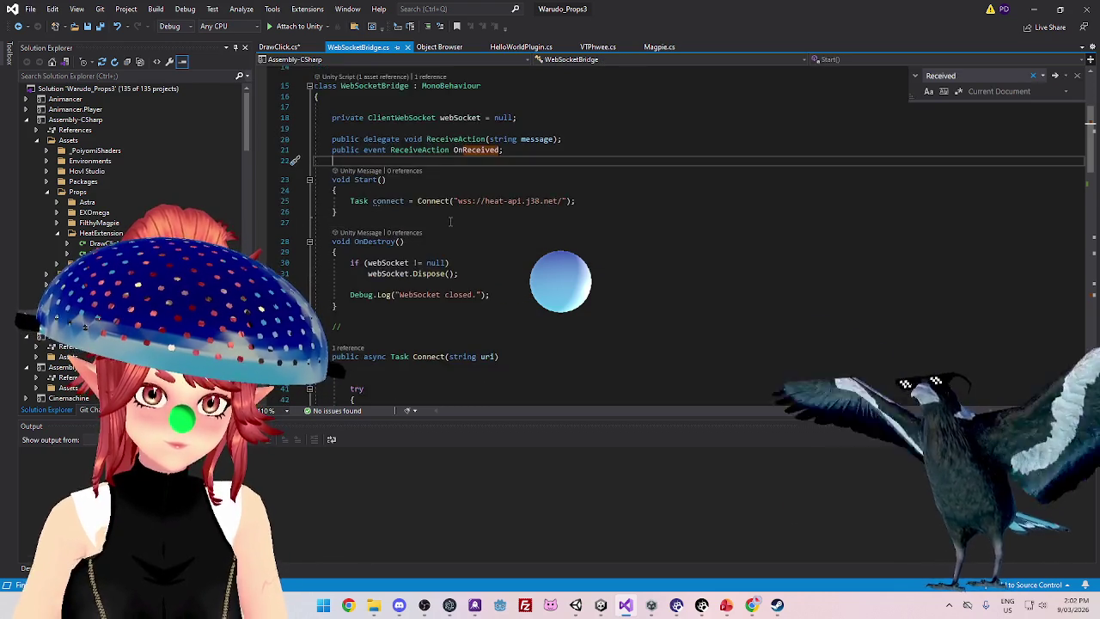
{"action": "scroll", "coordinate": [449, 222], "scroll_direction": "up", "scroll_amount": 3}
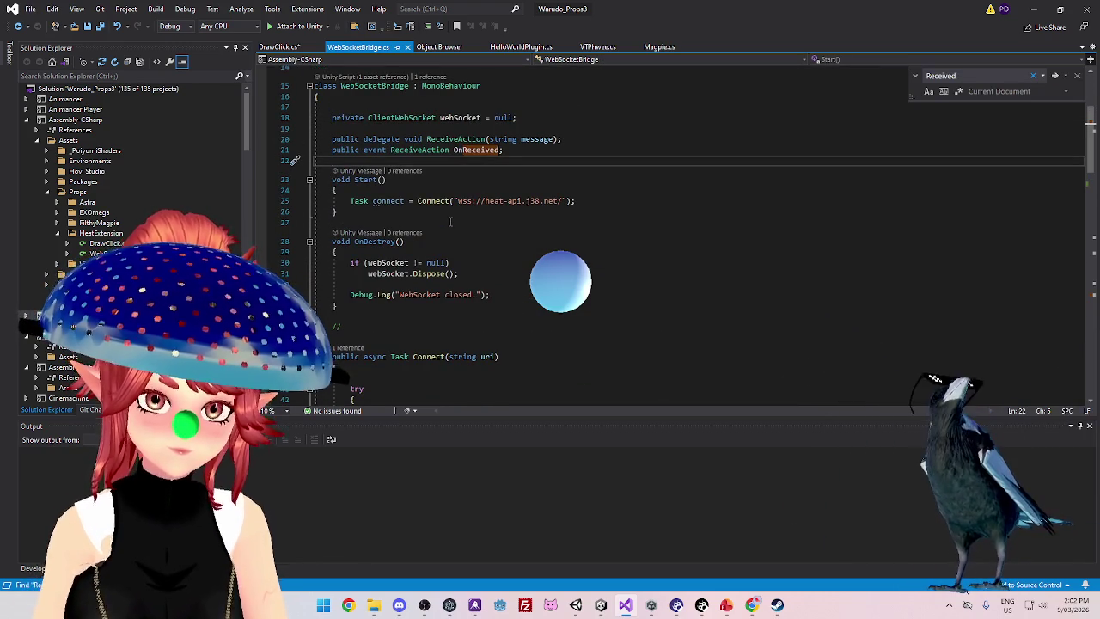
{"action": "scroll", "coordinate": [449, 222], "scroll_direction": "down", "scroll_amount": 12}
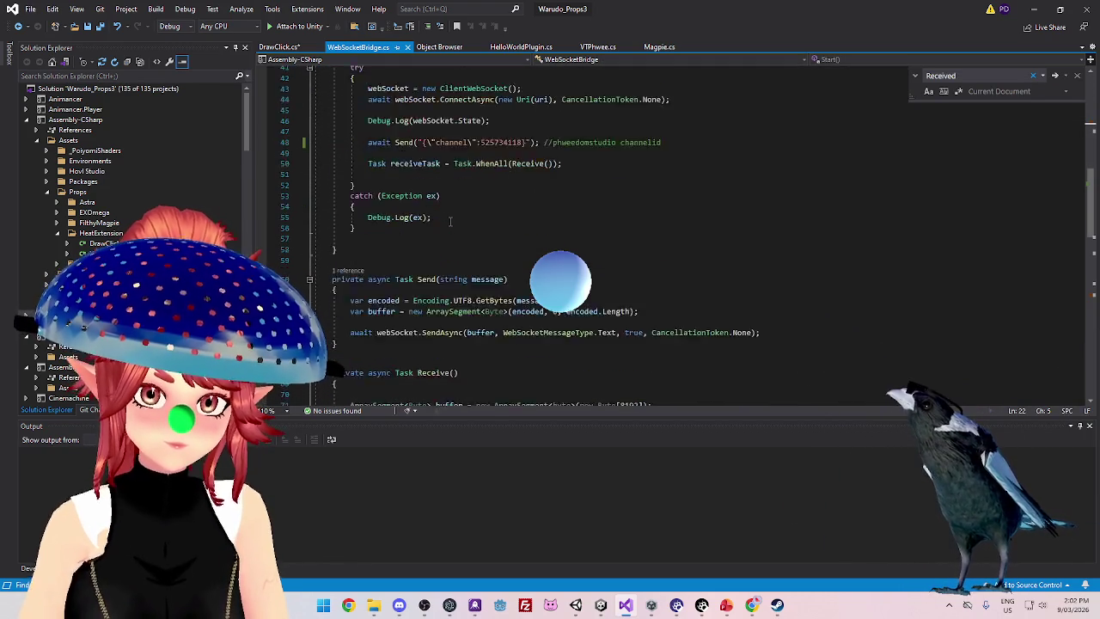
{"action": "scroll", "coordinate": [449, 222], "scroll_direction": "down", "scroll_amount": 11}
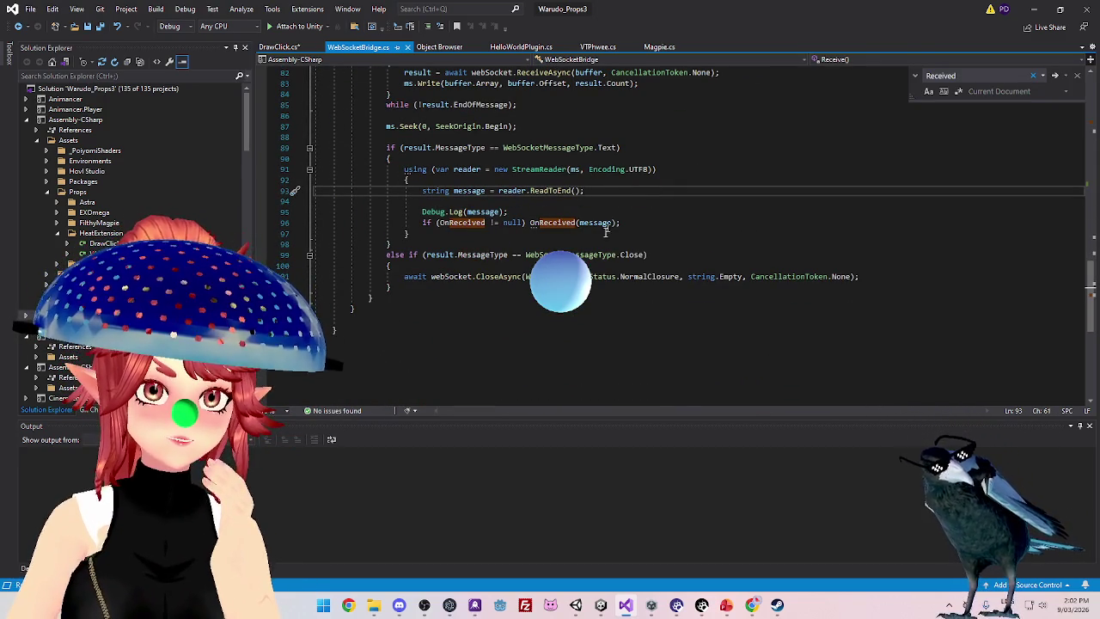
{"action": "scroll", "coordinate": [617, 206], "scroll_direction": "up", "scroll_amount": 5}
Switch to DrawClick.cs and place the caret after the Received subscription in Start
{"action": "left_click", "coordinate": [279, 48]}
{"action": "scroll", "coordinate": [473, 237], "scroll_direction": "up", "scroll_amount": 7}
{"action": "left_click", "coordinate": [548, 214]}
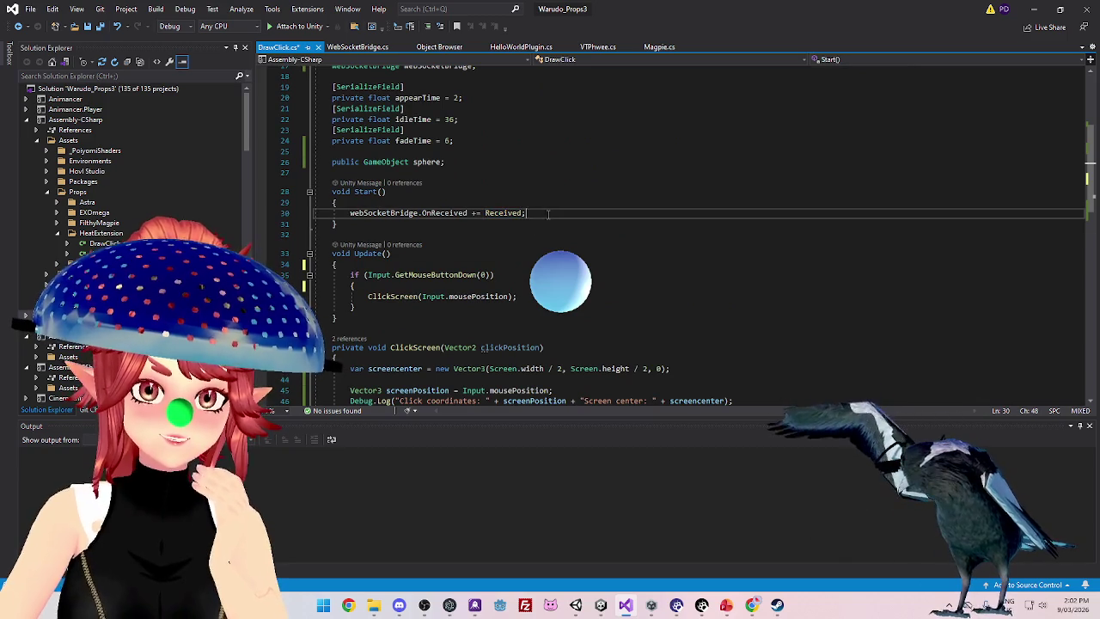
Select webSocketBridge.OnReceived, jump to Received with F12, and return to the Start method
{"action": "left_click_drag", "start_coordinate": [351, 214], "coordinate": [416, 216]}
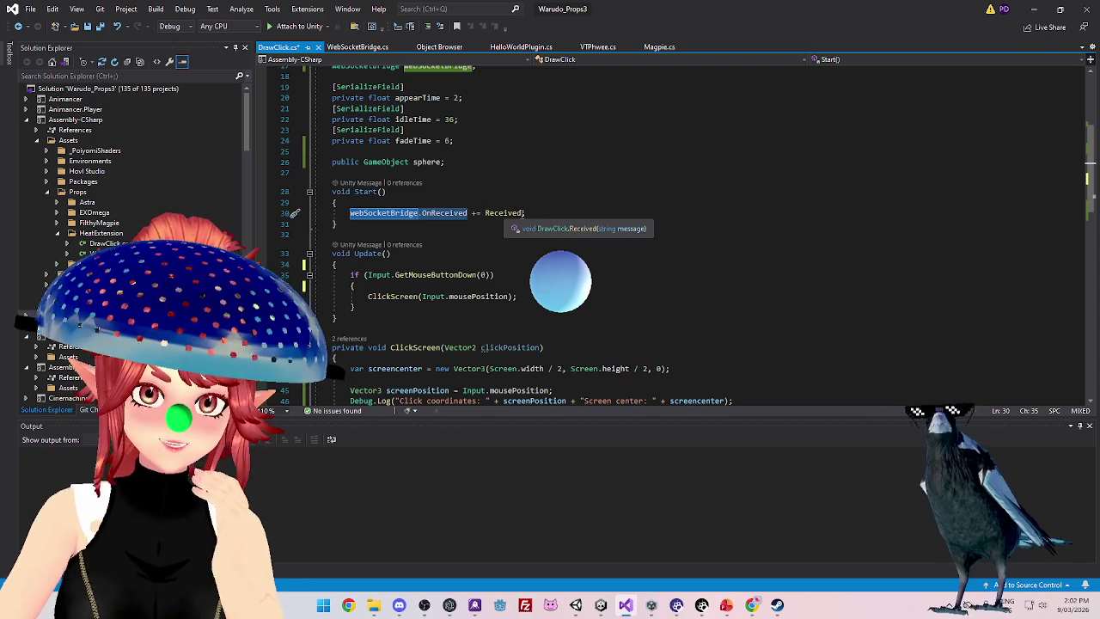
{"action": "left_click", "coordinate": [504, 213]}
{"action": "key", "text": "F12"}
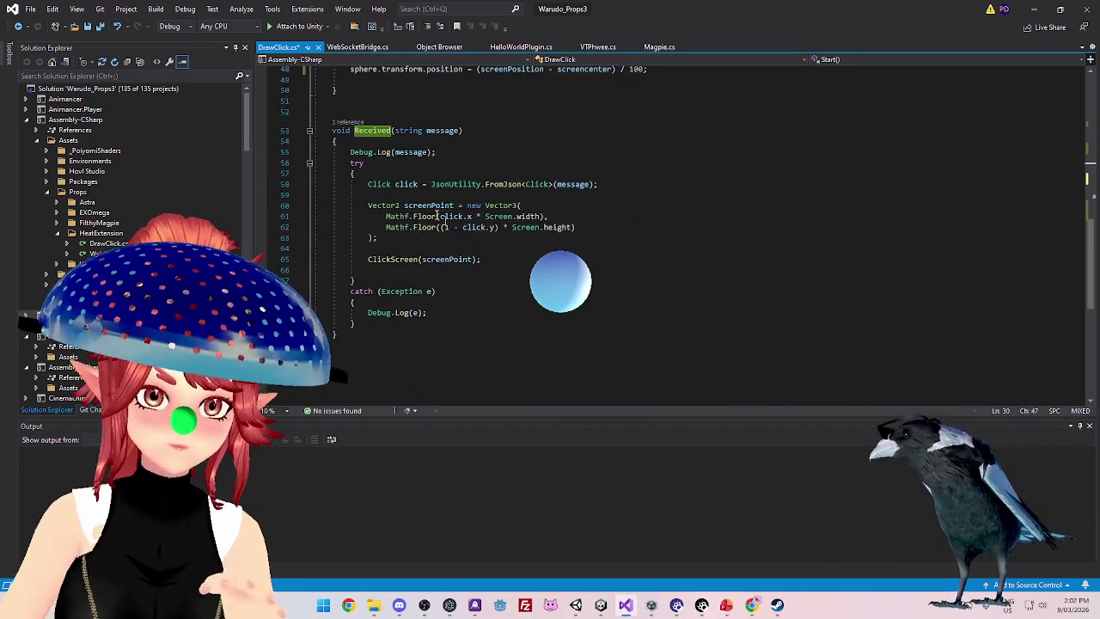
{"action": "key", "text": "ctrl+minus"}
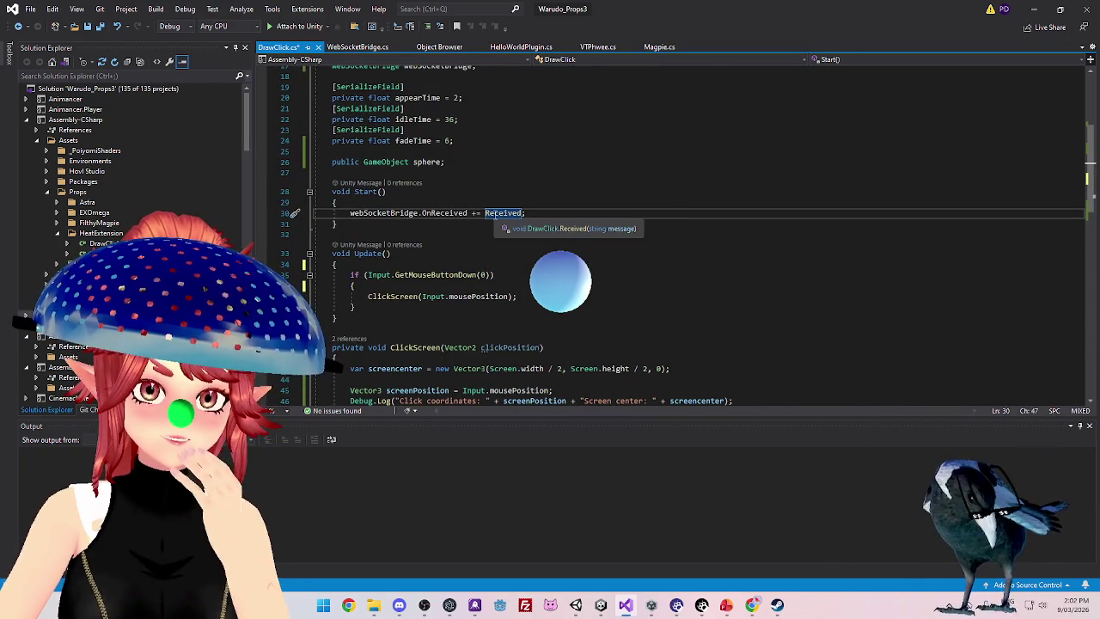
{"action": "left_click", "coordinate": [553, 189]}
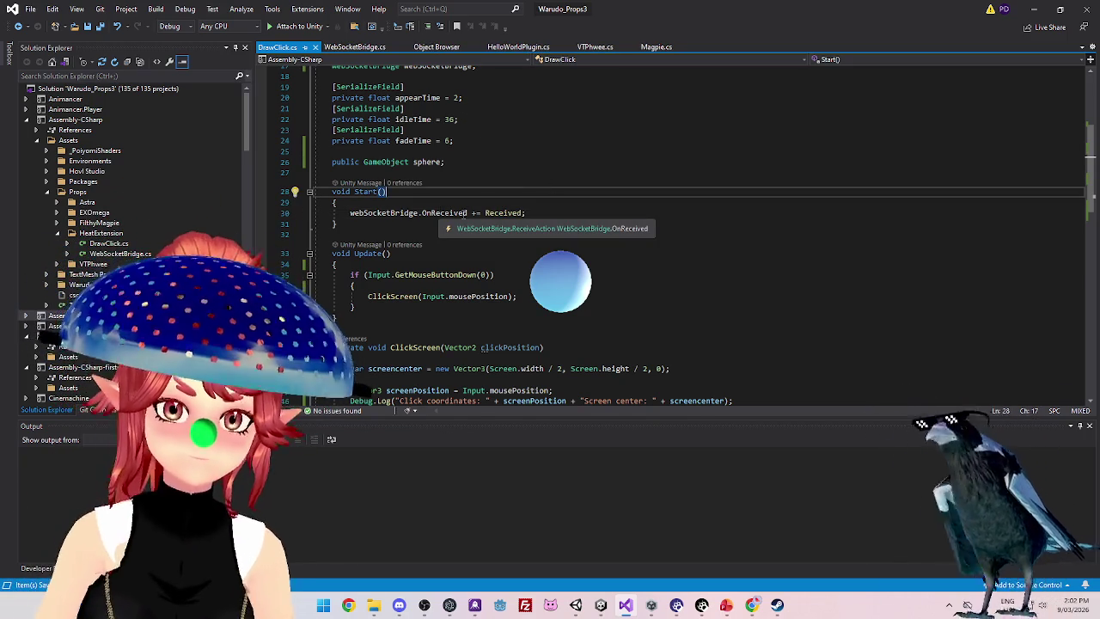
{"action": "scroll", "coordinate": [424, 355], "scroll_direction": "down", "scroll_amount": 5}
{"action": "scroll", "coordinate": [514, 268], "scroll_direction": "up", "scroll_amount": 5}
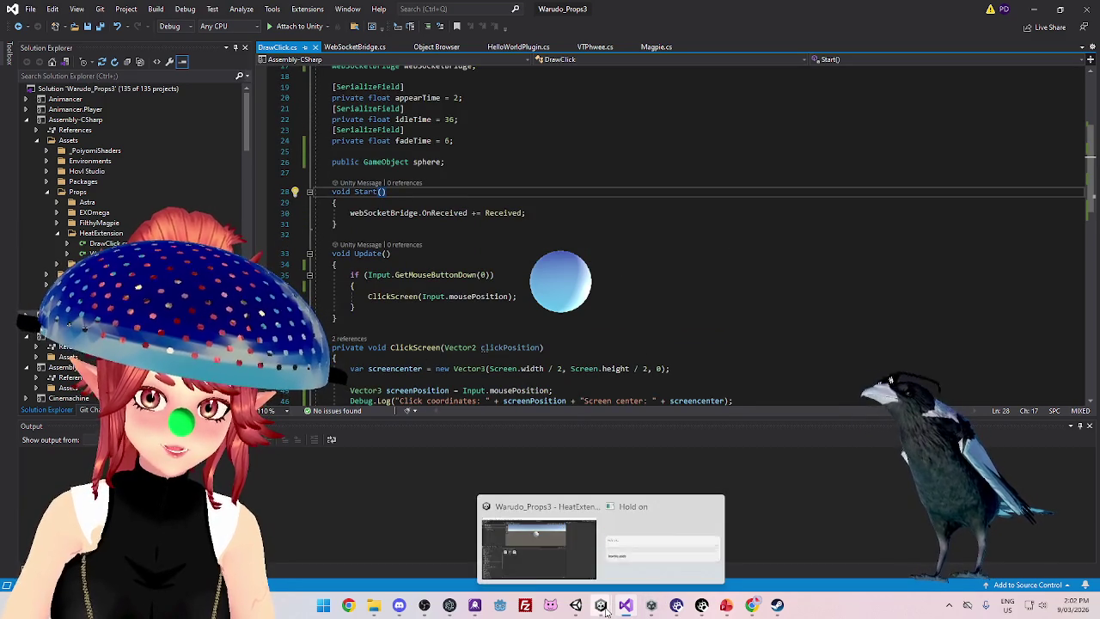
Bring Unity forward, enlarge the scene view above the project files, and enter Play mode
{"action": "left_click", "coordinate": [591, 549]}
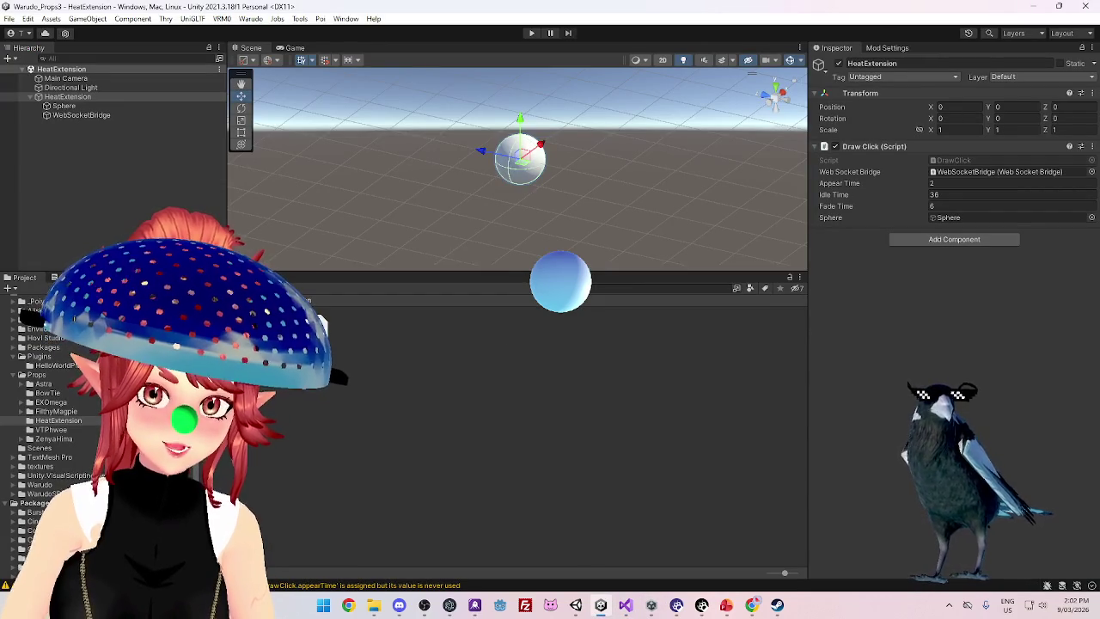
{"action": "left_click_drag", "start_coordinate": [555, 273], "coordinate": [554, 382]}
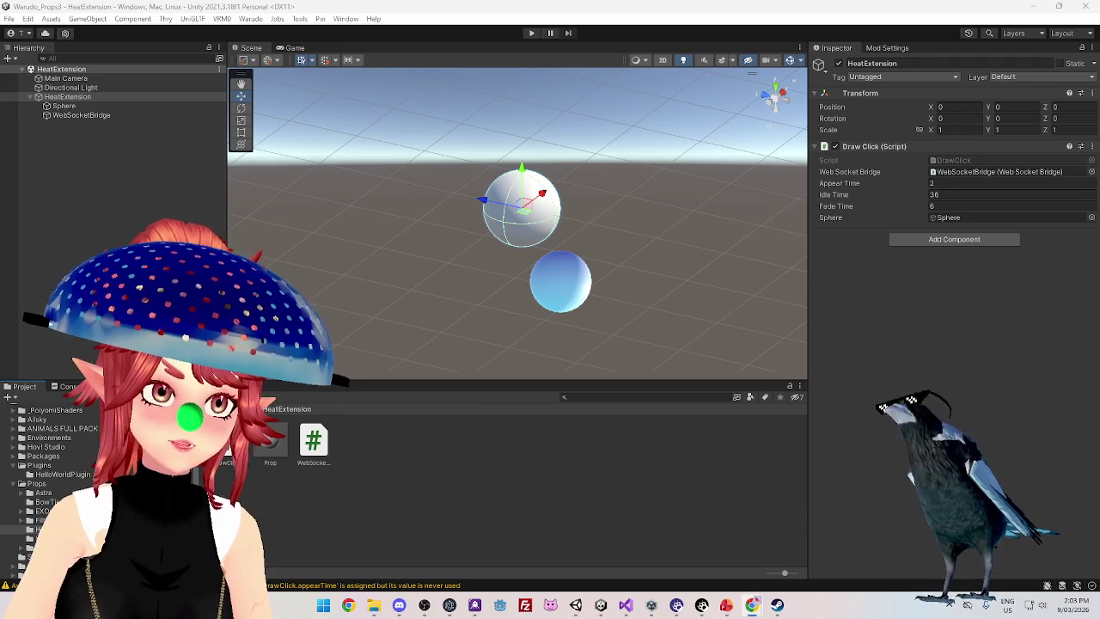
{"action": "key", "text": "alt+Tab"}
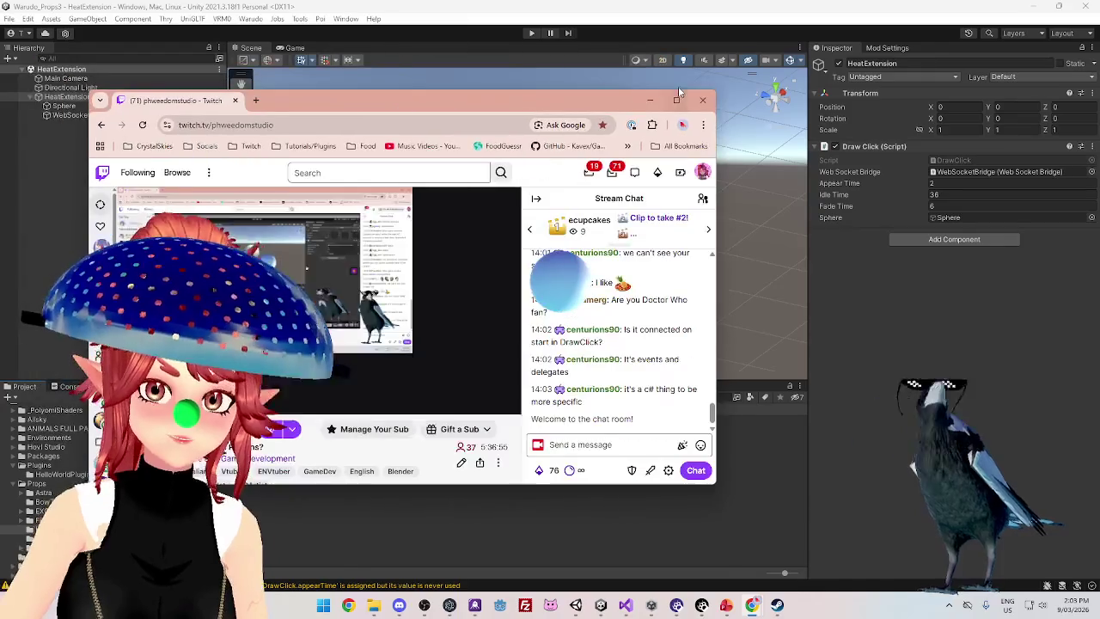
{"action": "key", "text": "alt+Tab"}
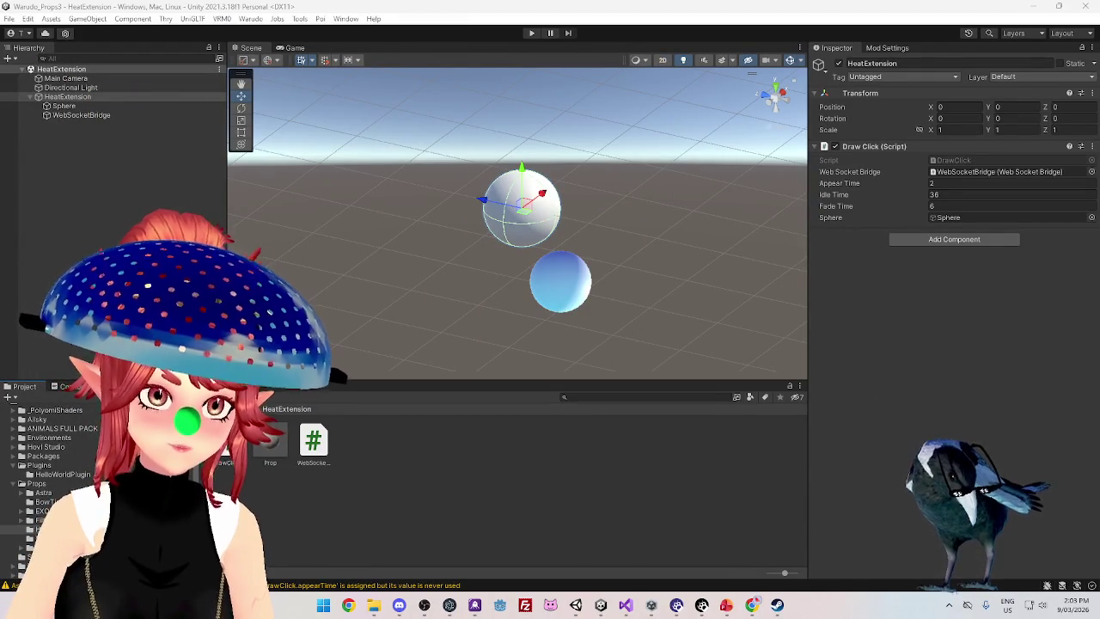
{"action": "left_click", "coordinate": [532, 34]}
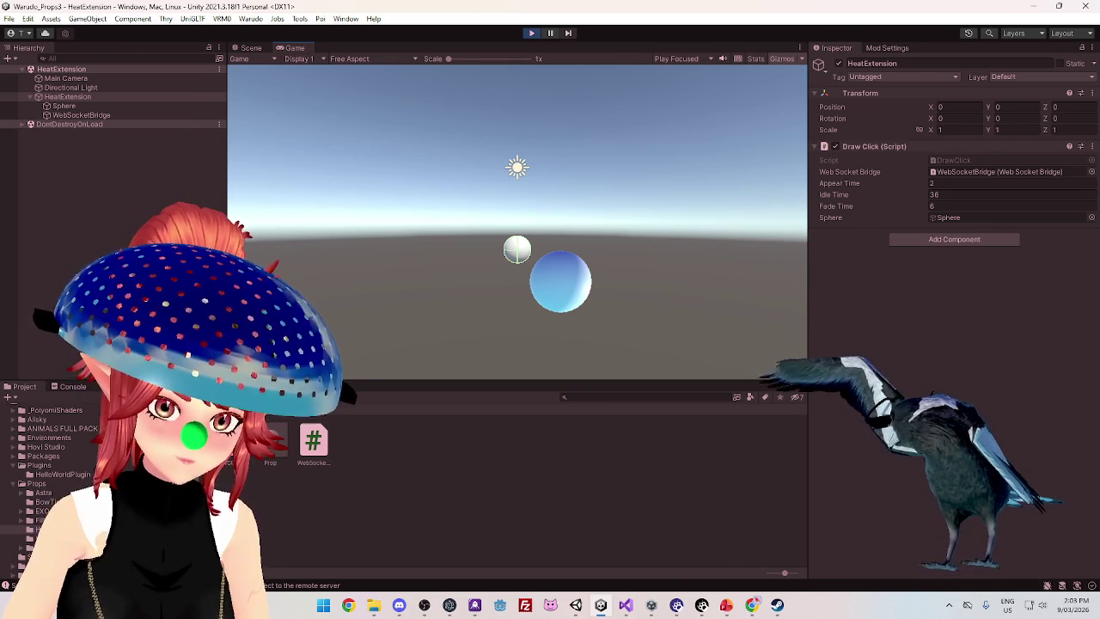
Read the 'Unable to connect to the remote server' error and stack trace in the Console, then stop playing
{"action": "left_click", "coordinate": [73, 386]}
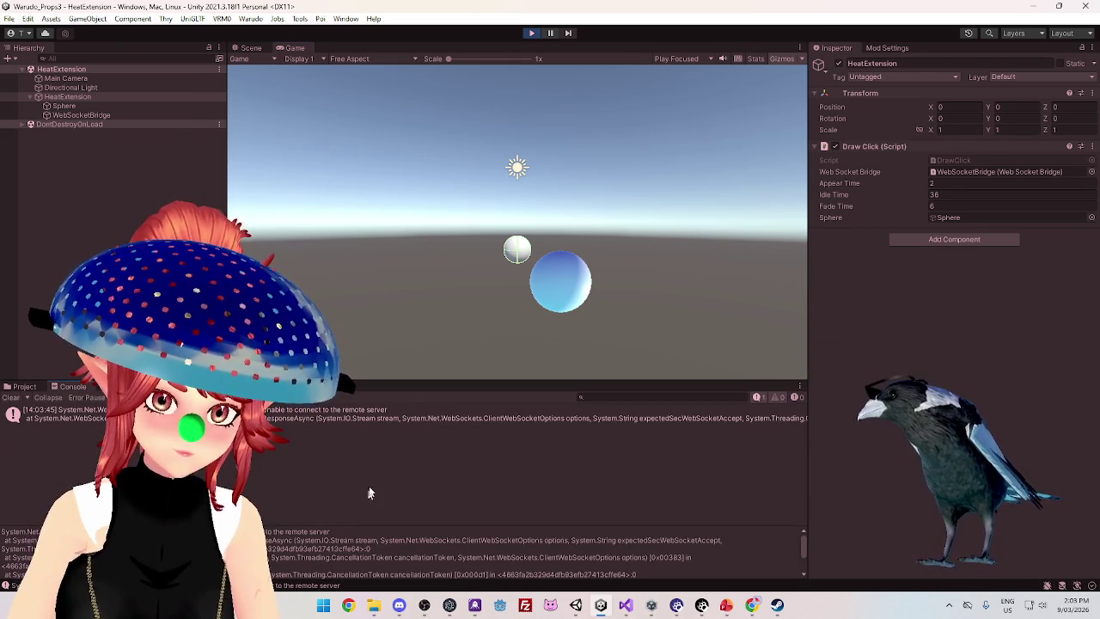
{"action": "left_click", "coordinate": [412, 415]}
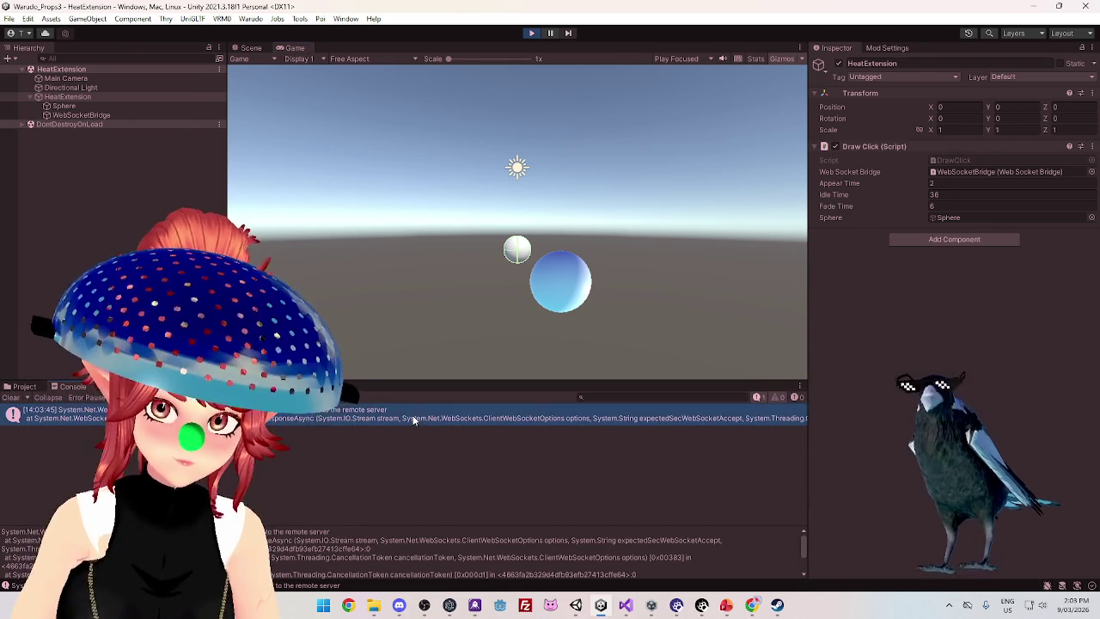
{"action": "left_click_drag", "start_coordinate": [430, 387], "coordinate": [429, 258]}
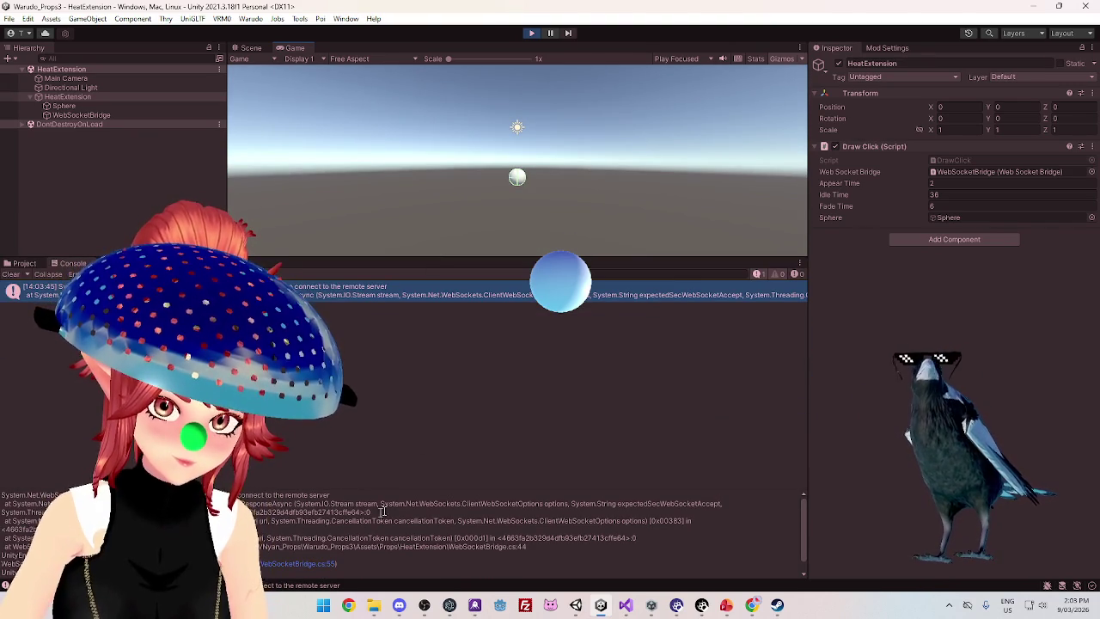
{"action": "left_click_drag", "start_coordinate": [406, 503], "coordinate": [628, 507]}
{"action": "left_click_drag", "start_coordinate": [312, 521], "coordinate": [479, 522]}
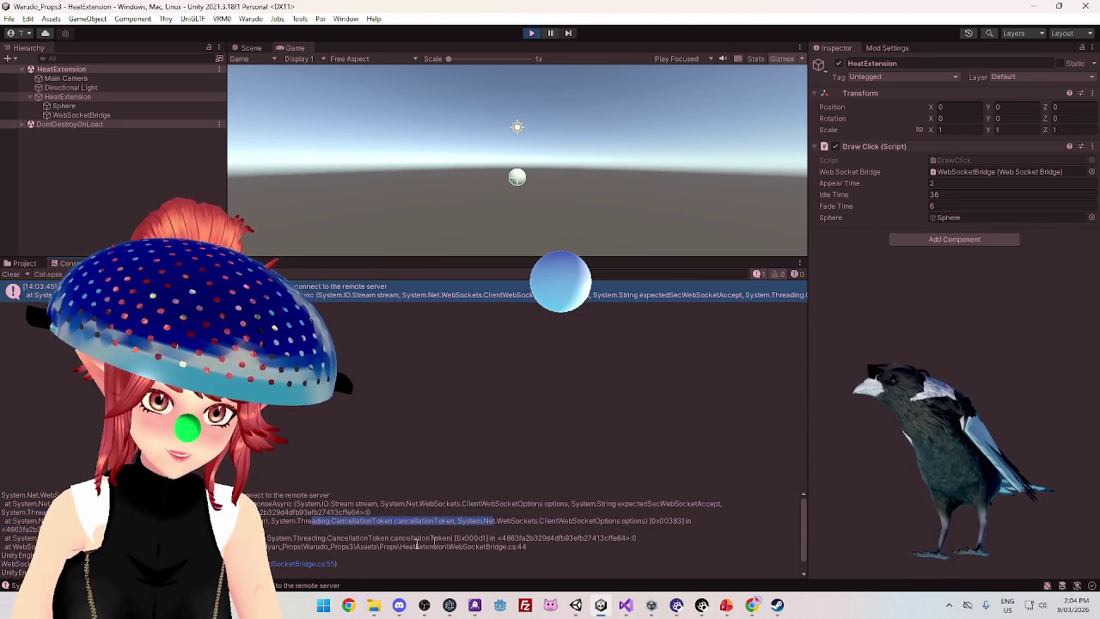
{"action": "left_click_drag", "start_coordinate": [297, 538], "coordinate": [402, 544]}
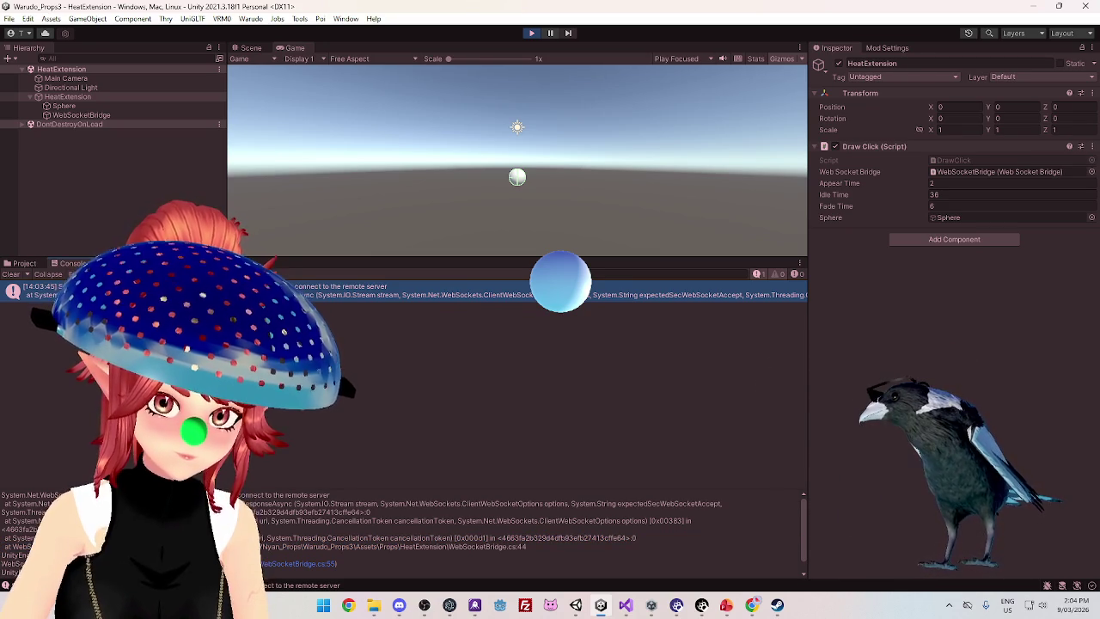
{"action": "mouse_move", "coordinate": [258, 507]}
{"action": "left_mouse_down"}
{"action": "mouse_move", "coordinate": [245, 497]}
{"action": "mouse_move", "coordinate": [328, 493]}
{"action": "left_mouse_up"}
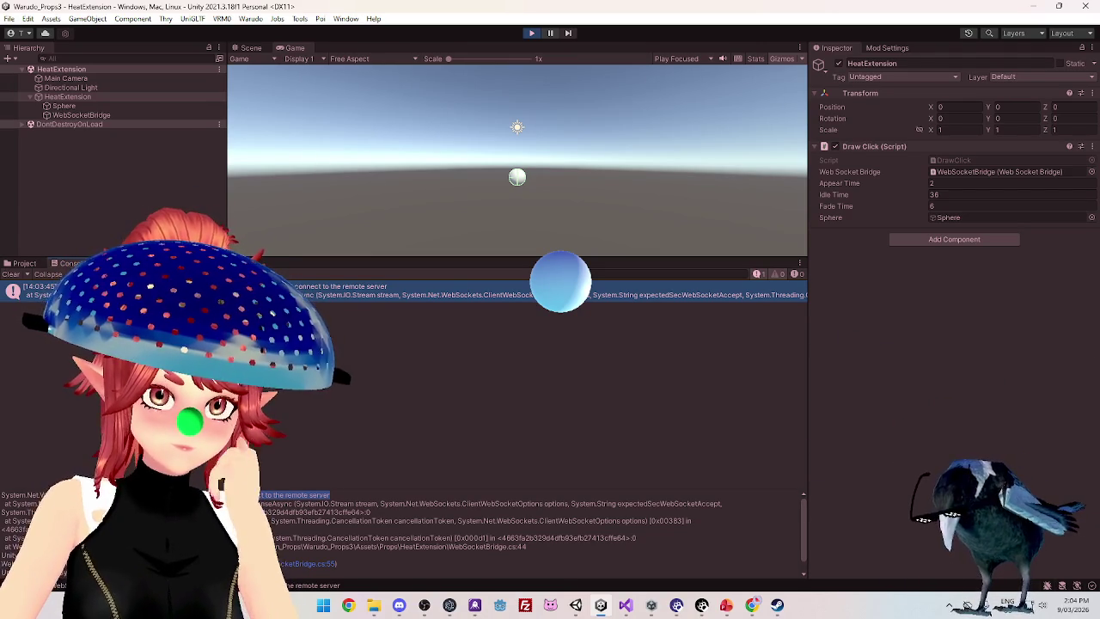
{"action": "left_click", "coordinate": [532, 33]}
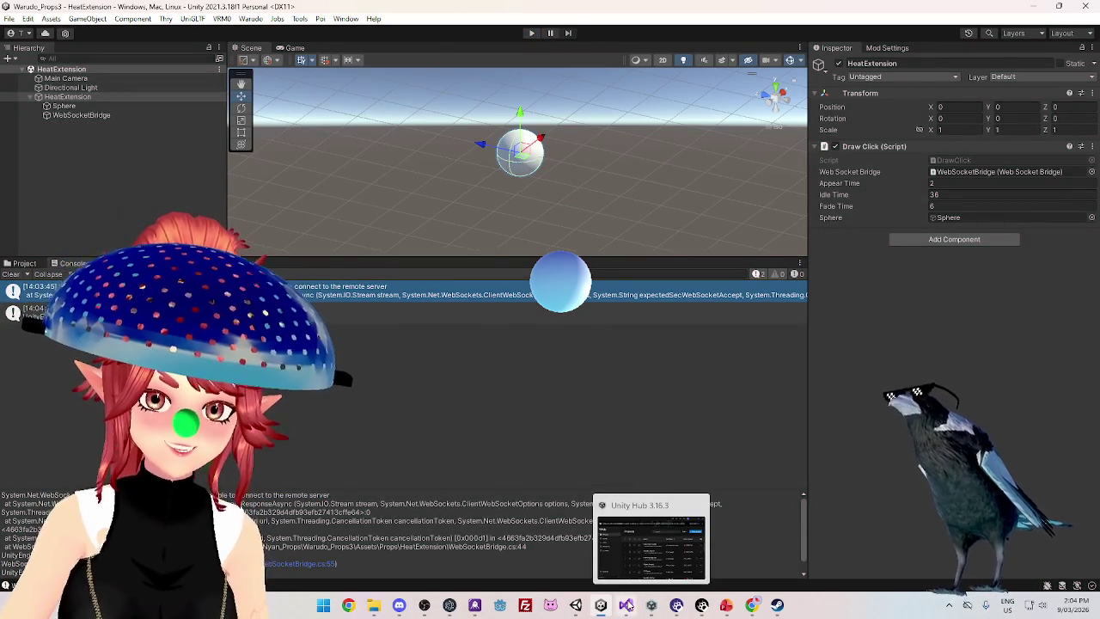
Switch to WebSocketBridge.cs and scroll through its Connect, Send and Receive code
{"action": "left_click", "coordinate": [627, 605]}
{"action": "scroll", "coordinate": [533, 234], "scroll_direction": "down", "scroll_amount": 10}
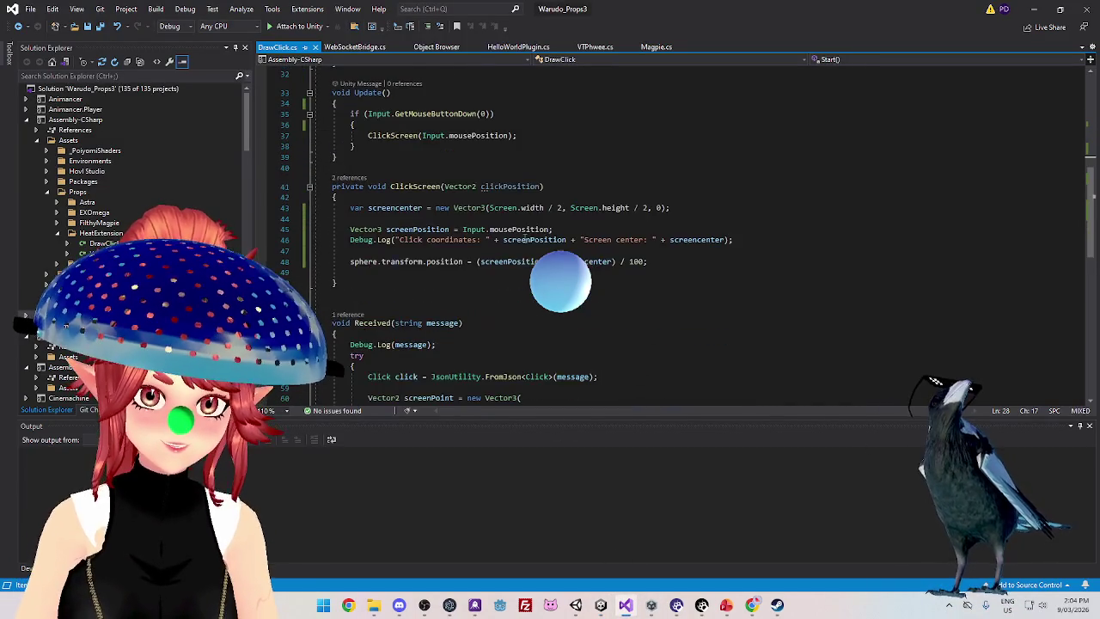
{"action": "scroll", "coordinate": [525, 237], "scroll_direction": "up", "scroll_amount": 15}
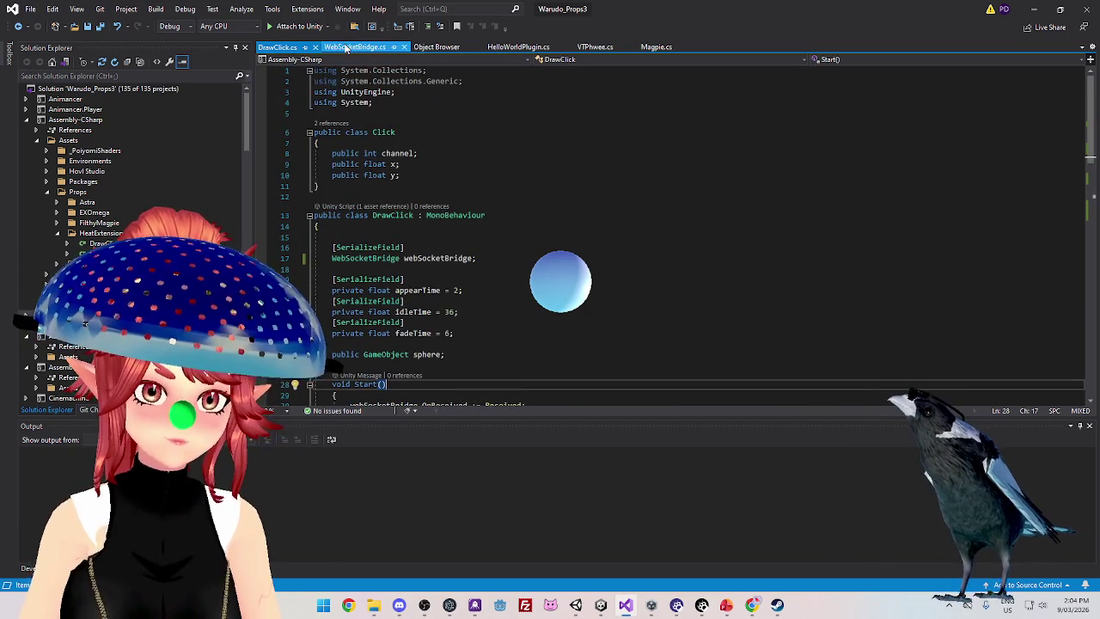
{"action": "left_click", "coordinate": [345, 47]}
{"action": "left_click", "coordinate": [688, 266]}
{"action": "scroll", "coordinate": [695, 272], "scroll_direction": "down", "scroll_amount": 6}
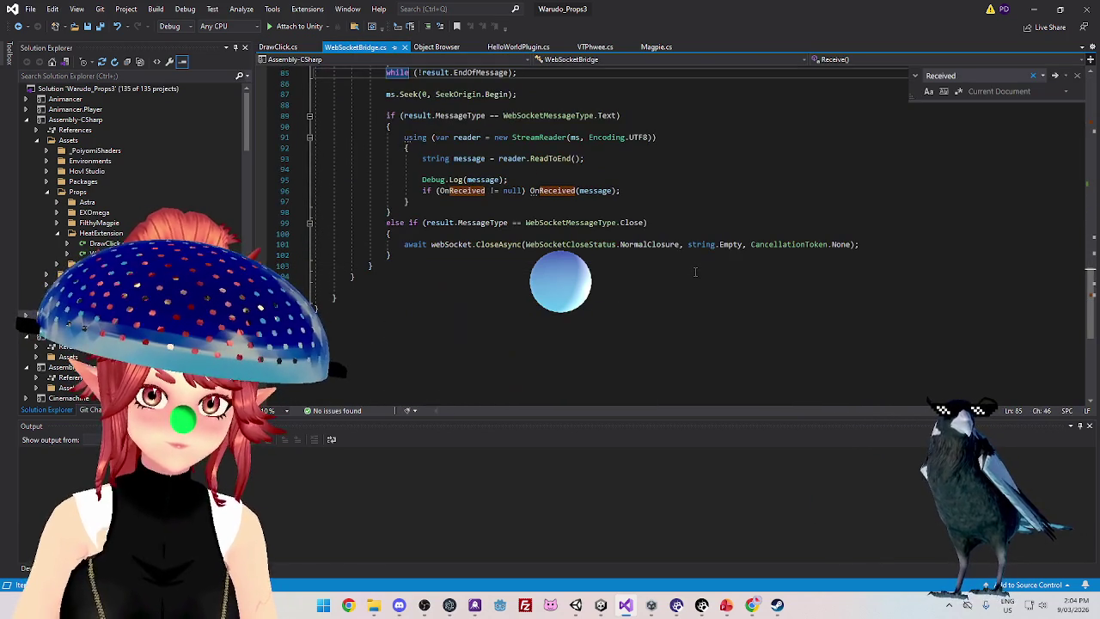
{"action": "scroll", "coordinate": [695, 272], "scroll_direction": "up", "scroll_amount": 20}
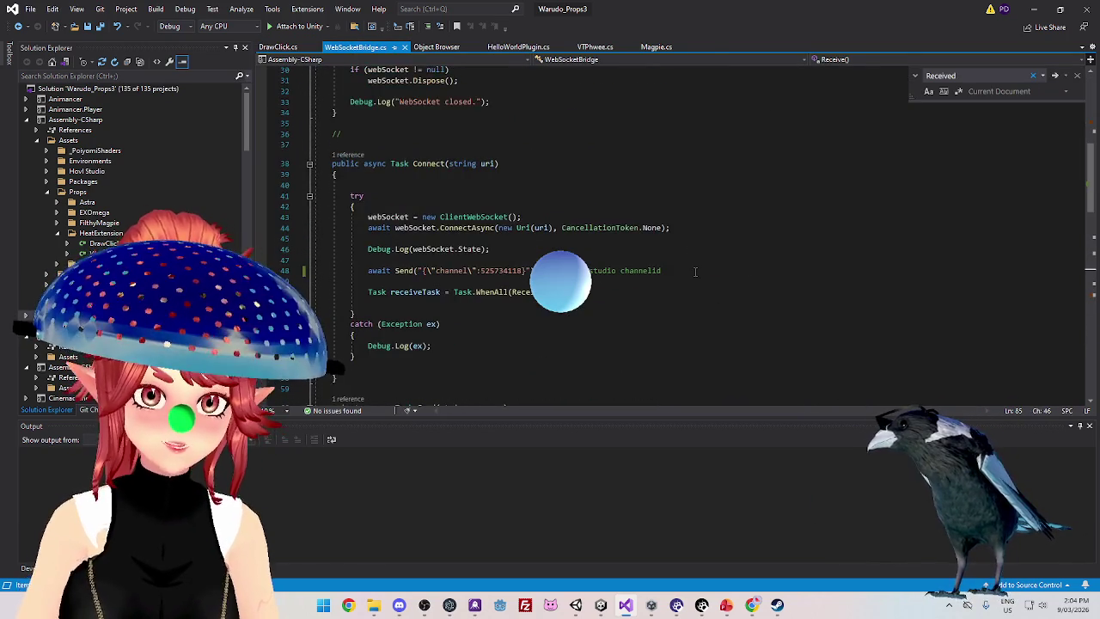
{"action": "scroll", "coordinate": [696, 272], "scroll_direction": "up", "scroll_amount": 1}
{"action": "scroll", "coordinate": [696, 270], "scroll_direction": "up", "scroll_amount": 2}
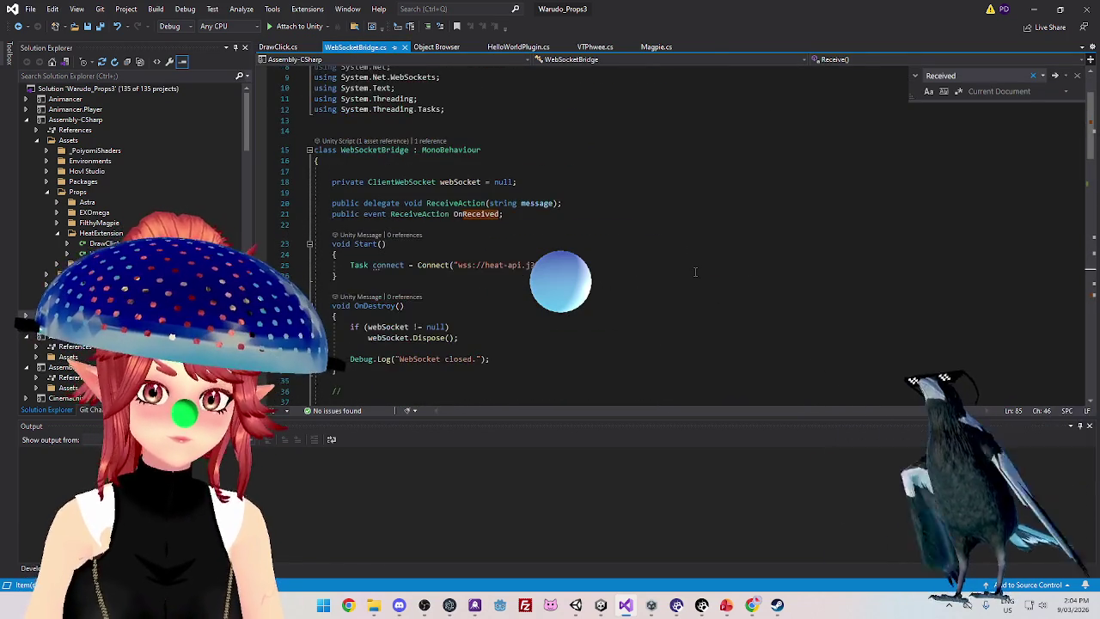
{"action": "scroll", "coordinate": [697, 270], "scroll_direction": "down", "scroll_amount": 9}
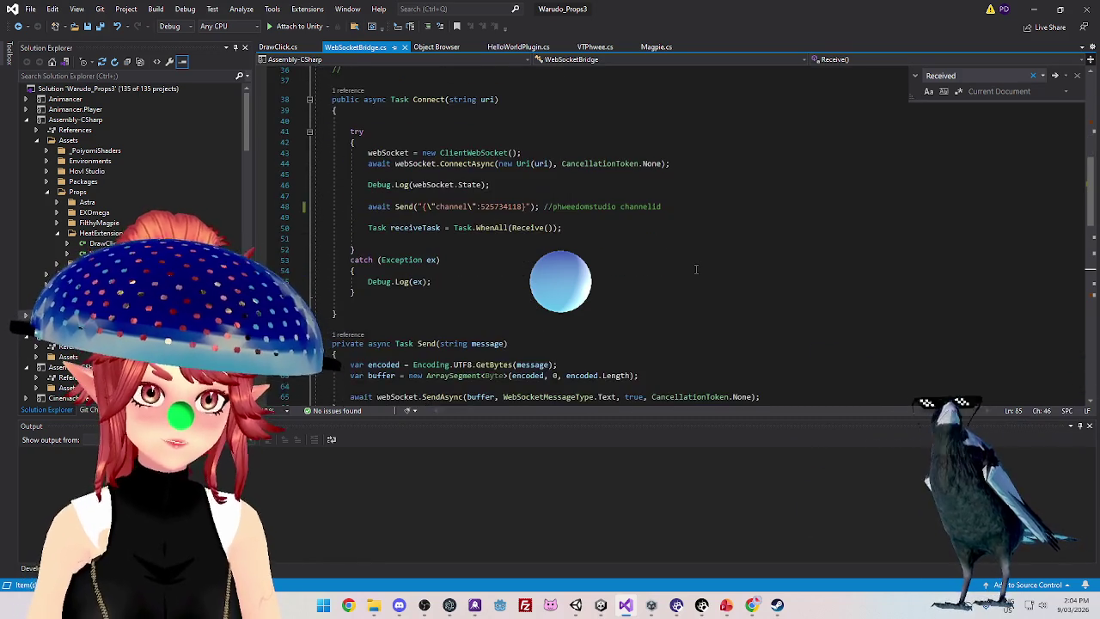
{"action": "scroll", "coordinate": [696, 269], "scroll_direction": "down", "scroll_amount": 8}
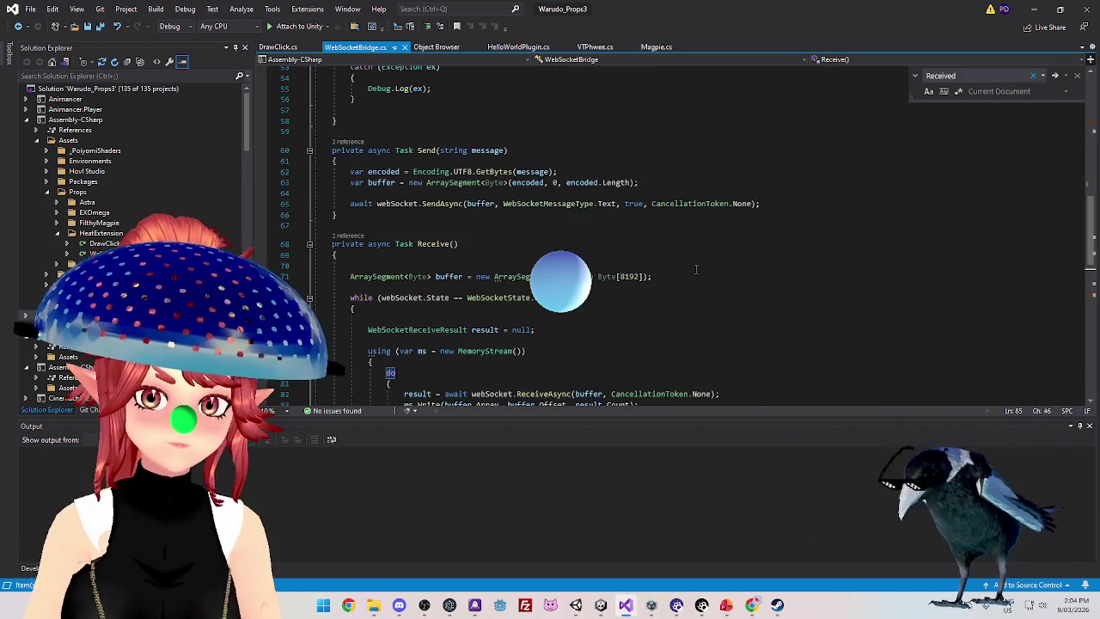
{"action": "scroll", "coordinate": [696, 269], "scroll_direction": "down", "scroll_amount": 2}
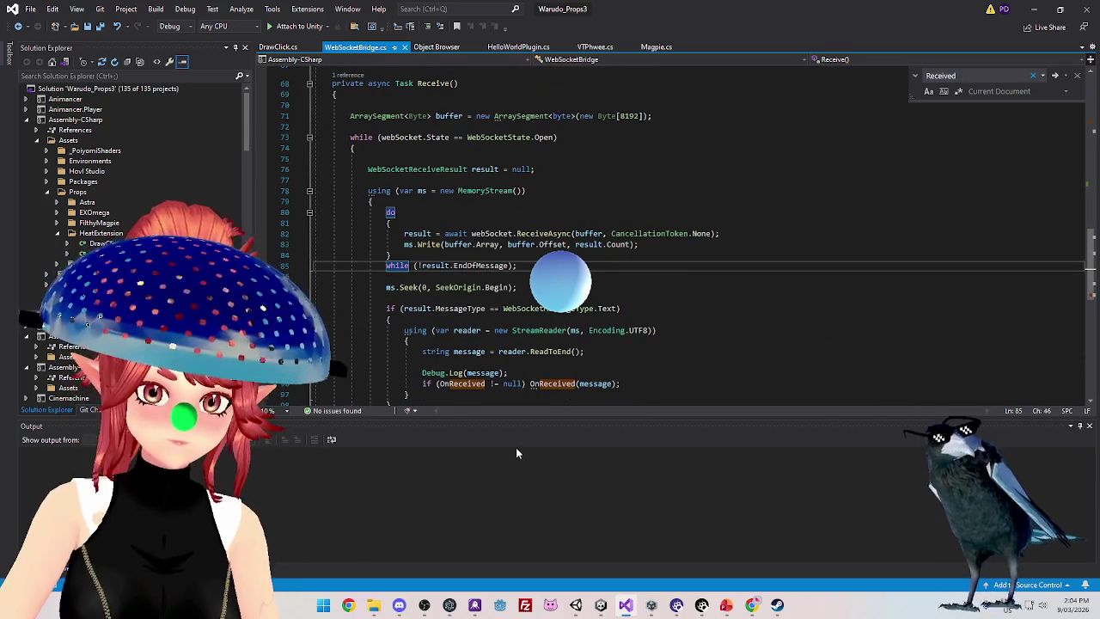
{"action": "scroll", "coordinate": [558, 258], "scroll_direction": "up", "scroll_amount": 7}
{"action": "scroll", "coordinate": [549, 362], "scroll_direction": "up", "scroll_amount": 7}
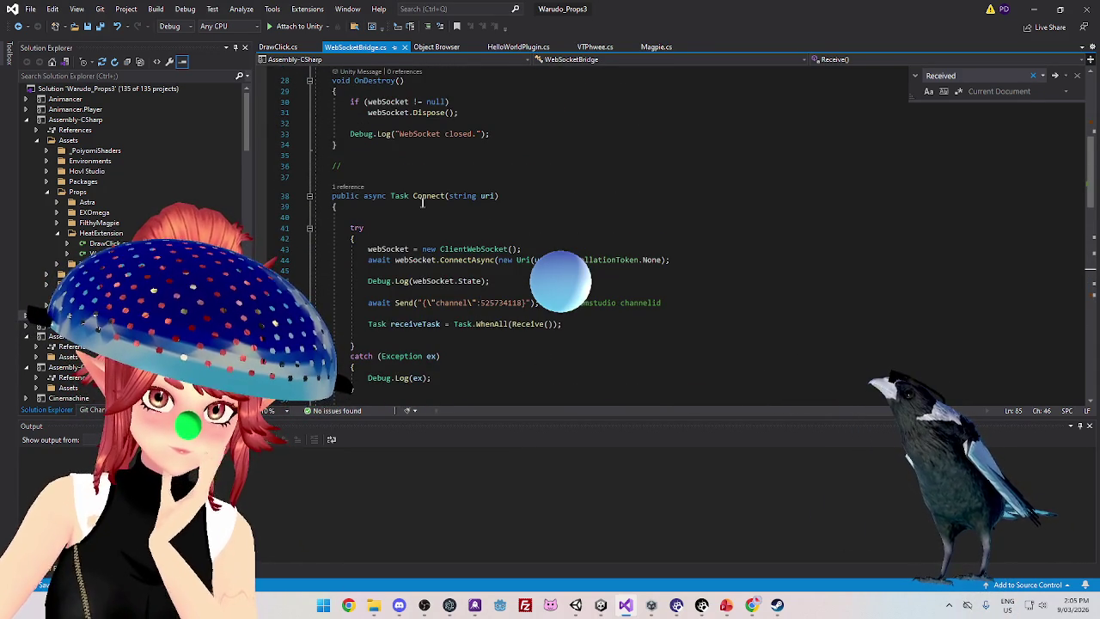
{"action": "scroll", "coordinate": [575, 331], "scroll_direction": "up", "scroll_amount": 2}
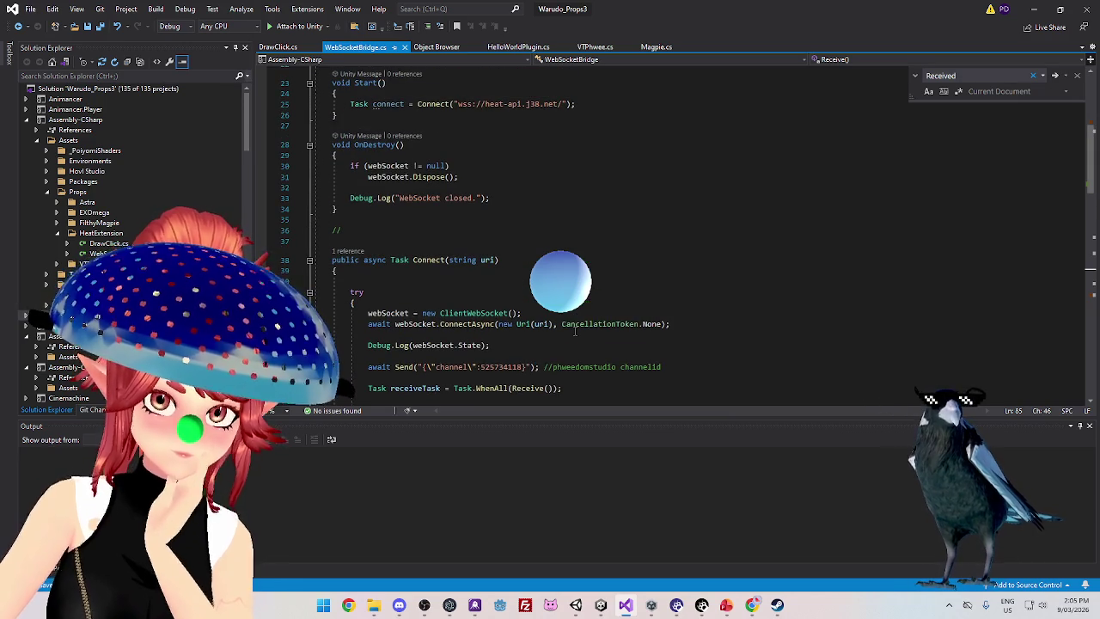
{"action": "scroll", "coordinate": [687, 230], "scroll_direction": "down", "scroll_amount": 1}
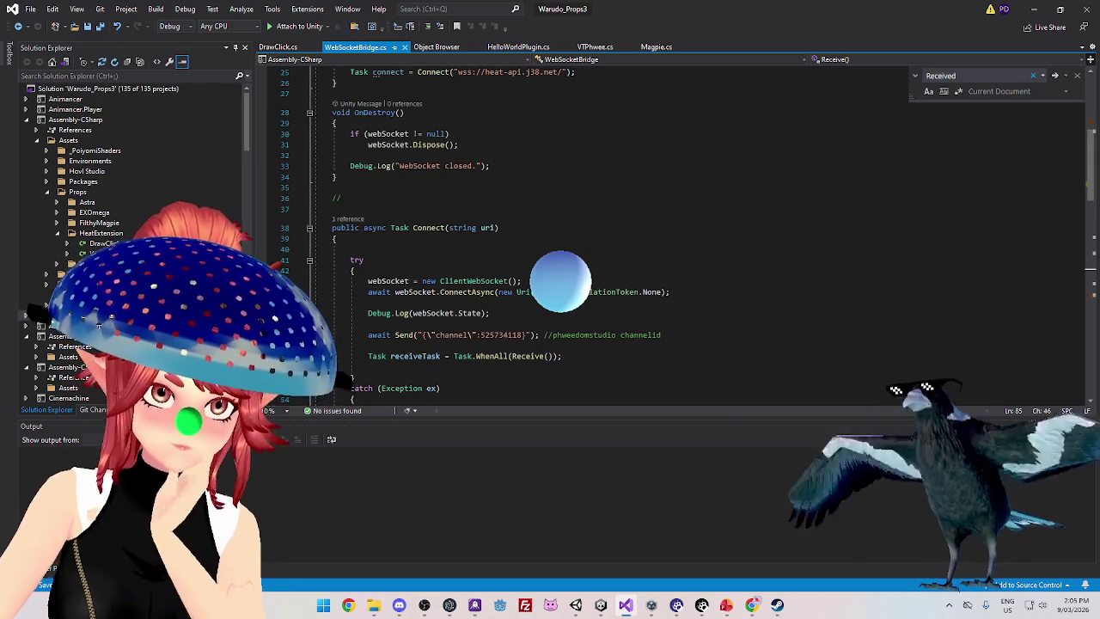
{"action": "scroll", "coordinate": [560, 281], "scroll_direction": "up", "scroll_amount": 2}
{"action": "scroll", "coordinate": [561, 281], "scroll_direction": "down", "scroll_amount": 3}
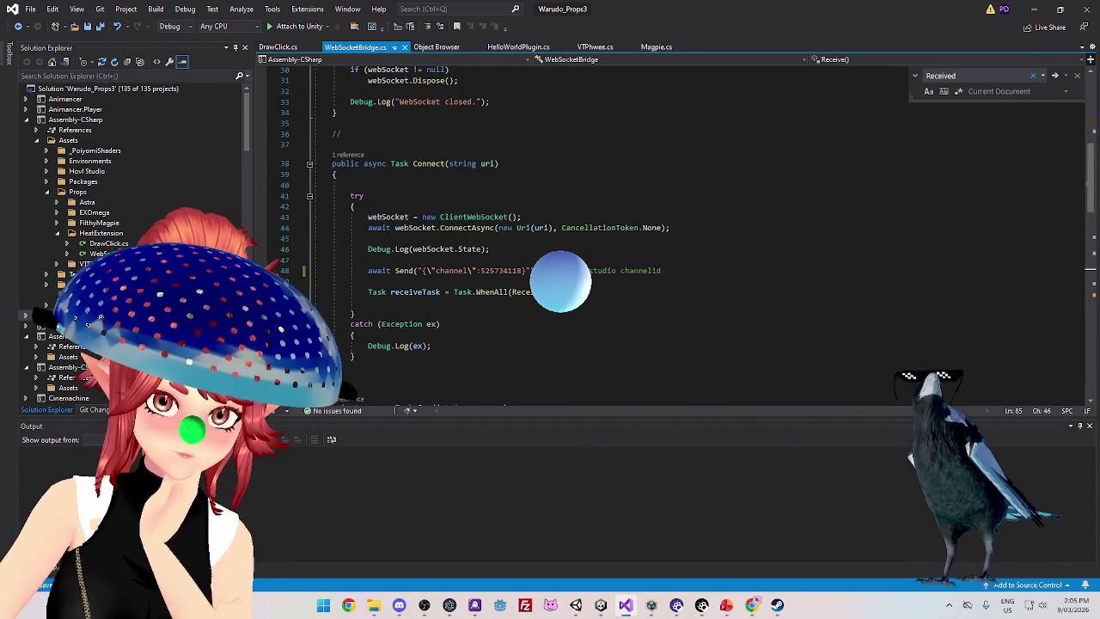
{"action": "scroll", "coordinate": [561, 281], "scroll_direction": "down", "scroll_amount": 4}
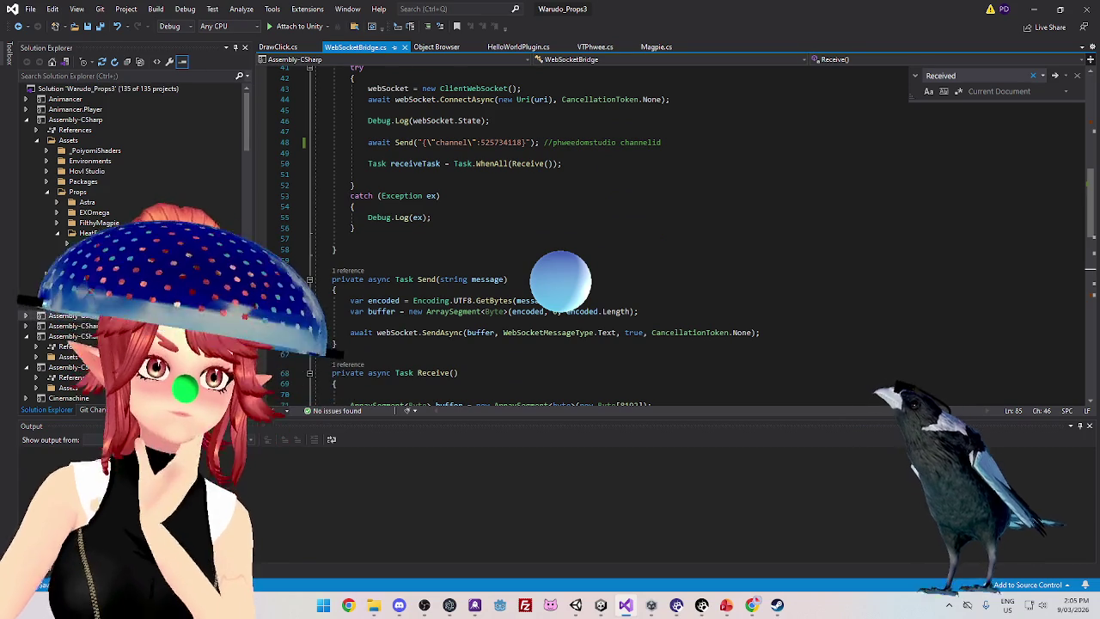
{"action": "scroll", "coordinate": [554, 206], "scroll_direction": "up", "scroll_amount": 3}
Select the Send call carrying the channel-id JSON on line 48, then switch to the Heat wiki browser
{"action": "left_click_drag", "start_coordinate": [397, 238], "coordinate": [679, 242]}
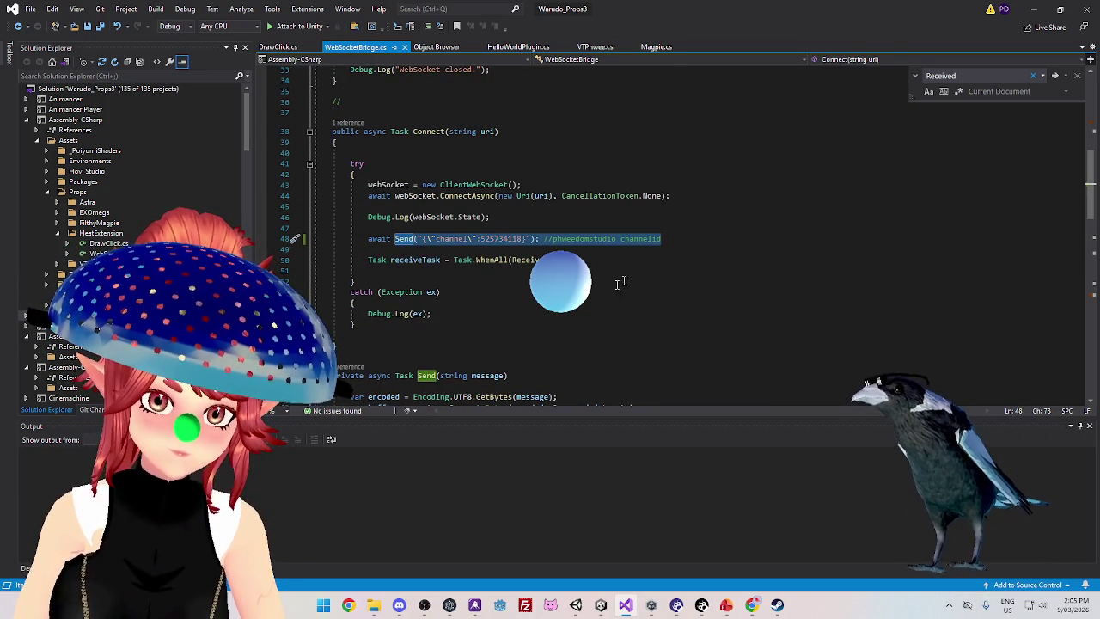
{"action": "scroll", "coordinate": [633, 275], "scroll_direction": "up", "scroll_amount": 2}
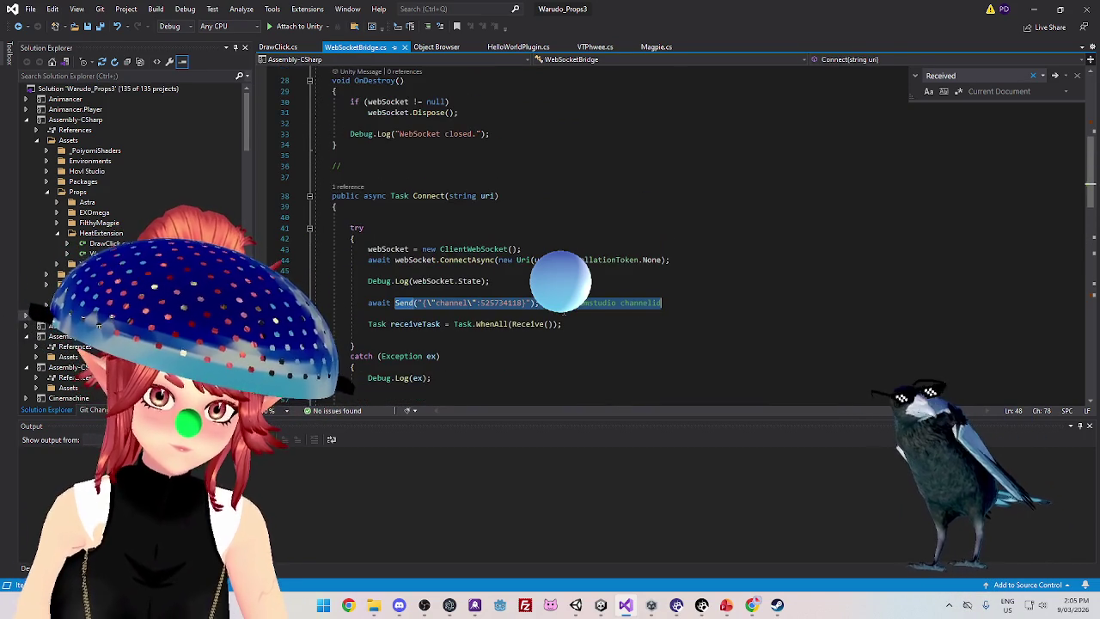
{"action": "left_click", "coordinate": [750, 607]}
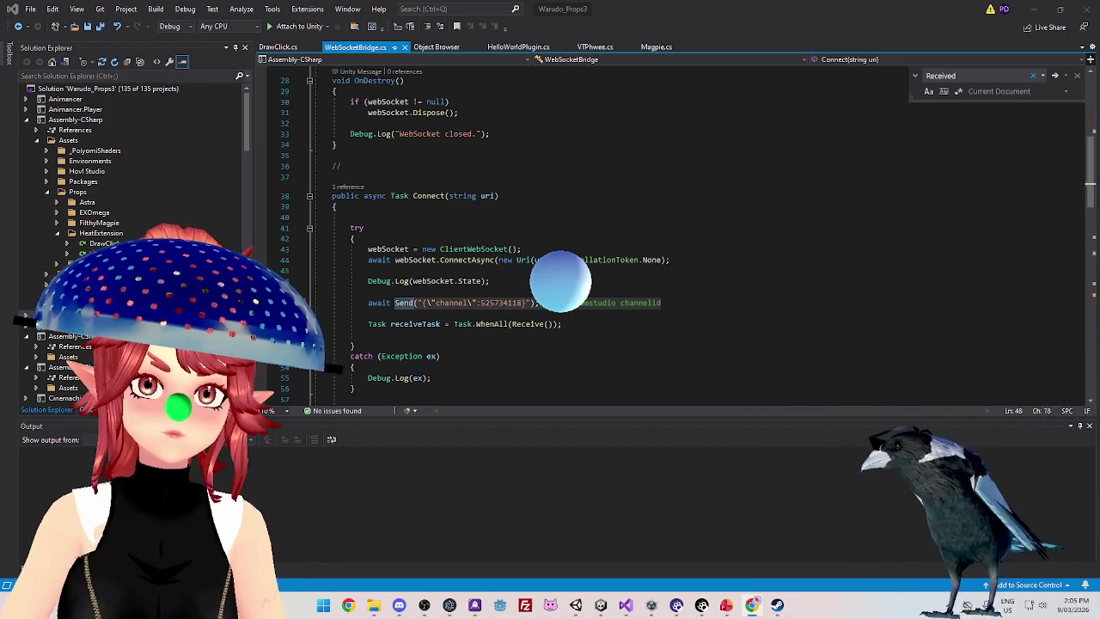
{"action": "key", "text": "alt+Tab"}
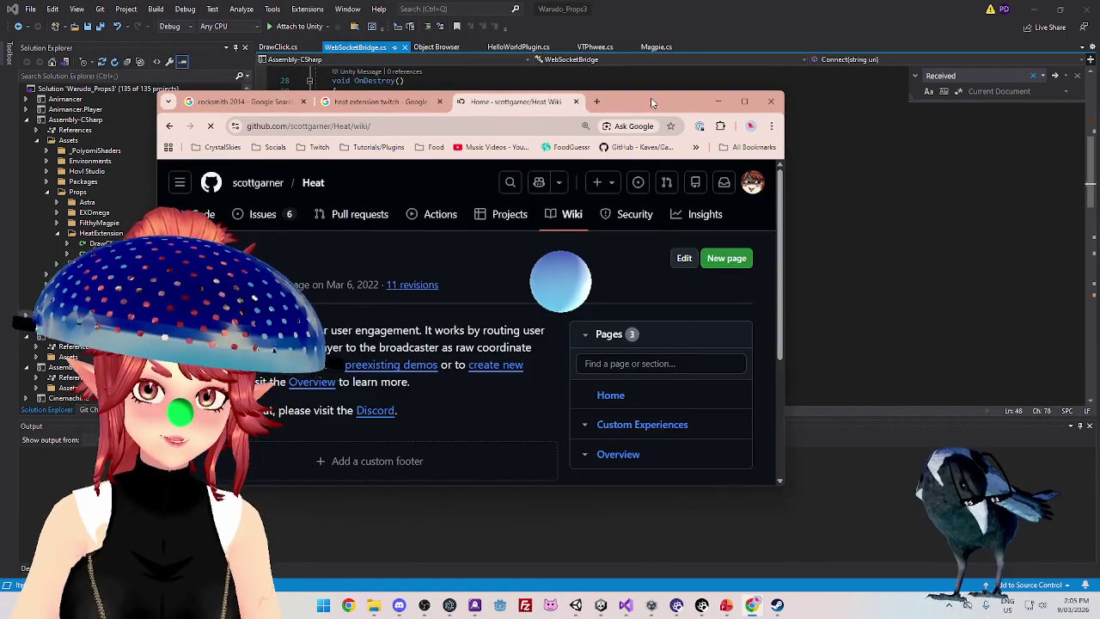
Maximize Chrome, open the wiki's Custom Experiences page and select the heat-api.j38.net address
{"action": "left_click_drag", "start_coordinate": [651, 97], "coordinate": [757, 74]}
{"action": "left_click", "coordinate": [851, 76]}
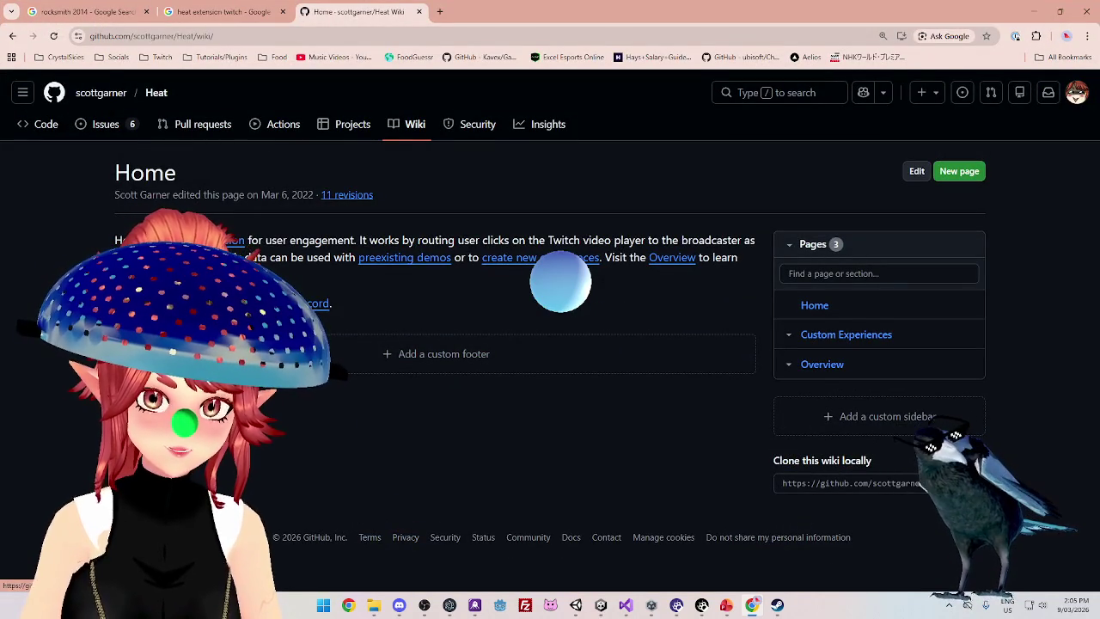
{"action": "left_click", "coordinate": [560, 258]}
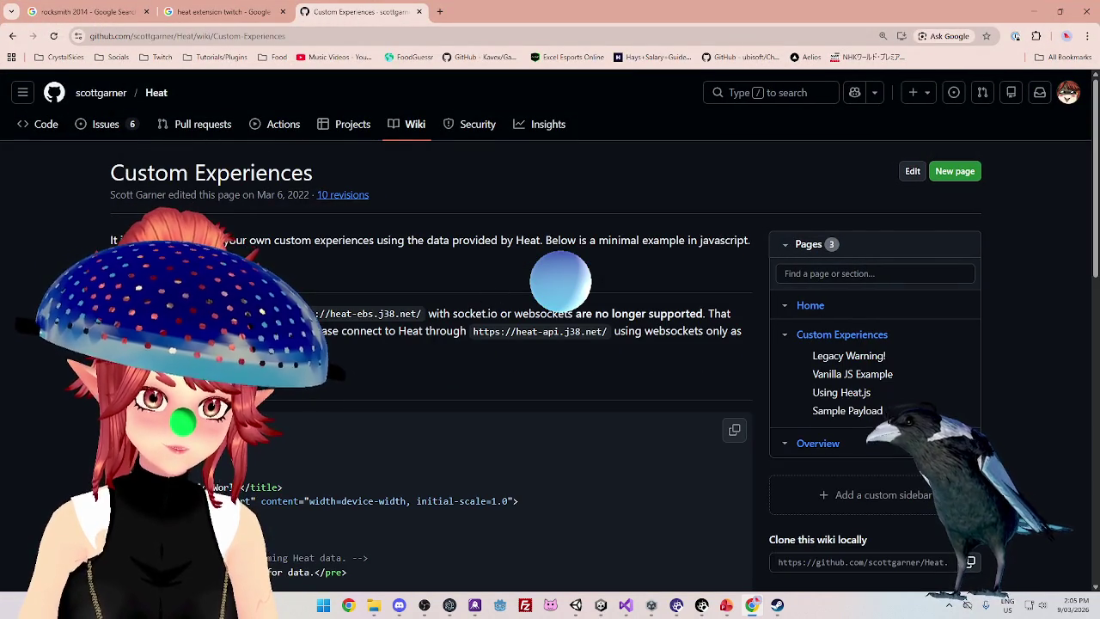
{"action": "left_click_drag", "start_coordinate": [469, 331], "coordinate": [611, 331]}
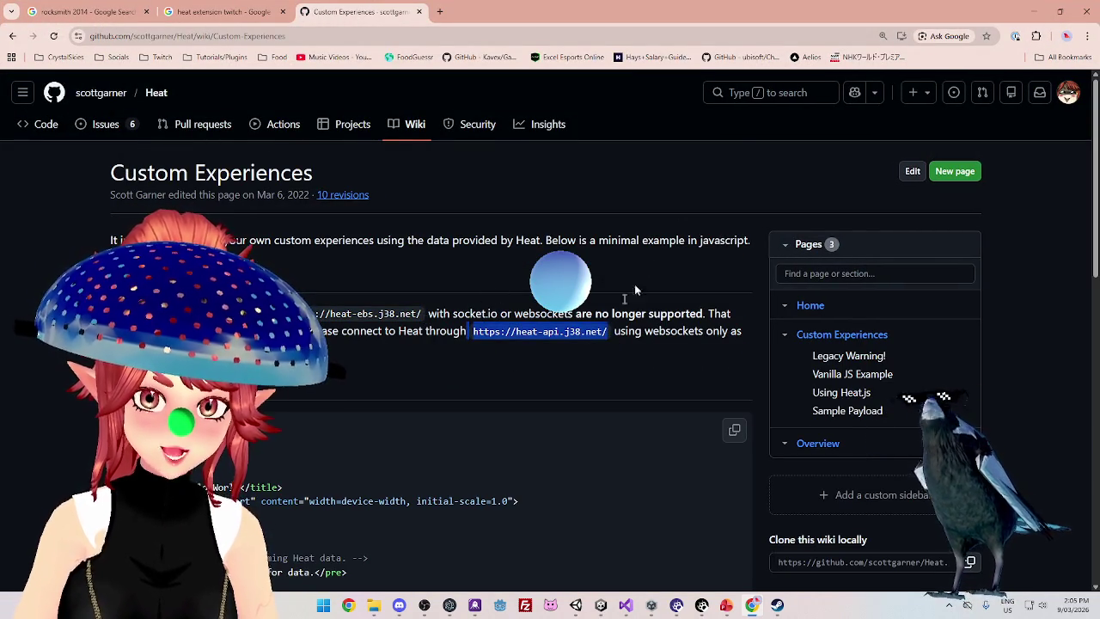
Float the browser beside the WebSocketBridge code and scroll down to the Vanilla JS Example
{"action": "mouse_move", "coordinate": [773, 27]}
{"action": "left_mouse_down"}
{"action": "mouse_move", "coordinate": [743, 438]}
{"action": "mouse_move", "coordinate": [743, 343]}
{"action": "mouse_move", "coordinate": [686, 271]}
{"action": "mouse_move", "coordinate": [511, 291]}
{"action": "mouse_move", "coordinate": [510, 210]}
{"action": "mouse_move", "coordinate": [533, 419]}
{"action": "left_mouse_up"}
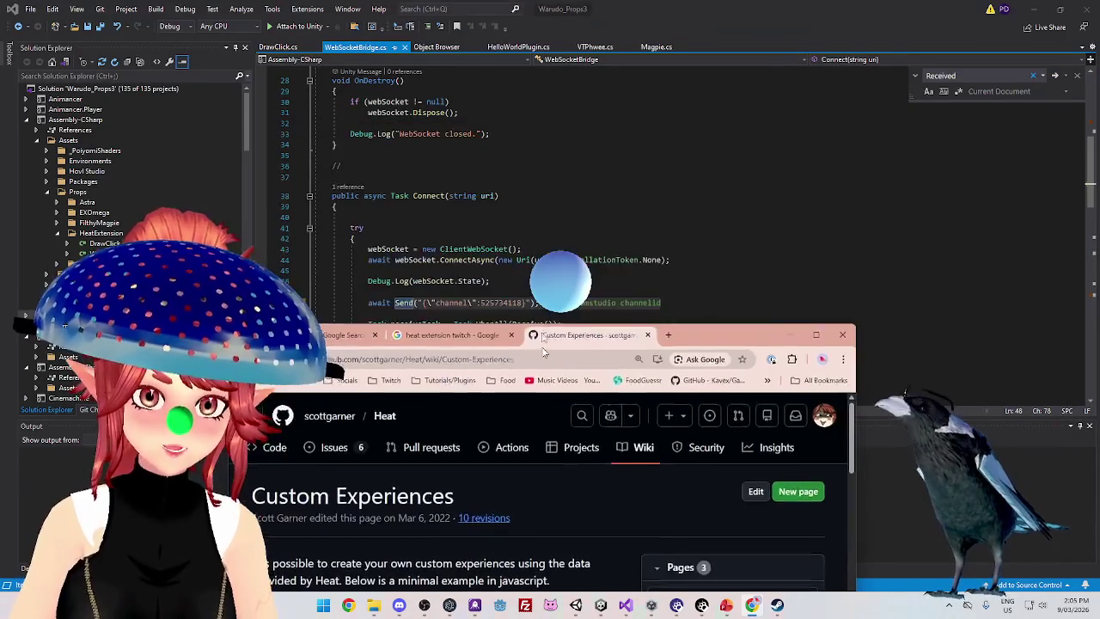
{"action": "left_click", "coordinate": [519, 217]}
{"action": "scroll", "coordinate": [520, 216], "scroll_direction": "up", "scroll_amount": 1}
{"action": "scroll", "coordinate": [520, 216], "scroll_direction": "up", "scroll_amount": 3}
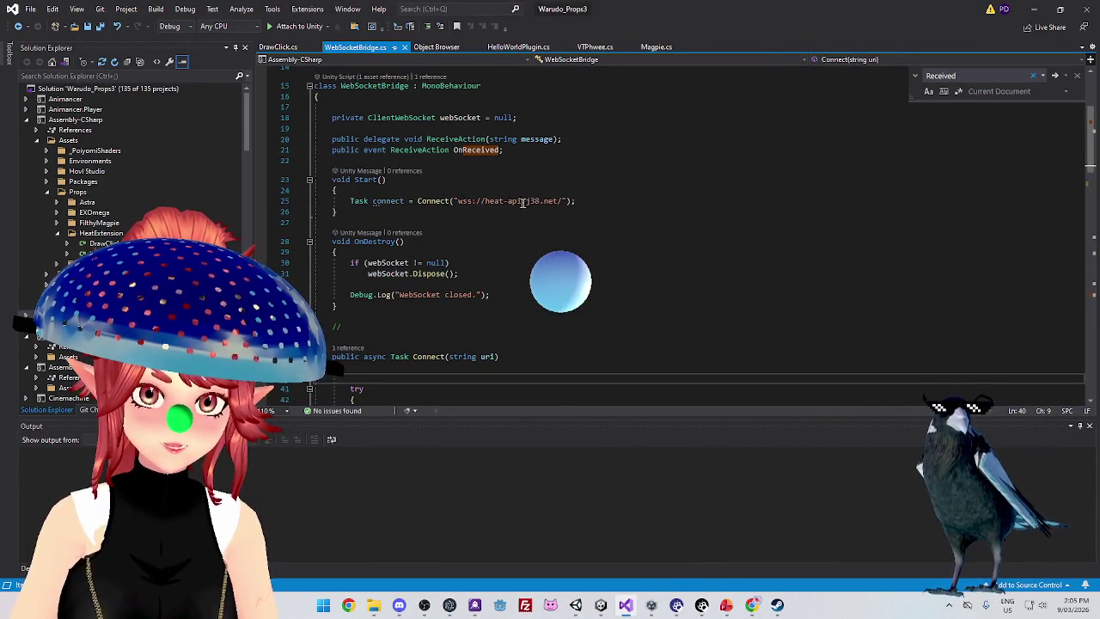
{"action": "left_click", "coordinate": [515, 200]}
{"action": "left_click", "coordinate": [752, 605]}
{"action": "mouse_move", "coordinate": [699, 351]}
{"action": "left_mouse_down"}
{"action": "mouse_move", "coordinate": [980, 177]}
{"action": "mouse_move", "coordinate": [1013, 49]}
{"action": "mouse_move", "coordinate": [1030, 39]}
{"action": "left_mouse_up"}
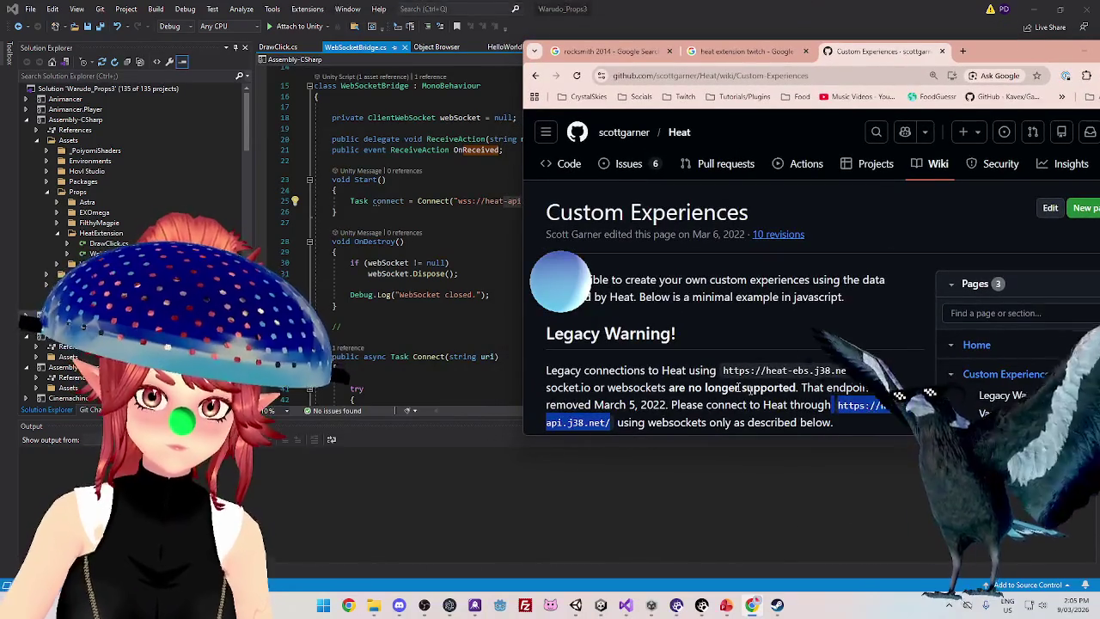
{"action": "scroll", "coordinate": [675, 370], "scroll_direction": "down", "scroll_amount": 1}
{"action": "scroll", "coordinate": [671, 361], "scroll_direction": "down", "scroll_amount": 2}
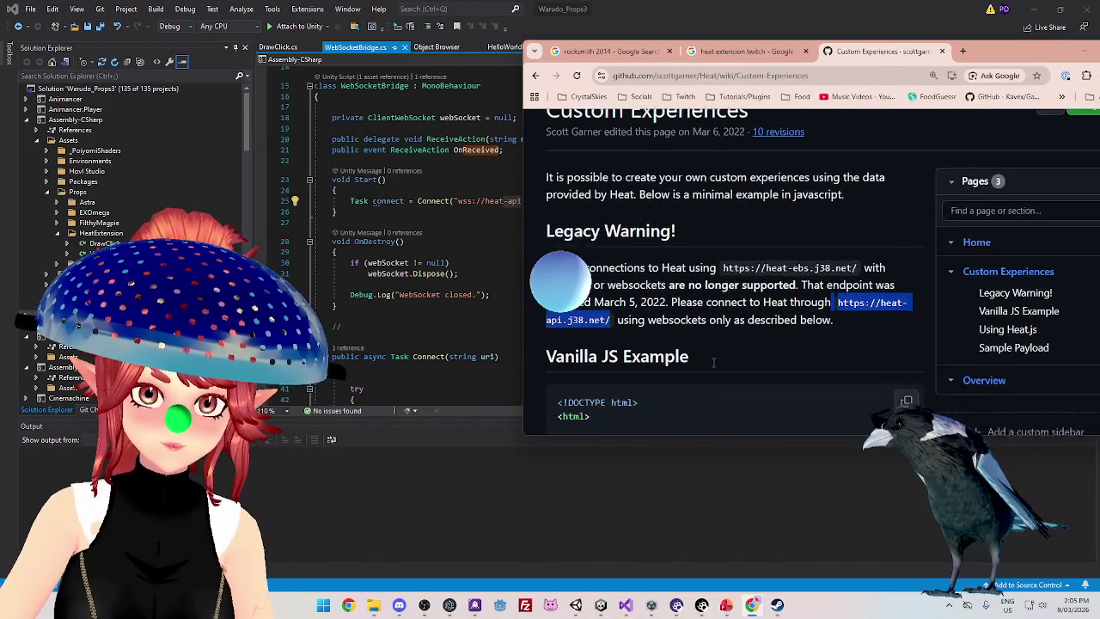
{"action": "scroll", "coordinate": [671, 318], "scroll_direction": "down", "scroll_amount": 3}
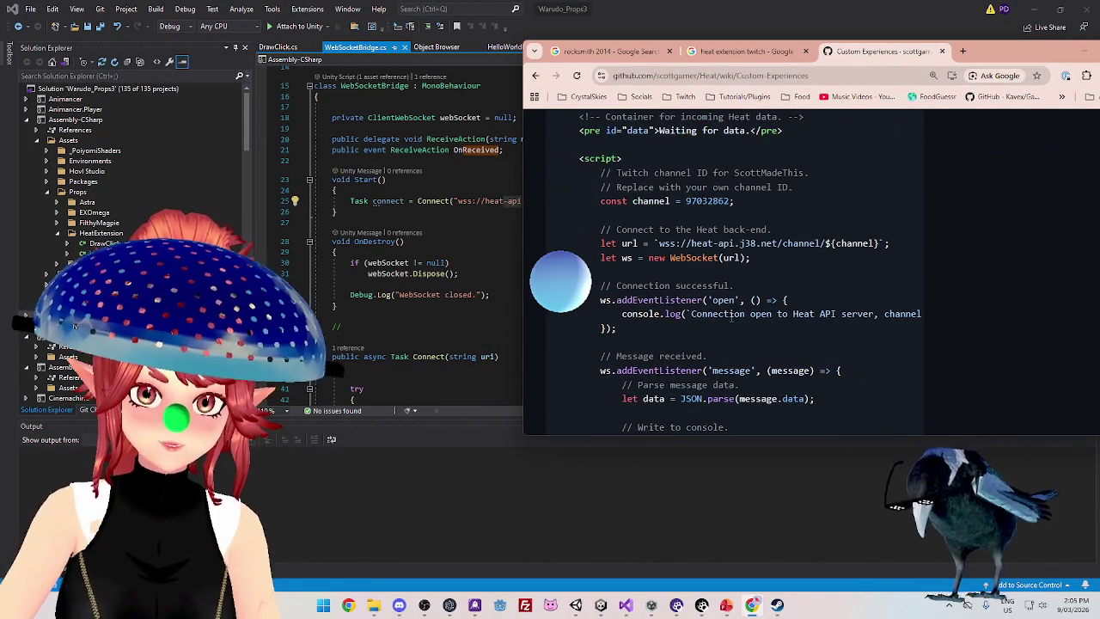
Maximize the browser and highlight the channel ID and the /${channel} part of the connection URL
{"action": "left_click_drag", "start_coordinate": [894, 50], "coordinate": [832, 110]}
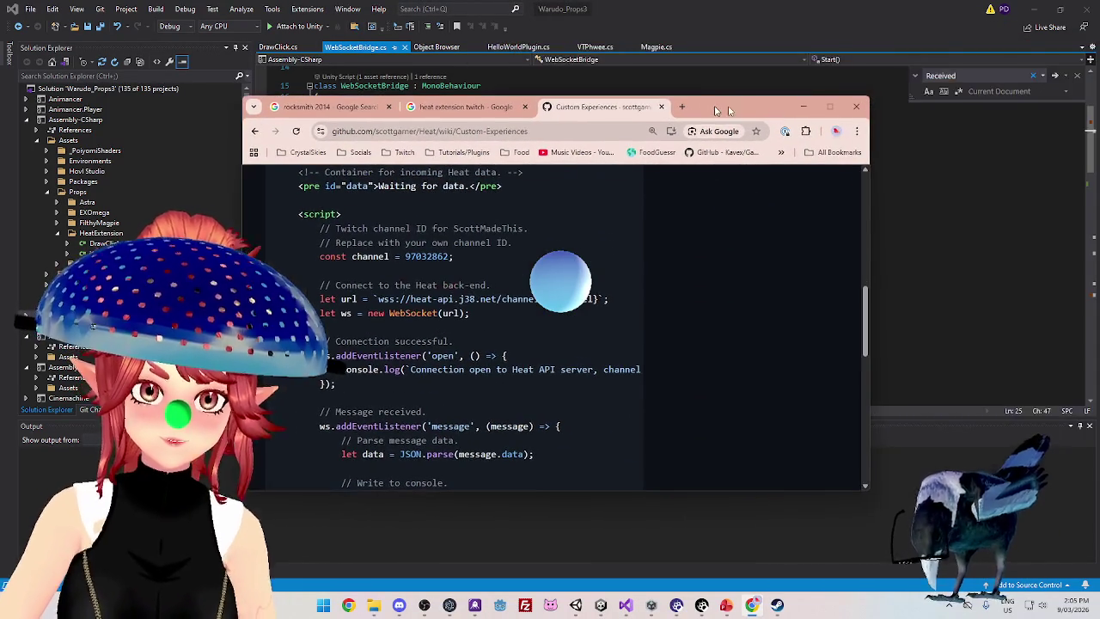
{"action": "left_click", "coordinate": [830, 107]}
{"action": "scroll", "coordinate": [407, 271], "scroll_direction": "up", "scroll_amount": 2}
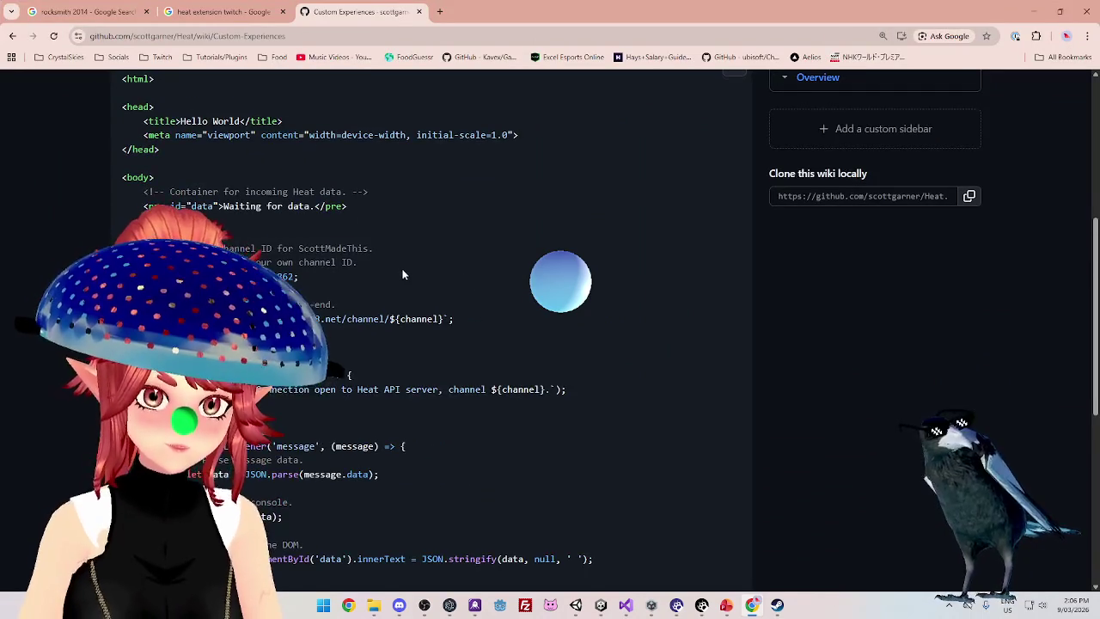
{"action": "scroll", "coordinate": [407, 271], "scroll_direction": "up", "scroll_amount": 1}
{"action": "scroll", "coordinate": [389, 295], "scroll_direction": "down", "scroll_amount": 1}
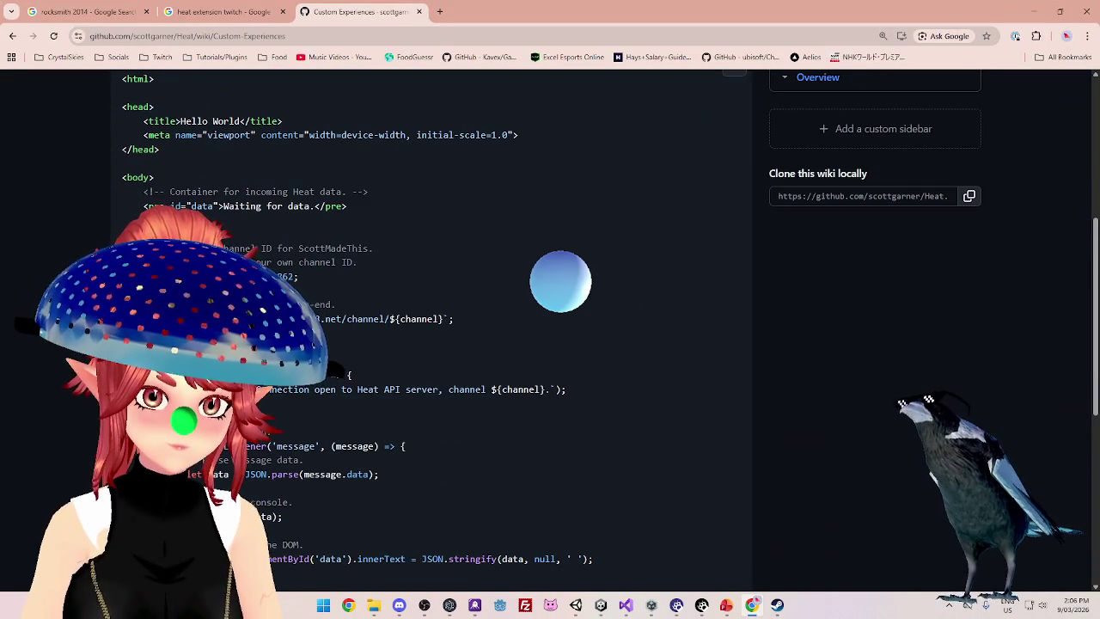
{"action": "left_click_drag", "start_coordinate": [250, 277], "coordinate": [333, 280]}
{"action": "left_click_drag", "start_coordinate": [379, 320], "coordinate": [465, 325]}
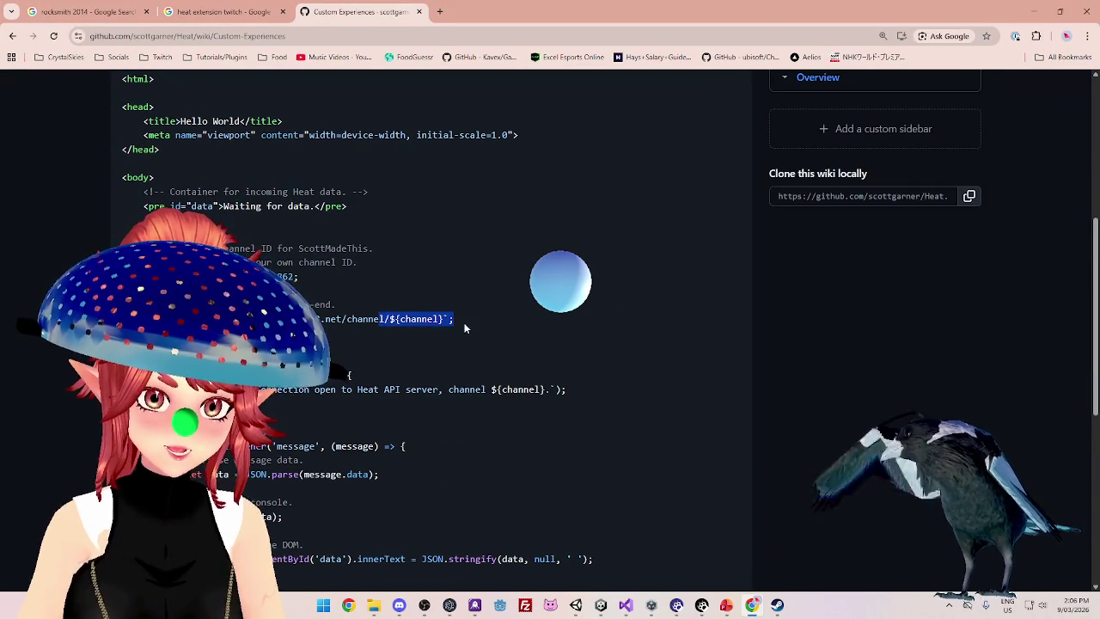
{"action": "key", "text": "alt+Tab"}
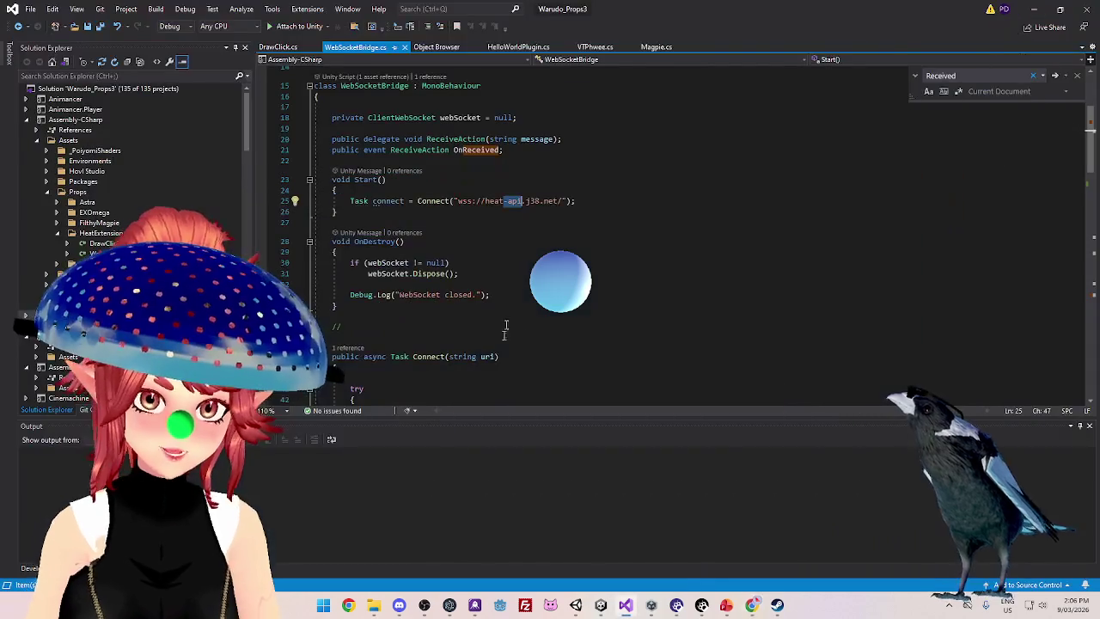
Scroll WebSocketBridge.cs to the Start and Connect methods, then return to the Chrome wiki page
{"action": "scroll", "coordinate": [509, 251], "scroll_direction": "up", "scroll_amount": 1}
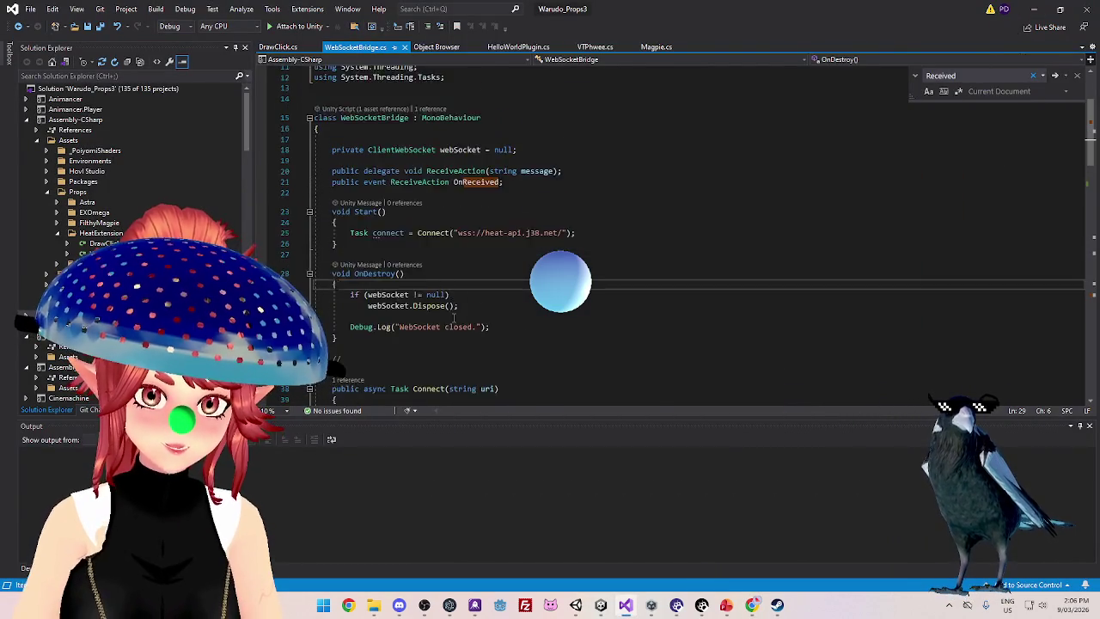
{"action": "scroll", "coordinate": [453, 318], "scroll_direction": "down", "scroll_amount": 3}
{"action": "scroll", "coordinate": [453, 318], "scroll_direction": "down", "scroll_amount": 3}
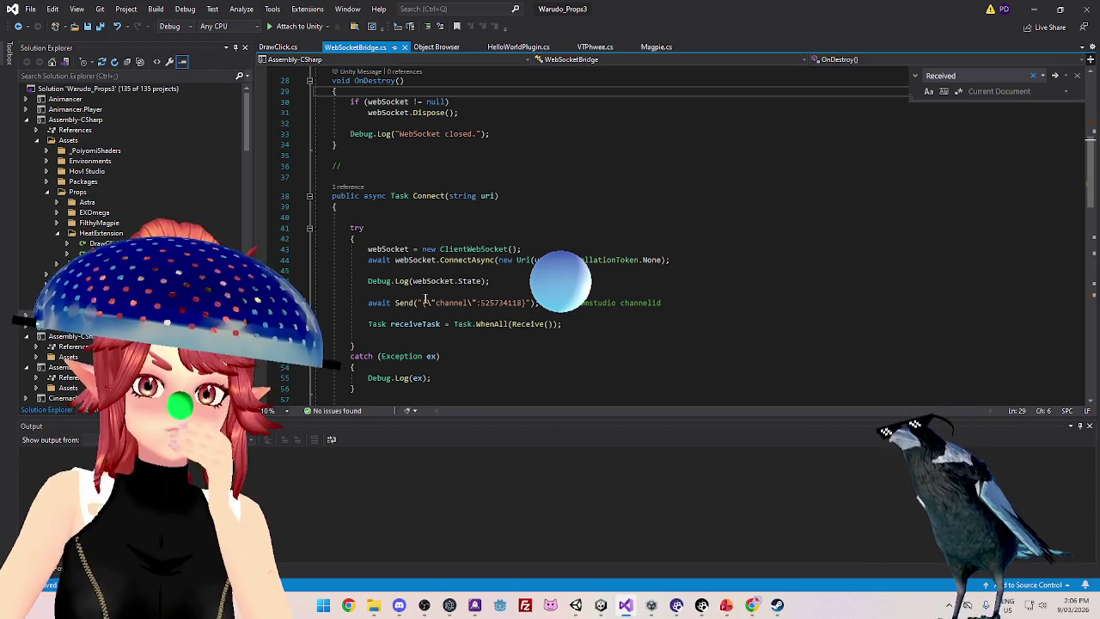
{"action": "scroll", "coordinate": [414, 297], "scroll_direction": "up", "scroll_amount": 1}
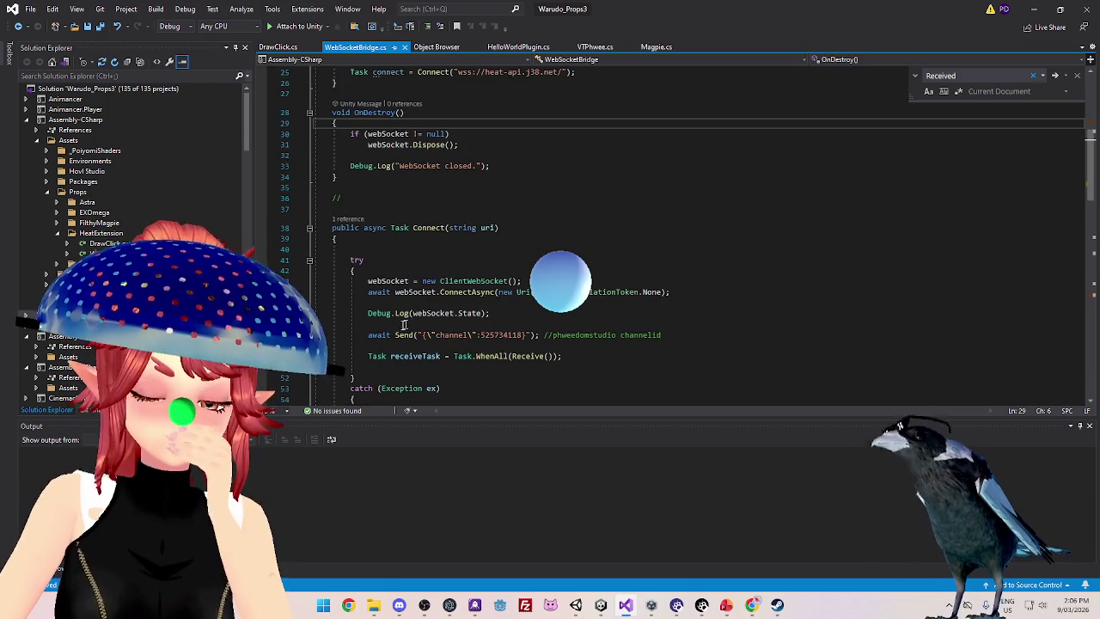
{"action": "left_click", "coordinate": [752, 605]}
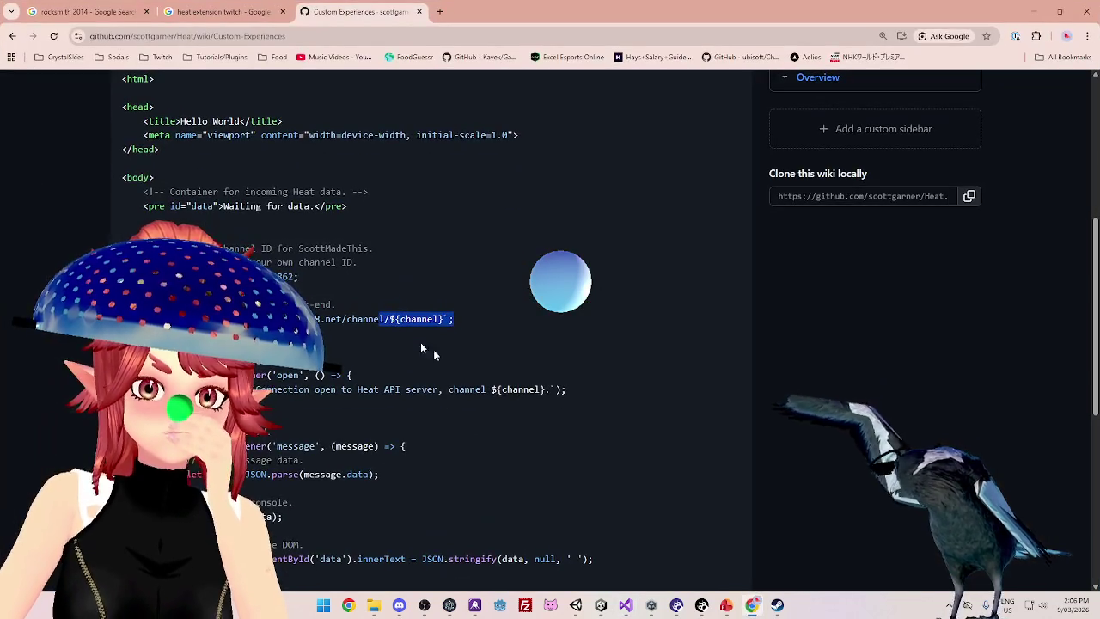
{"action": "scroll", "coordinate": [350, 347], "scroll_direction": "up", "scroll_amount": 1}
{"action": "scroll", "coordinate": [350, 347], "scroll_direction": "down", "scroll_amount": 1}
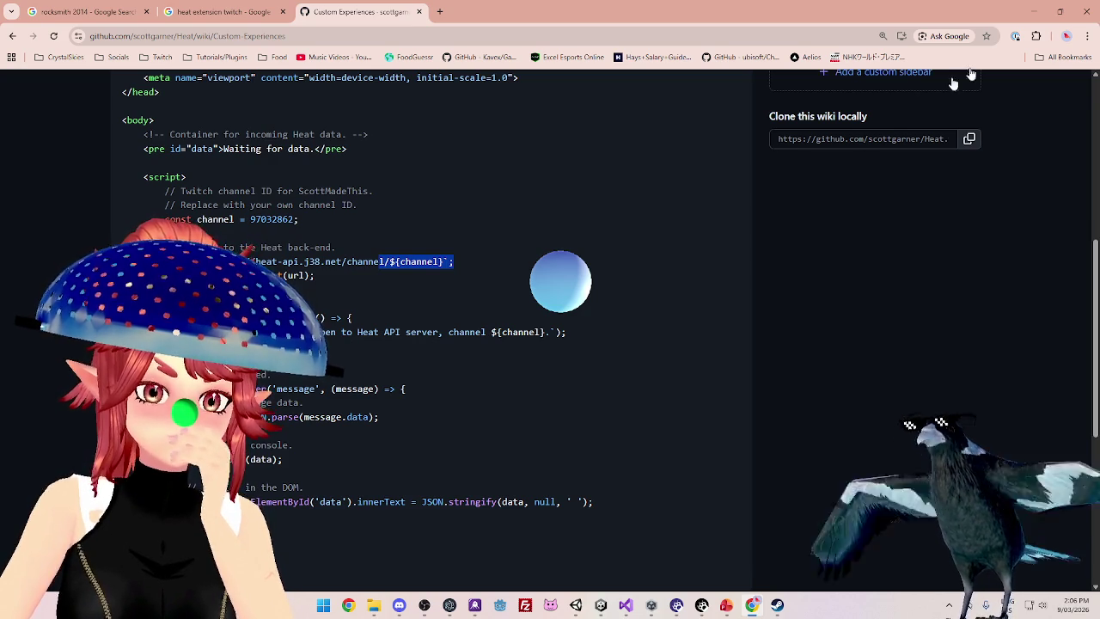
{"action": "key", "text": "alt+Tab"}
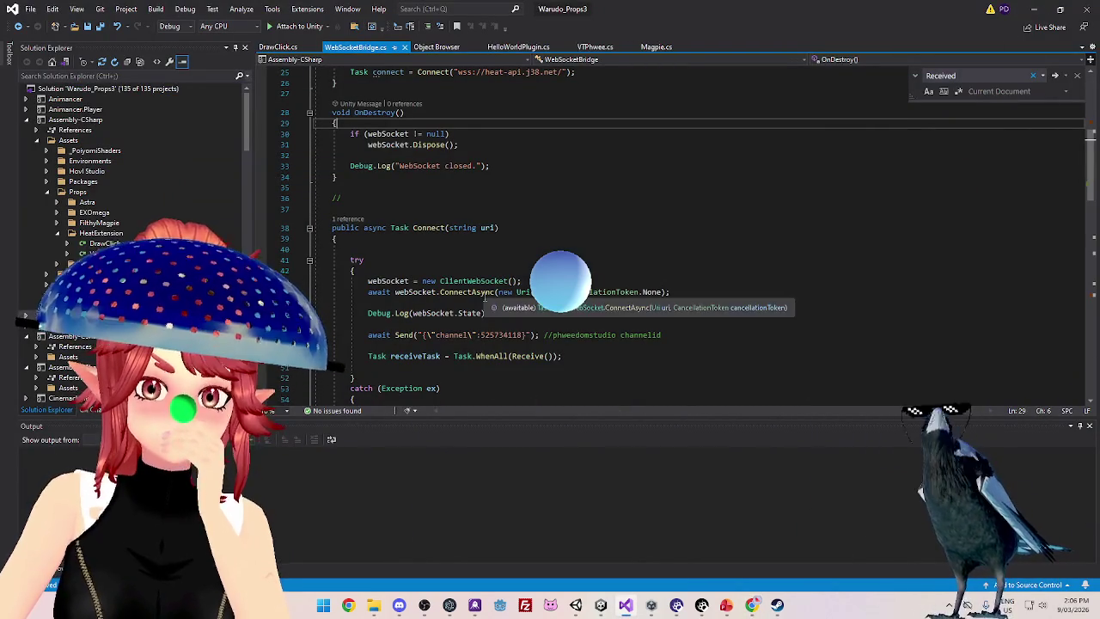
Review WebSocketBridge.cs's connection code around line 22, then bring the Heat wiki up in Chrome
{"action": "scroll", "coordinate": [420, 230], "scroll_direction": "up", "scroll_amount": 1}
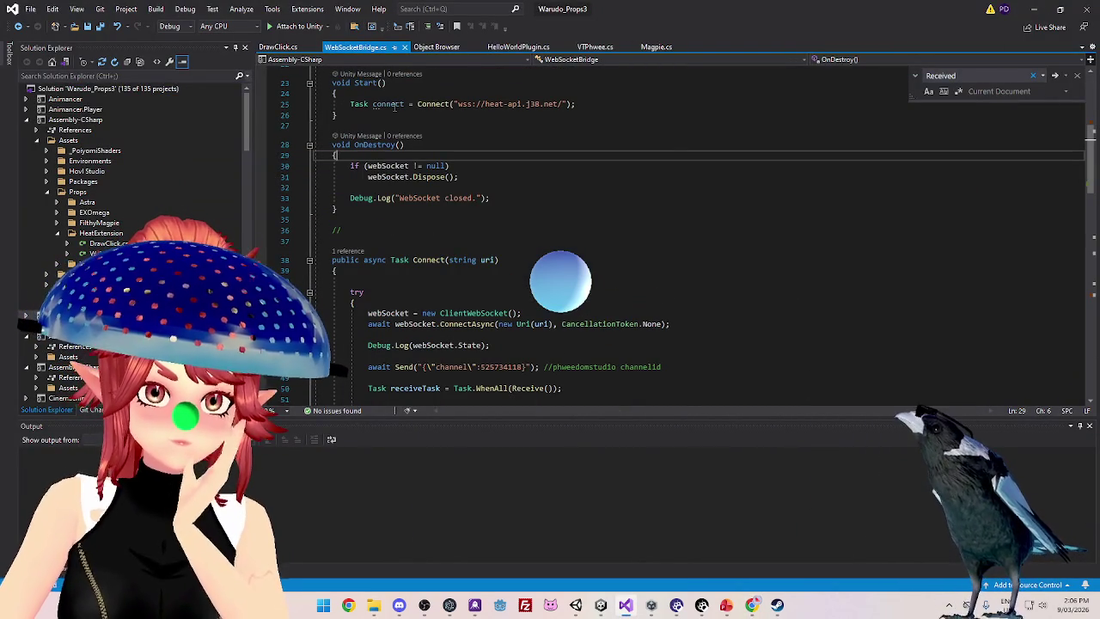
{"action": "scroll", "coordinate": [410, 331], "scroll_direction": "down", "scroll_amount": 1}
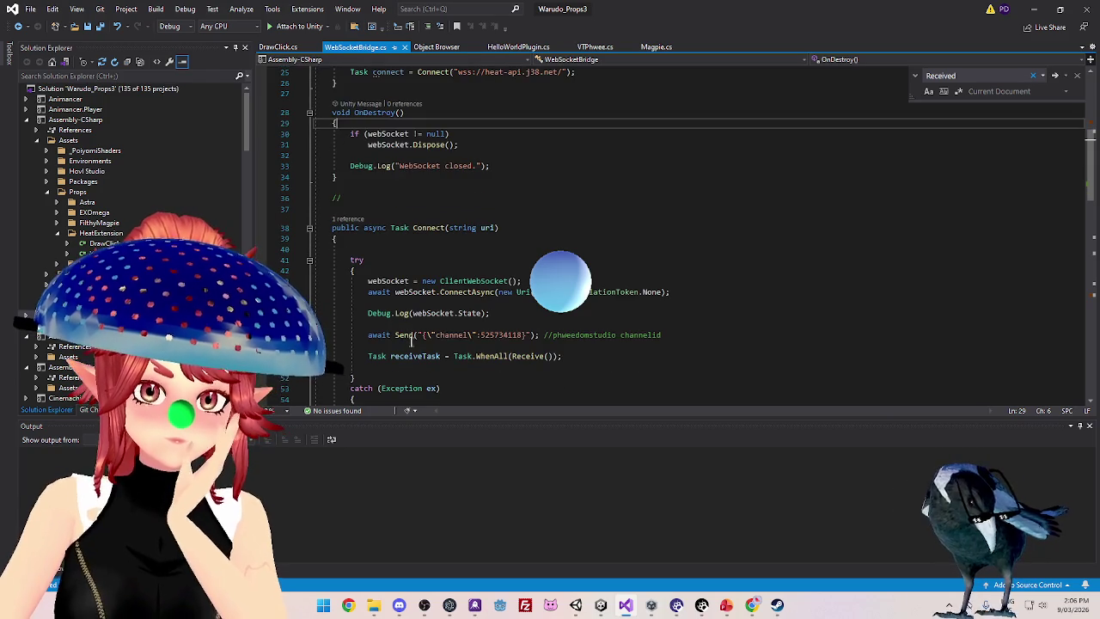
{"action": "scroll", "coordinate": [367, 89], "scroll_direction": "up", "scroll_amount": 1}
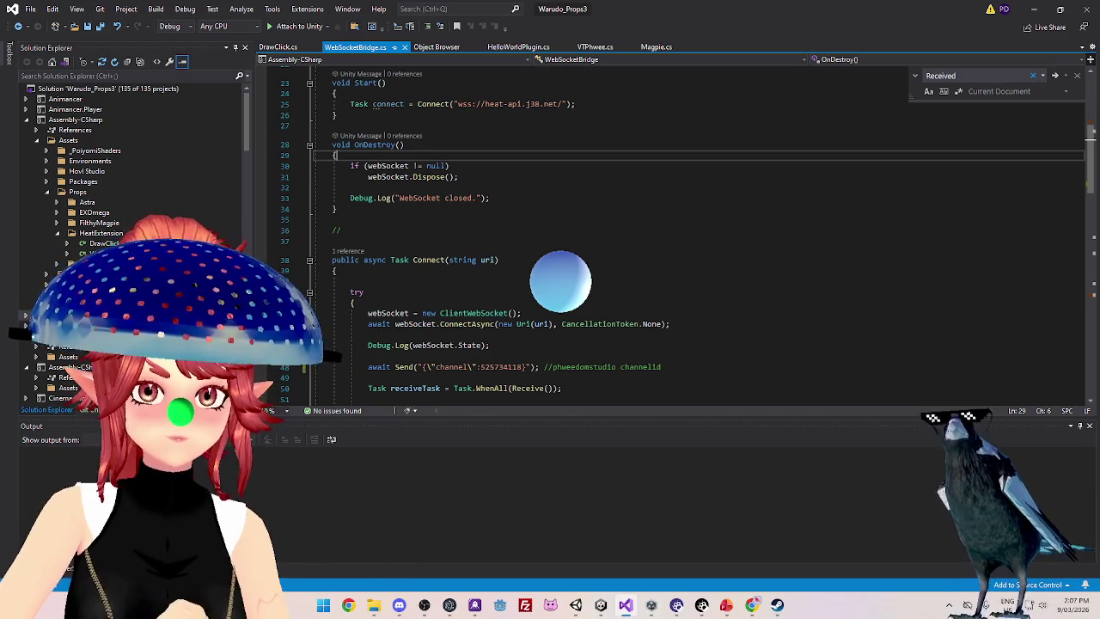
{"action": "scroll", "coordinate": [583, 224], "scroll_direction": "up", "scroll_amount": 6}
{"action": "left_click", "coordinate": [567, 203]}
{"action": "scroll", "coordinate": [550, 215], "scroll_direction": "down", "scroll_amount": 1}
{"action": "left_click", "coordinate": [478, 225]}
{"action": "scroll", "coordinate": [478, 219], "scroll_direction": "down", "scroll_amount": 3}
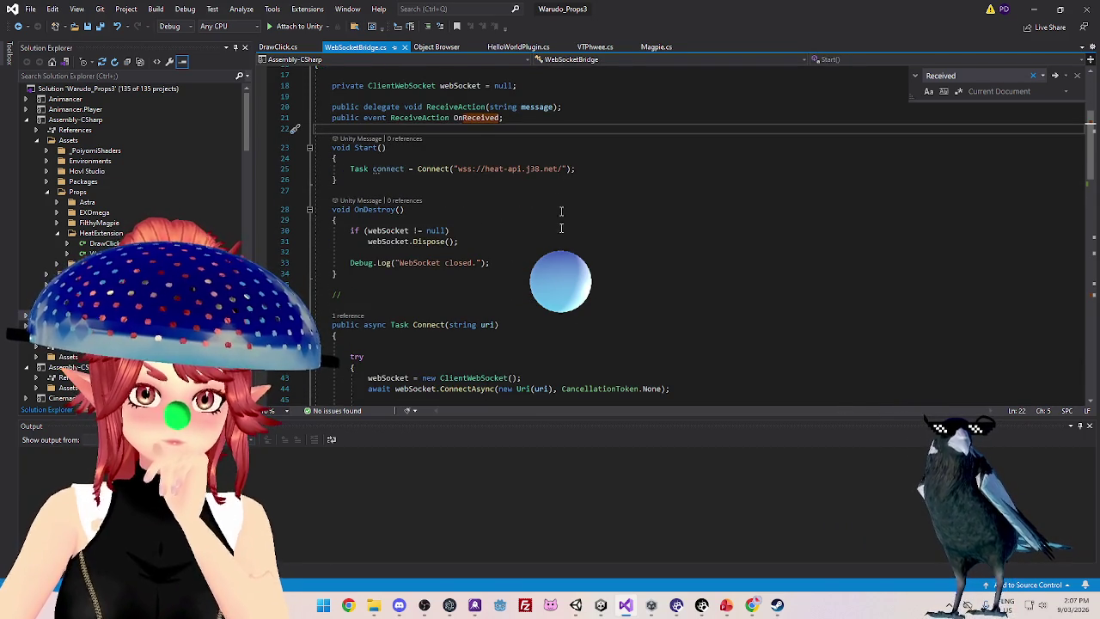
{"action": "left_click", "coordinate": [751, 605]}
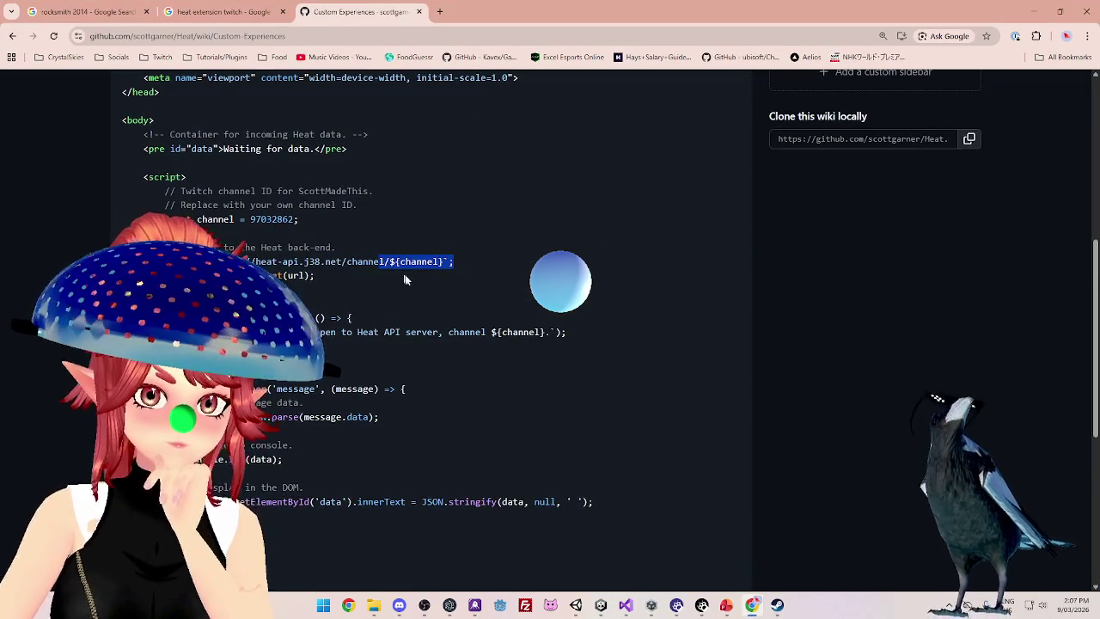
Highlight the user ID field description at the wiki's bottom, then return to WebSocketBridge.cs
{"action": "scroll", "coordinate": [361, 249], "scroll_direction": "down", "scroll_amount": 1}
{"action": "scroll", "coordinate": [314, 231], "scroll_direction": "down", "scroll_amount": 2}
{"action": "scroll", "coordinate": [315, 232], "scroll_direction": "down", "scroll_amount": 1}
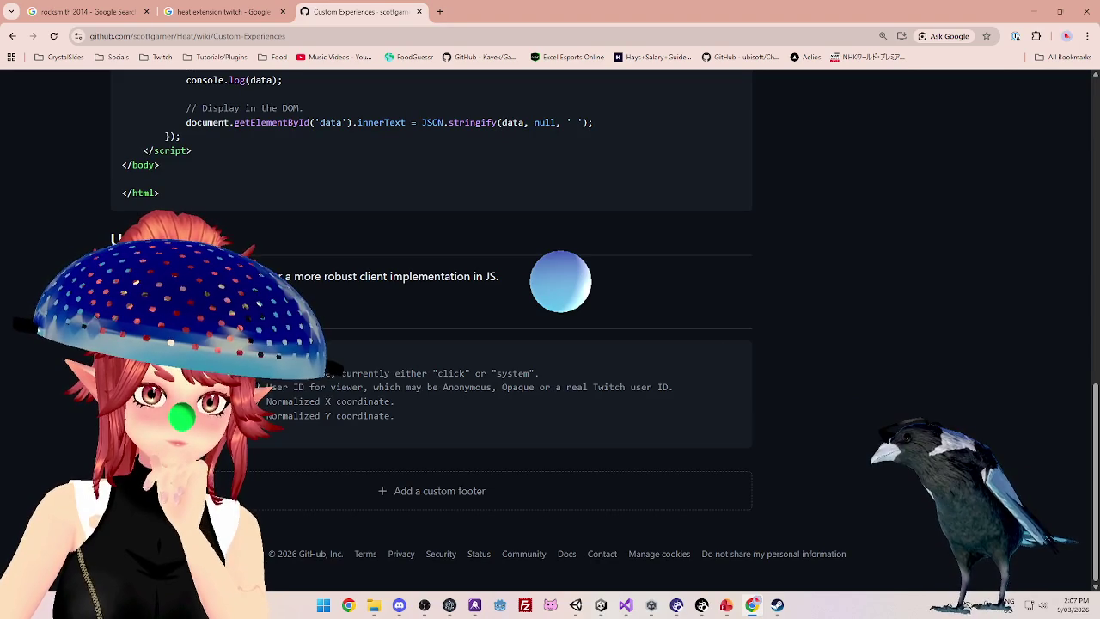
{"action": "left_click_drag", "start_coordinate": [258, 387], "coordinate": [487, 387]}
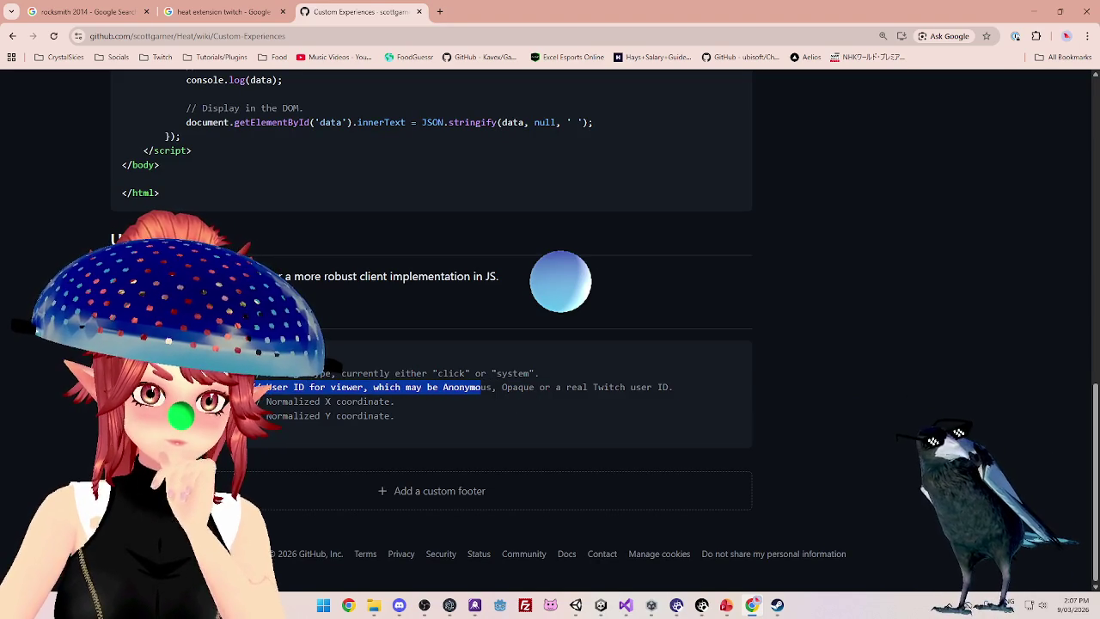
{"action": "scroll", "coordinate": [344, 384], "scroll_direction": "up", "scroll_amount": 10}
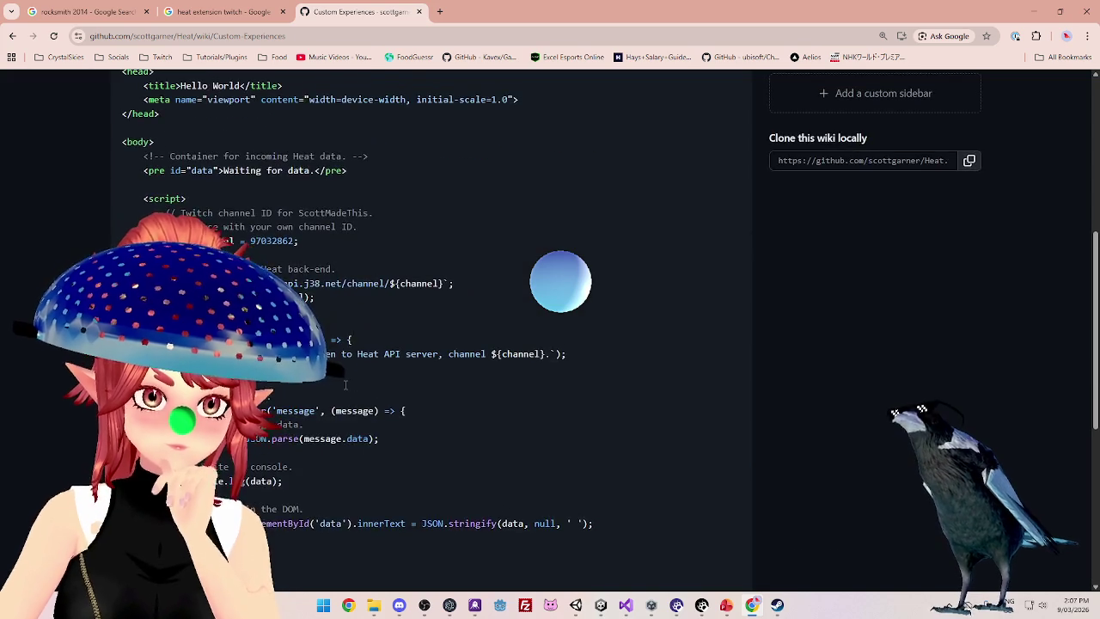
{"action": "scroll", "coordinate": [343, 384], "scroll_direction": "down", "scroll_amount": 10}
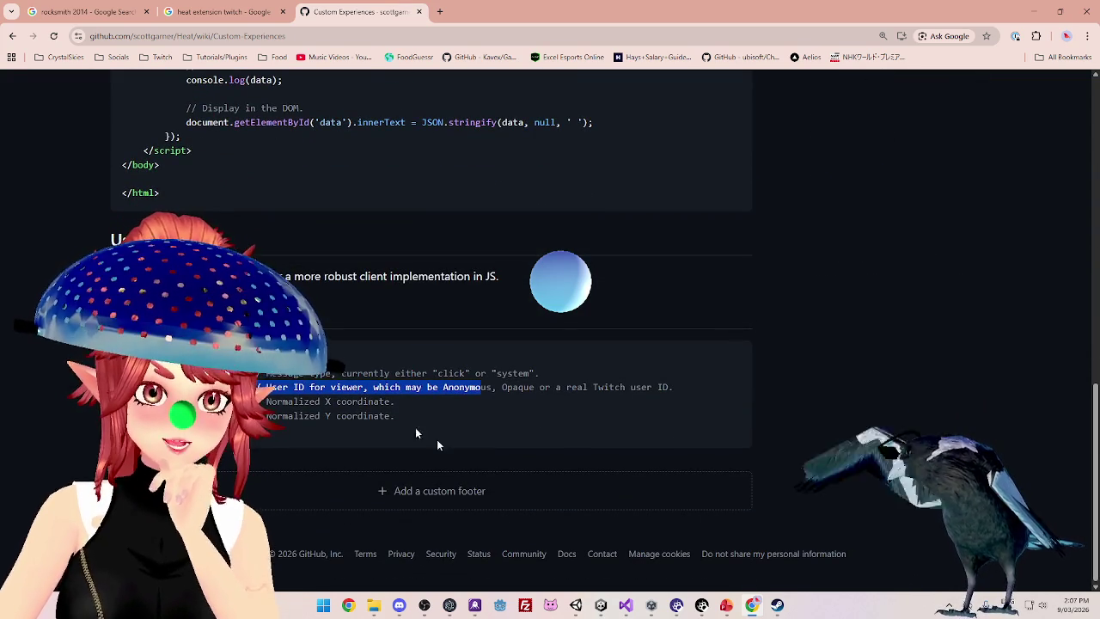
{"action": "left_click", "coordinate": [626, 605]}
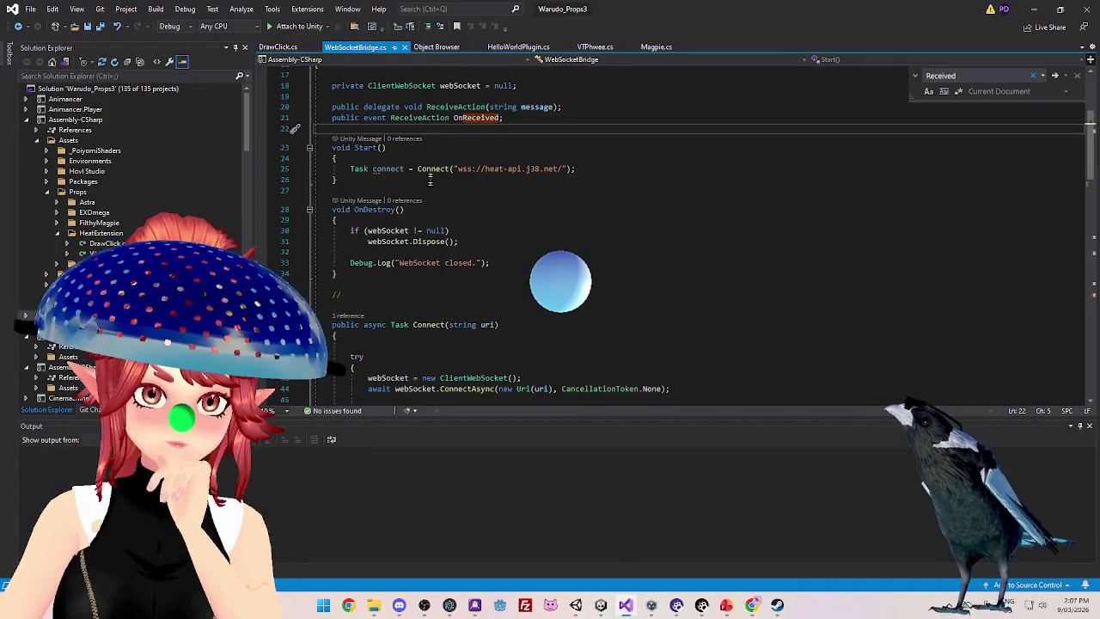
{"action": "scroll", "coordinate": [444, 258], "scroll_direction": "down", "scroll_amount": 4}
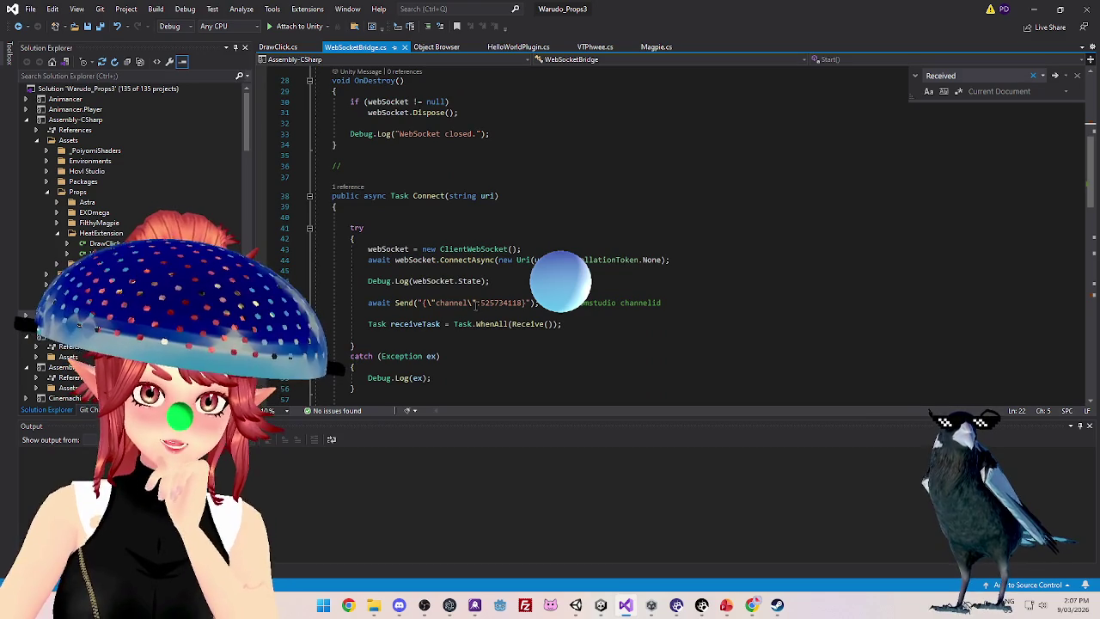
Change the connect JSON key on line 48 from channel to id and save WebSocketBridge.cs
{"action": "left_click", "coordinate": [752, 605]}
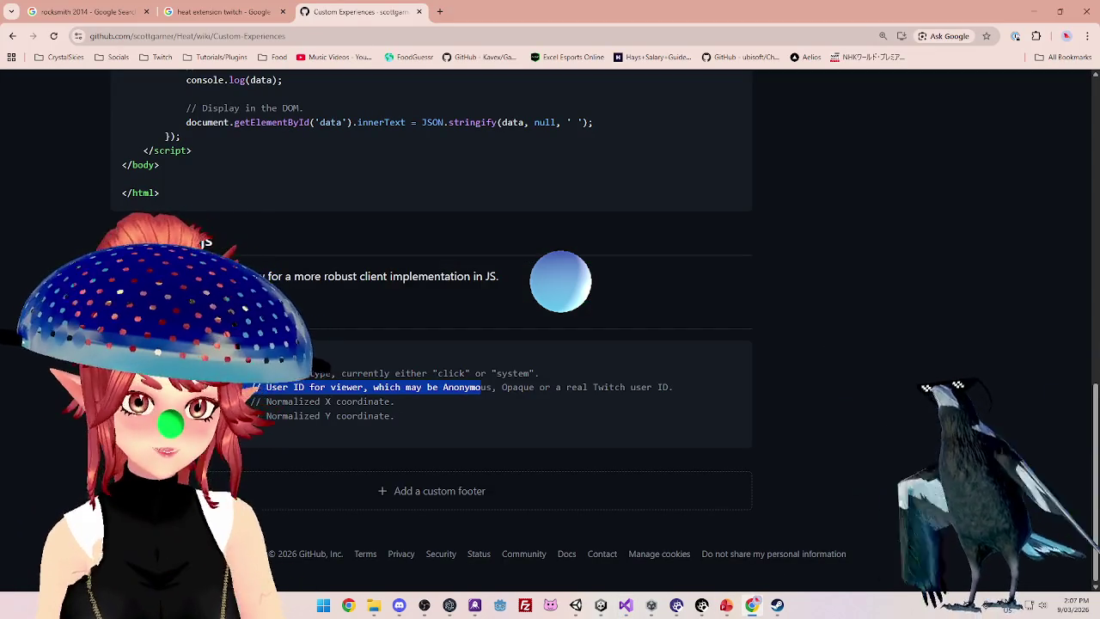
{"action": "left_click", "coordinate": [1034, 12]}
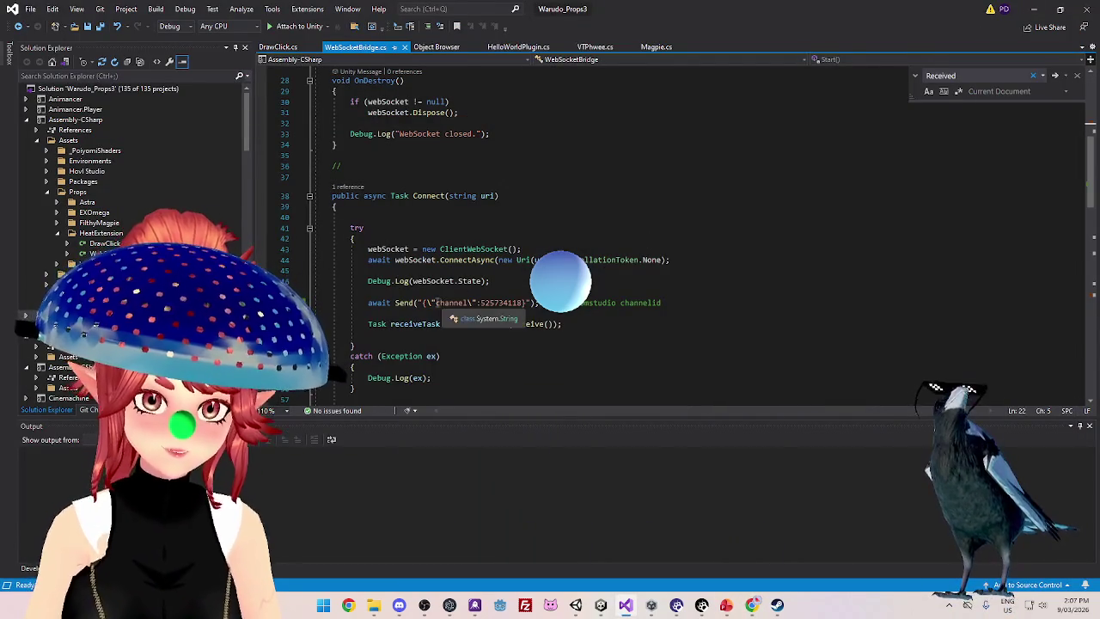
{"action": "type", "text": "id"}
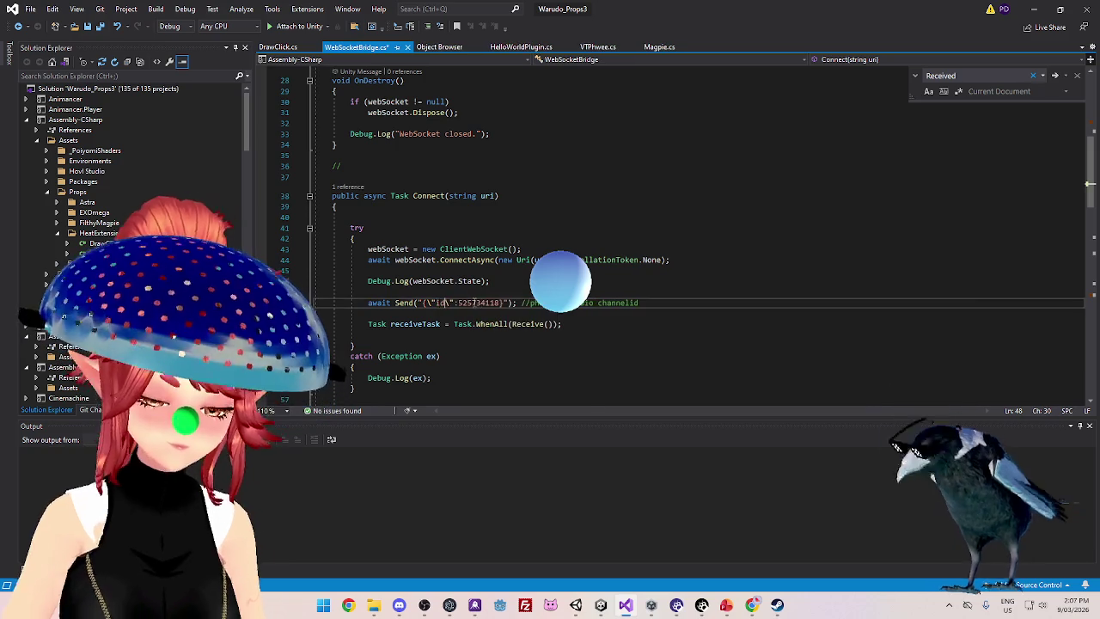
{"action": "left_click", "coordinate": [489, 271]}
{"action": "key", "text": "ctrl+s"}
Look over the Connect and Receive methods, including the WebSocket state log line, then open DrawClick.cs
{"action": "scroll", "coordinate": [489, 275], "scroll_direction": "down", "scroll_amount": 2}
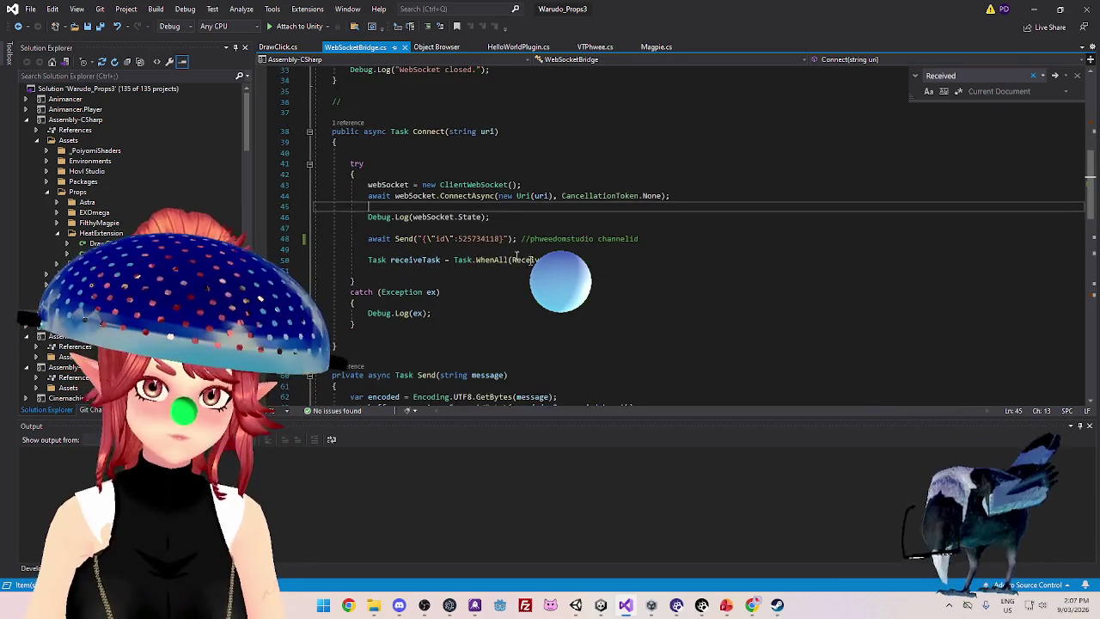
{"action": "scroll", "coordinate": [616, 289], "scroll_direction": "down", "scroll_amount": 12}
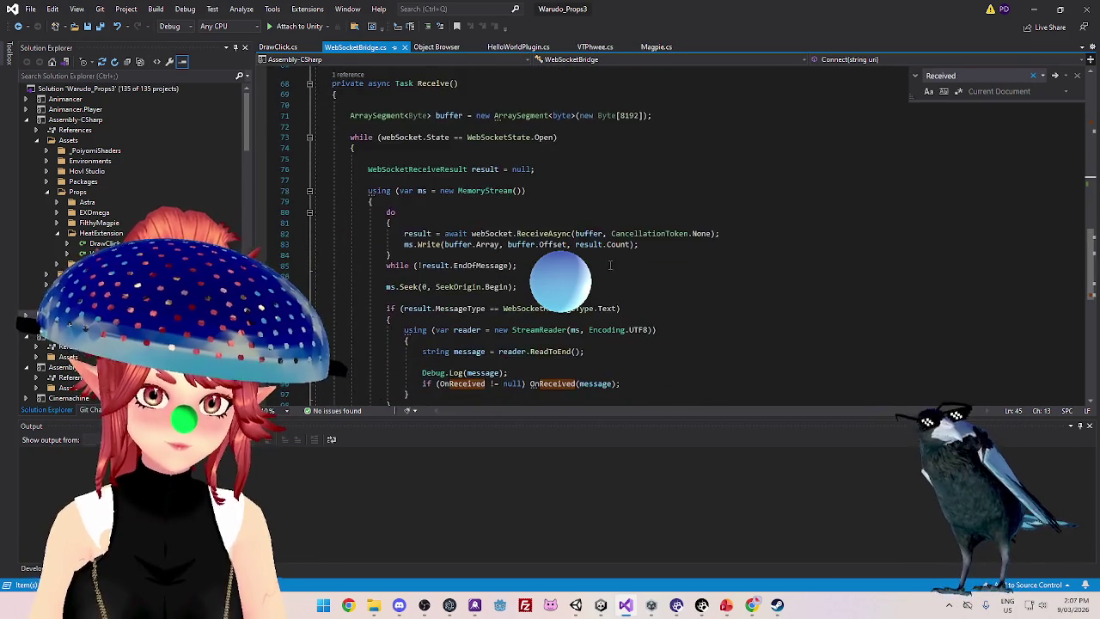
{"action": "scroll", "coordinate": [605, 259], "scroll_direction": "down", "scroll_amount": 3}
{"action": "scroll", "coordinate": [600, 261], "scroll_direction": "up", "scroll_amount": 16}
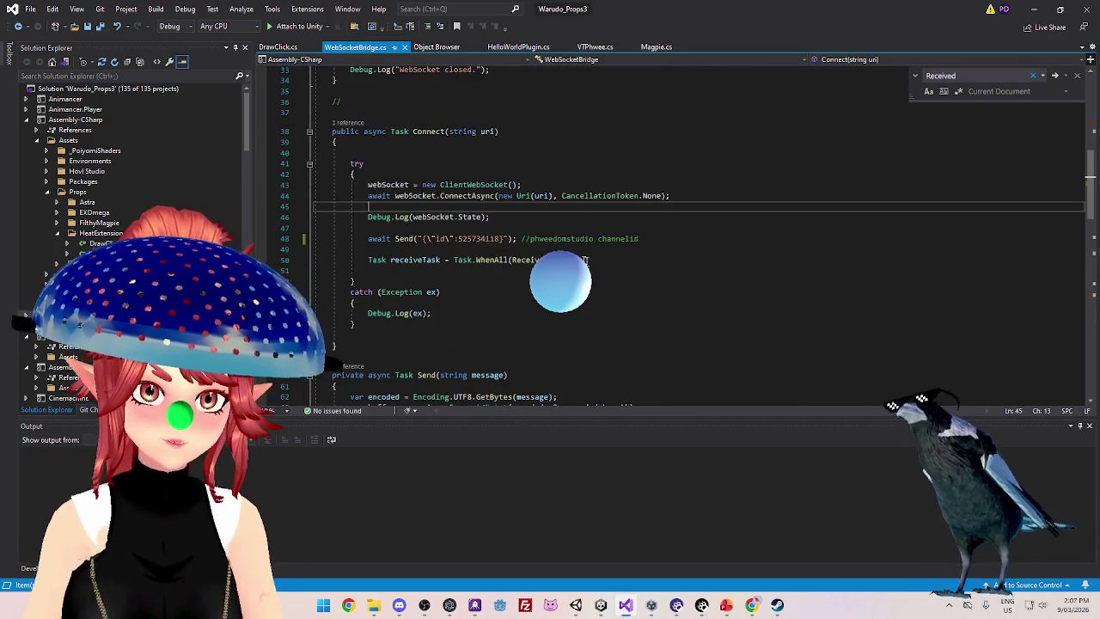
{"action": "left_click", "coordinate": [543, 219]}
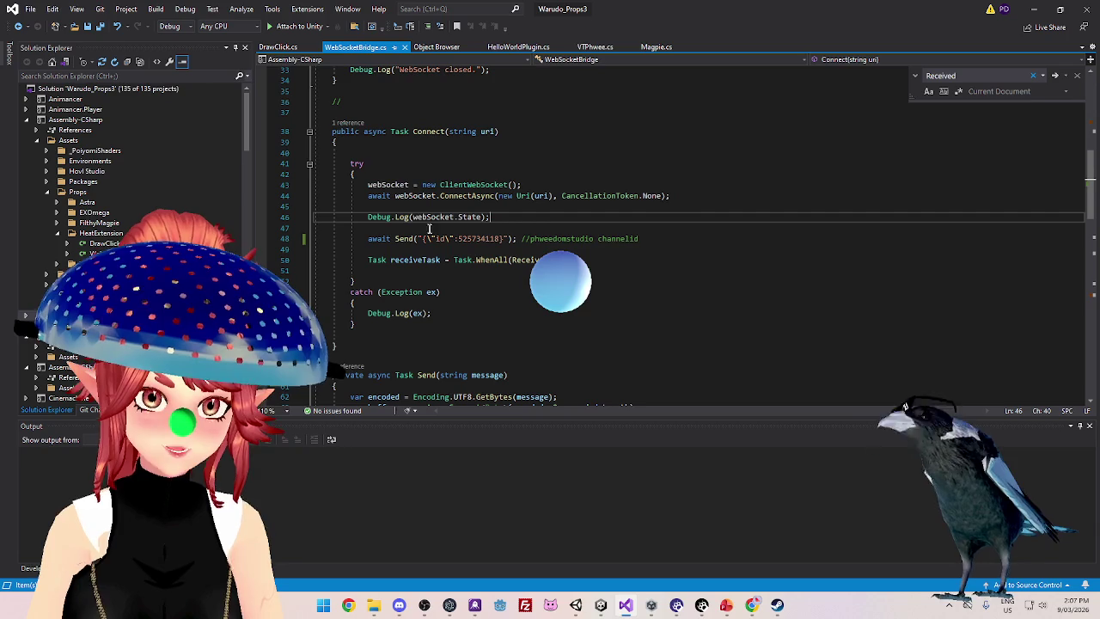
{"action": "scroll", "coordinate": [359, 227], "scroll_direction": "down", "scroll_amount": 5}
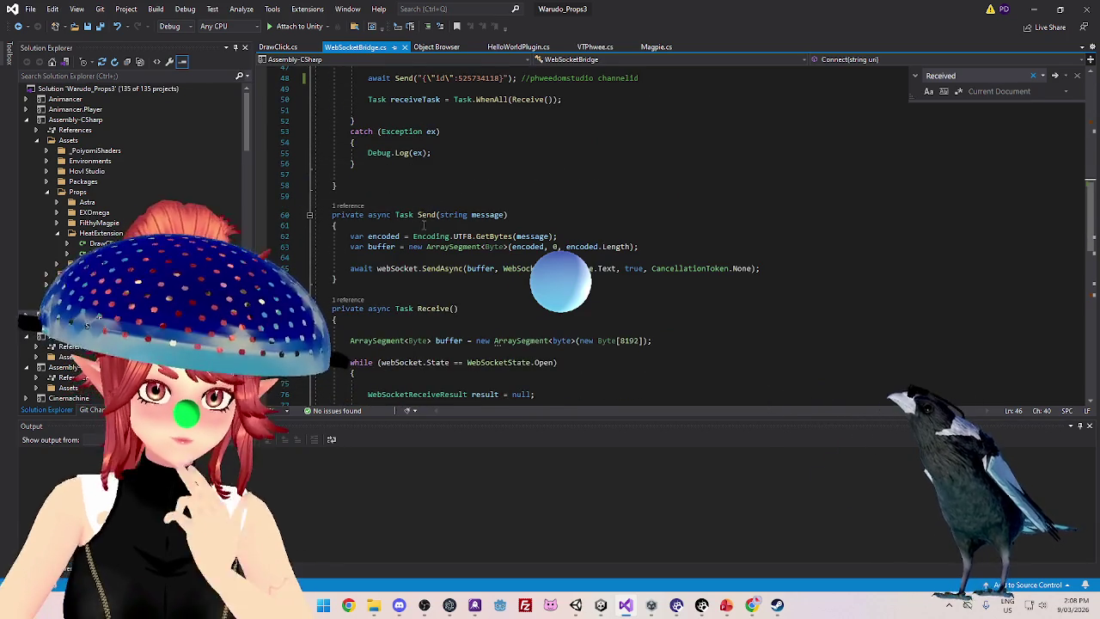
{"action": "scroll", "coordinate": [447, 228], "scroll_direction": "up", "scroll_amount": 3}
{"action": "scroll", "coordinate": [449, 203], "scroll_direction": "down", "scroll_amount": 3}
{"action": "scroll", "coordinate": [445, 241], "scroll_direction": "up", "scroll_amount": 4}
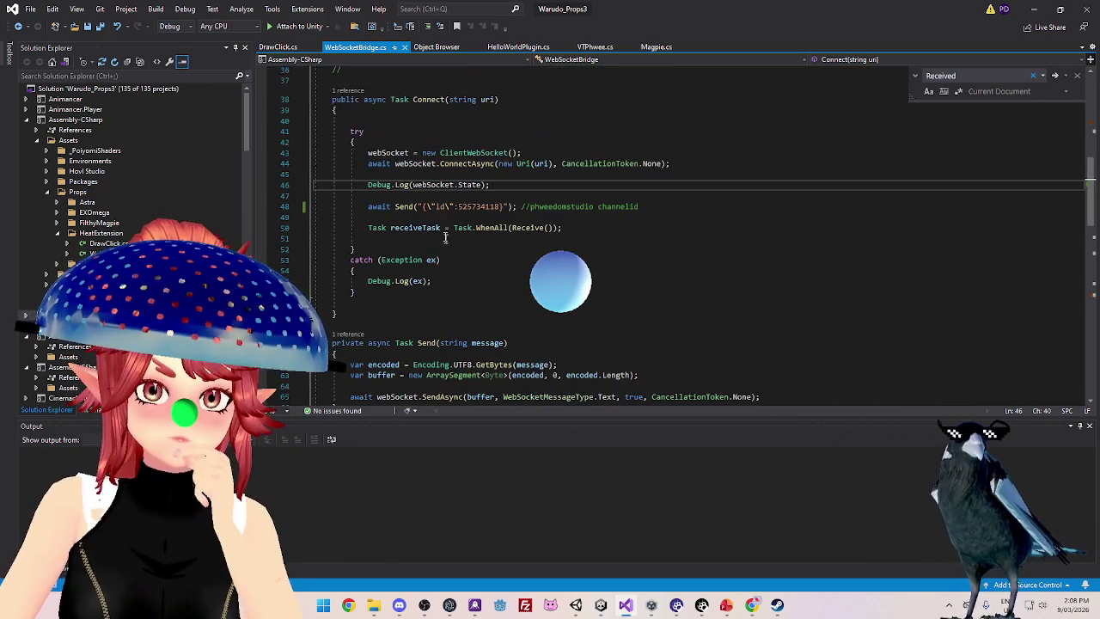
{"action": "scroll", "coordinate": [446, 211], "scroll_direction": "up", "scroll_amount": 2}
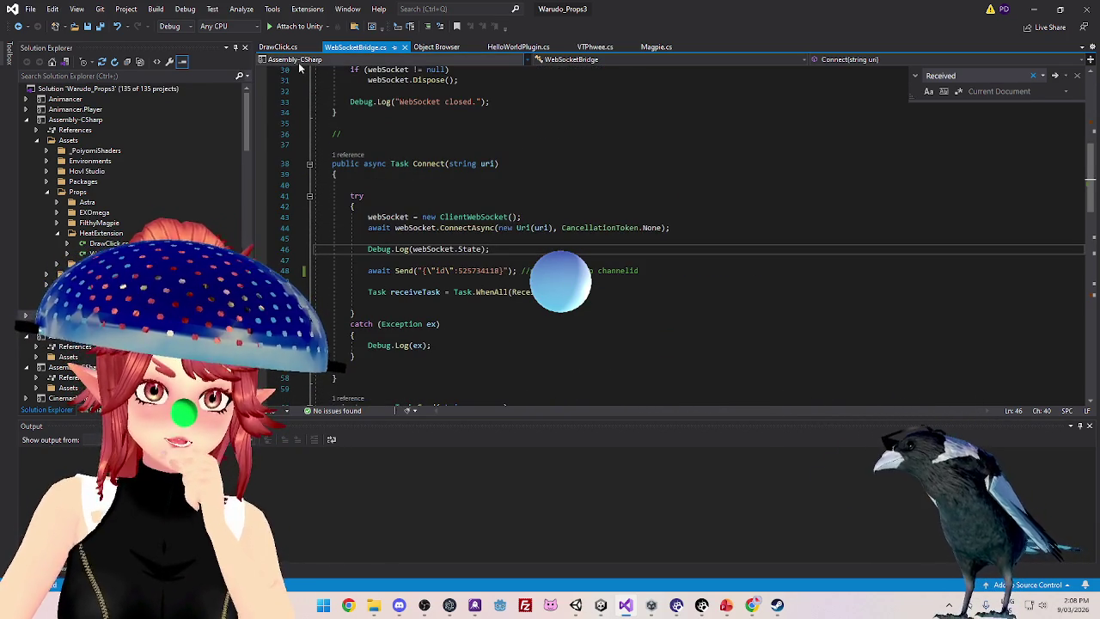
{"action": "left_click", "coordinate": [289, 47]}
Scroll through DrawClick.cs to review its Received handler
{"action": "scroll", "coordinate": [499, 298], "scroll_direction": "down", "scroll_amount": 12}
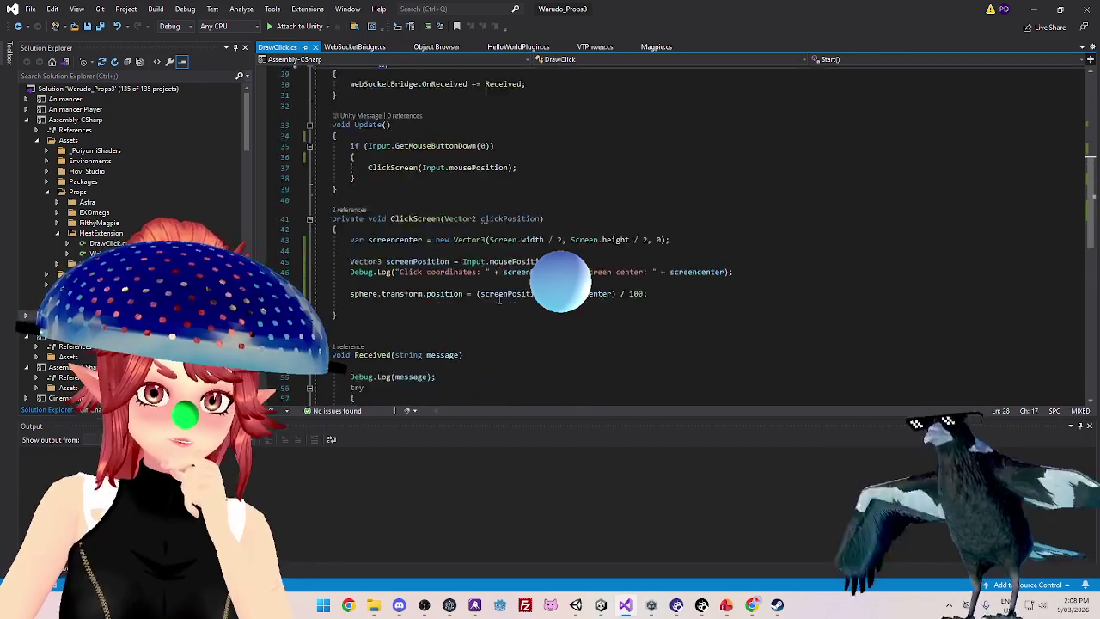
{"action": "scroll", "coordinate": [499, 298], "scroll_direction": "down", "scroll_amount": 3}
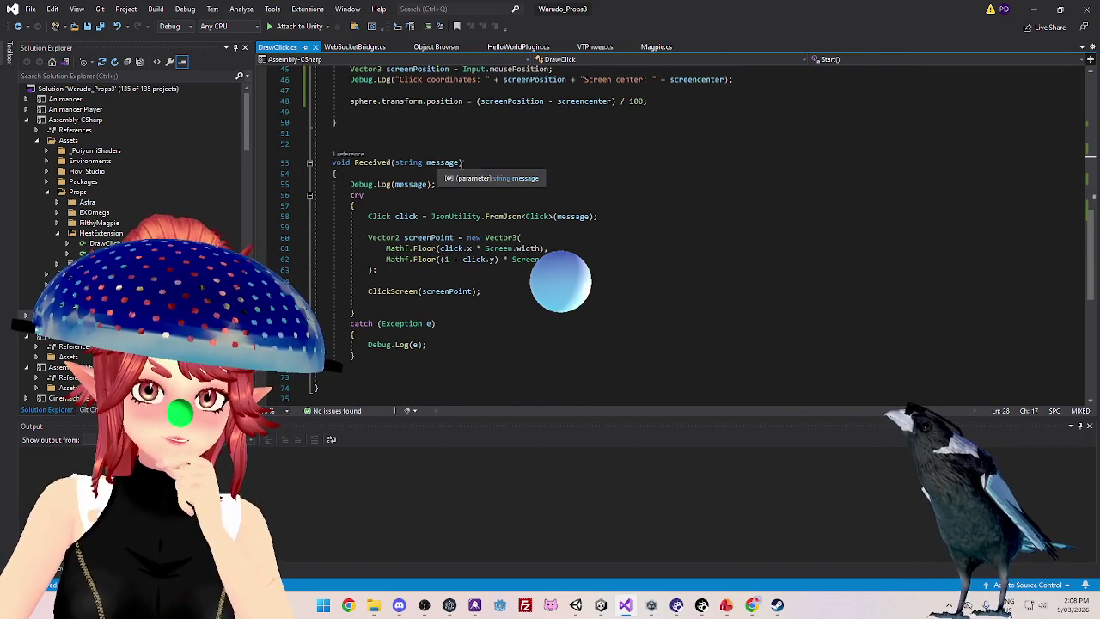
{"action": "scroll", "coordinate": [527, 211], "scroll_direction": "up", "scroll_amount": 3}
{"action": "scroll", "coordinate": [526, 212], "scroll_direction": "up", "scroll_amount": 1}
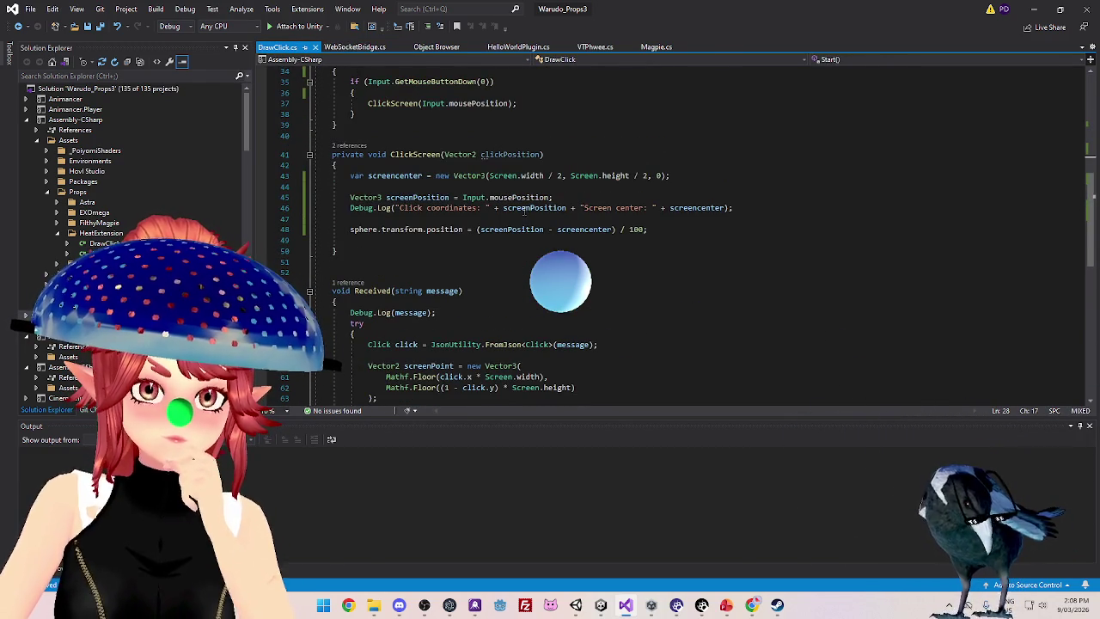
{"action": "scroll", "coordinate": [508, 155], "scroll_direction": "up", "scroll_amount": 1}
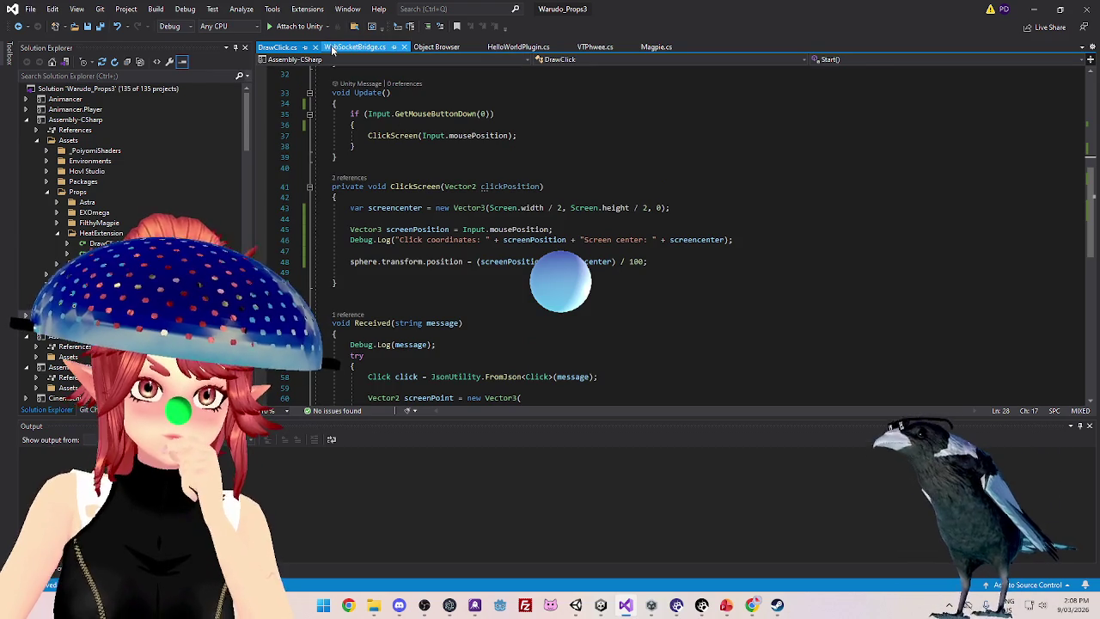
Look over the WebSocketBridge.cs code again
{"action": "left_click", "coordinate": [333, 51]}
{"action": "scroll", "coordinate": [556, 249], "scroll_direction": "up", "scroll_amount": 2}
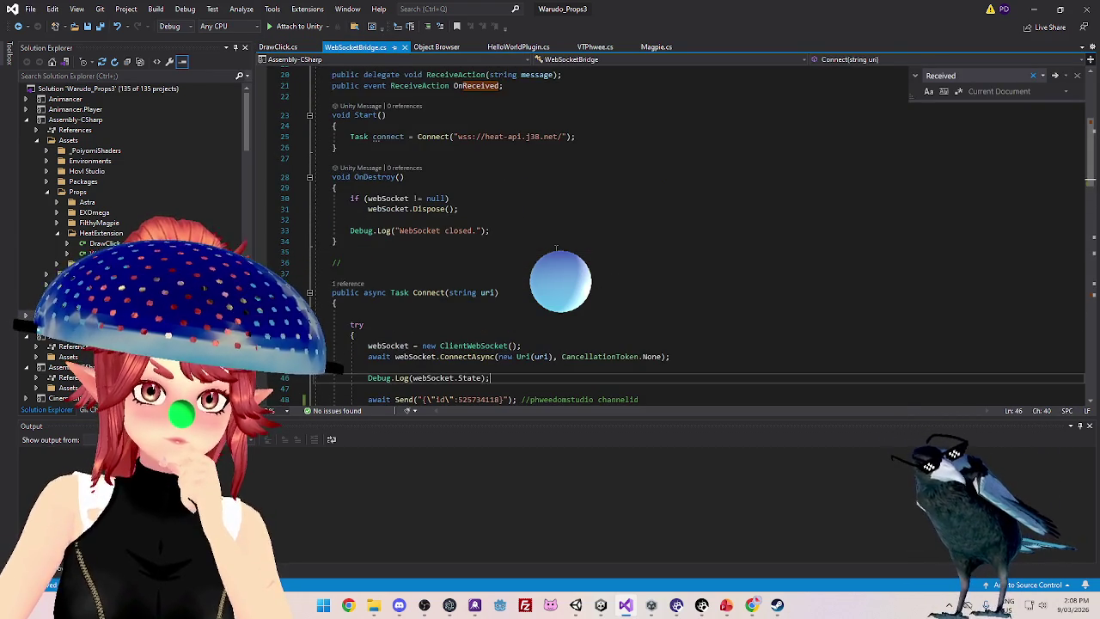
{"action": "scroll", "coordinate": [556, 249], "scroll_direction": "down", "scroll_amount": 1}
{"action": "scroll", "coordinate": [556, 249], "scroll_direction": "down", "scroll_amount": 1}
{"action": "scroll", "coordinate": [554, 235], "scroll_direction": "down", "scroll_amount": 2}
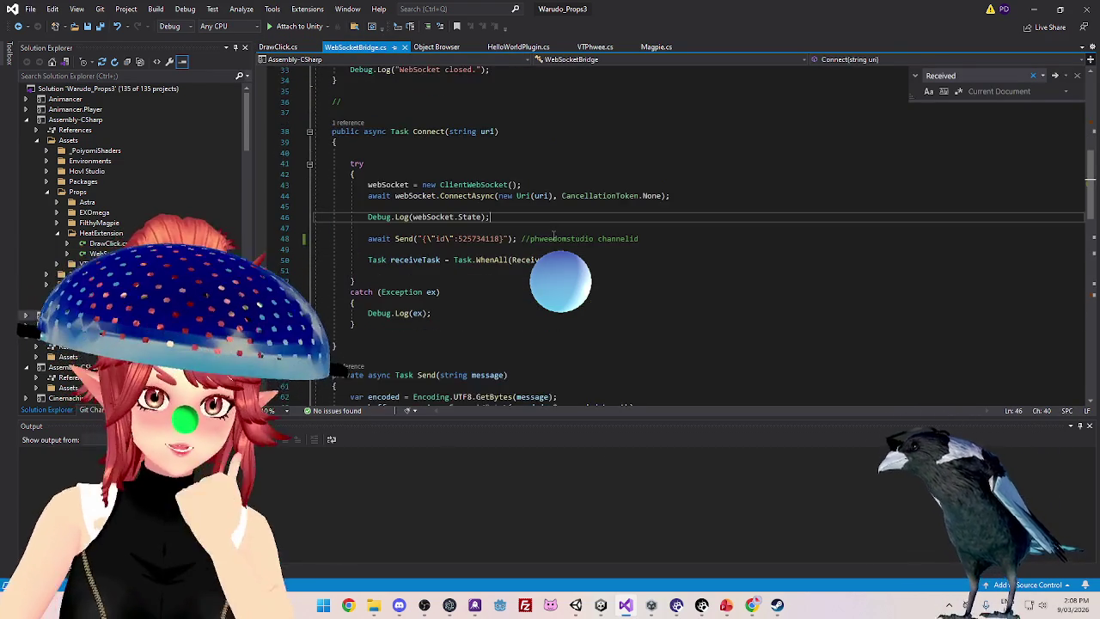
{"action": "scroll", "coordinate": [553, 236], "scroll_direction": "down", "scroll_amount": 3}
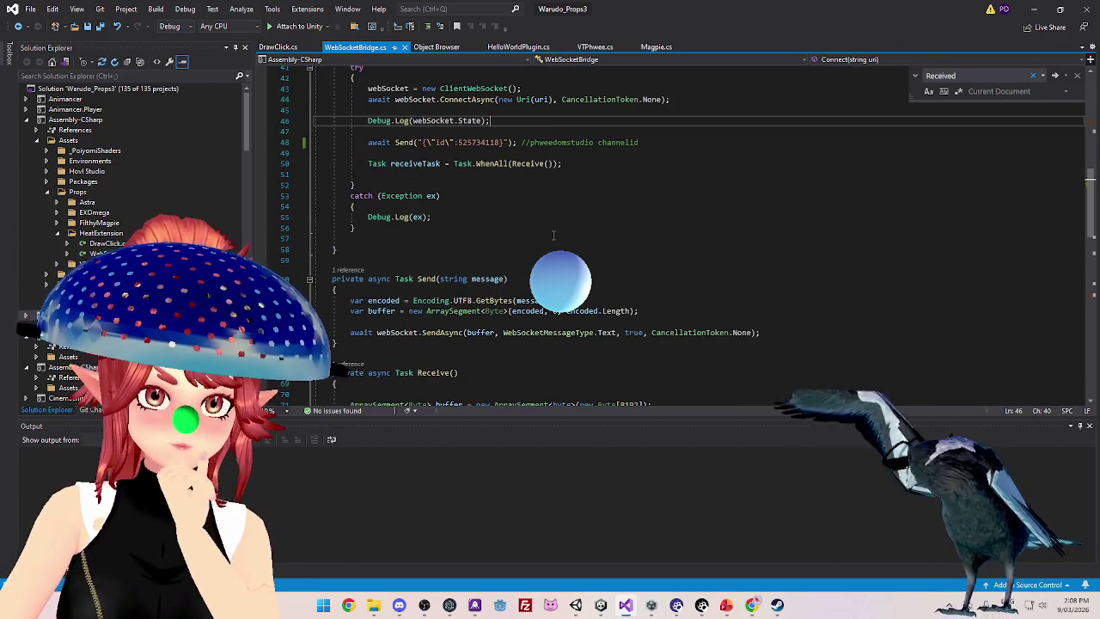
{"action": "scroll", "coordinate": [554, 234], "scroll_direction": "down", "scroll_amount": 3}
Return to DrawClick.cs, then bring the Heat Custom Experiences wiki back up in Chrome
{"action": "left_click", "coordinate": [297, 49]}
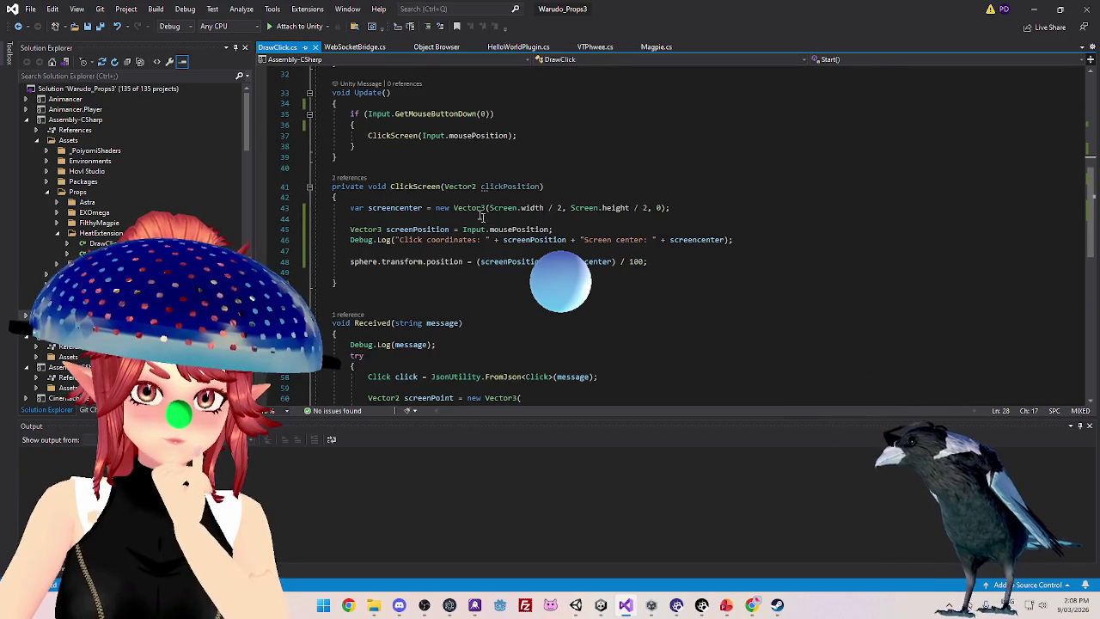
{"action": "scroll", "coordinate": [489, 227], "scroll_direction": "down", "scroll_amount": 3}
{"action": "scroll", "coordinate": [487, 226], "scroll_direction": "down", "scroll_amount": 2}
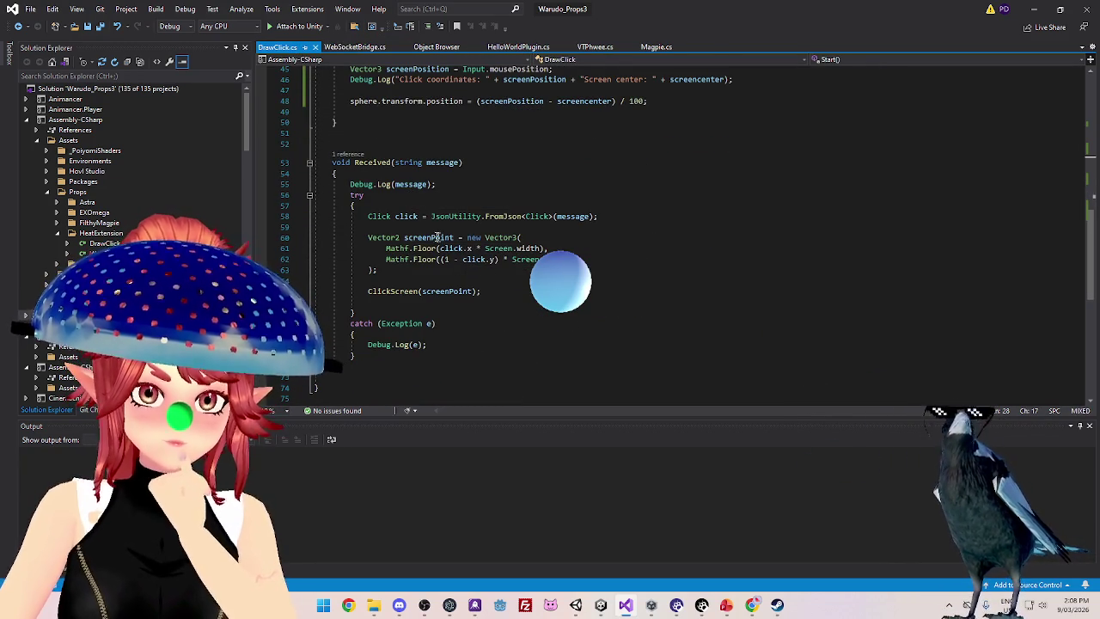
{"action": "left_click", "coordinate": [757, 611]}
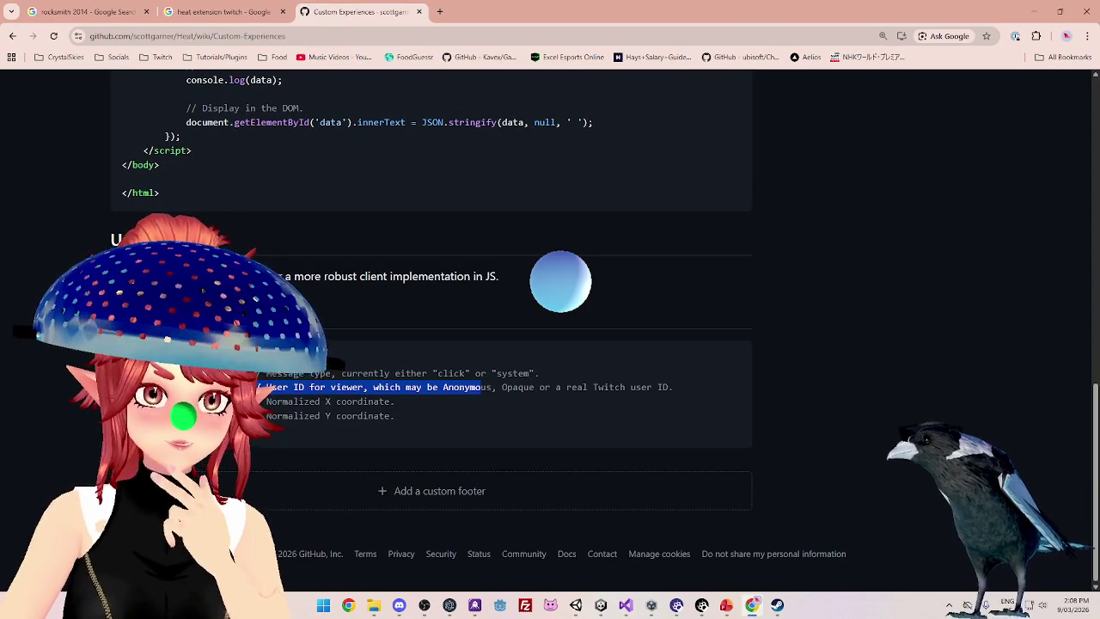
Highlight the wiki's user ID, viewer user ID and normalized X/Y coordinate field descriptions
{"action": "left_click", "coordinate": [481, 387]}
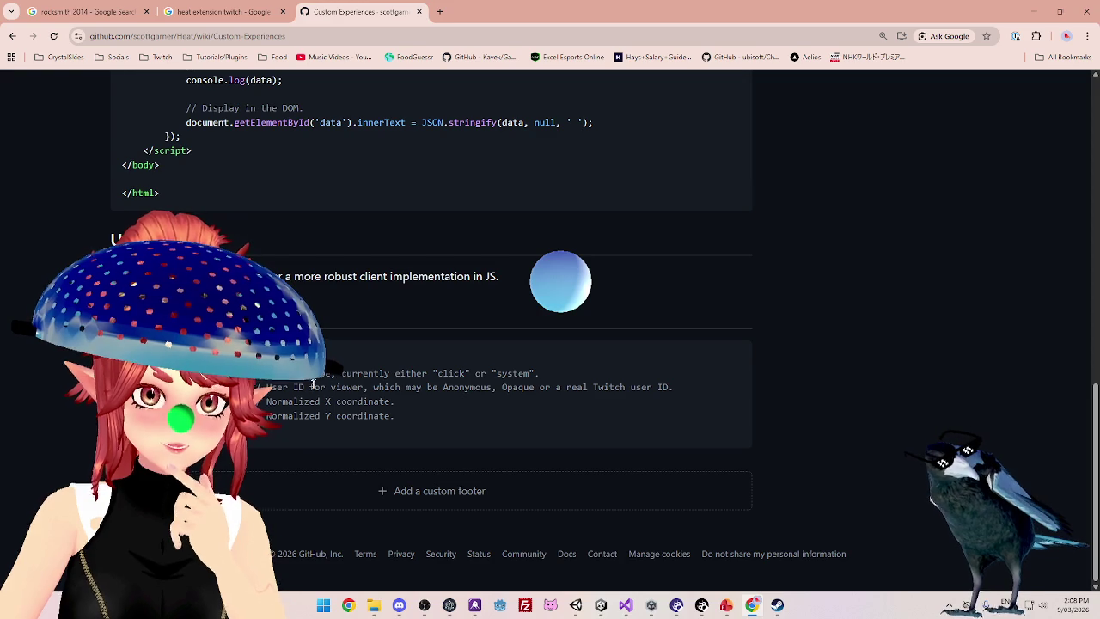
{"action": "left_click_drag", "start_coordinate": [352, 389], "coordinate": [503, 388]}
{"action": "left_click_drag", "start_coordinate": [585, 387], "coordinate": [616, 388]}
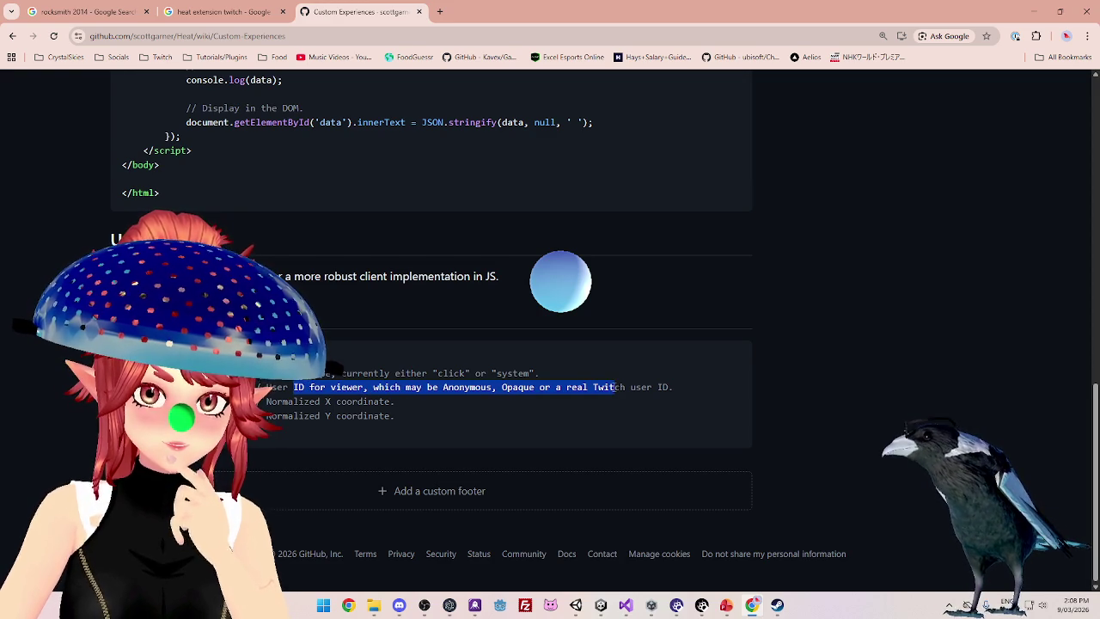
{"action": "left_click", "coordinate": [616, 387]}
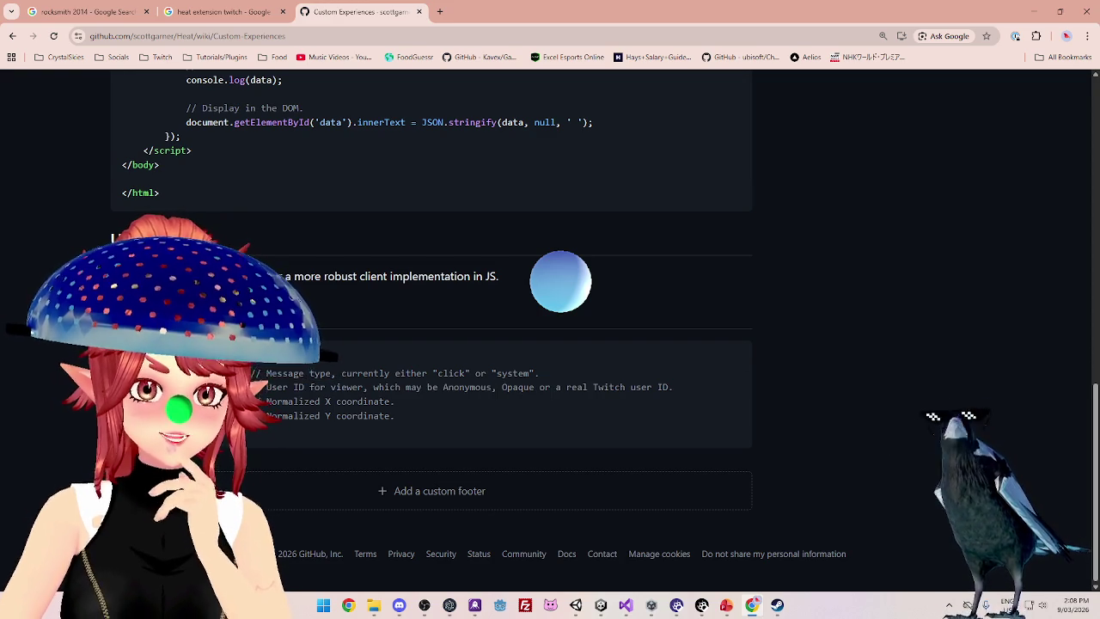
{"action": "mouse_move", "coordinate": [404, 404]}
{"action": "left_mouse_down"}
{"action": "mouse_move", "coordinate": [288, 402]}
{"action": "mouse_move", "coordinate": [379, 418]}
{"action": "left_mouse_up"}
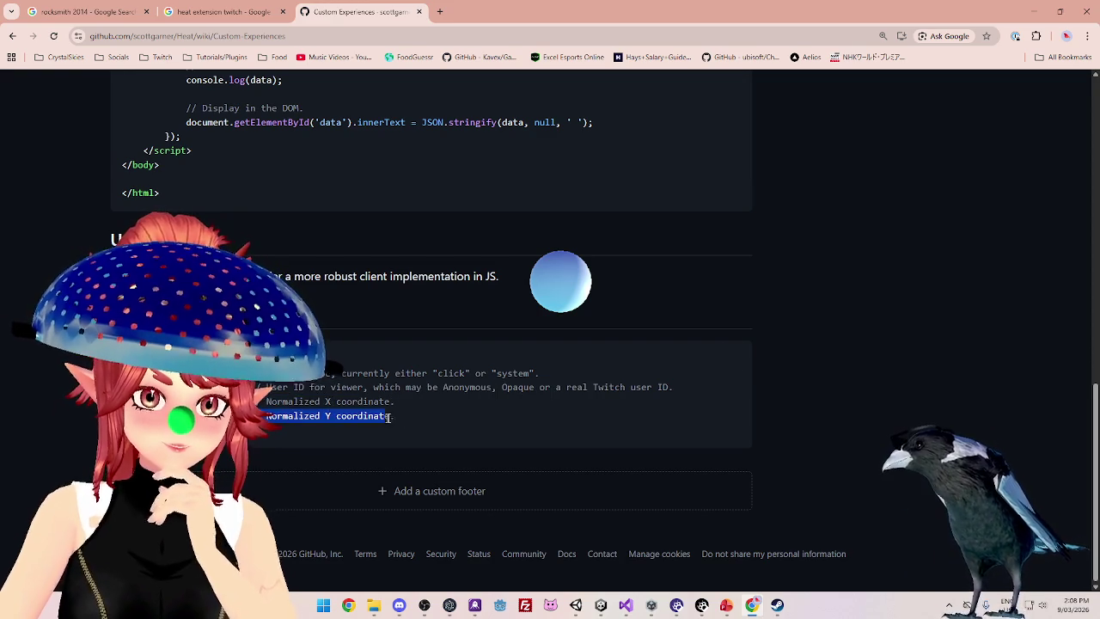
{"action": "left_click", "coordinate": [276, 383]}
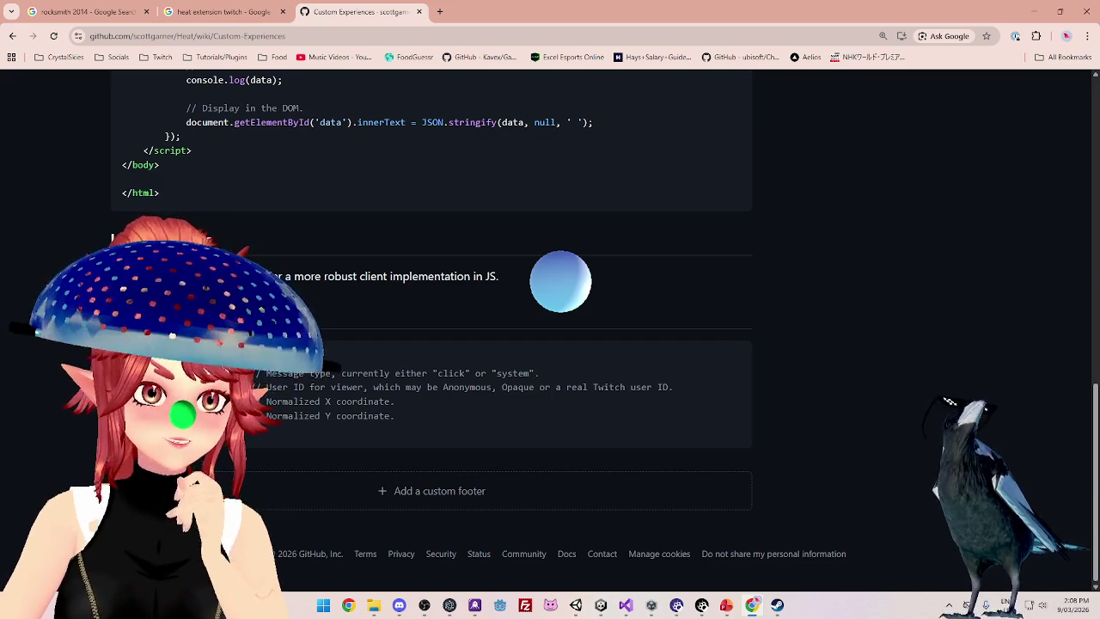
Switch back to Visual Studio showing DrawClick.cs's Click class
{"action": "mouse_move", "coordinate": [753, 605]}
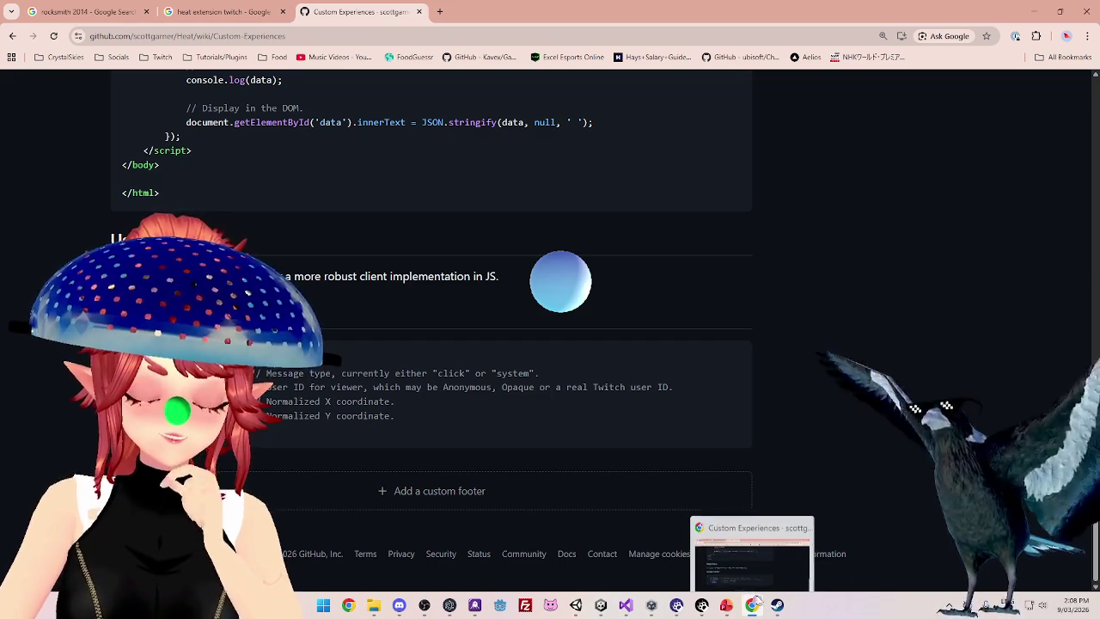
{"action": "mouse_move", "coordinate": [652, 606]}
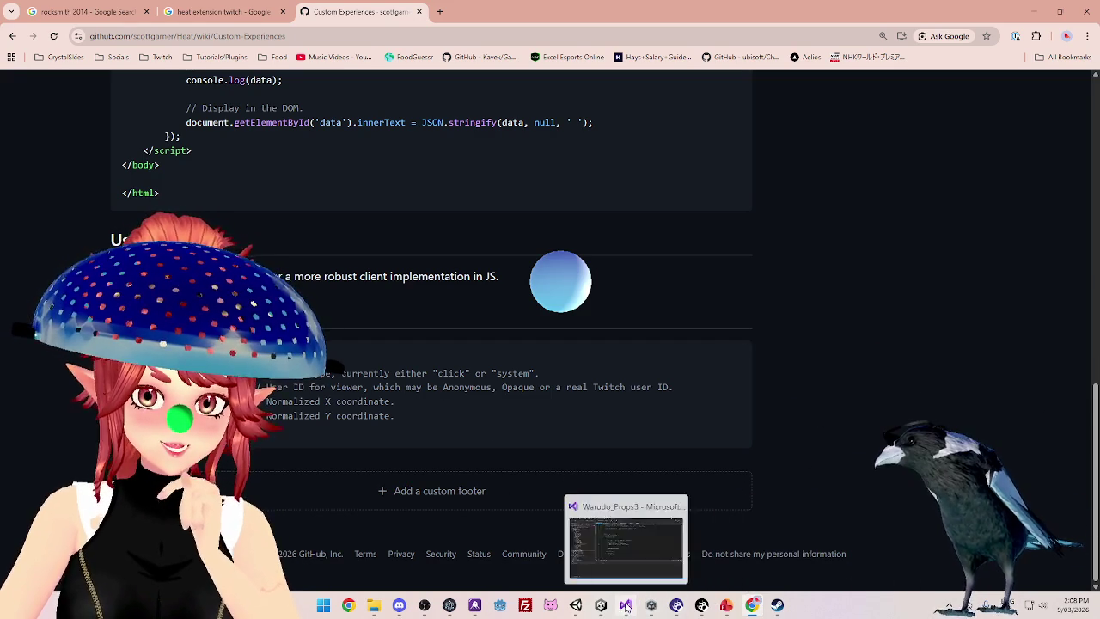
{"action": "left_click", "coordinate": [612, 559]}
{"action": "scroll", "coordinate": [490, 223], "scroll_direction": "up", "scroll_amount": 6}
In WebSocketBridge.cs line 48, change the JSON key from id to channel
{"action": "scroll", "coordinate": [482, 215], "scroll_direction": "up", "scroll_amount": 3}
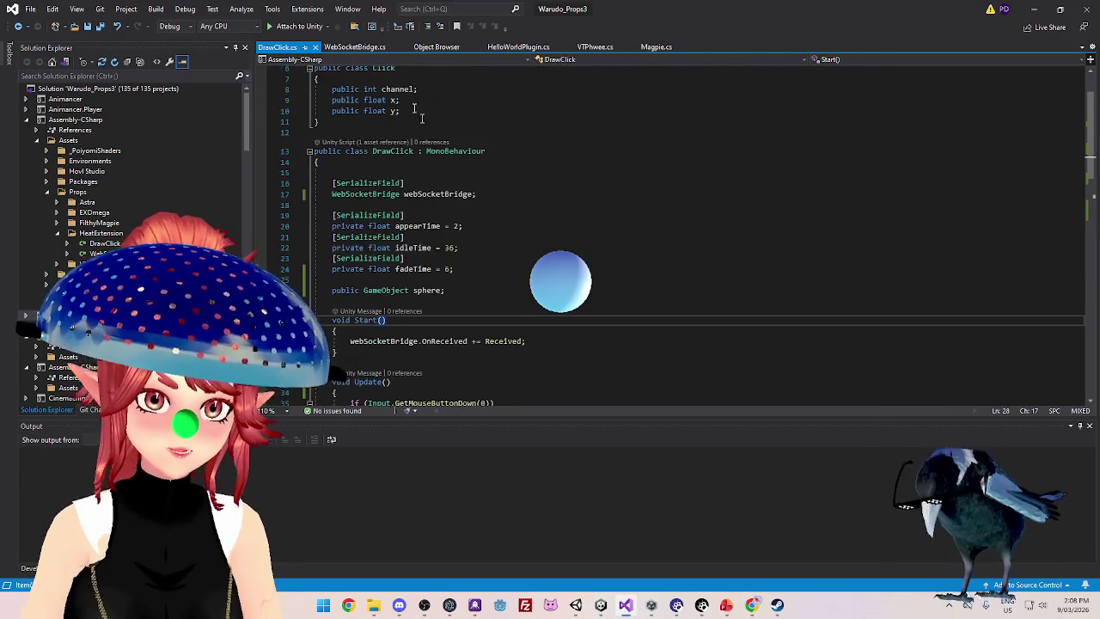
{"action": "left_click", "coordinate": [370, 48]}
{"action": "scroll", "coordinate": [607, 279], "scroll_direction": "down", "scroll_amount": 5}
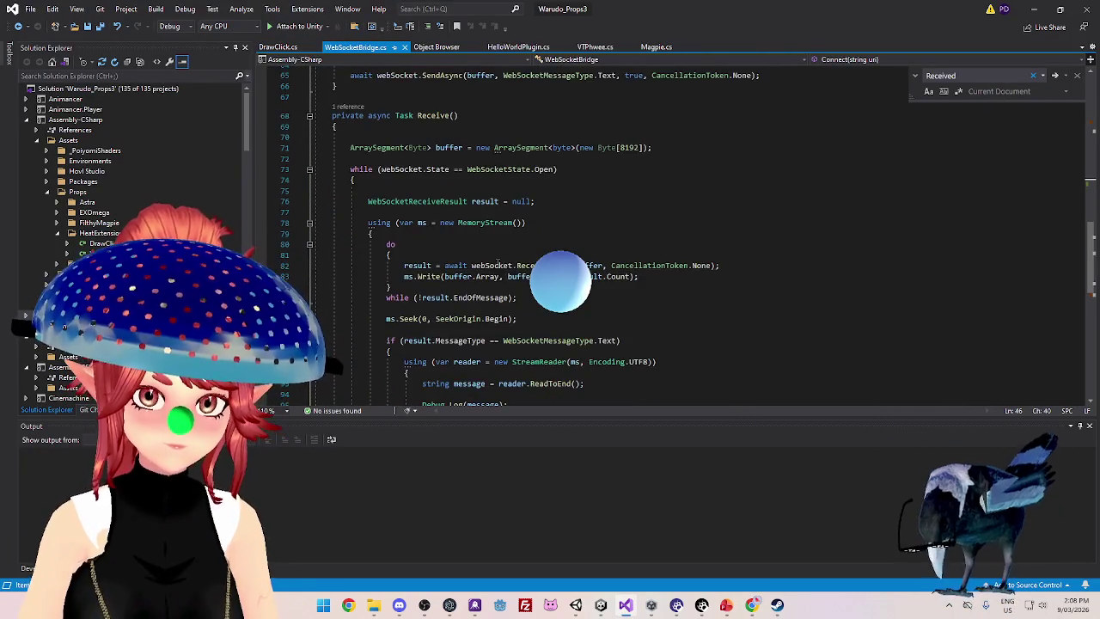
{"action": "scroll", "coordinate": [527, 319], "scroll_direction": "up", "scroll_amount": 9}
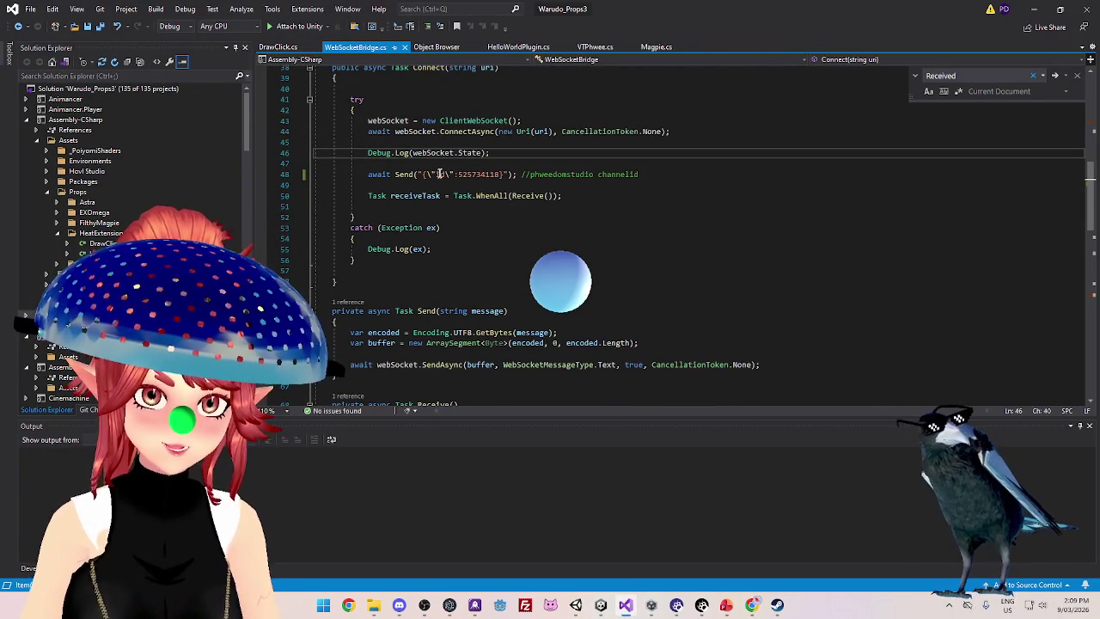
{"action": "double_click", "coordinate": [440, 173]}
{"action": "type", "text": "channel"}
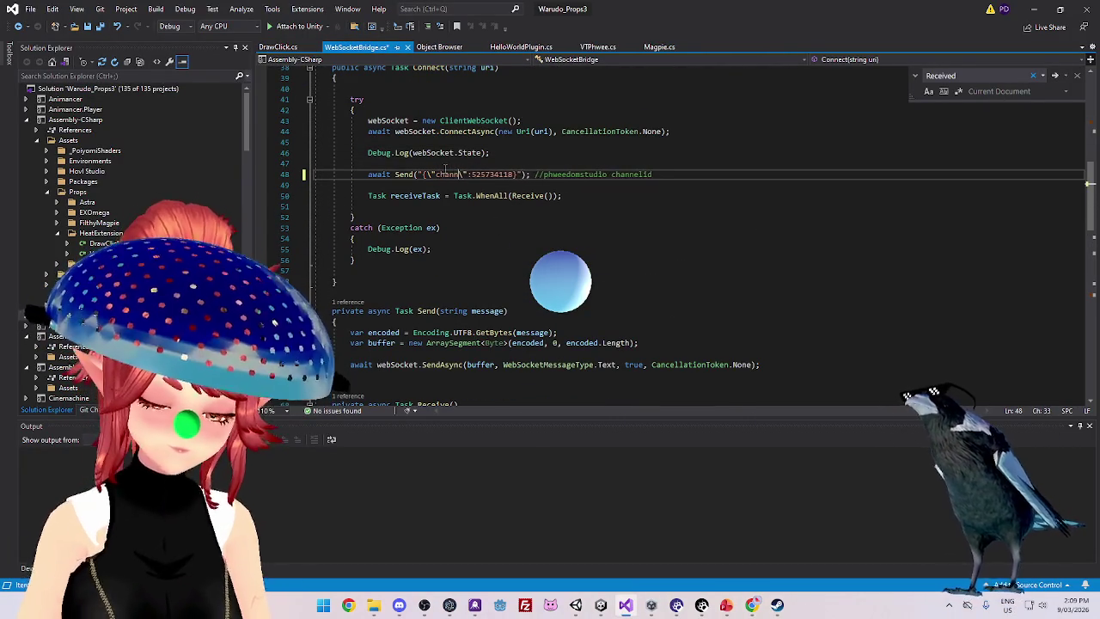
{"action": "left_click", "coordinate": [520, 223]}
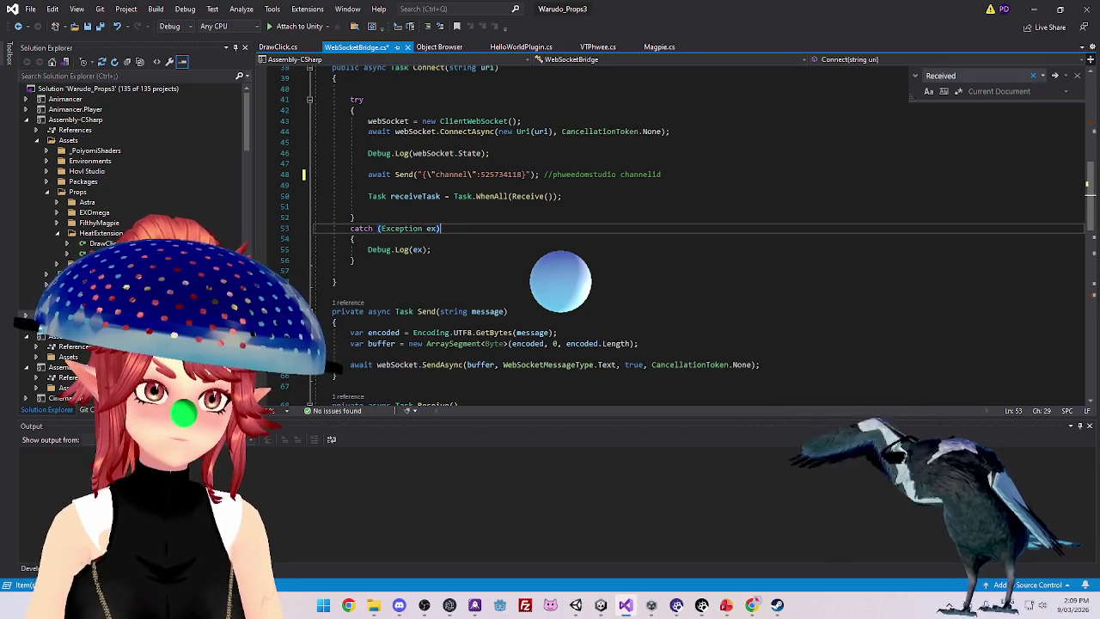
Review the DrawClick.cs code from top to bottom
{"action": "scroll", "coordinate": [525, 172], "scroll_direction": "down", "scroll_amount": 14}
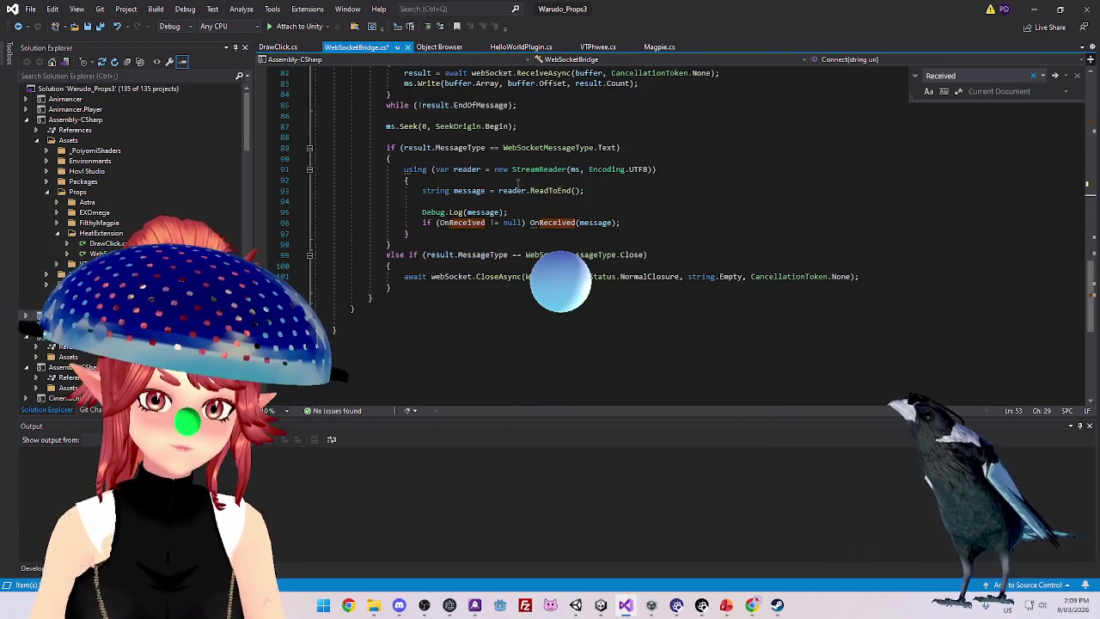
{"action": "scroll", "coordinate": [532, 208], "scroll_direction": "up", "scroll_amount": 2}
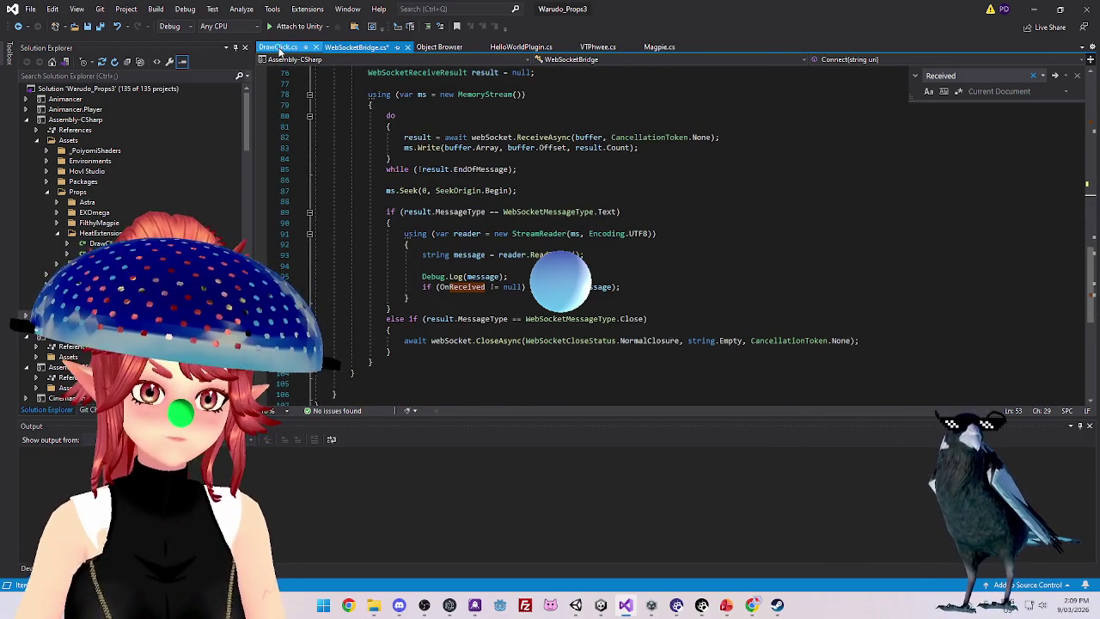
{"action": "left_click", "coordinate": [278, 47]}
{"action": "scroll", "coordinate": [436, 306], "scroll_direction": "down", "scroll_amount": 4}
{"action": "scroll", "coordinate": [436, 306], "scroll_direction": "down", "scroll_amount": 2}
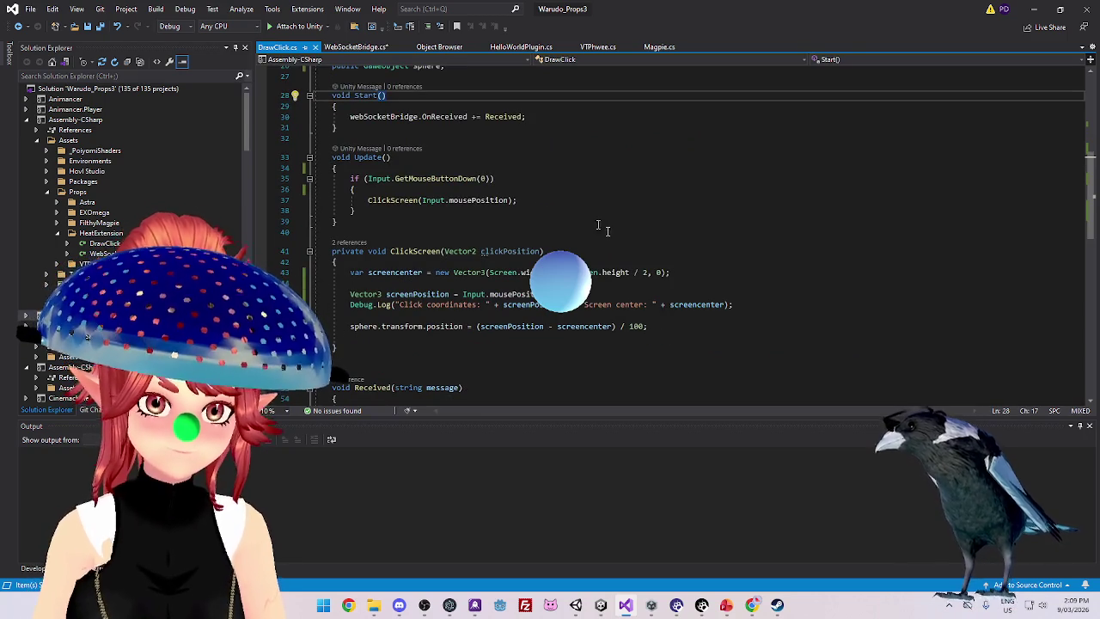
{"action": "scroll", "coordinate": [416, 178], "scroll_direction": "down", "scroll_amount": 5}
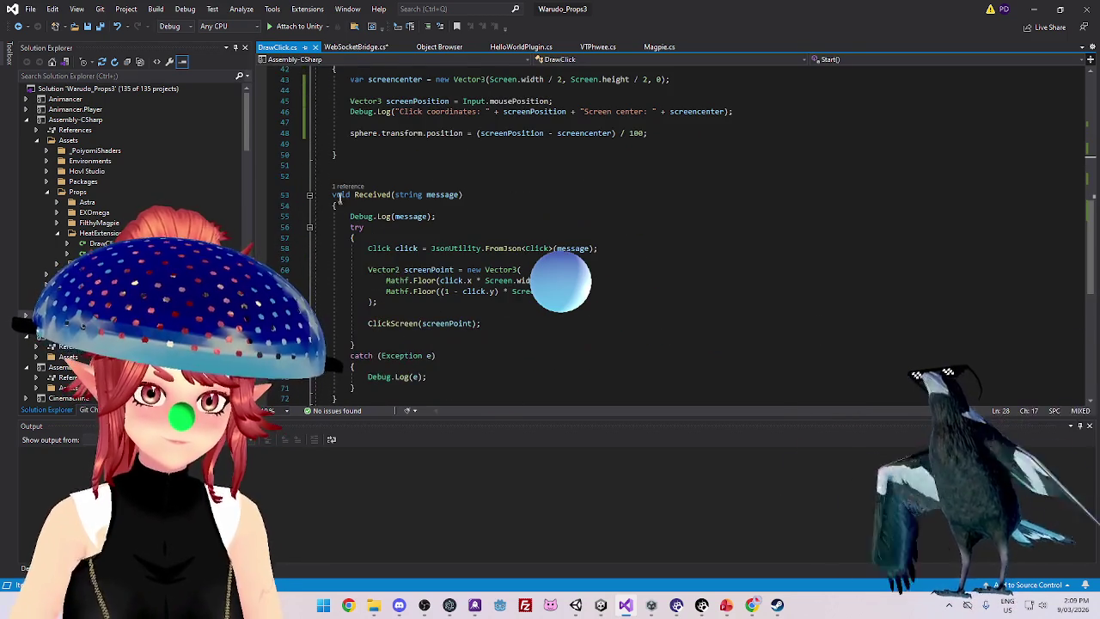
{"action": "scroll", "coordinate": [404, 228], "scroll_direction": "down", "scroll_amount": 1}
{"action": "scroll", "coordinate": [432, 205], "scroll_direction": "down", "scroll_amount": 1}
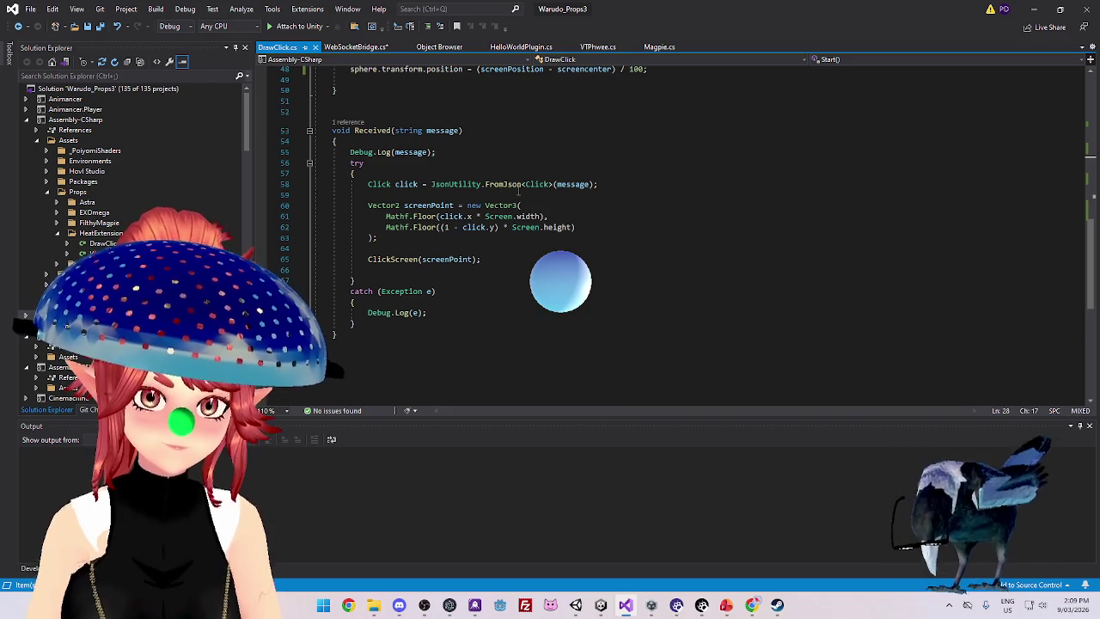
{"action": "scroll", "coordinate": [554, 218], "scroll_direction": "up", "scroll_amount": 15}
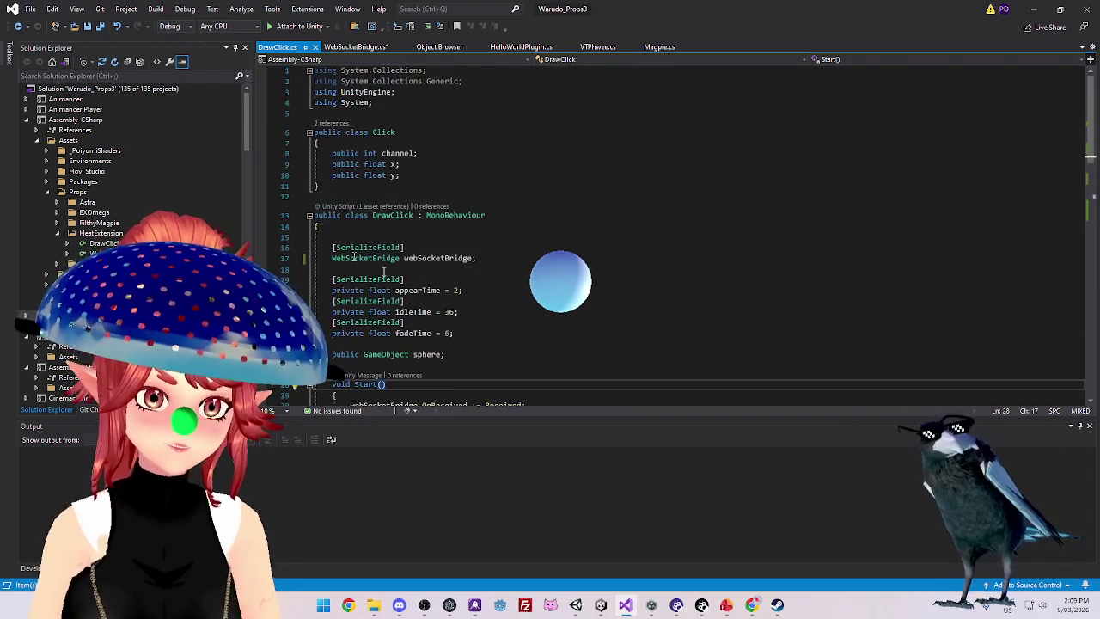
Back in WebSocketBridge.cs, select the ReceiveAsync and buffer write lines 82–83
{"action": "left_click", "coordinate": [355, 48]}
{"action": "scroll", "coordinate": [430, 227], "scroll_direction": "up", "scroll_amount": 3}
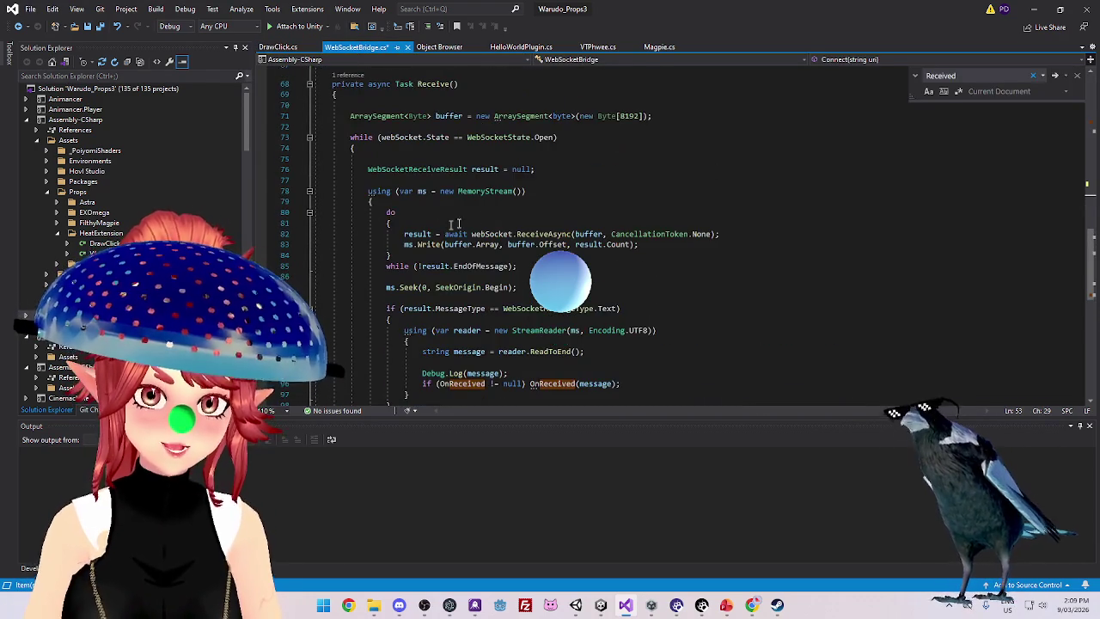
{"action": "left_click", "coordinate": [640, 245]}
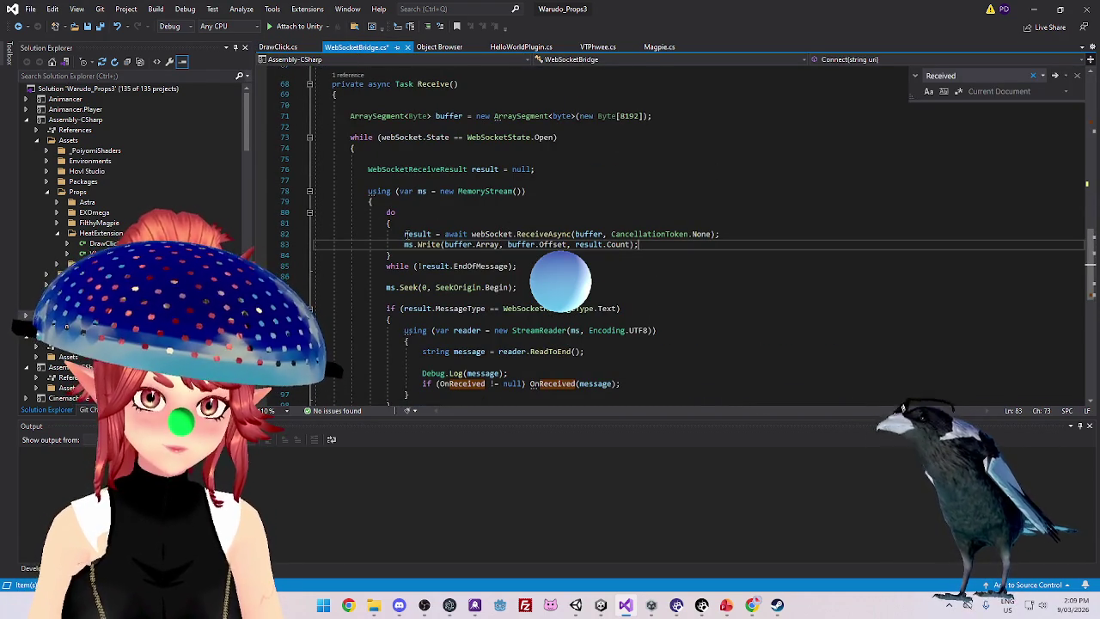
{"action": "left_click_drag", "start_coordinate": [639, 245], "coordinate": [404, 234]}
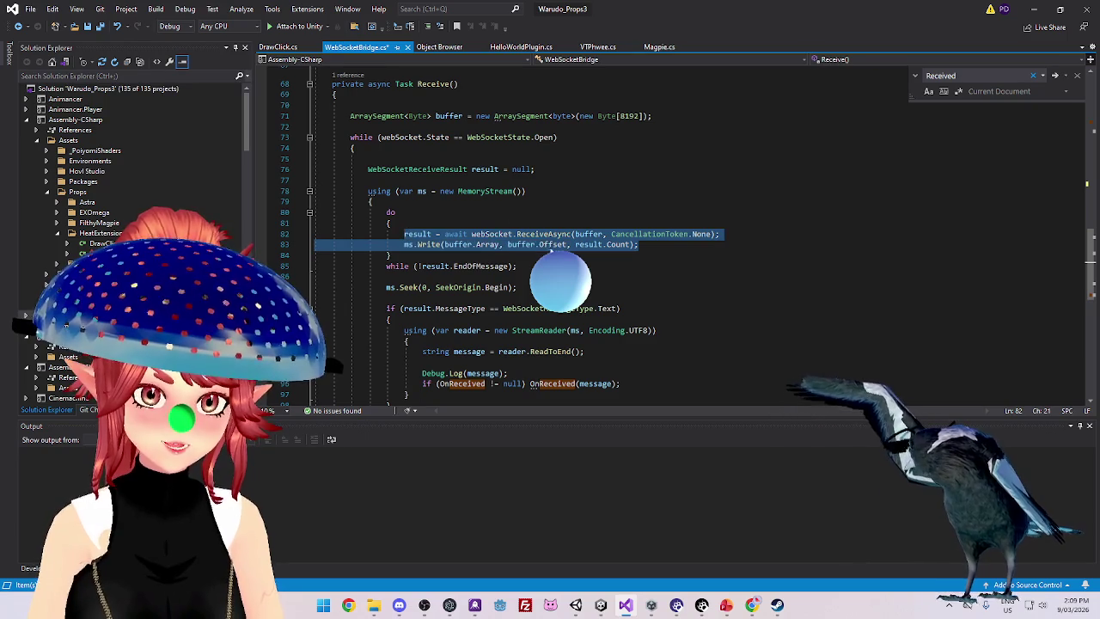
Search GitHub code for the copied ReceiveAsync receive-loop lines in a new tab
{"action": "left_click", "coordinate": [751, 606]}
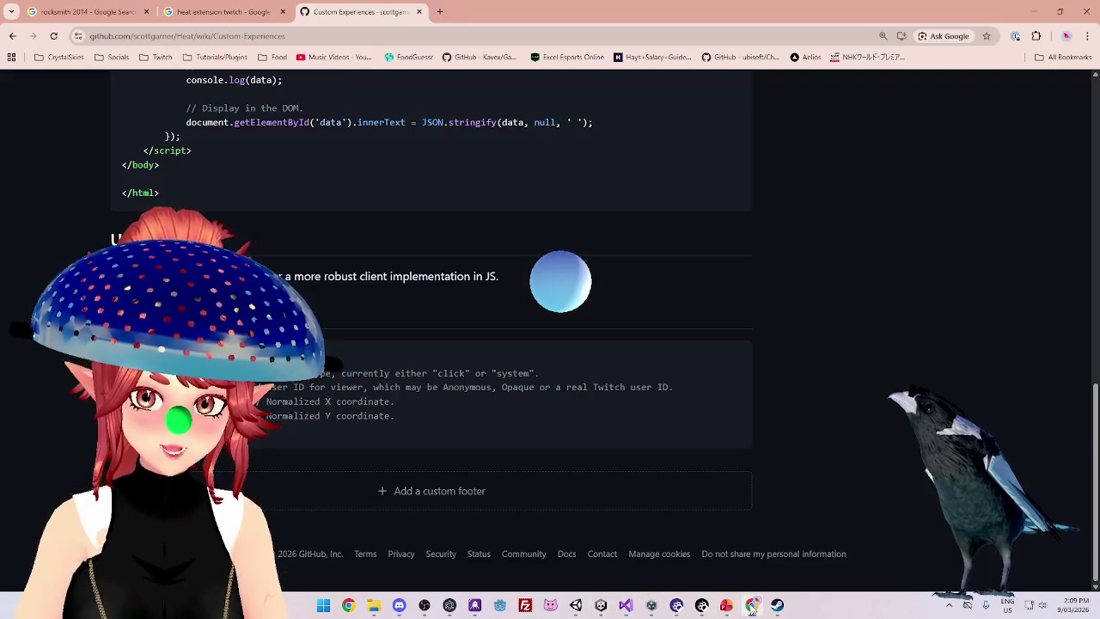
{"action": "left_click", "coordinate": [439, 12]}
{"action": "left_click", "coordinate": [60, 57]}
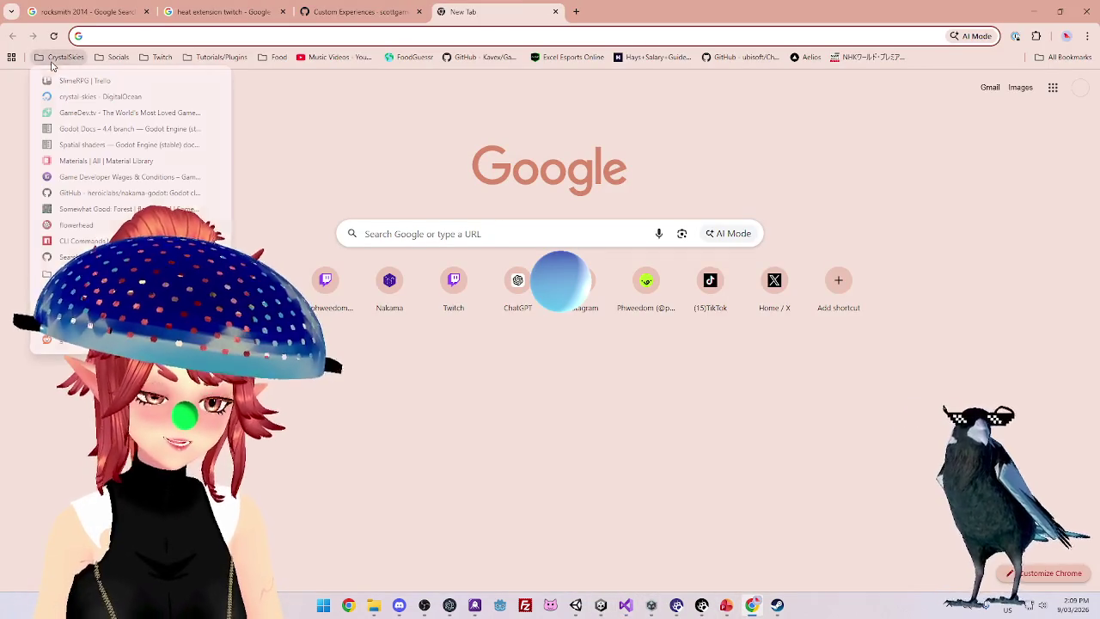
{"action": "left_click", "coordinate": [69, 257]}
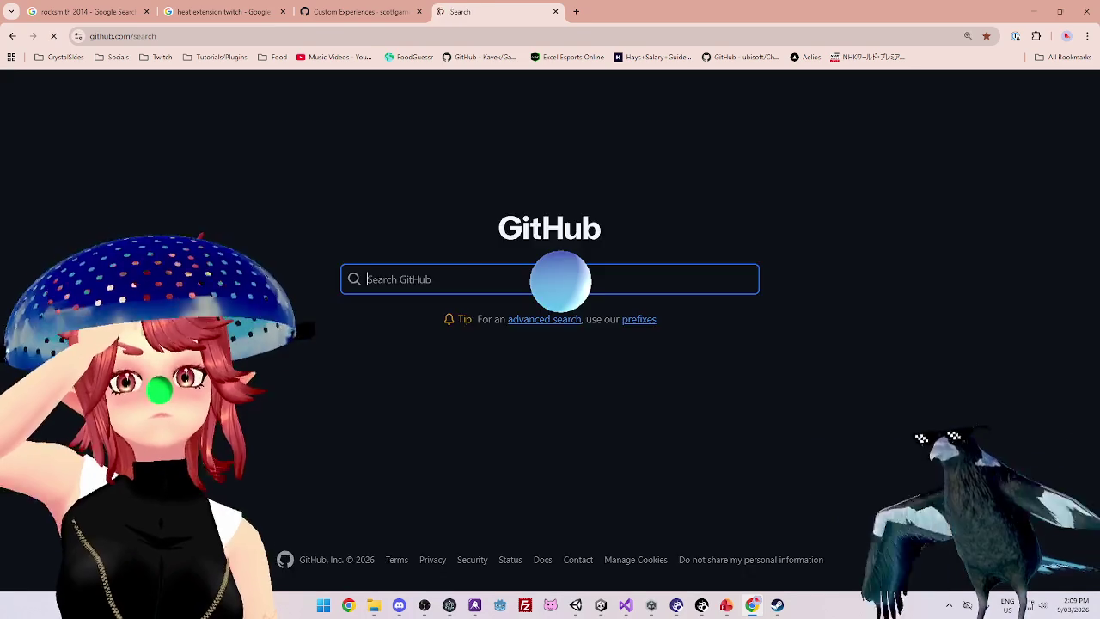
{"action": "key", "text": "ctrl+v"}
{"action": "key", "text": "Return"}
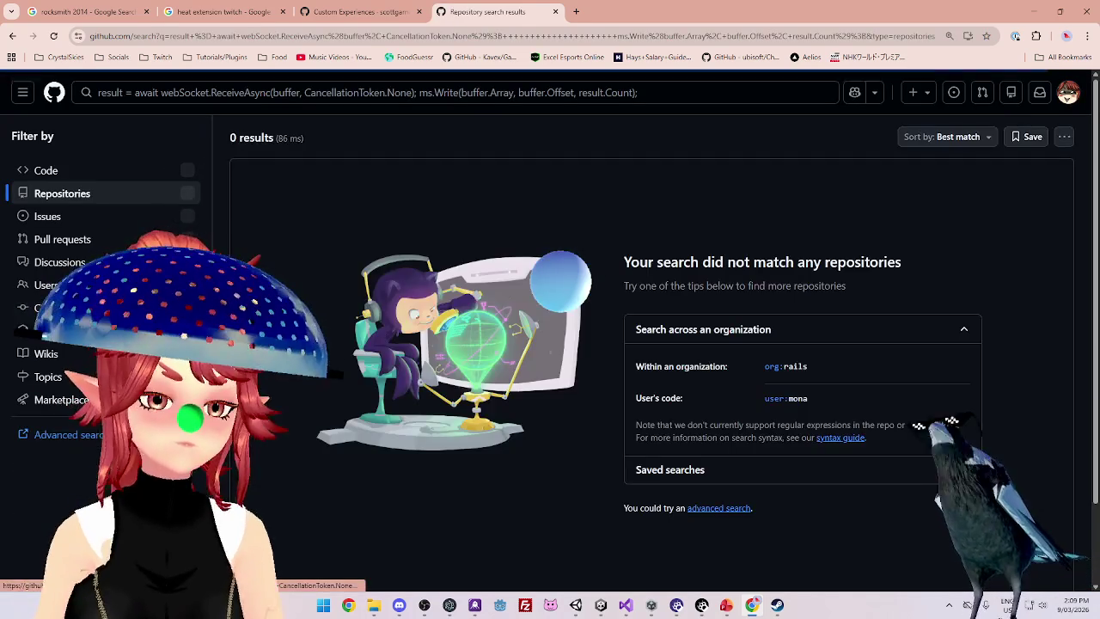
{"action": "left_click", "coordinate": [156, 177]}
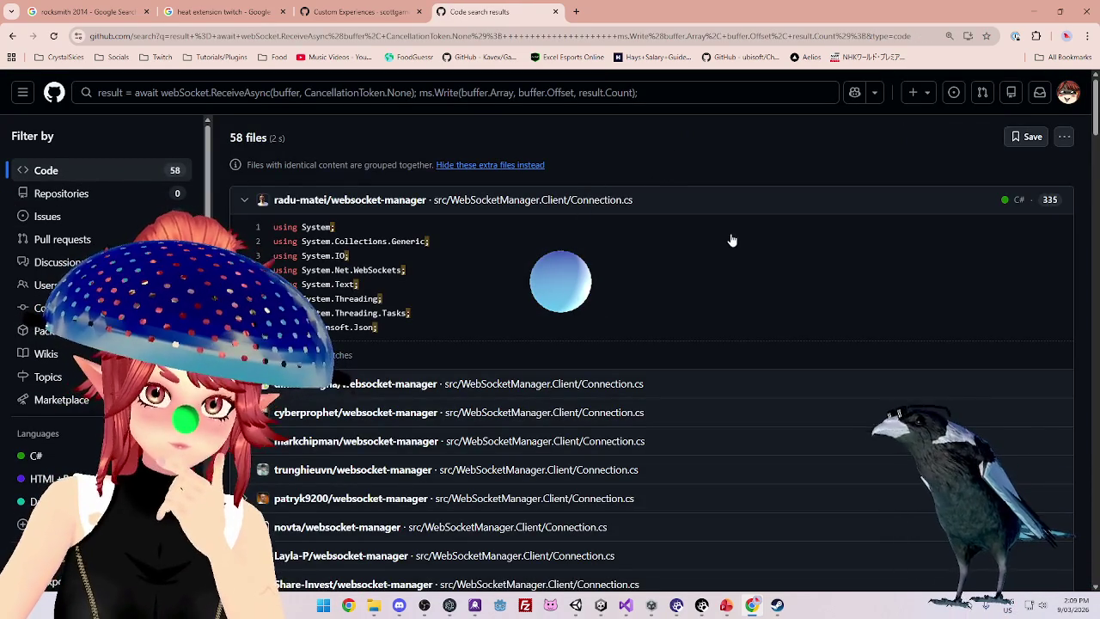
Browse the 58 code search matches, then return to WebSocketBridge.cs in Visual Studio
{"action": "scroll", "coordinate": [630, 263], "scroll_direction": "down", "scroll_amount": 5}
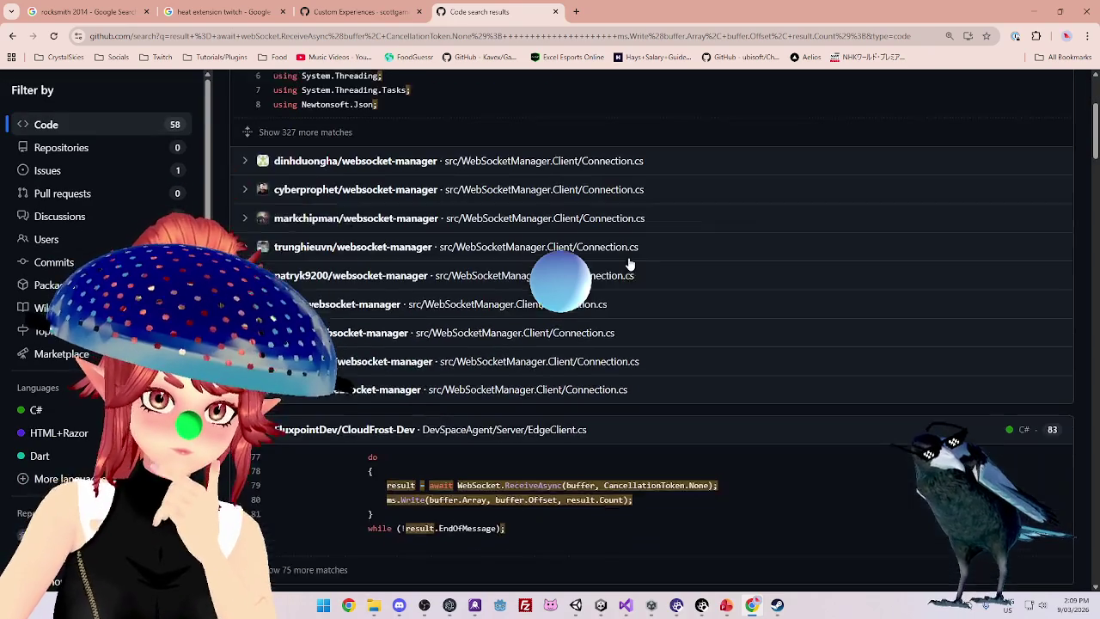
{"action": "scroll", "coordinate": [780, 284], "scroll_direction": "down", "scroll_amount": 3}
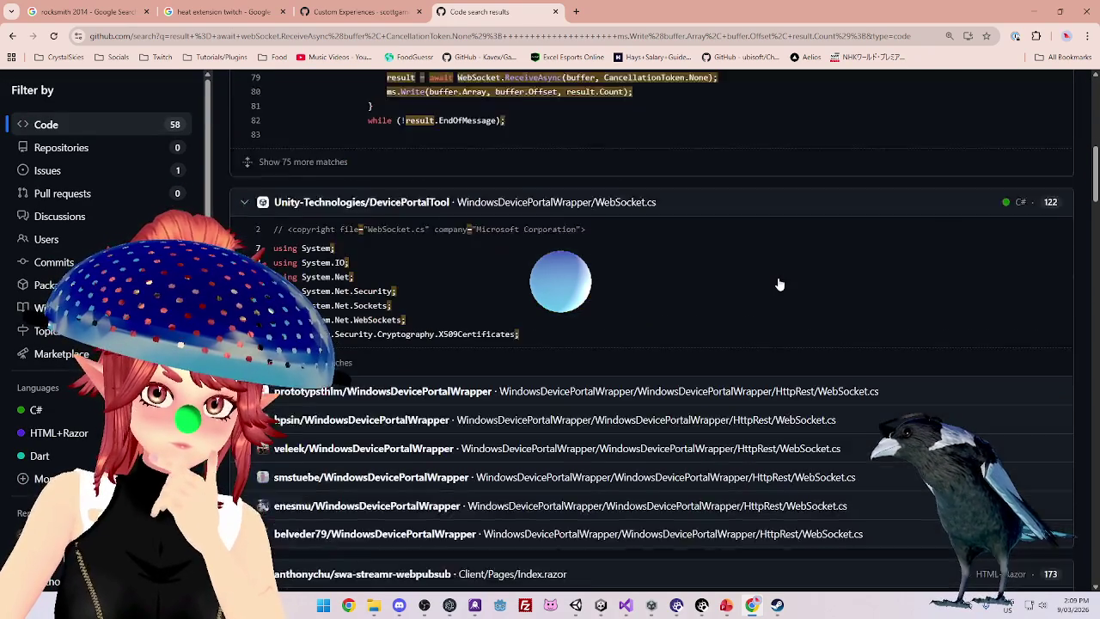
{"action": "scroll", "coordinate": [780, 285], "scroll_direction": "up", "scroll_amount": 10}
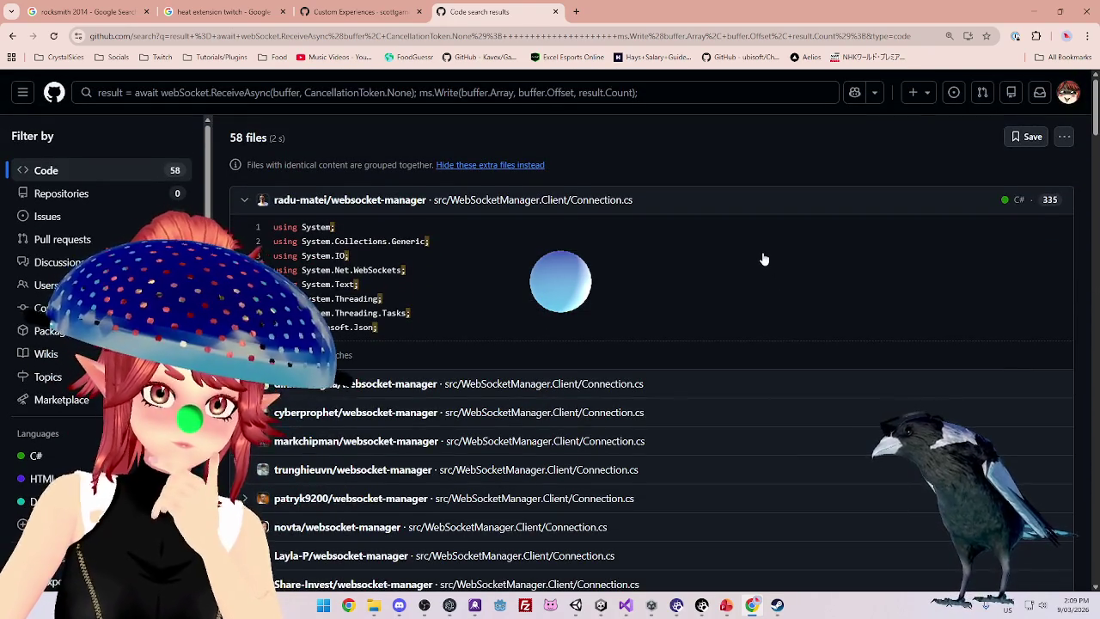
{"action": "scroll", "coordinate": [762, 258], "scroll_direction": "down", "scroll_amount": 2}
{"action": "scroll", "coordinate": [762, 258], "scroll_direction": "up", "scroll_amount": 3}
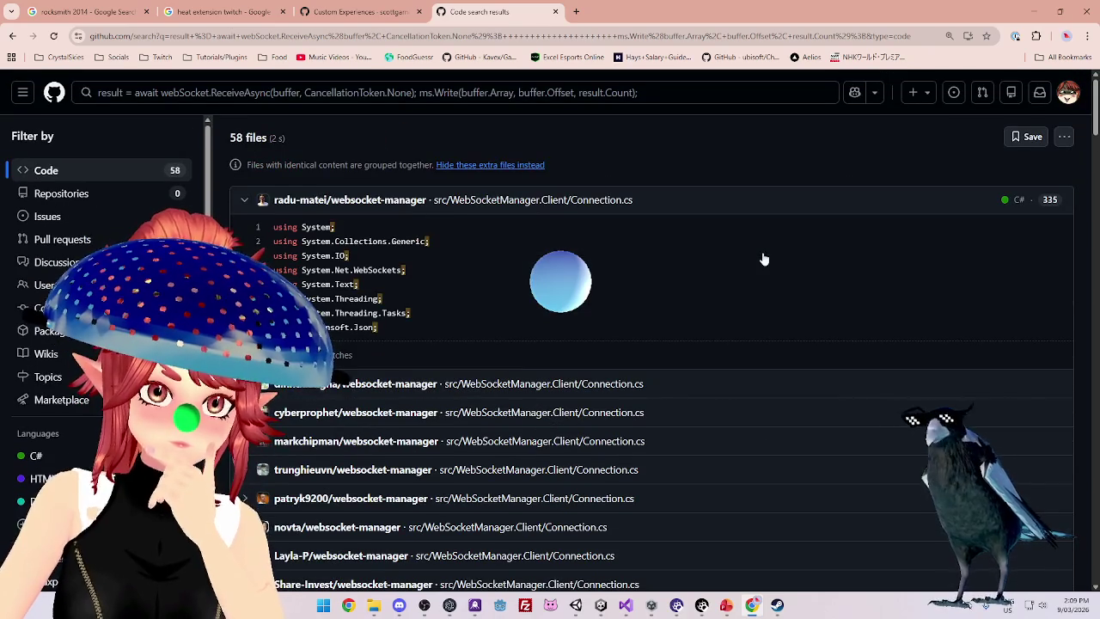
{"action": "scroll", "coordinate": [694, 215], "scroll_direction": "down", "scroll_amount": 10}
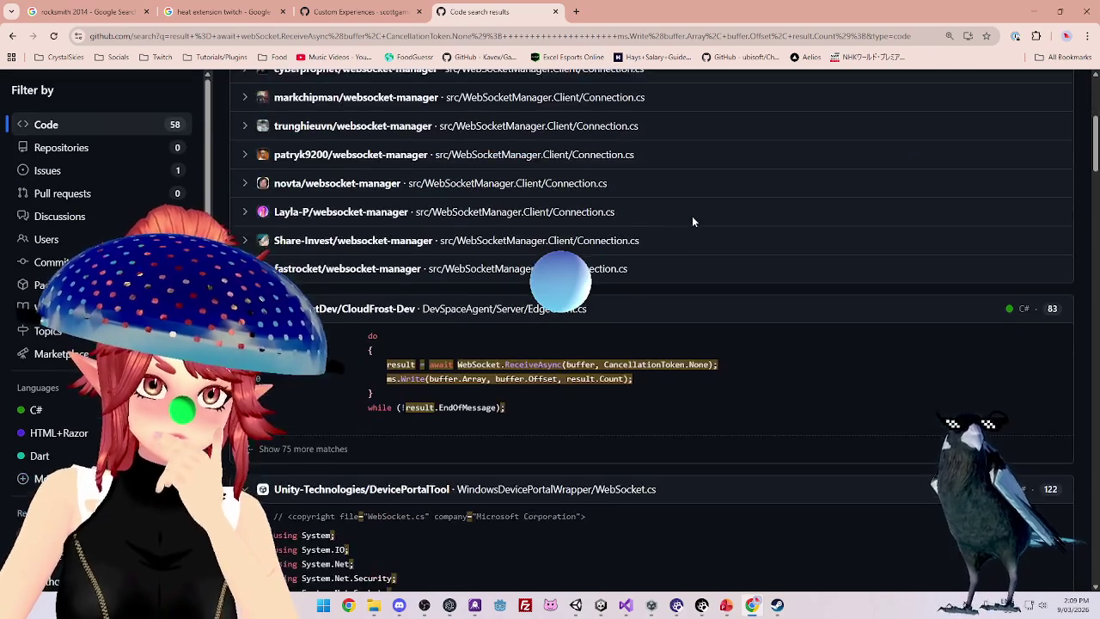
{"action": "scroll", "coordinate": [694, 224], "scroll_direction": "down", "scroll_amount": 5}
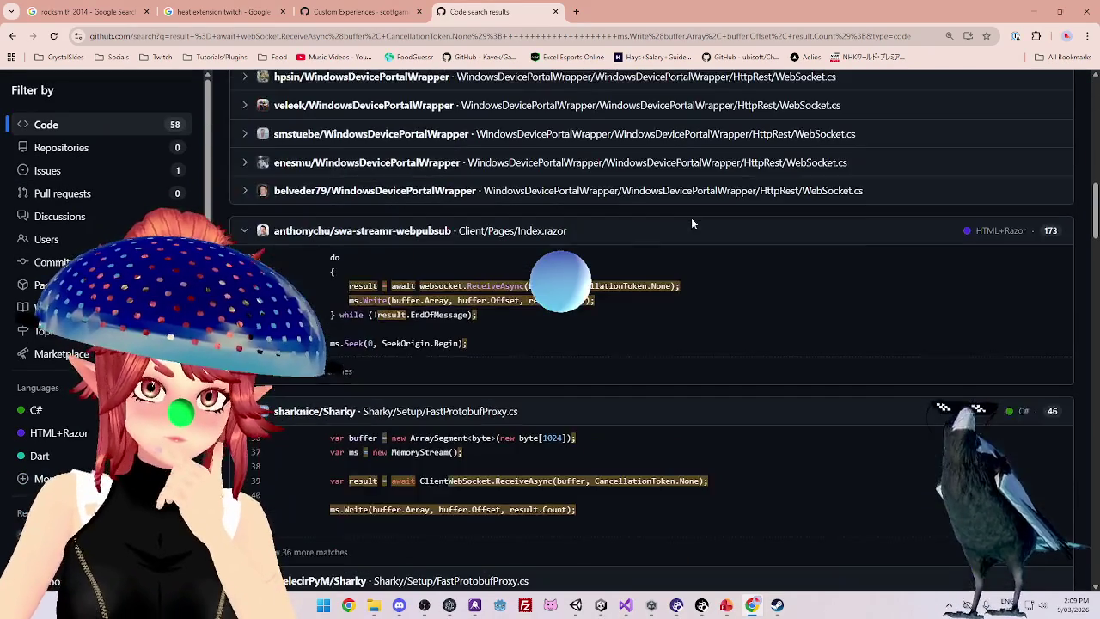
{"action": "scroll", "coordinate": [693, 223], "scroll_direction": "up", "scroll_amount": 4}
{"action": "scroll", "coordinate": [694, 226], "scroll_direction": "down", "scroll_amount": 5}
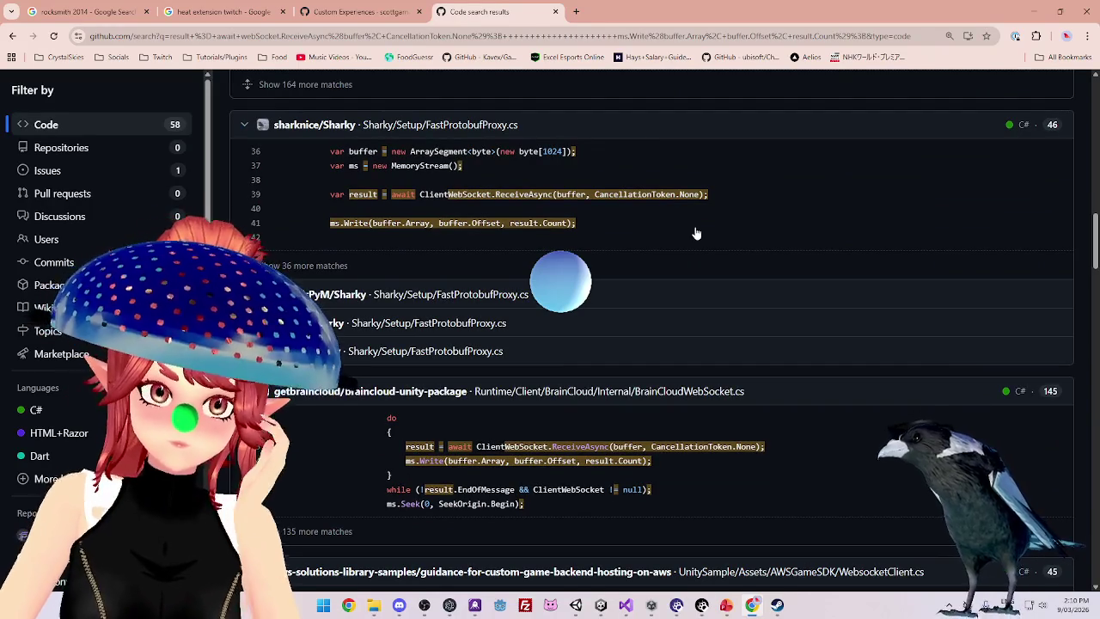
{"action": "scroll", "coordinate": [698, 258], "scroll_direction": "up", "scroll_amount": 3}
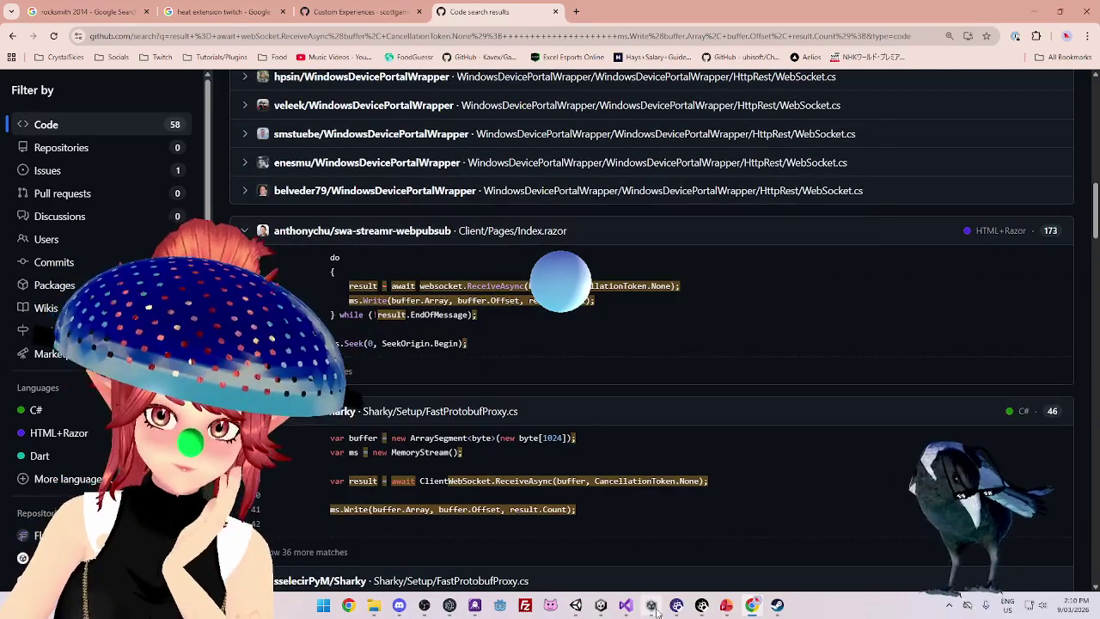
{"action": "left_click", "coordinate": [650, 605]}
{"action": "left_click", "coordinate": [626, 607]}
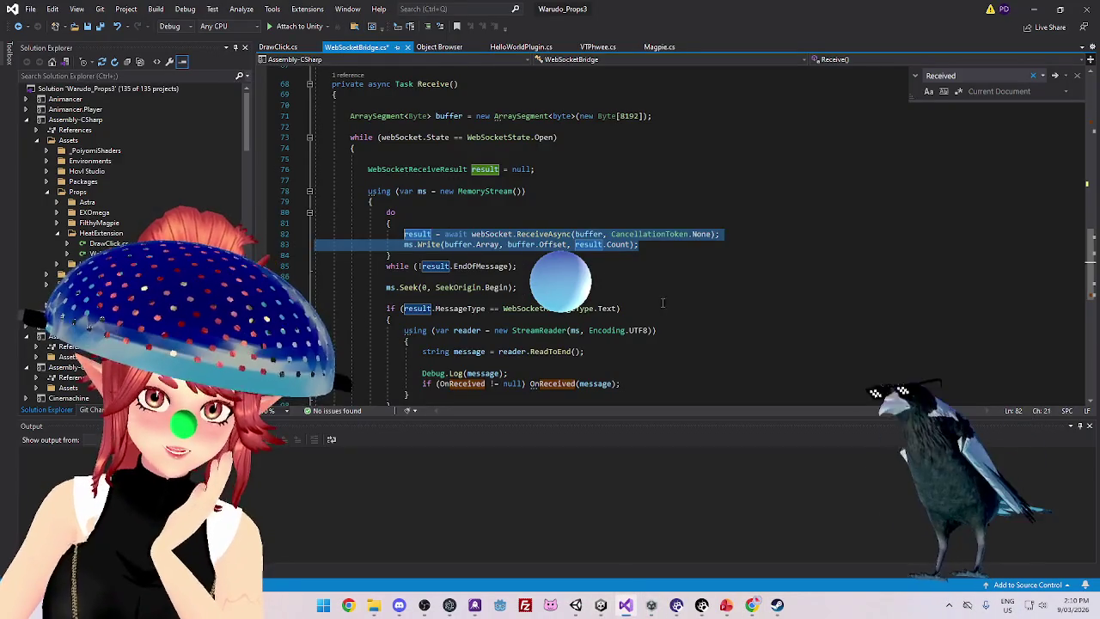
Deselect the ReceiveAsync and ms.Write lines in WebSocketBridge.cs
{"action": "scroll", "coordinate": [663, 303], "scroll_direction": "up", "scroll_amount": 5}
{"action": "left_click", "coordinate": [662, 316]}
{"action": "scroll", "coordinate": [482, 218], "scroll_direction": "down", "scroll_amount": 9}
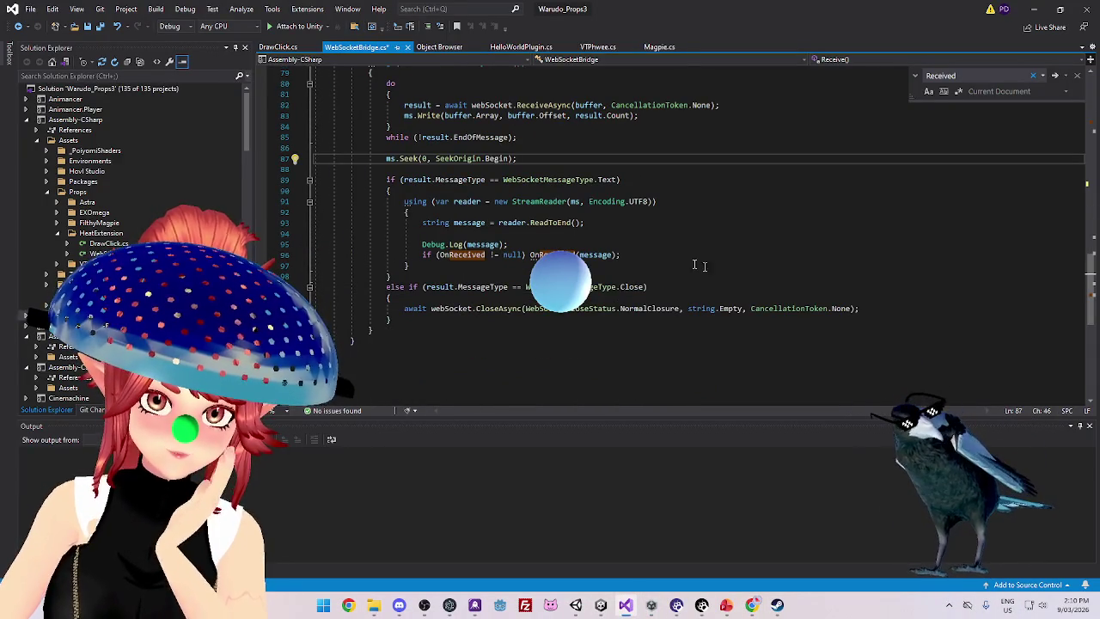
{"action": "scroll", "coordinate": [628, 303], "scroll_direction": "up", "scroll_amount": 10}
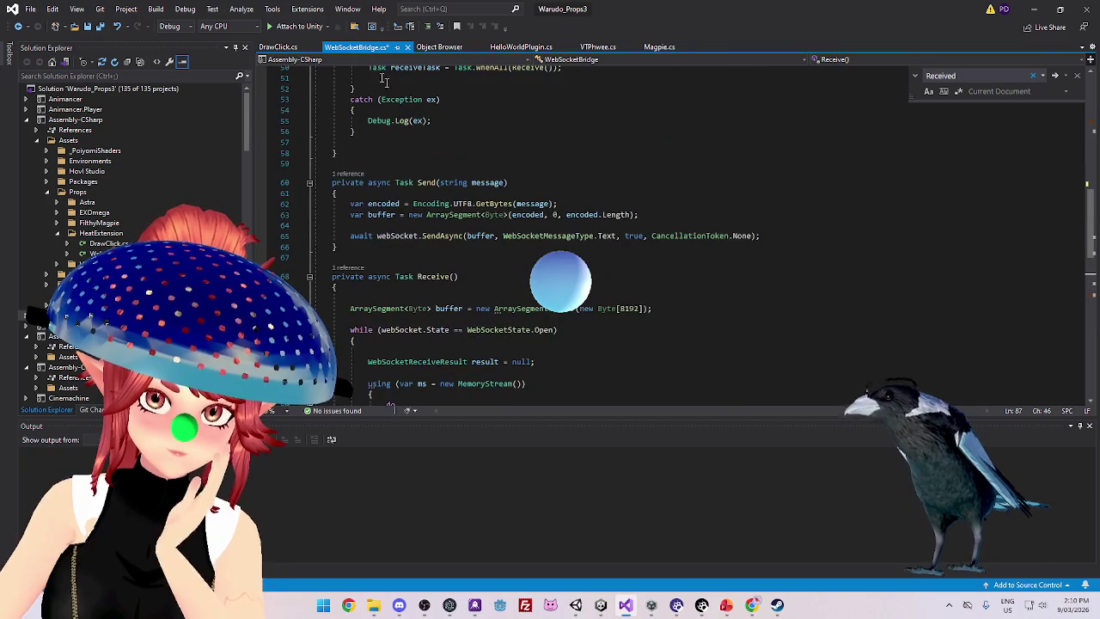
Select DrawClick.cs's Vector2 screenPoint statement on lines 60–62 and bring back the GitHub search
{"action": "left_click", "coordinate": [296, 47]}
{"action": "scroll", "coordinate": [516, 266], "scroll_direction": "down", "scroll_amount": 9}
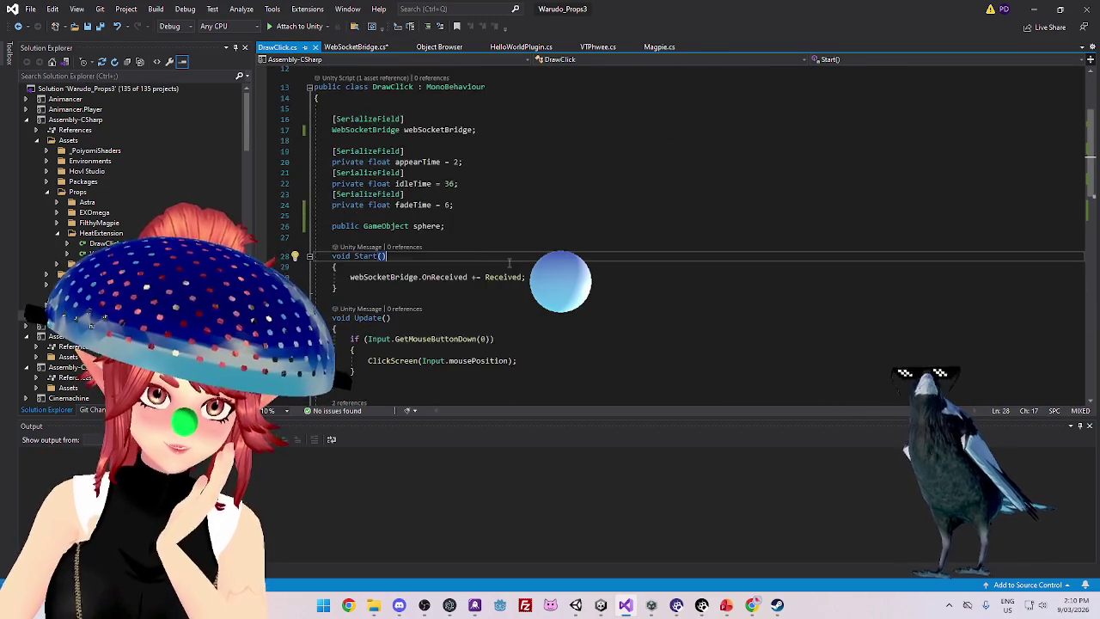
{"action": "scroll", "coordinate": [473, 293], "scroll_direction": "down", "scroll_amount": 5}
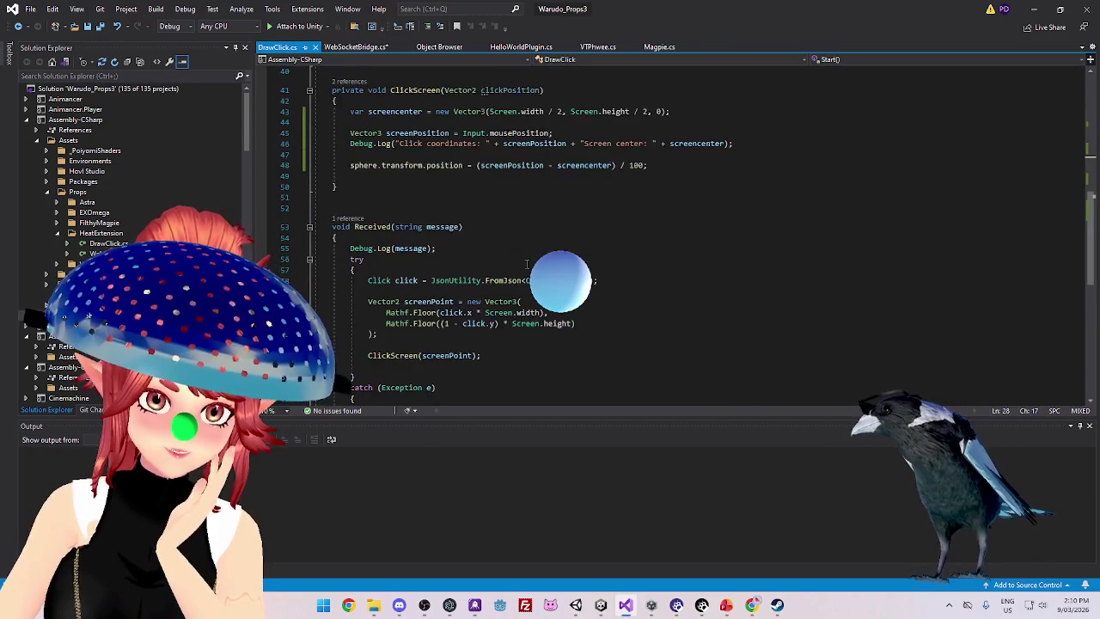
{"action": "mouse_move", "coordinate": [368, 269]}
{"action": "left_mouse_down"}
{"action": "mouse_move", "coordinate": [594, 272]}
{"action": "mouse_move", "coordinate": [593, 291]}
{"action": "left_mouse_up"}
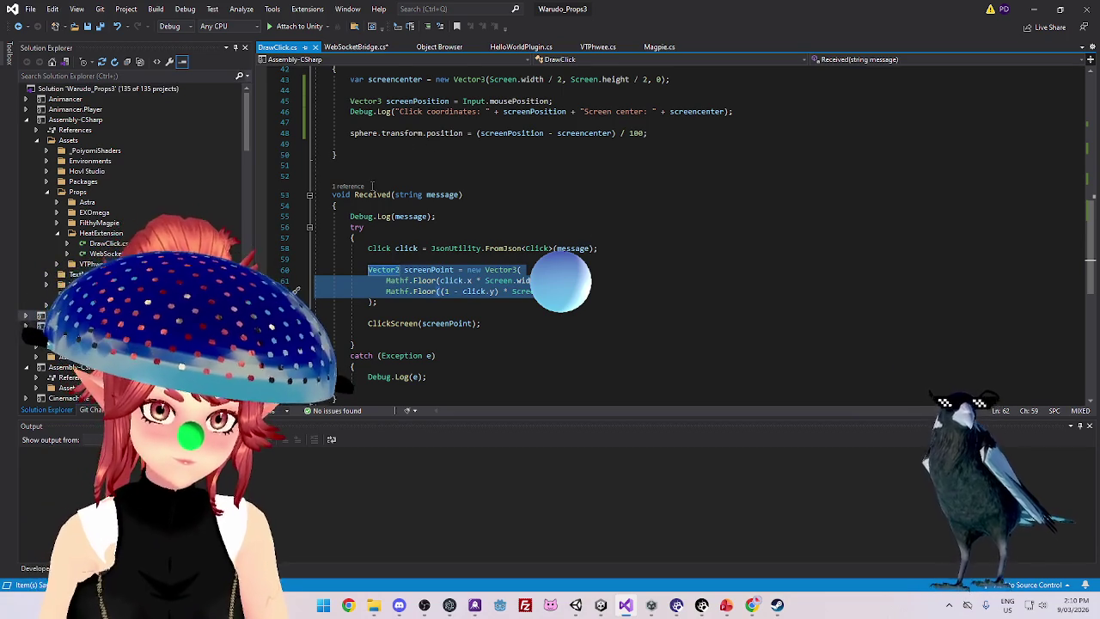
{"action": "scroll", "coordinate": [593, 206], "scroll_direction": "down", "scroll_amount": 1}
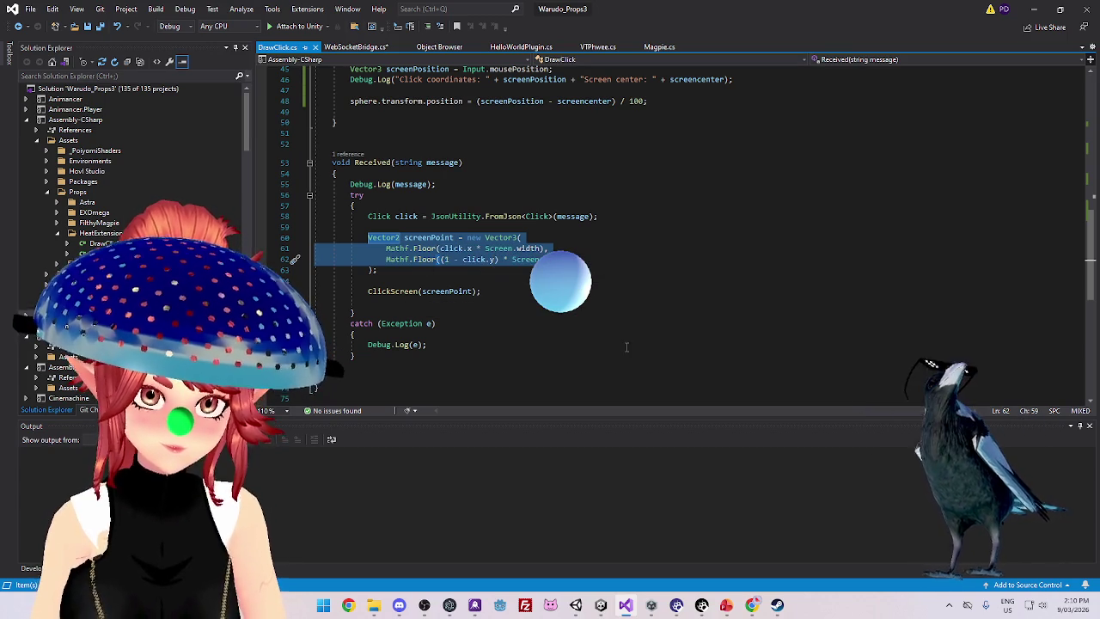
{"action": "mouse_move", "coordinate": [752, 606]}
{"action": "left_click", "coordinate": [778, 542]}
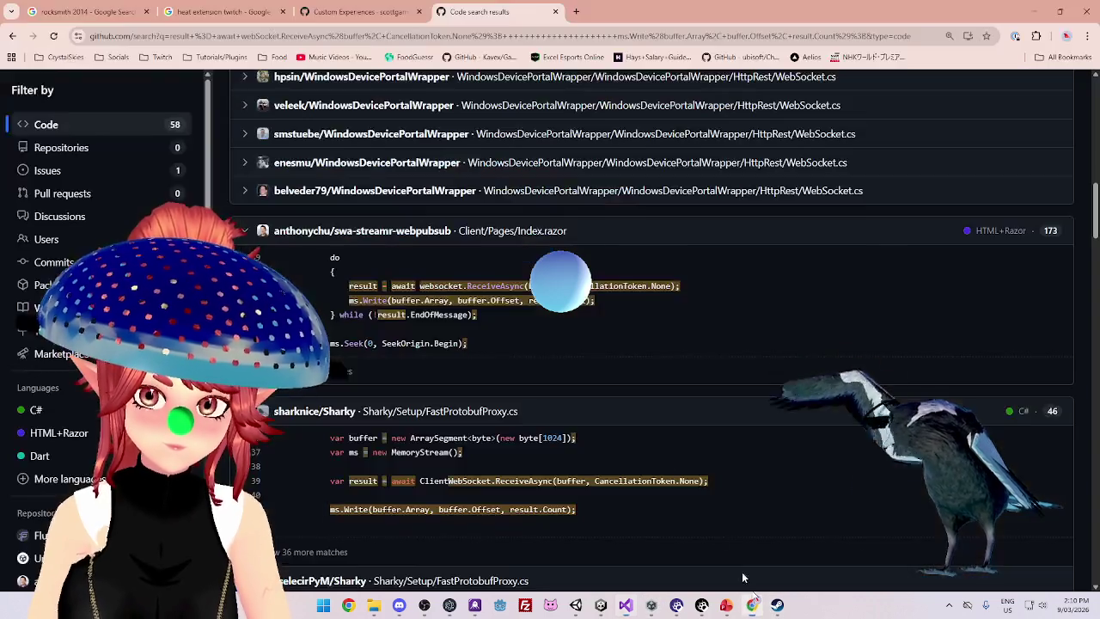
Replace the GitHub code query with the pasted screenPoint statement, get 0 files, and minimize Chrome
{"action": "scroll", "coordinate": [339, 148], "scroll_direction": "up", "scroll_amount": 10}
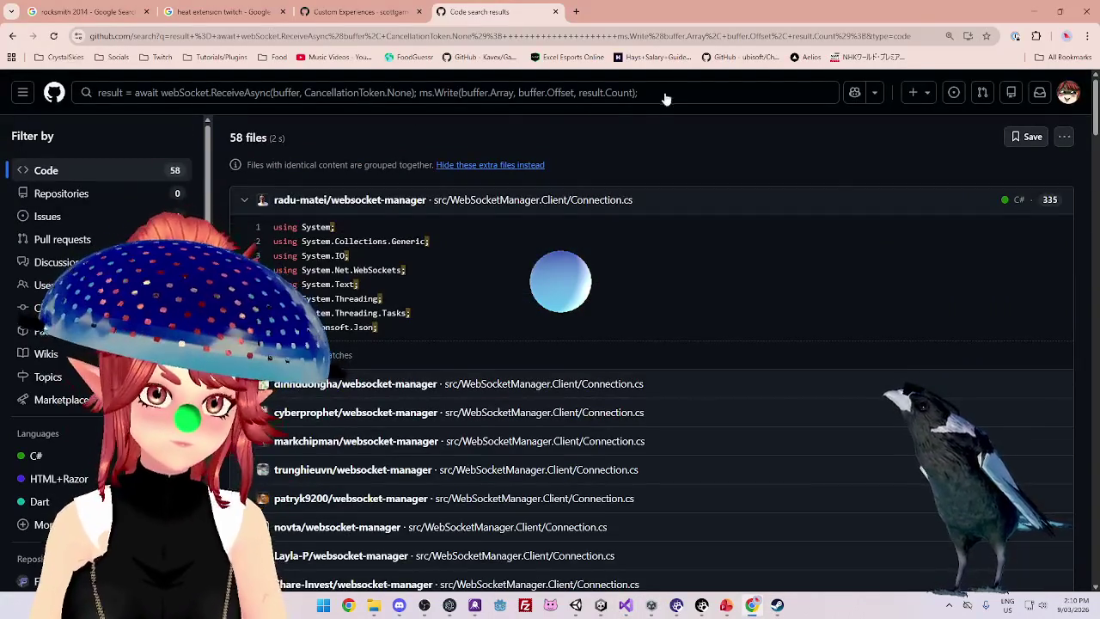
{"action": "left_click", "coordinate": [658, 95]}
{"action": "mouse_move", "coordinate": [688, 92]}
{"action": "left_mouse_down"}
{"action": "mouse_move", "coordinate": [529, 92]}
{"action": "mouse_move", "coordinate": [88, 44]}
{"action": "left_mouse_up"}
{"action": "key", "text": "BackSpace"}
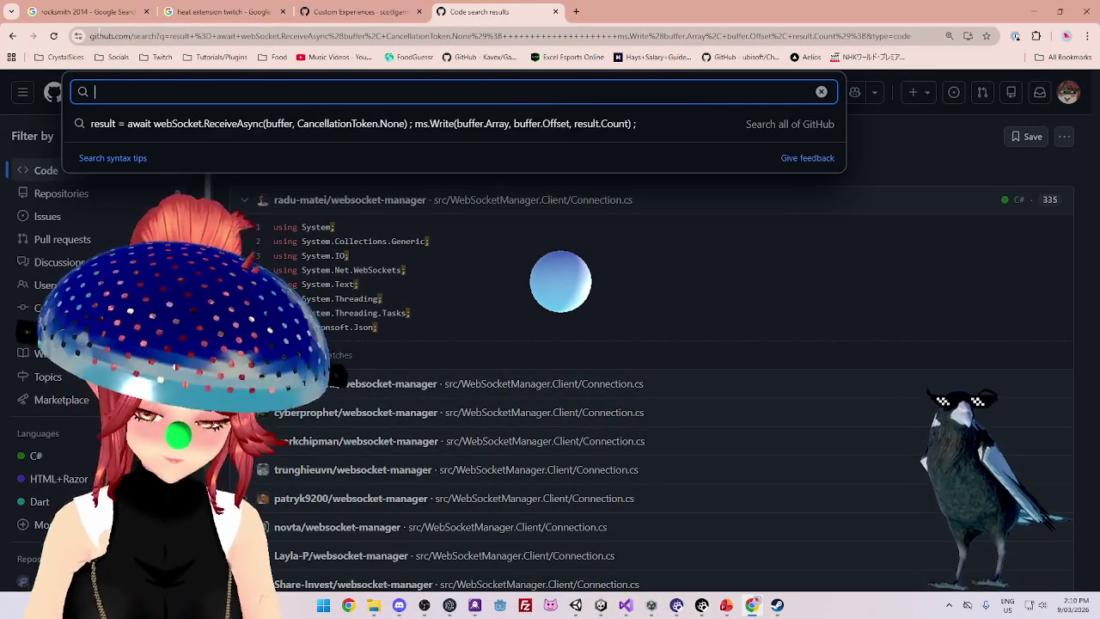
{"action": "key", "text": "ctrl+v"}
{"action": "key", "text": "Return"}
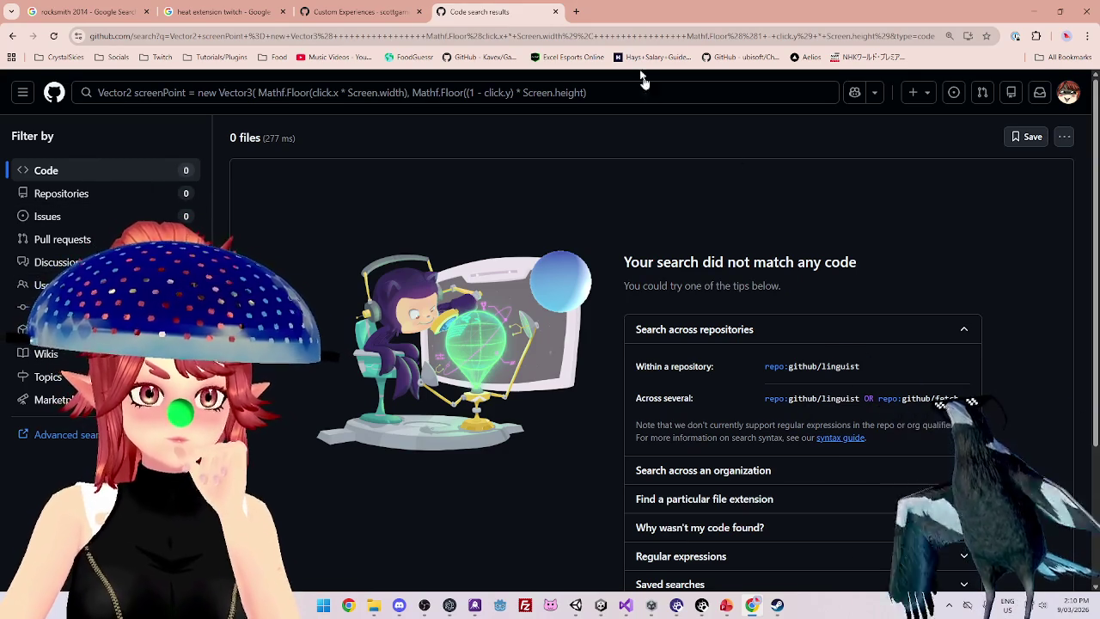
{"action": "left_click", "coordinate": [1035, 12]}
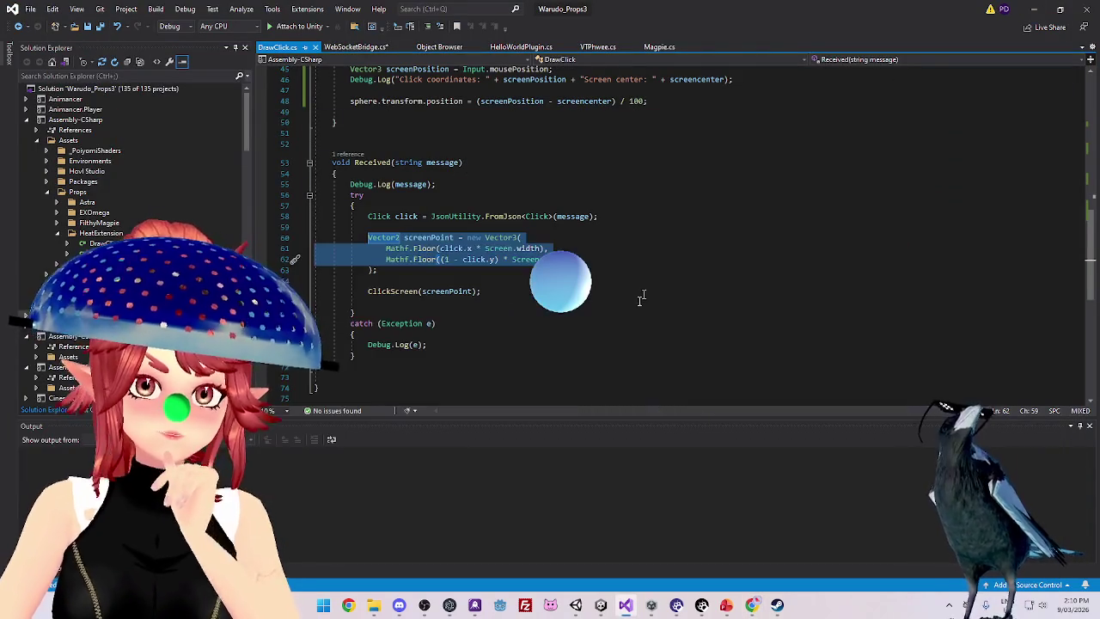
Switch to the WebSocketBridge.cs script and bring its Connect() method into view
{"action": "left_click", "coordinate": [494, 268]}
{"action": "scroll", "coordinate": [495, 266], "scroll_direction": "up", "scroll_amount": 9}
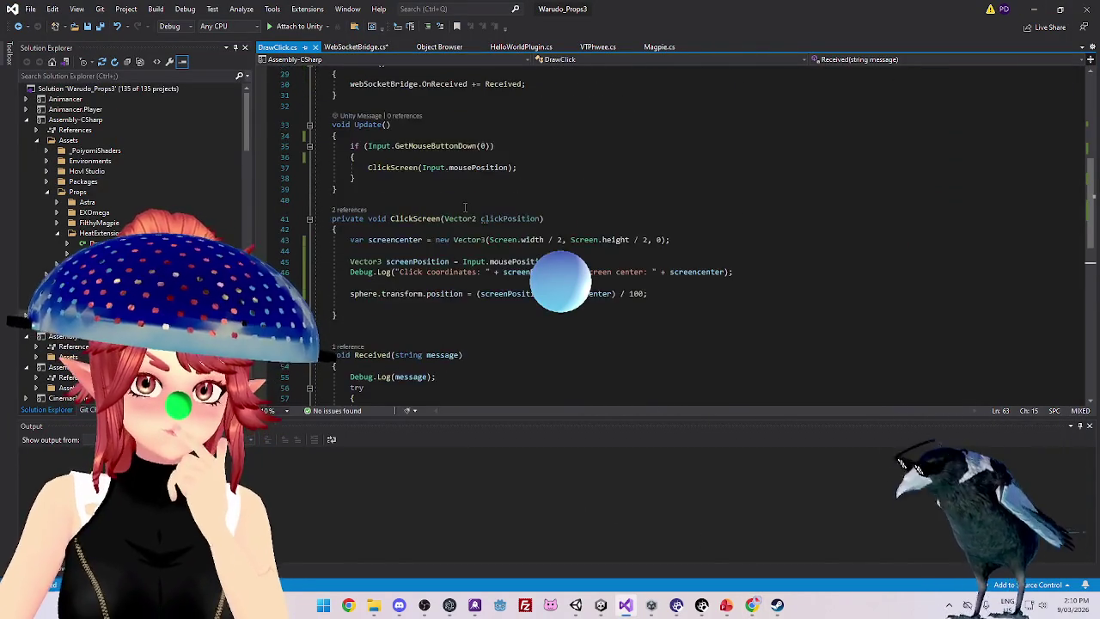
{"action": "left_click", "coordinate": [361, 48]}
{"action": "scroll", "coordinate": [519, 266], "scroll_direction": "up", "scroll_amount": 2}
{"action": "scroll", "coordinate": [518, 266], "scroll_direction": "down", "scroll_amount": 4}
{"action": "scroll", "coordinate": [519, 266], "scroll_direction": "up", "scroll_amount": 7}
{"action": "scroll", "coordinate": [518, 266], "scroll_direction": "up", "scroll_amount": 3}
{"action": "scroll", "coordinate": [422, 129], "scroll_direction": "down", "scroll_amount": 7}
{"action": "scroll", "coordinate": [424, 189], "scroll_direction": "up", "scroll_amount": 5}
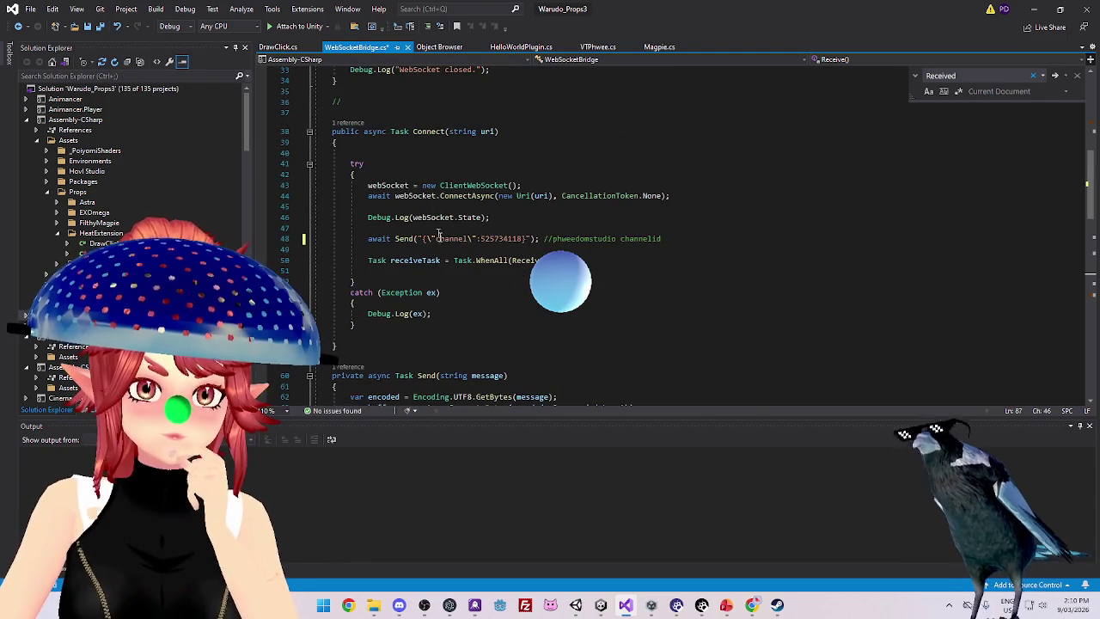
{"action": "scroll", "coordinate": [436, 226], "scroll_direction": "down", "scroll_amount": 7}
{"action": "scroll", "coordinate": [434, 151], "scroll_direction": "up", "scroll_amount": 5}
{"action": "left_click_drag", "start_coordinate": [367, 153], "coordinate": [412, 153]}
{"action": "scroll", "coordinate": [383, 146], "scroll_direction": "up", "scroll_amount": 4}
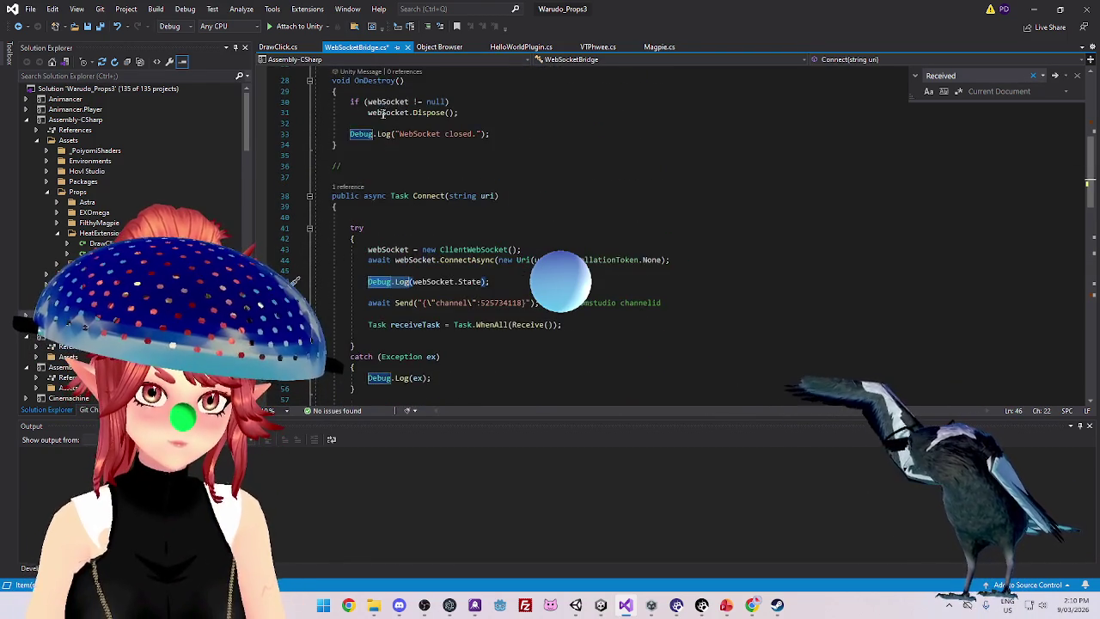
{"action": "scroll", "coordinate": [381, 113], "scroll_direction": "up", "scroll_amount": 2}
{"action": "scroll", "coordinate": [367, 101], "scroll_direction": "up", "scroll_amount": 7}
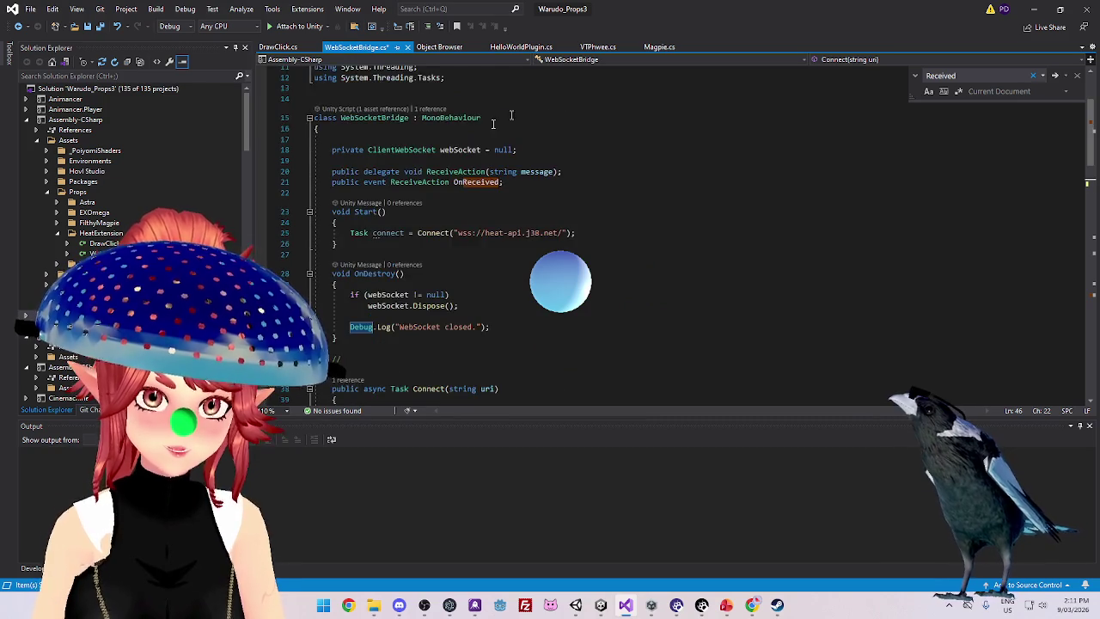
{"action": "scroll", "coordinate": [403, 200], "scroll_direction": "down", "scroll_amount": 3}
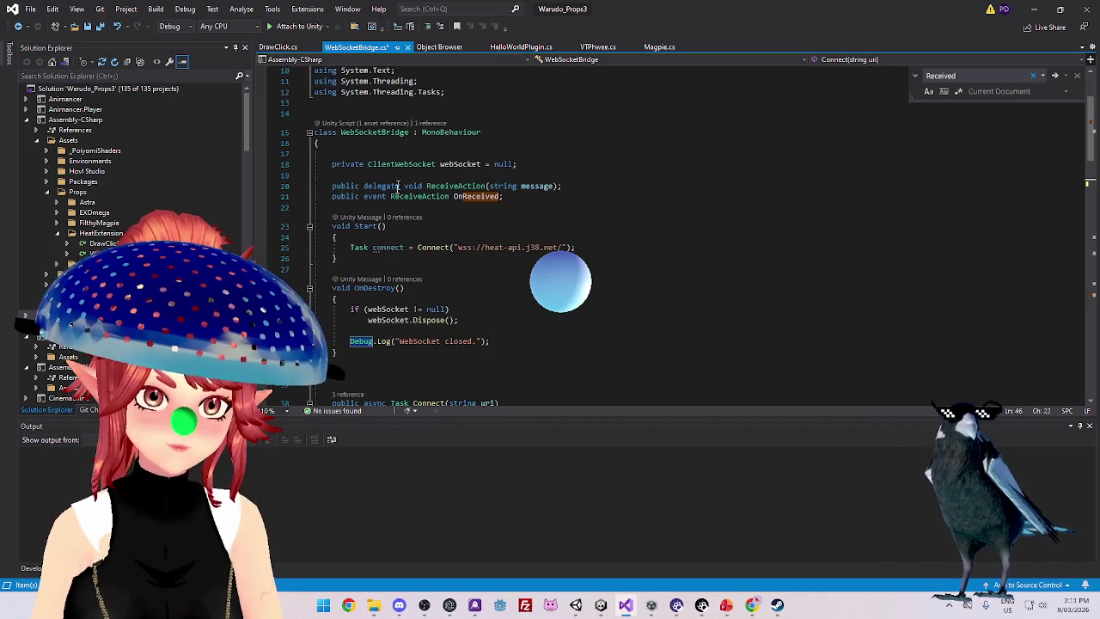
{"action": "scroll", "coordinate": [391, 193], "scroll_direction": "down", "scroll_amount": 6}
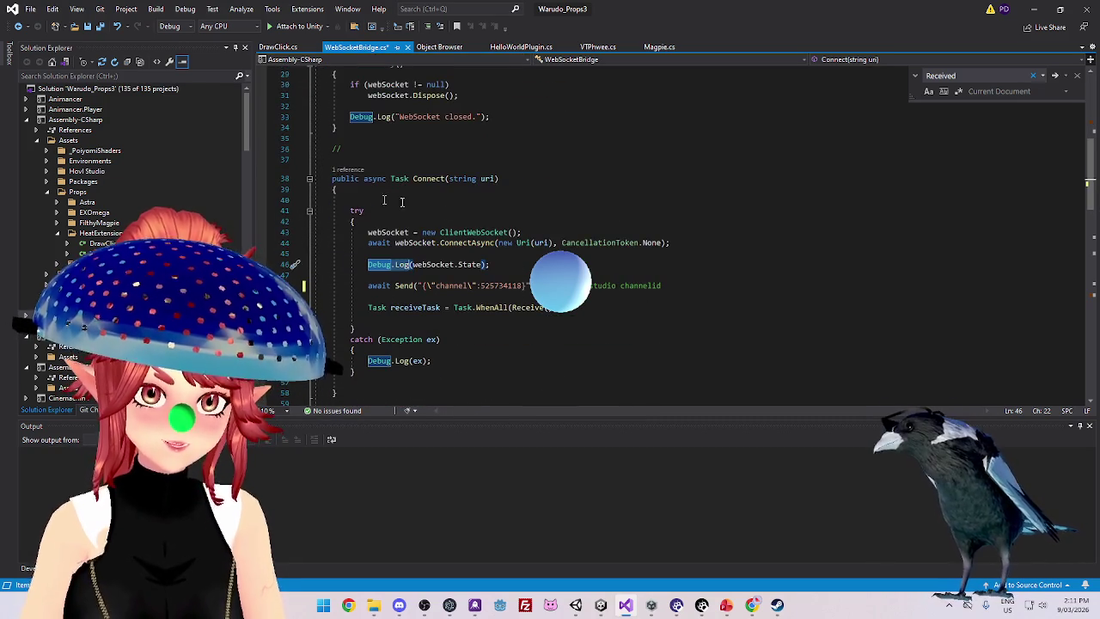
{"action": "scroll", "coordinate": [399, 190], "scroll_direction": "up", "scroll_amount": 5}
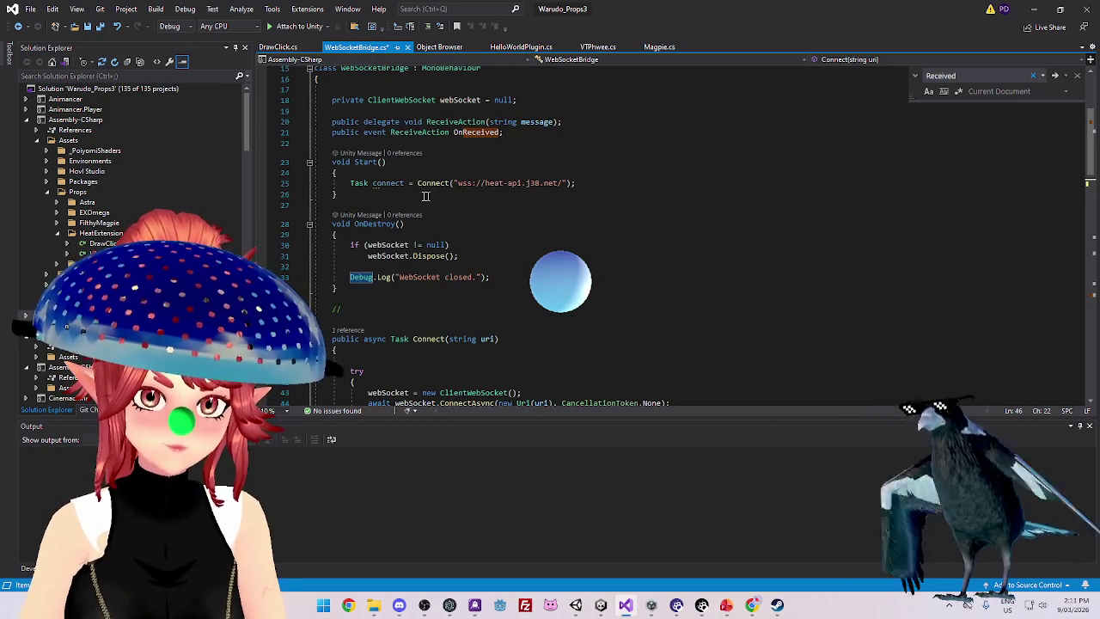
{"action": "scroll", "coordinate": [434, 196], "scroll_direction": "down", "scroll_amount": 7}
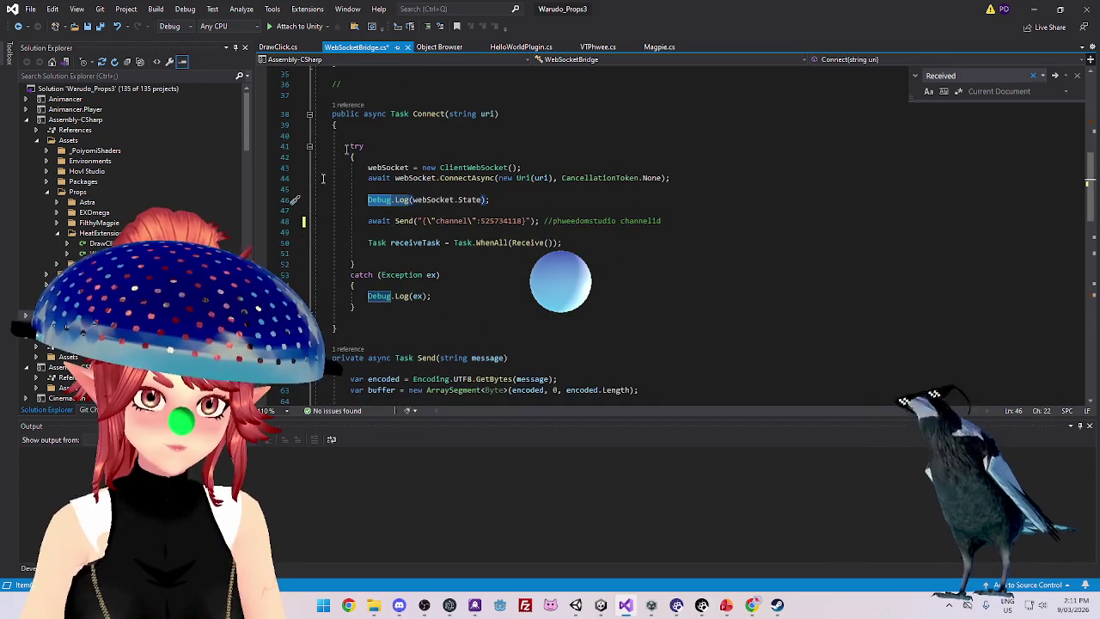
Add a Debug.Log on line 47 of Connect(), then delete it again
{"action": "left_click", "coordinate": [419, 212]}
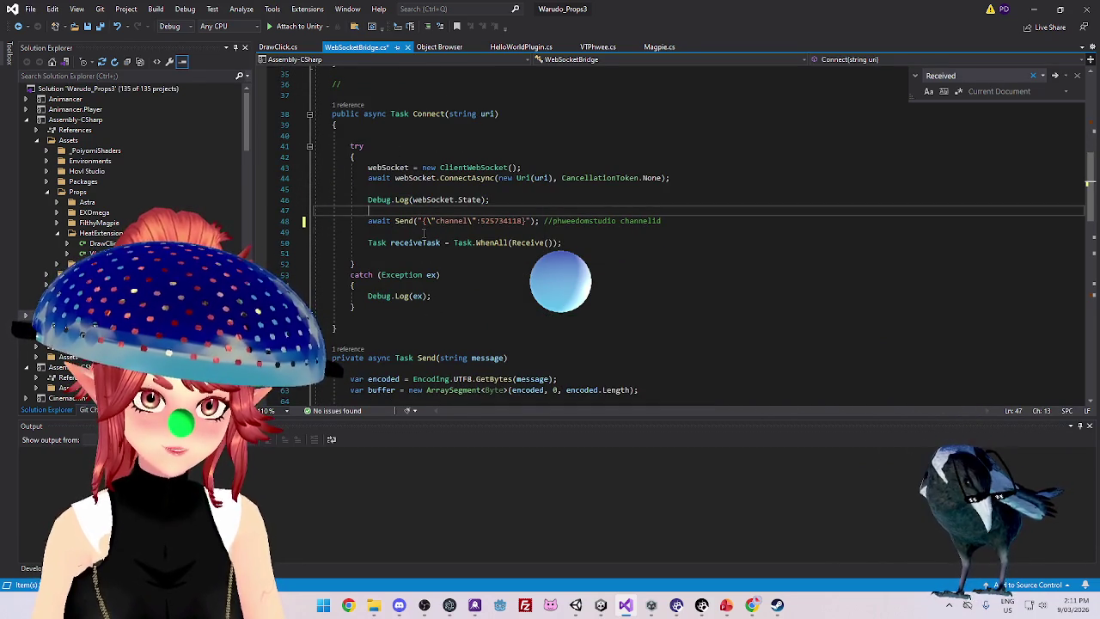
{"action": "left_click", "coordinate": [423, 232]}
{"action": "left_click", "coordinate": [413, 211]}
{"action": "type", "text": "Debug.Log"}
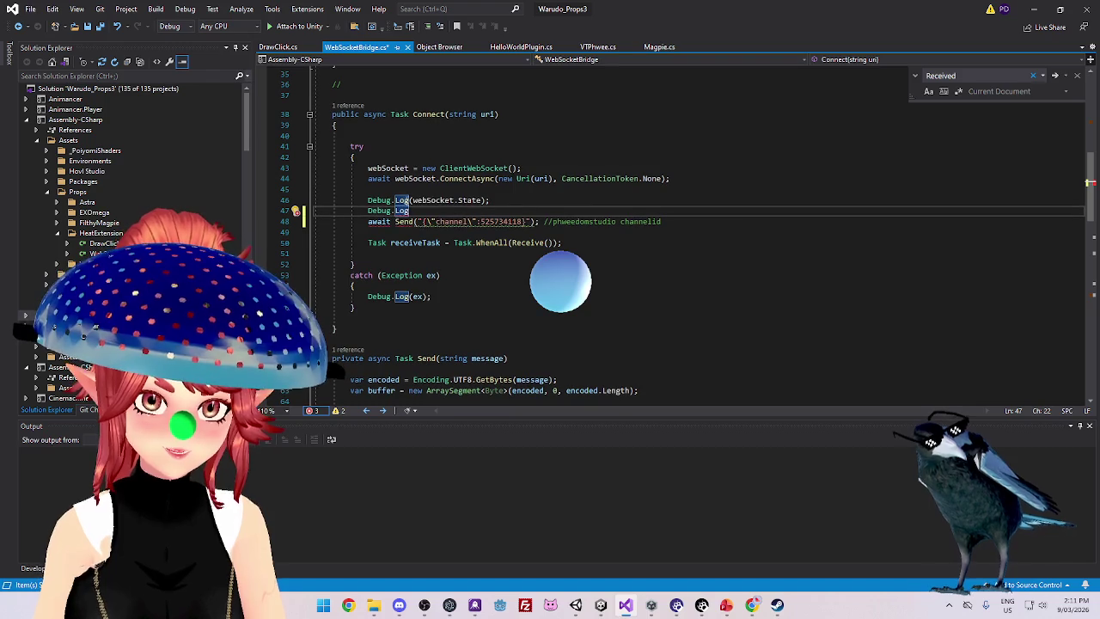
{"action": "key", "text": "shift+Home"}
{"action": "key", "text": "shift+Home"}
{"action": "key", "text": "BackSpace"}
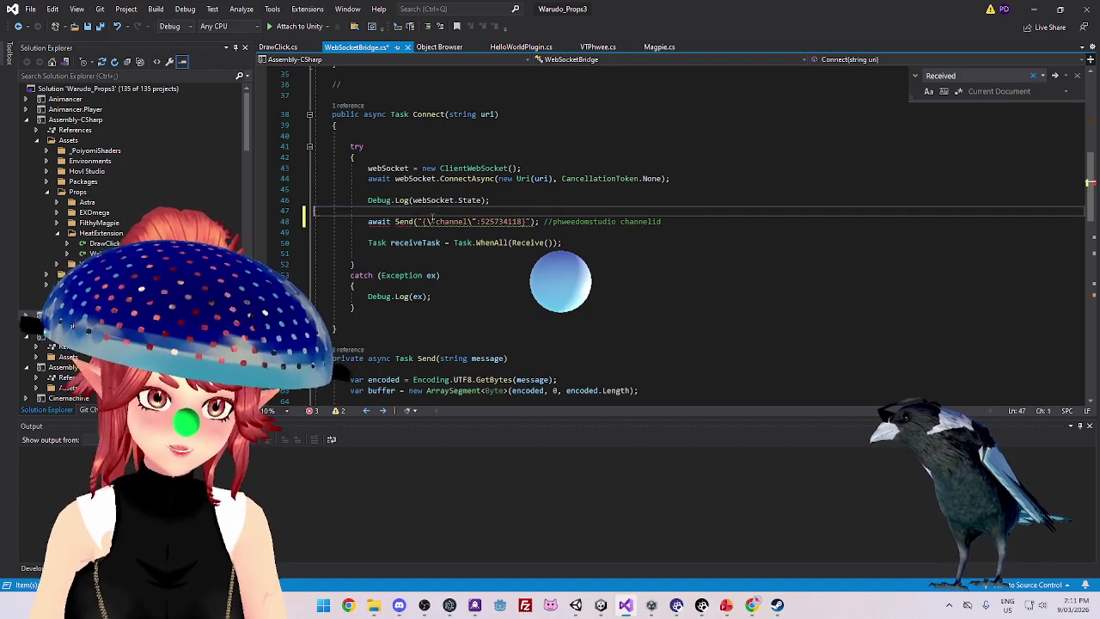
{"action": "left_click", "coordinate": [419, 232]}
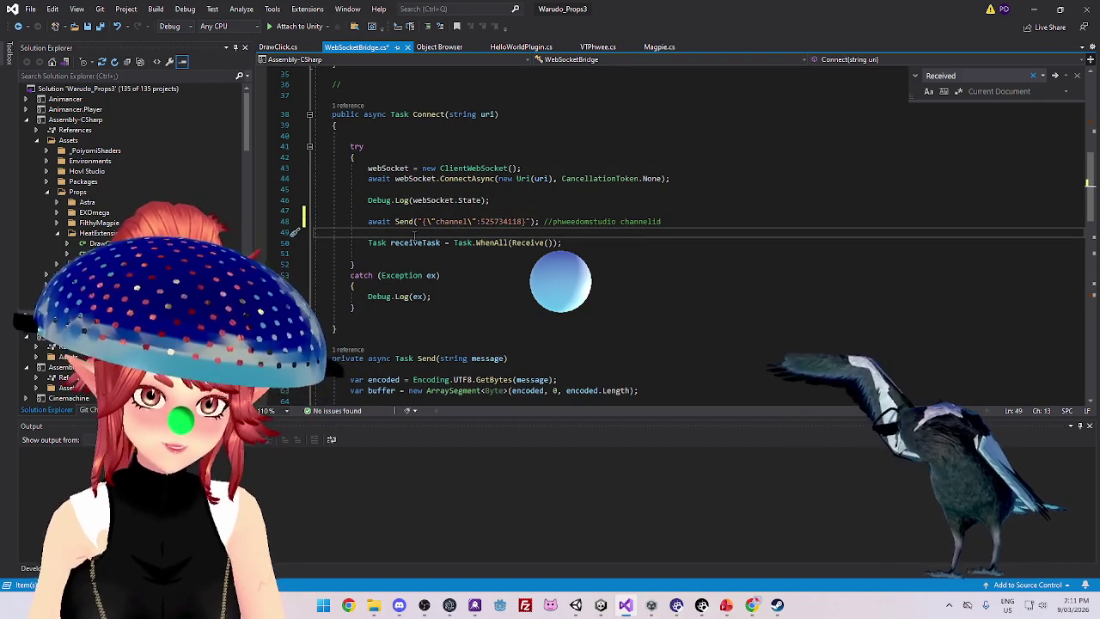
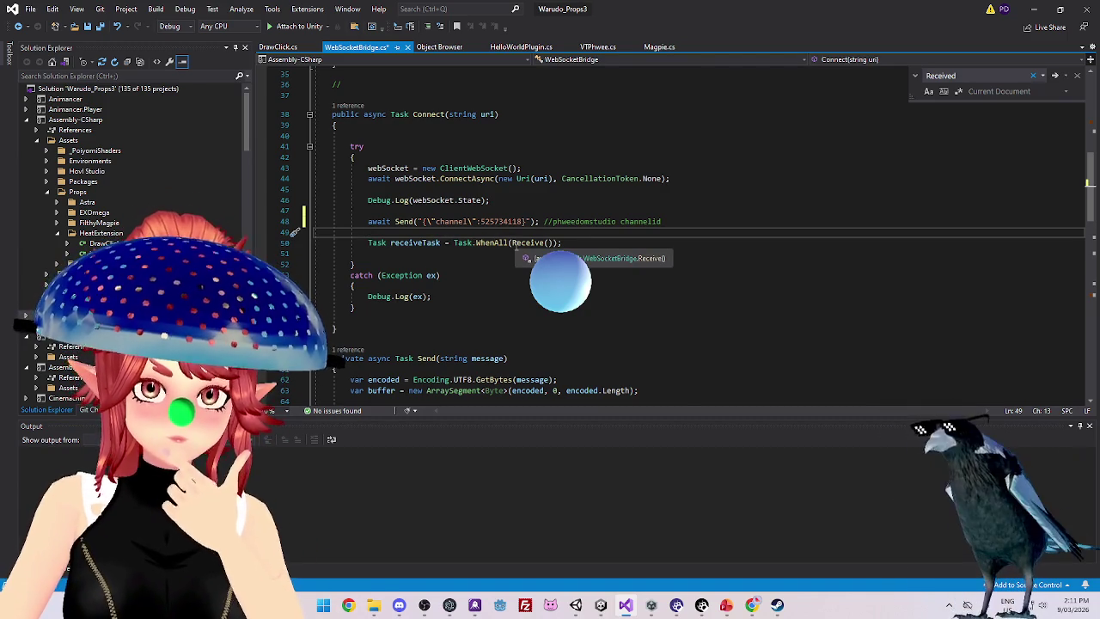
Add Debug.Log("sent channelid"); after the channel-id Send in Connect, then recompile in Unity
{"action": "scroll", "coordinate": [516, 246], "scroll_direction": "down", "scroll_amount": 6}
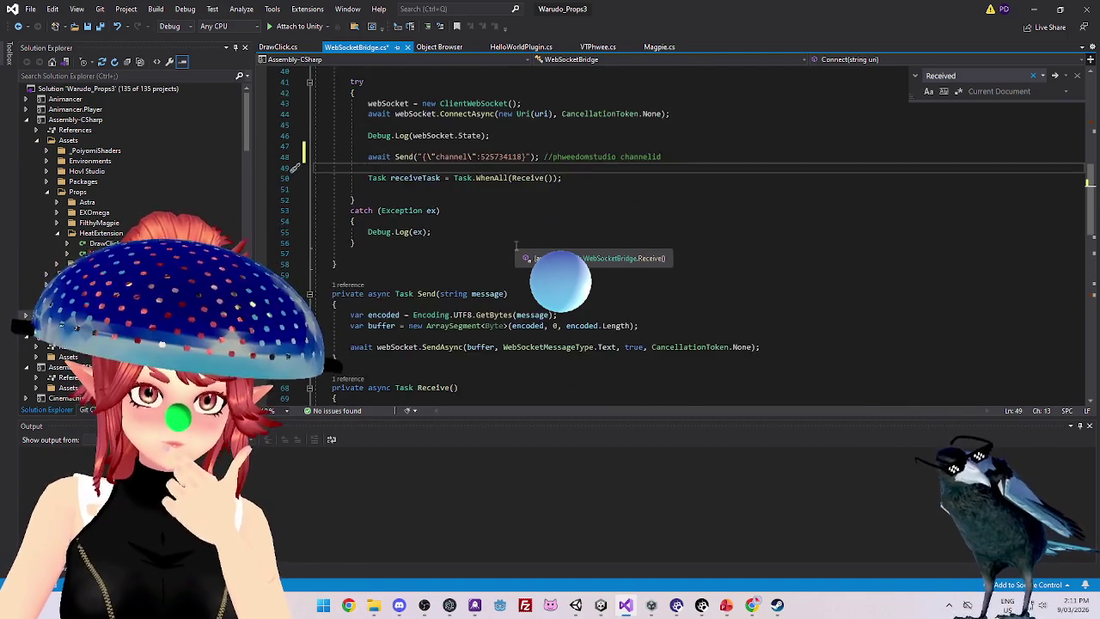
{"action": "scroll", "coordinate": [450, 266], "scroll_direction": "up", "scroll_amount": 5}
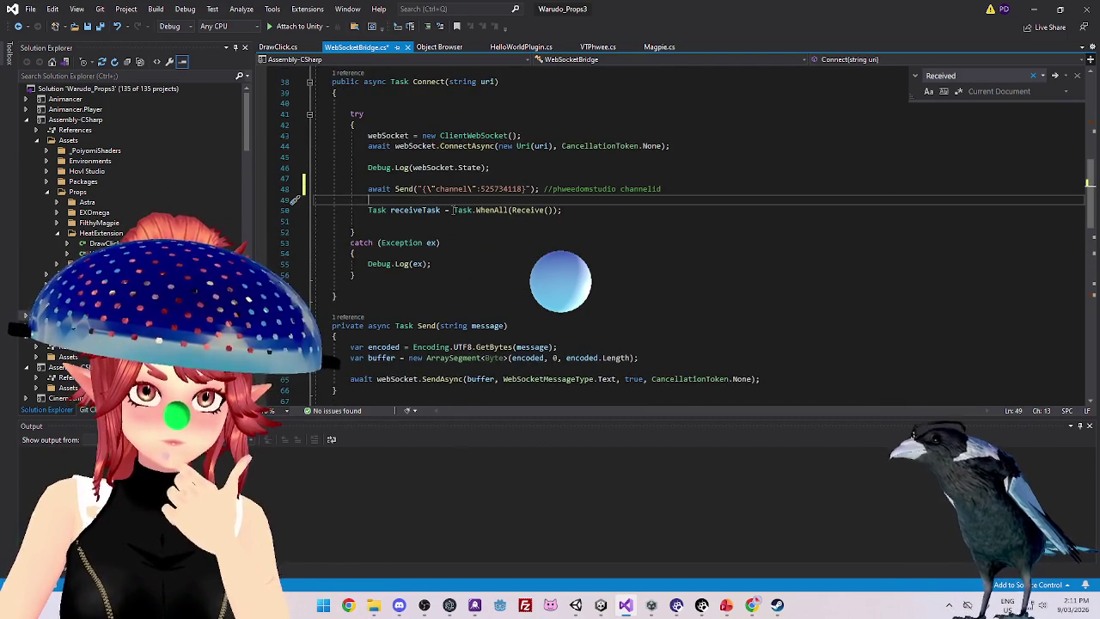
{"action": "scroll", "coordinate": [498, 216], "scroll_direction": "down", "scroll_amount": 7}
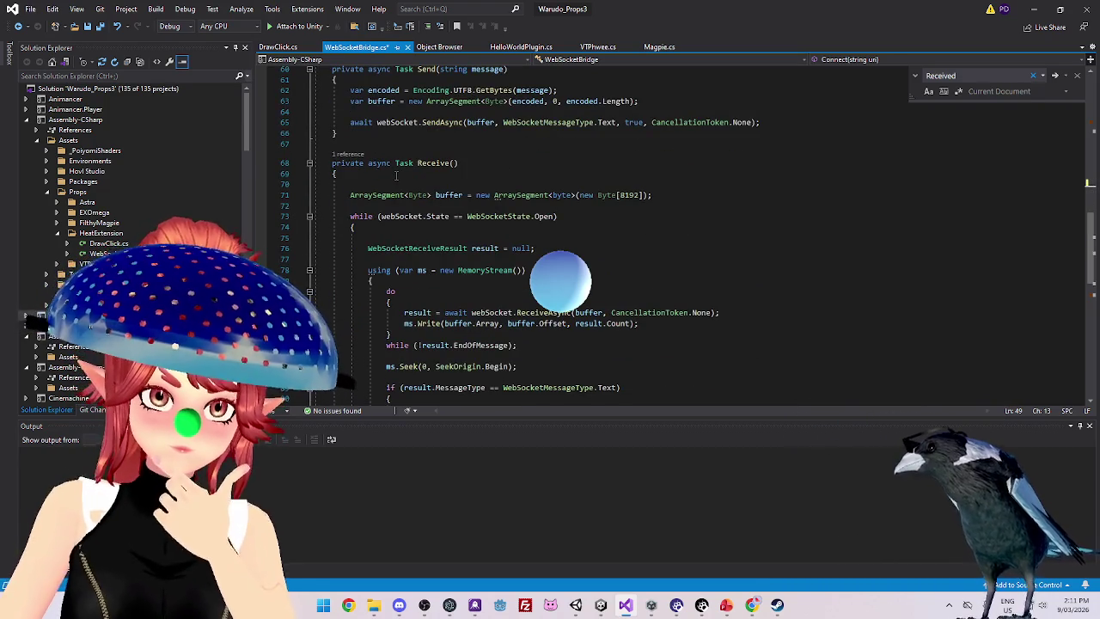
{"action": "scroll", "coordinate": [396, 175], "scroll_direction": "down", "scroll_amount": 2}
{"action": "scroll", "coordinate": [431, 243], "scroll_direction": "up", "scroll_amount": 9}
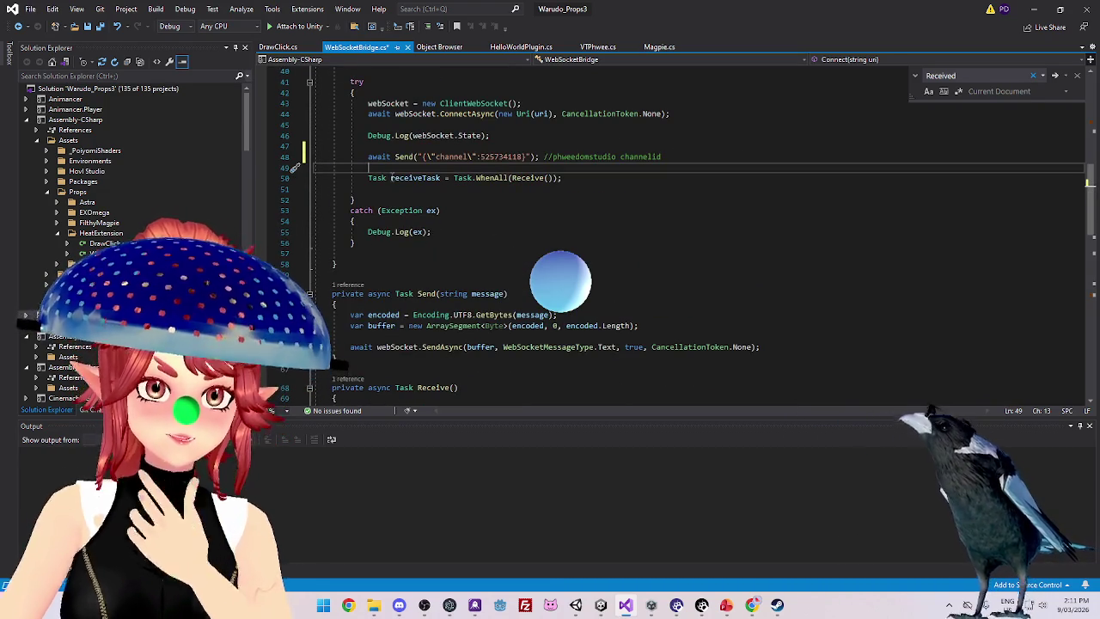
{"action": "type", "text": "Debug.Log"}
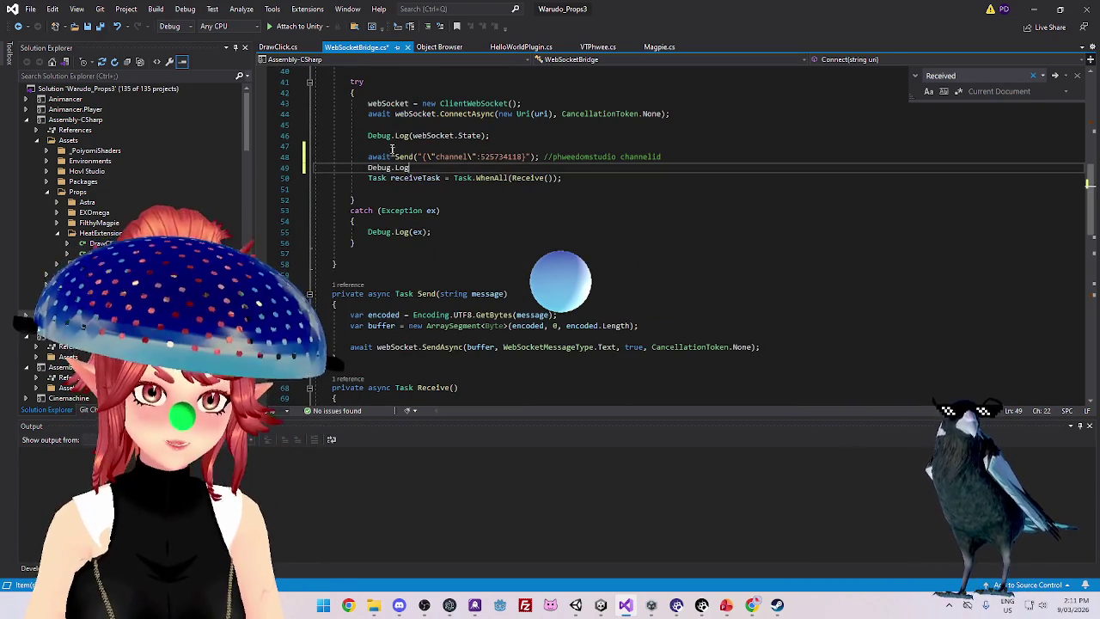
{"action": "type", "text": "(\"sent channelid\");"}
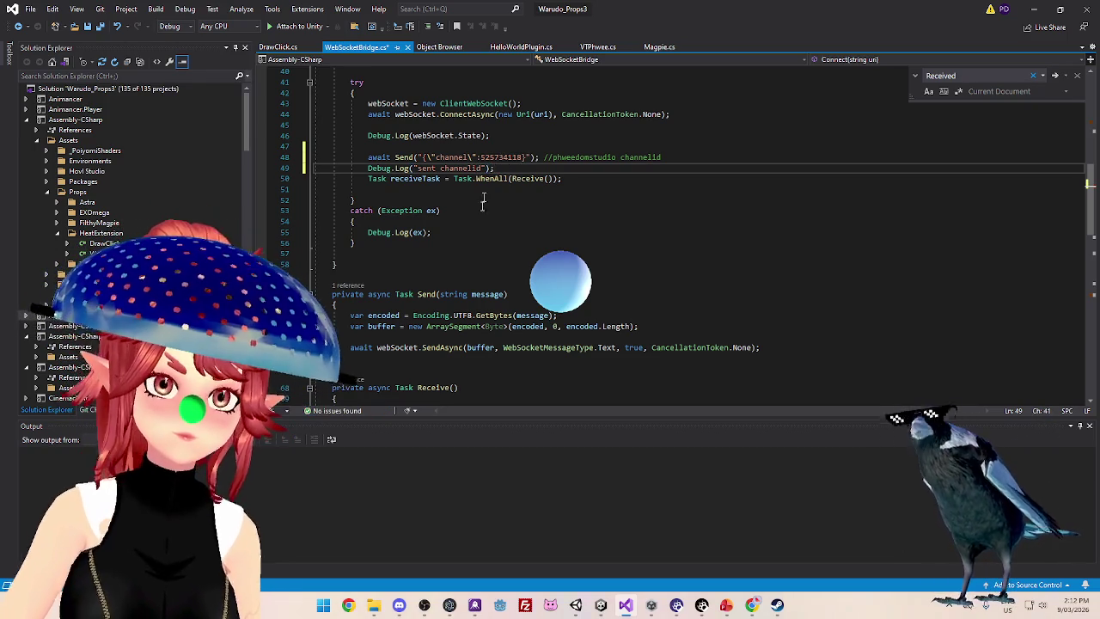
{"action": "left_click", "coordinate": [483, 209]}
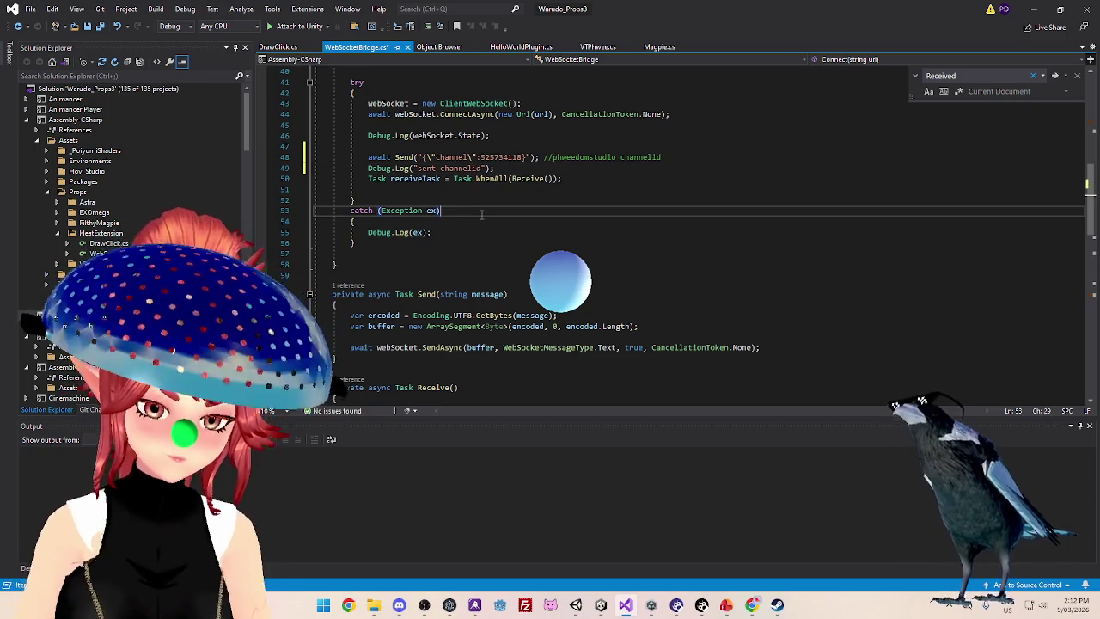
{"action": "left_click", "coordinate": [600, 607]}
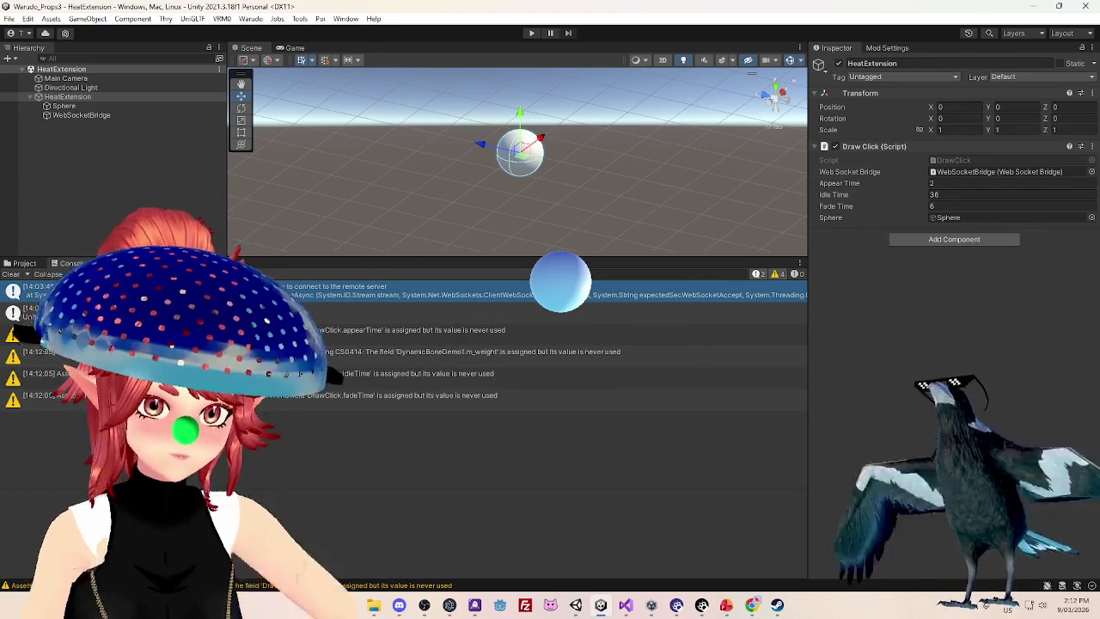
Play the scene and read the stack trace of the 'Unable to connect to the remote server' error
{"action": "left_click", "coordinate": [331, 292]}
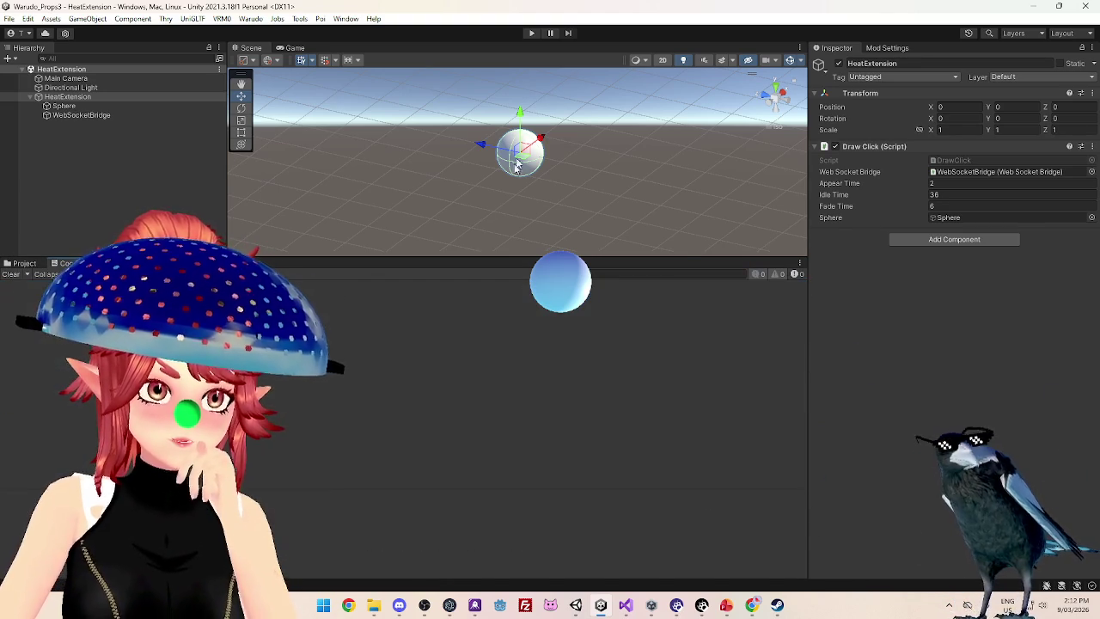
{"action": "key", "text": "ctrl+p"}
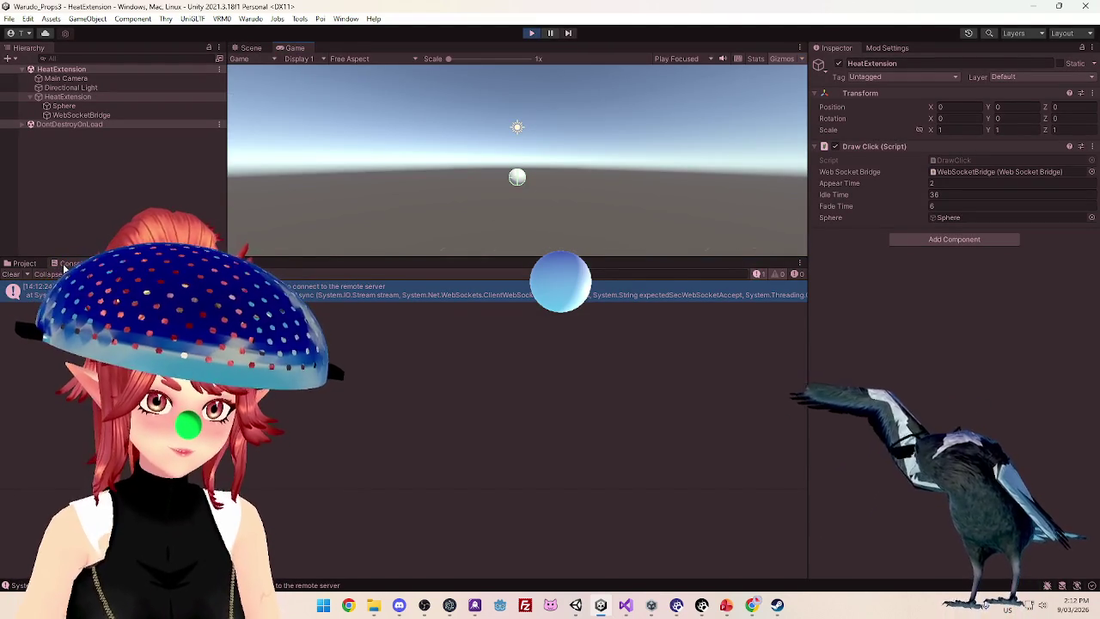
{"action": "left_click", "coordinate": [762, 275]}
{"action": "left_click", "coordinate": [764, 275]}
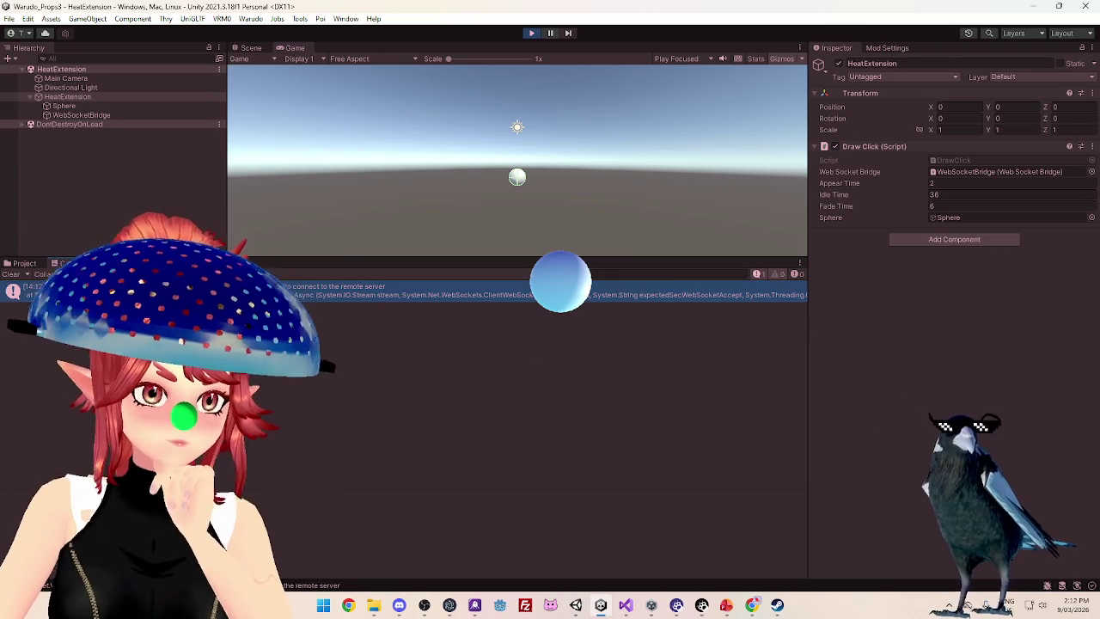
{"action": "left_click", "coordinate": [376, 295]}
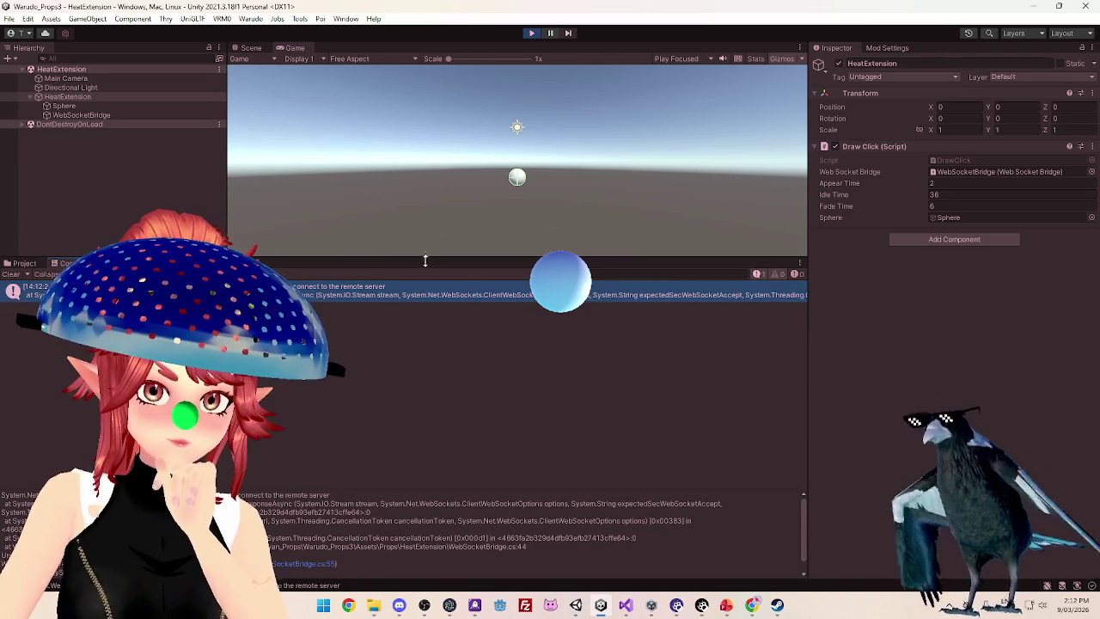
Back in Visual Studio, inspect the receive-task line in Connect
{"action": "mouse_move", "coordinate": [755, 609]}
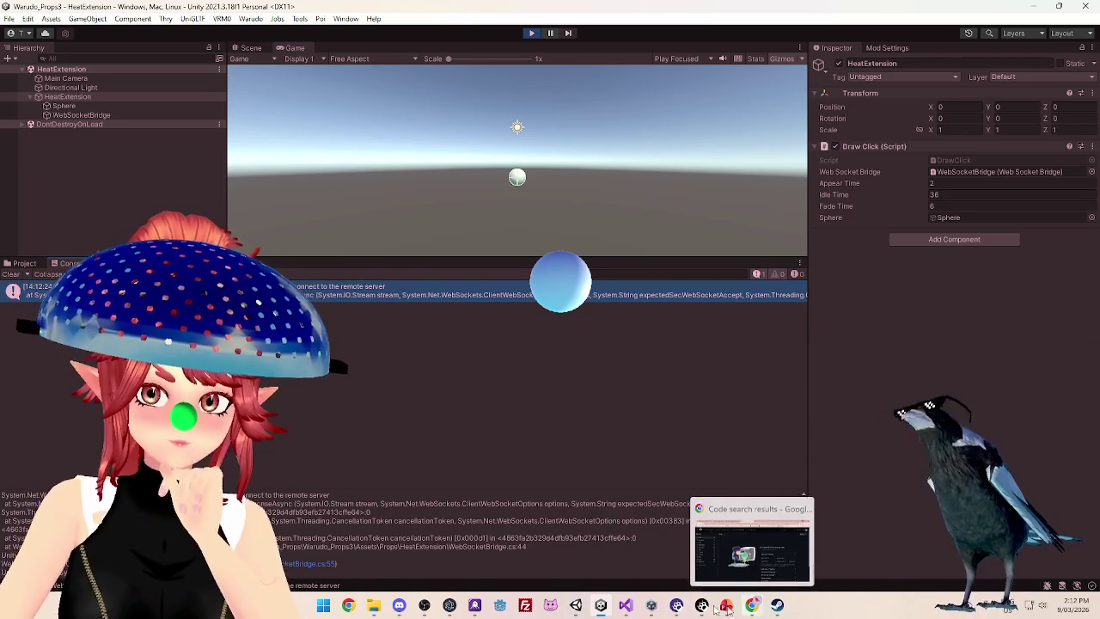
{"action": "left_click", "coordinate": [753, 546]}
{"action": "left_click", "coordinate": [564, 179]}
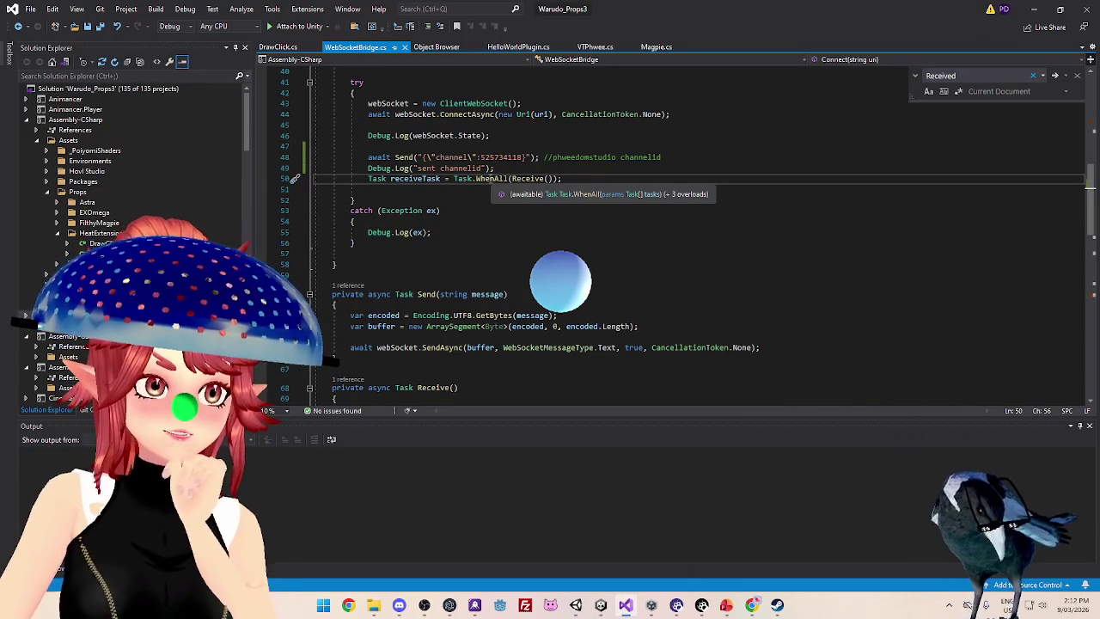
Remove await from the channel-id Send line and stop the running scene in Unity
{"action": "left_click", "coordinate": [395, 158]}
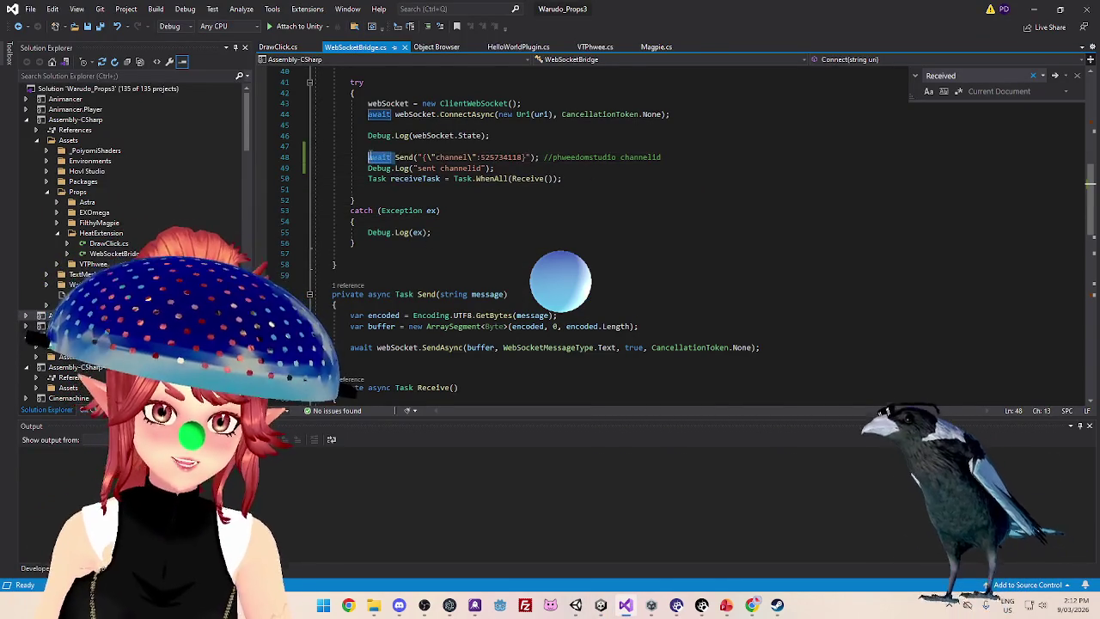
{"action": "key", "text": "BackSpace"}
{"action": "key", "text": "BackSpace"}
{"action": "key", "text": "BackSpace"}
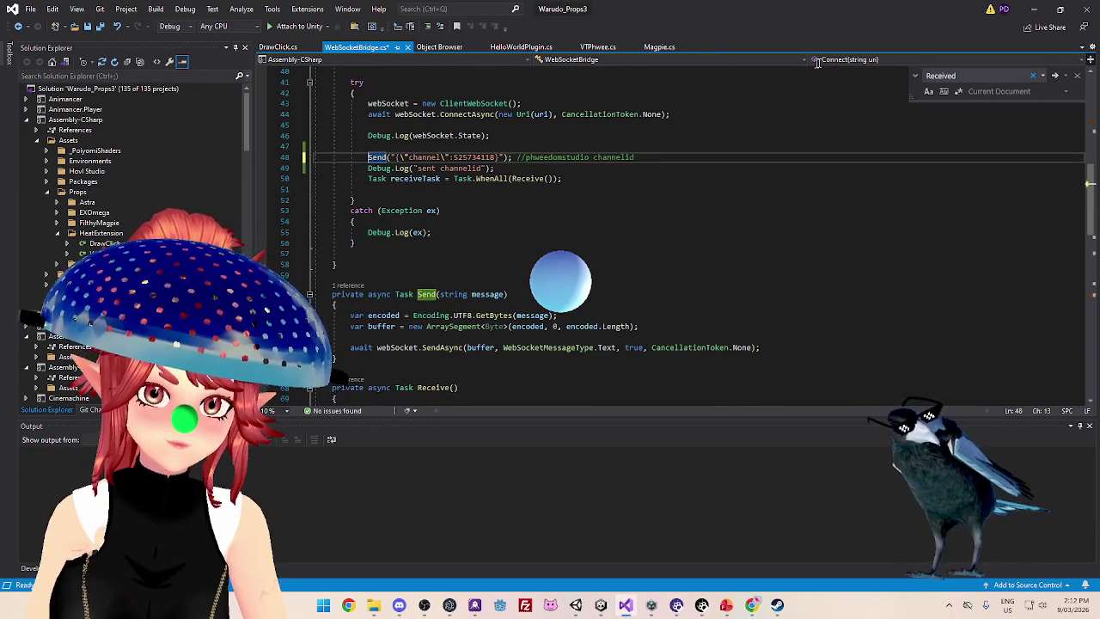
{"action": "key", "text": "Down"}
{"action": "key", "text": "Down"}
{"action": "key", "text": "Down"}
{"action": "left_click", "coordinate": [601, 605]}
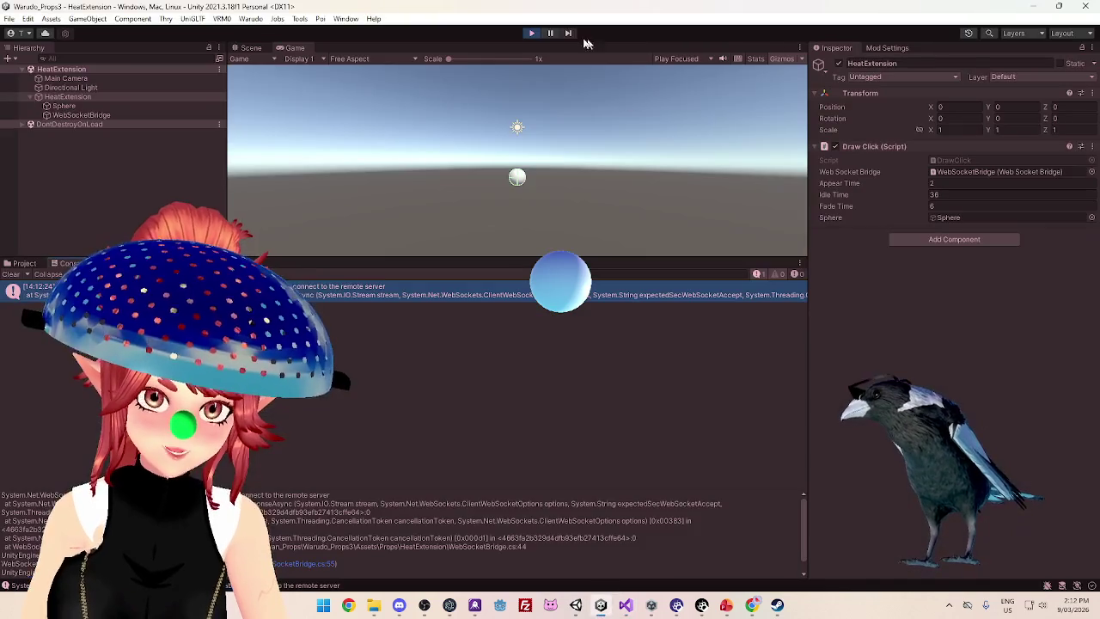
{"action": "left_click", "coordinate": [532, 34]}
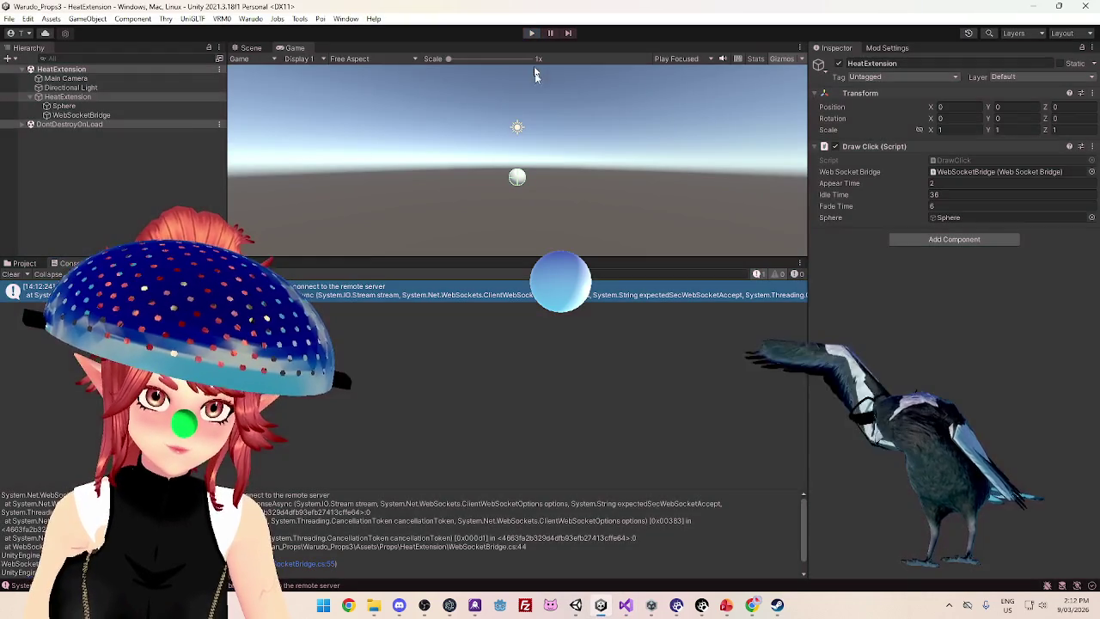
{"action": "left_click", "coordinate": [626, 605]}
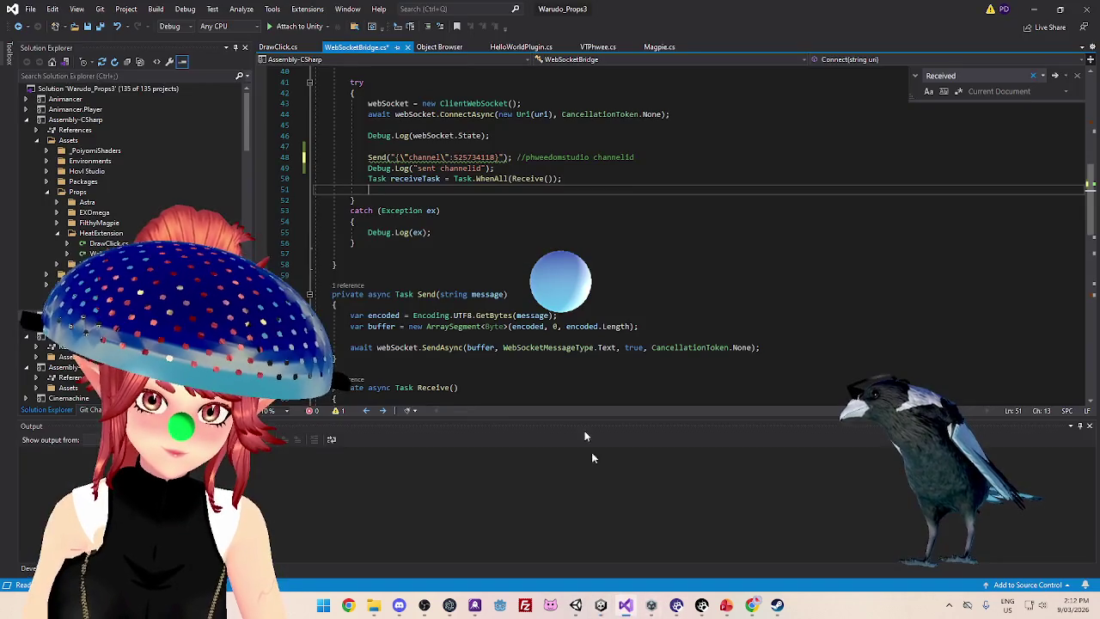
Put await back before the channel-id Send call on line 48
{"action": "left_click", "coordinate": [454, 209]}
{"action": "scroll", "coordinate": [523, 206], "scroll_direction": "up", "scroll_amount": 2}
{"action": "scroll", "coordinate": [523, 204], "scroll_direction": "up", "scroll_amount": 1}
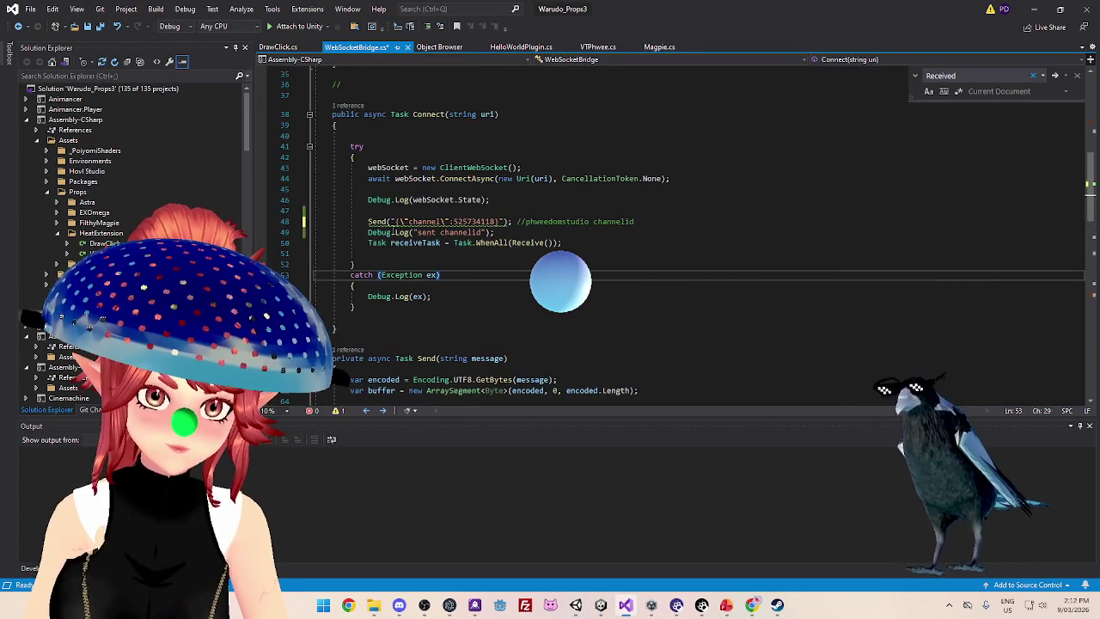
{"action": "left_click", "coordinate": [377, 222]}
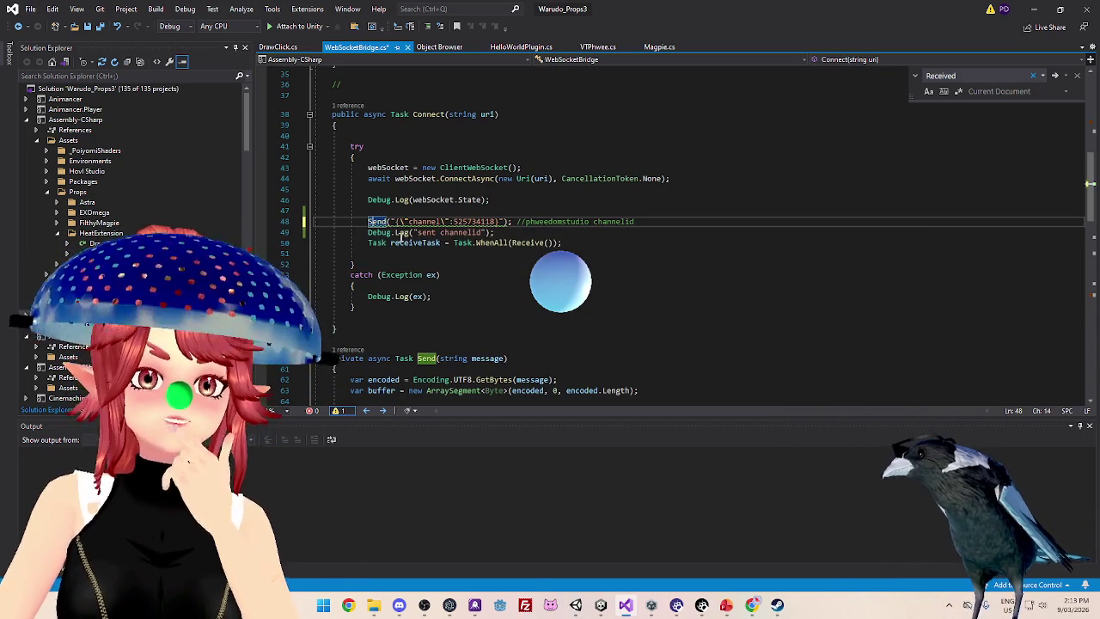
{"action": "left_click", "coordinate": [562, 242]}
{"action": "left_click_drag", "start_coordinate": [561, 242], "coordinate": [355, 244]}
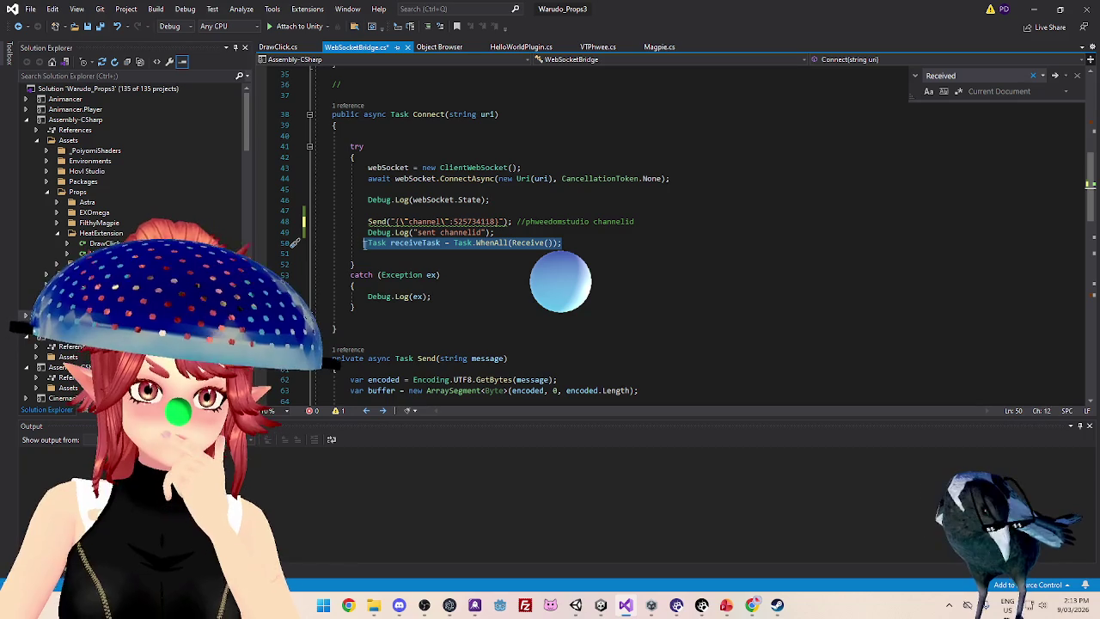
{"action": "left_click", "coordinate": [364, 221]}
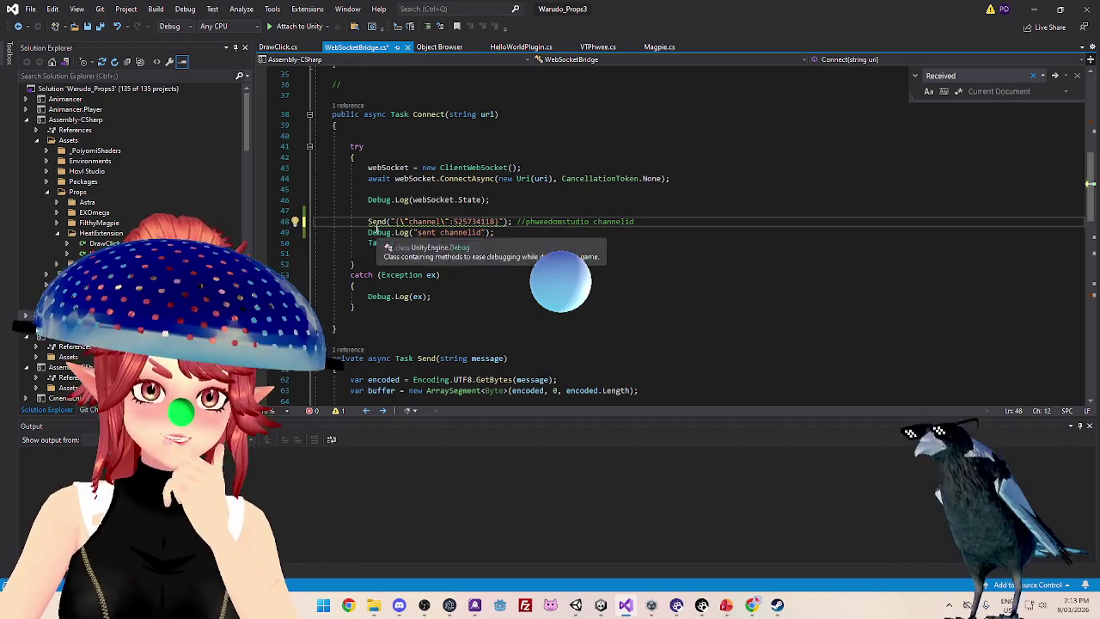
{"action": "type", "text": "awai"}
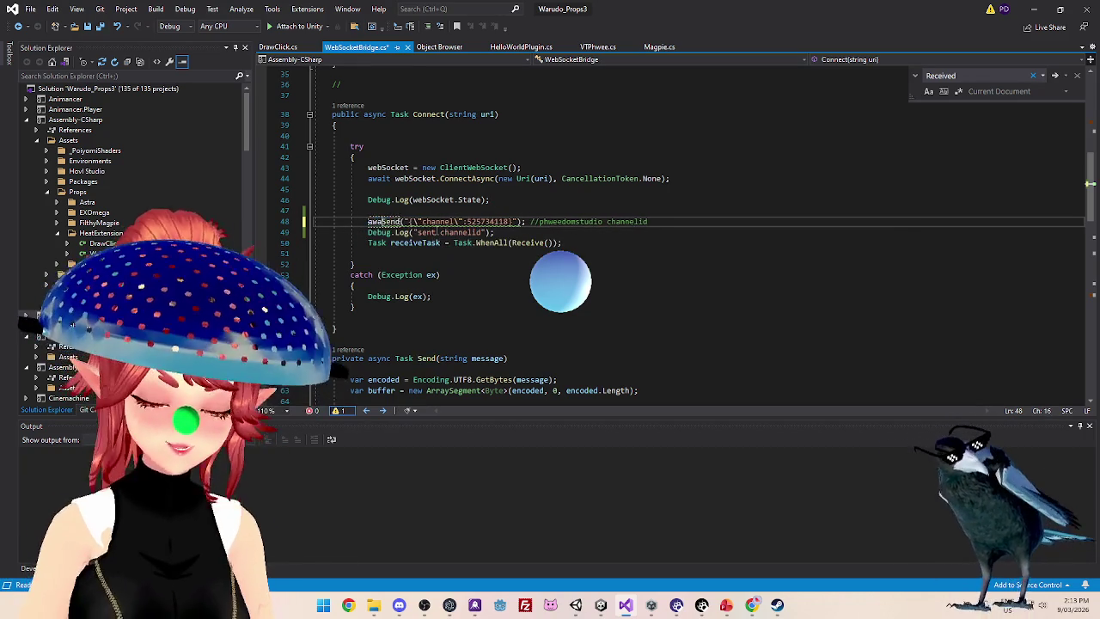
{"action": "type", "text": "t"}
Comment out the receive-task line with // and add a blank line after the Send call
{"action": "left_click", "coordinate": [375, 243]}
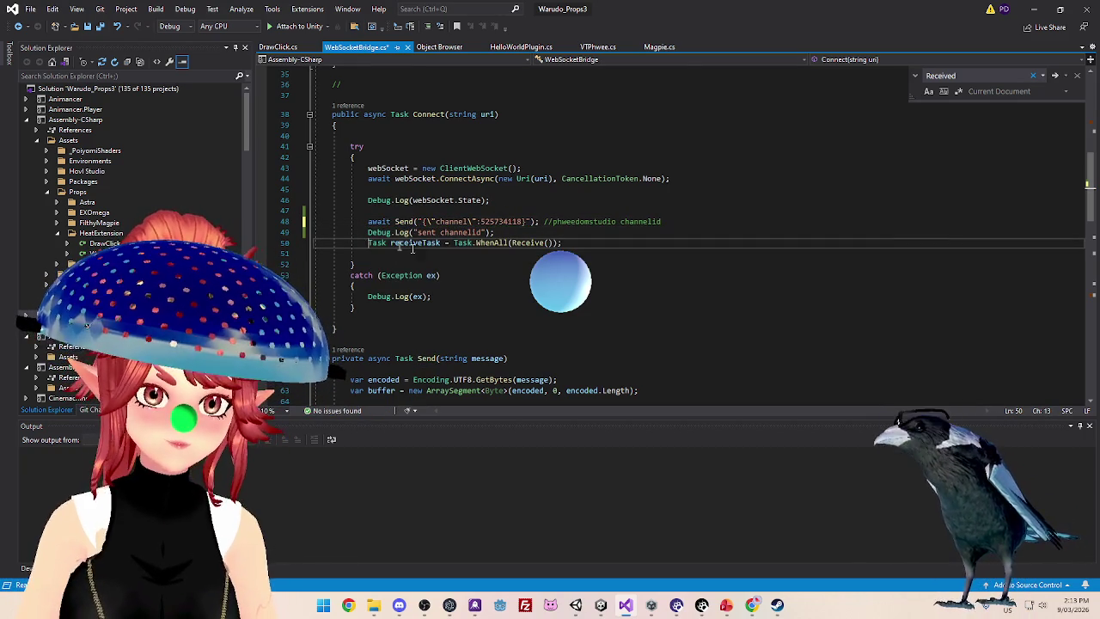
{"action": "type", "text": "//"}
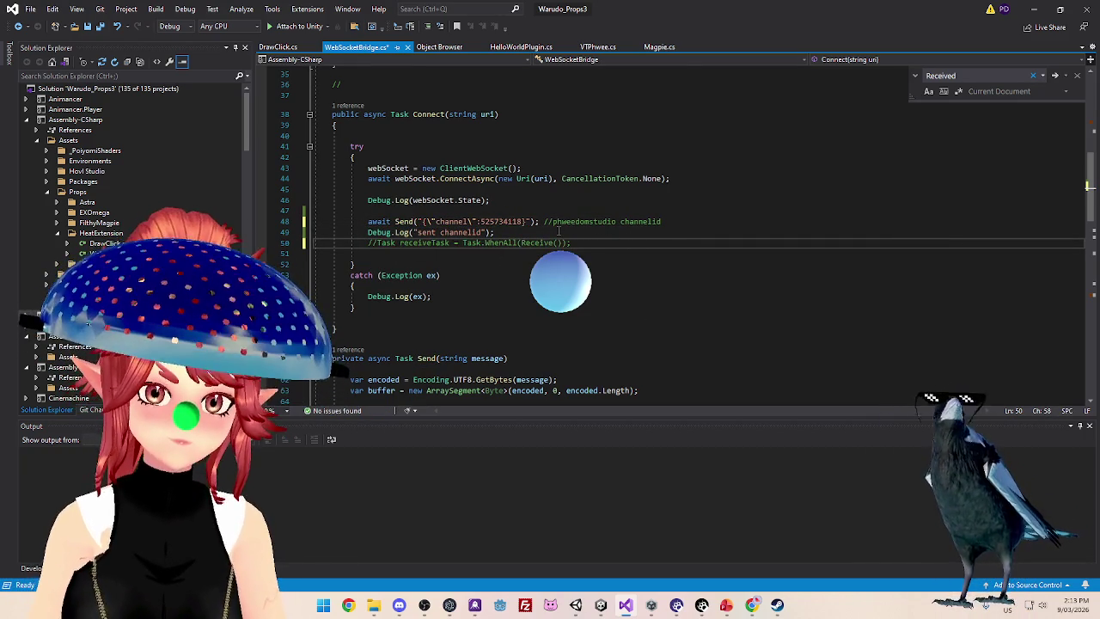
{"action": "left_click", "coordinate": [515, 229]}
{"action": "left_click", "coordinate": [513, 265]}
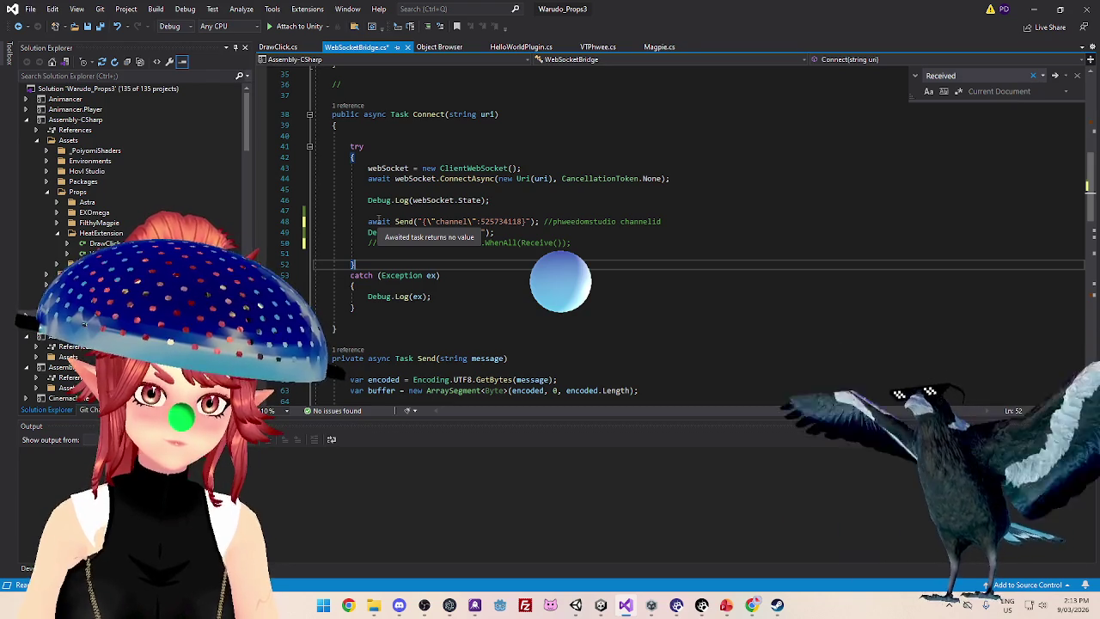
{"action": "left_click", "coordinate": [685, 221]}
{"action": "key", "text": "Return"}
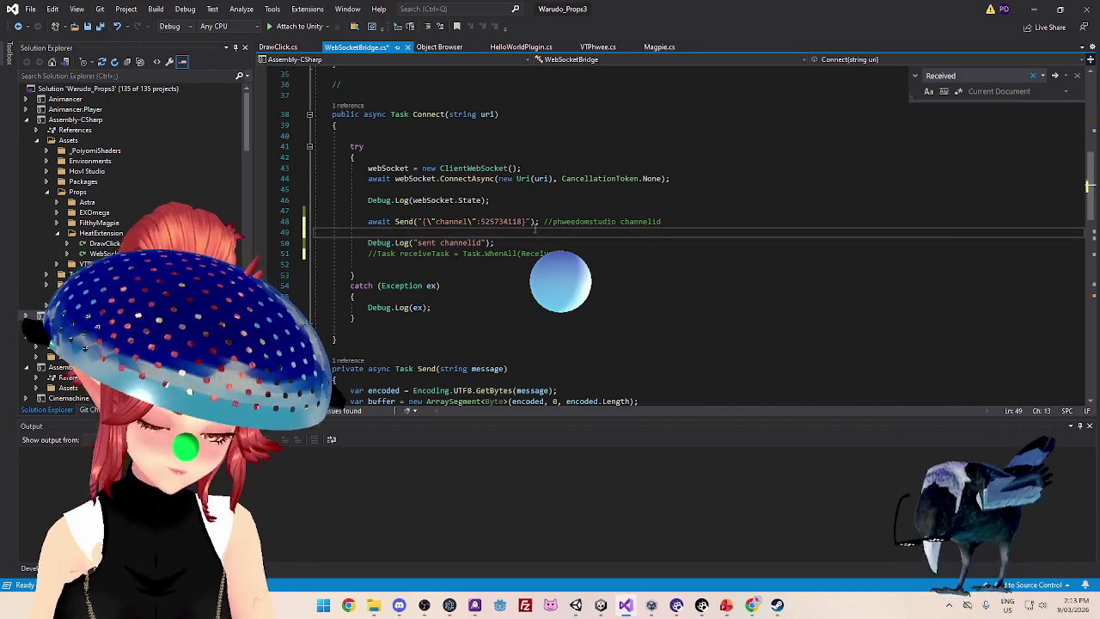
{"action": "left_click", "coordinate": [602, 606]}
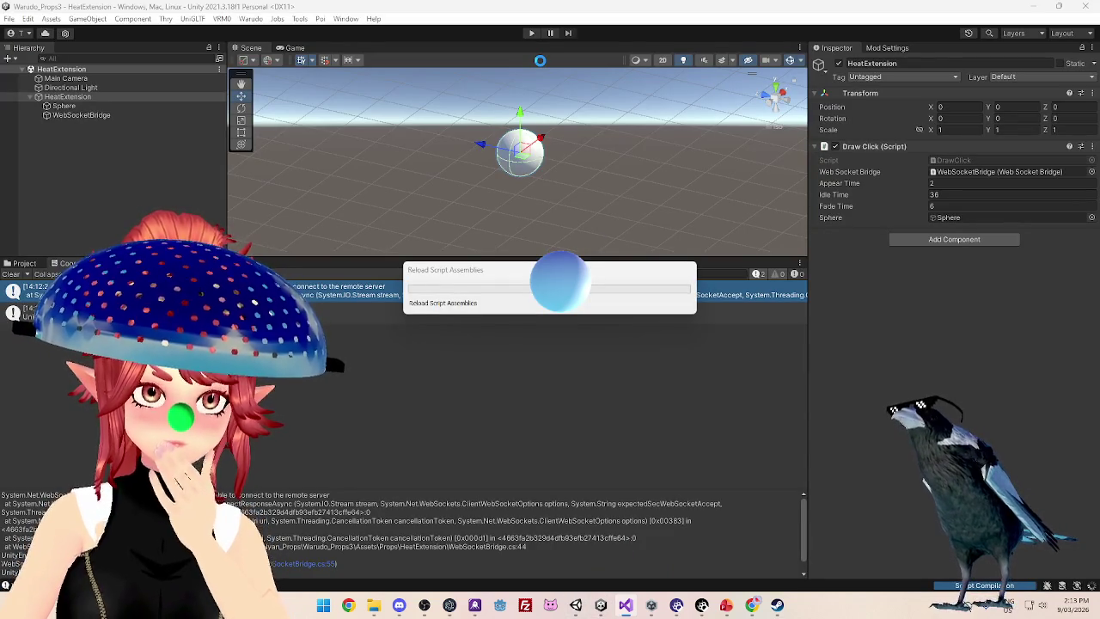
{"action": "left_click", "coordinate": [532, 33]}
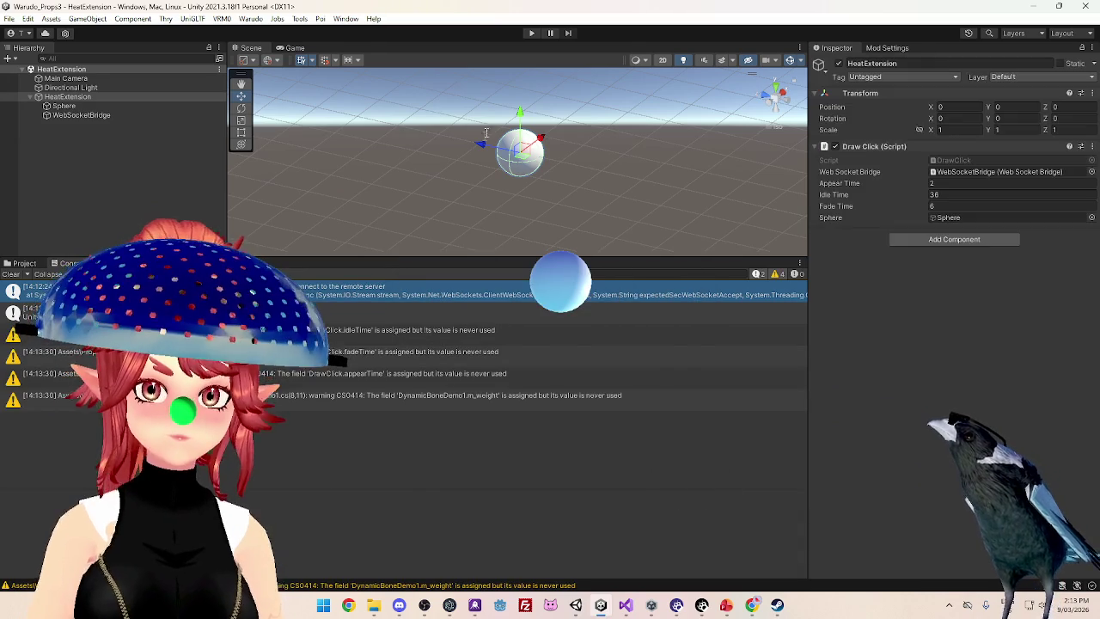
{"action": "left_click", "coordinate": [535, 34]}
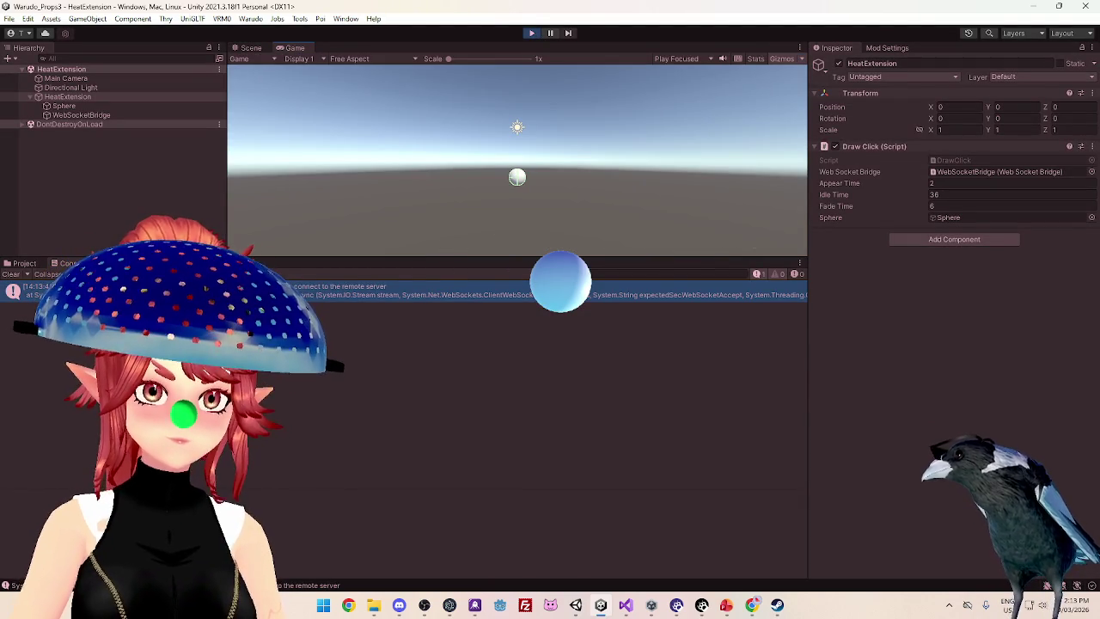
{"action": "left_click", "coordinate": [552, 106]}
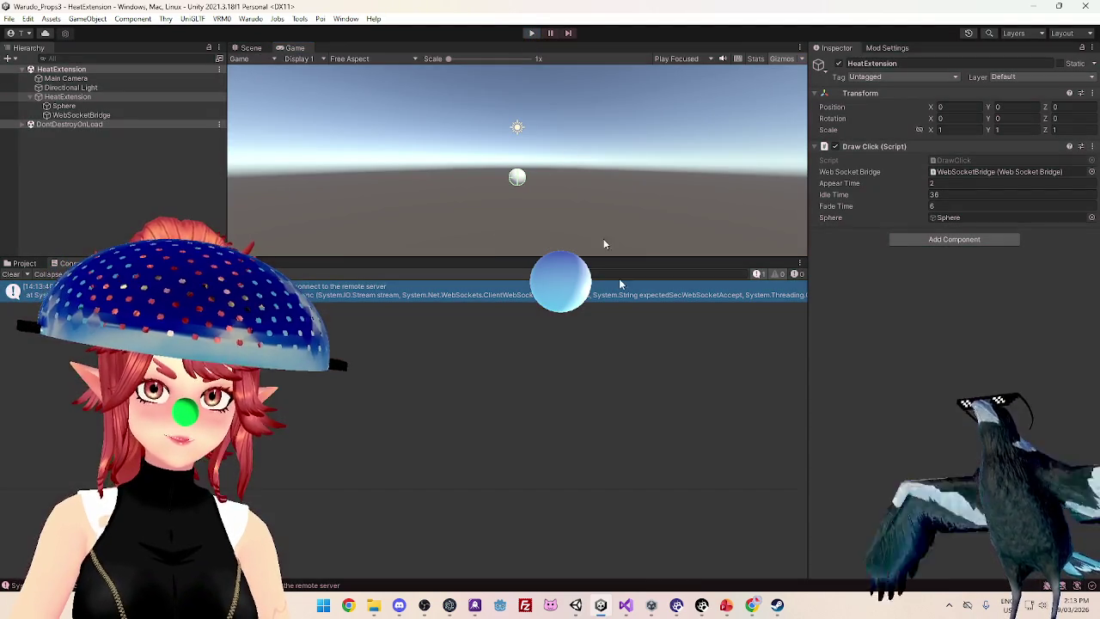
{"action": "mouse_move", "coordinate": [726, 606]}
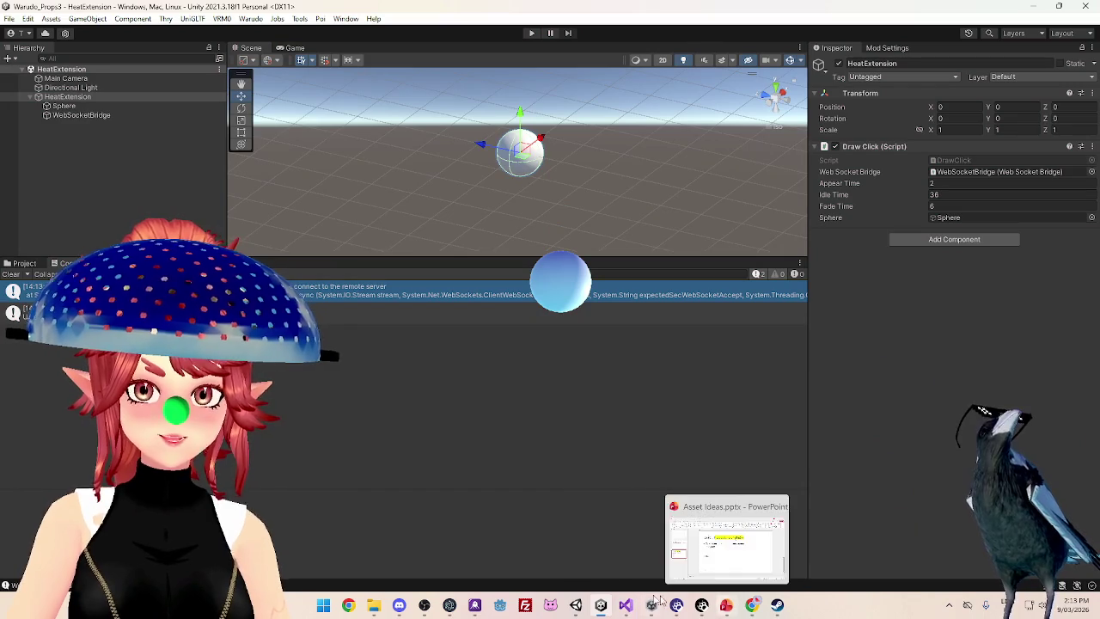
{"action": "left_click", "coordinate": [626, 606]}
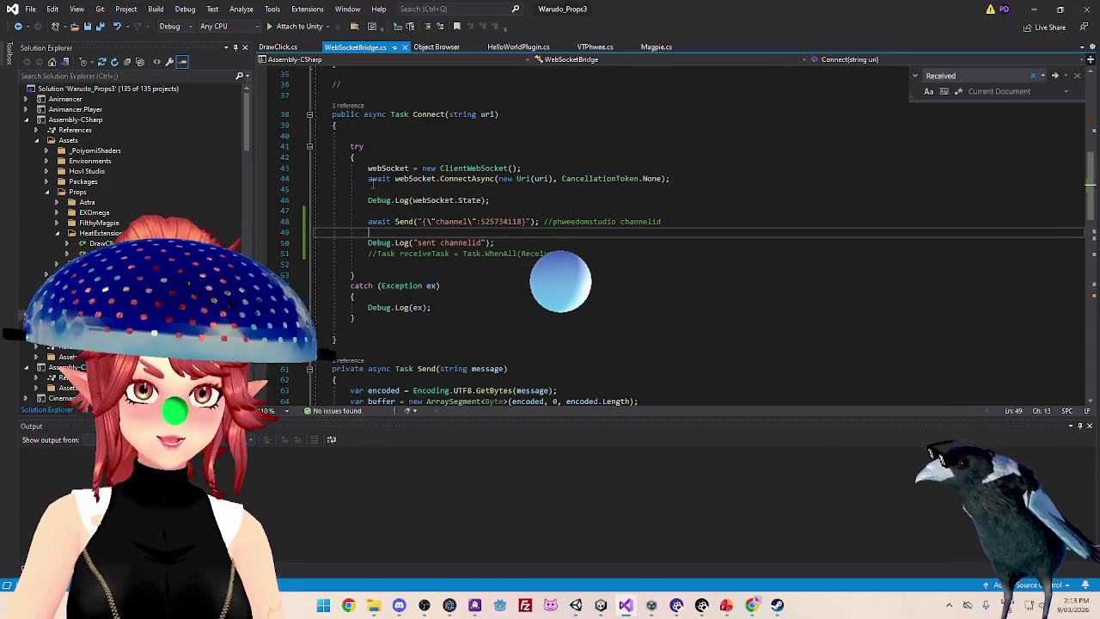
Review the ClientWebSocket creation and ConnectAsync call in Connect
{"action": "left_click_drag", "start_coordinate": [526, 221], "coordinate": [510, 222]}
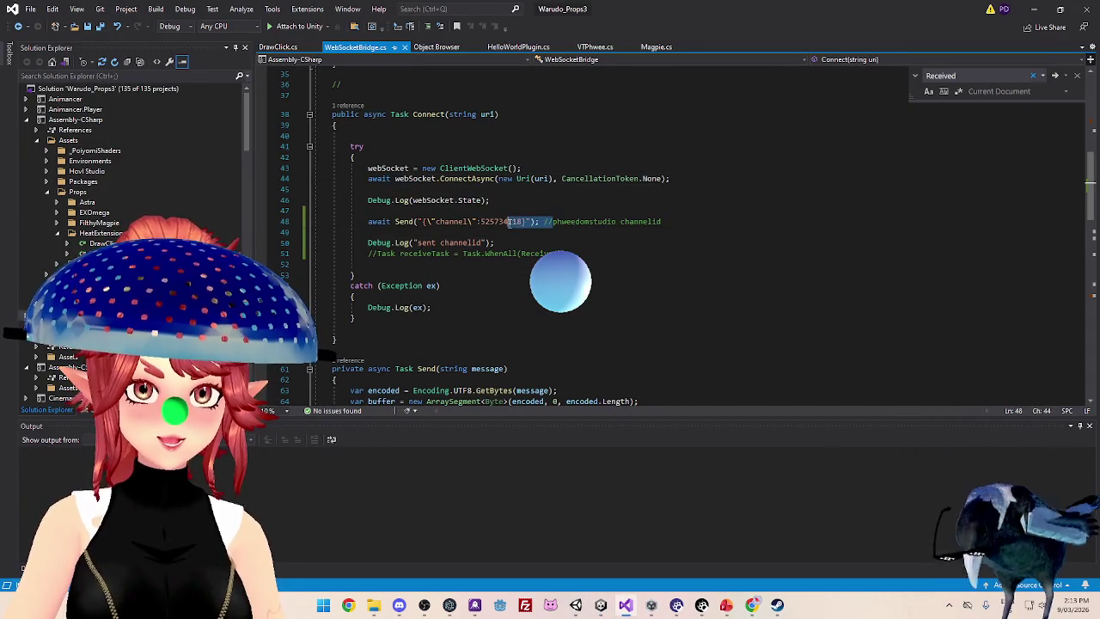
{"action": "left_click_drag", "start_coordinate": [423, 168], "coordinate": [562, 179]}
{"action": "left_click", "coordinate": [423, 168]}
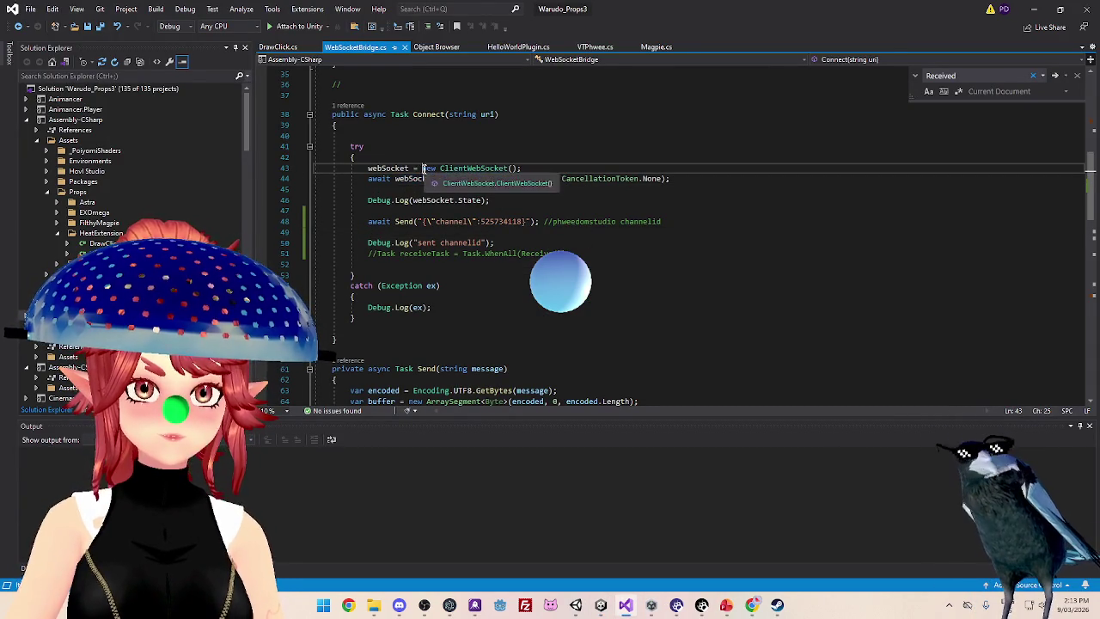
{"action": "scroll", "coordinate": [412, 216], "scroll_direction": "up", "scroll_amount": 2}
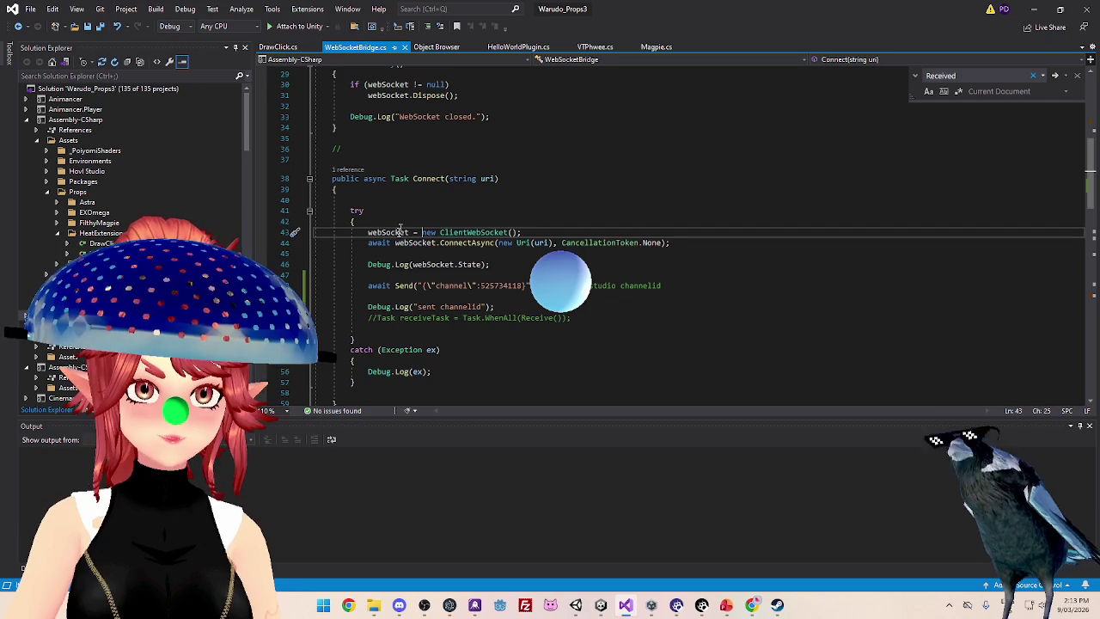
{"action": "left_click_drag", "start_coordinate": [368, 233], "coordinate": [522, 232]}
{"action": "left_click", "coordinate": [509, 243]}
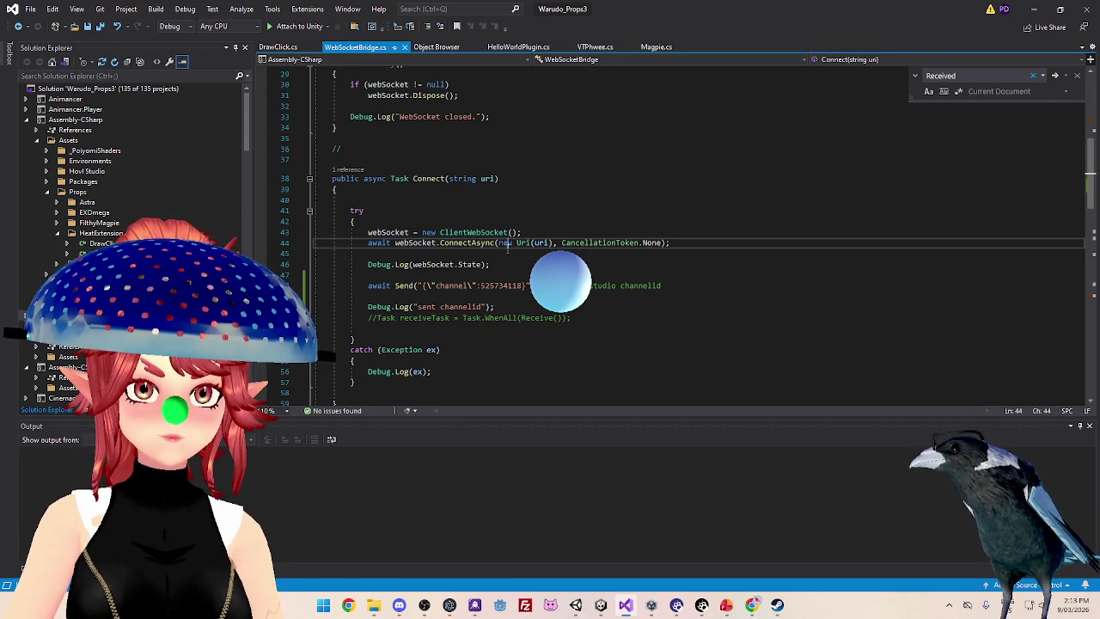
{"action": "double_click", "coordinate": [443, 232]}
{"action": "left_click_drag", "start_coordinate": [395, 244], "coordinate": [644, 246]}
{"action": "left_click", "coordinate": [688, 246]}
{"action": "scroll", "coordinate": [689, 246], "scroll_direction": "up", "scroll_amount": 3}
{"action": "scroll", "coordinate": [689, 246], "scroll_direction": "down", "scroll_amount": 2}
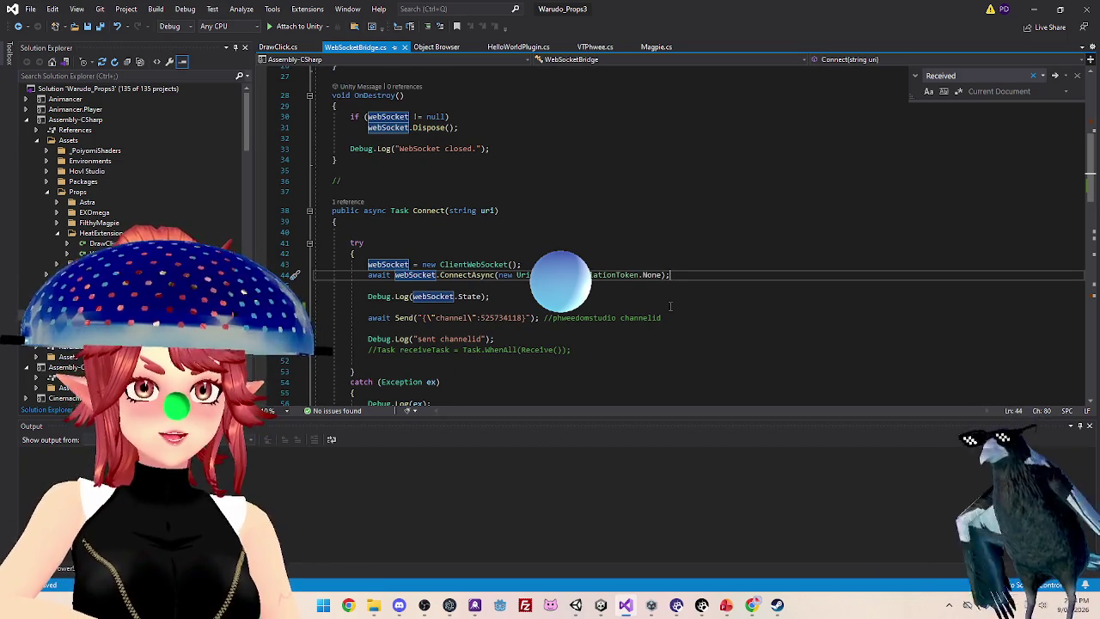
{"action": "scroll", "coordinate": [619, 266], "scroll_direction": "up", "scroll_amount": 4}
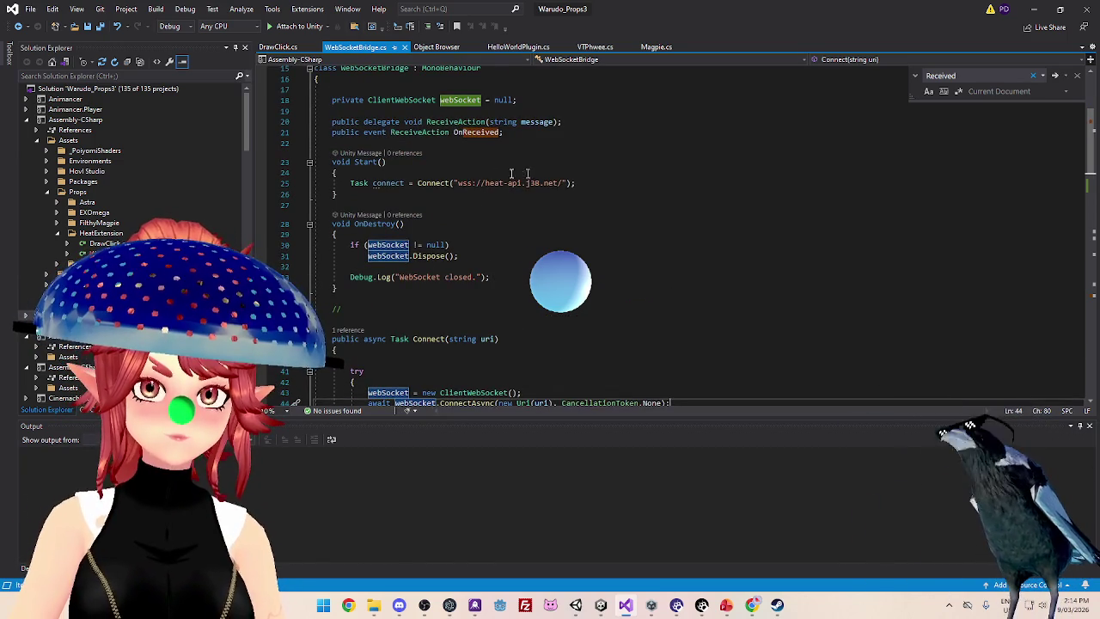
{"action": "scroll", "coordinate": [545, 187], "scroll_direction": "down", "scroll_amount": 2}
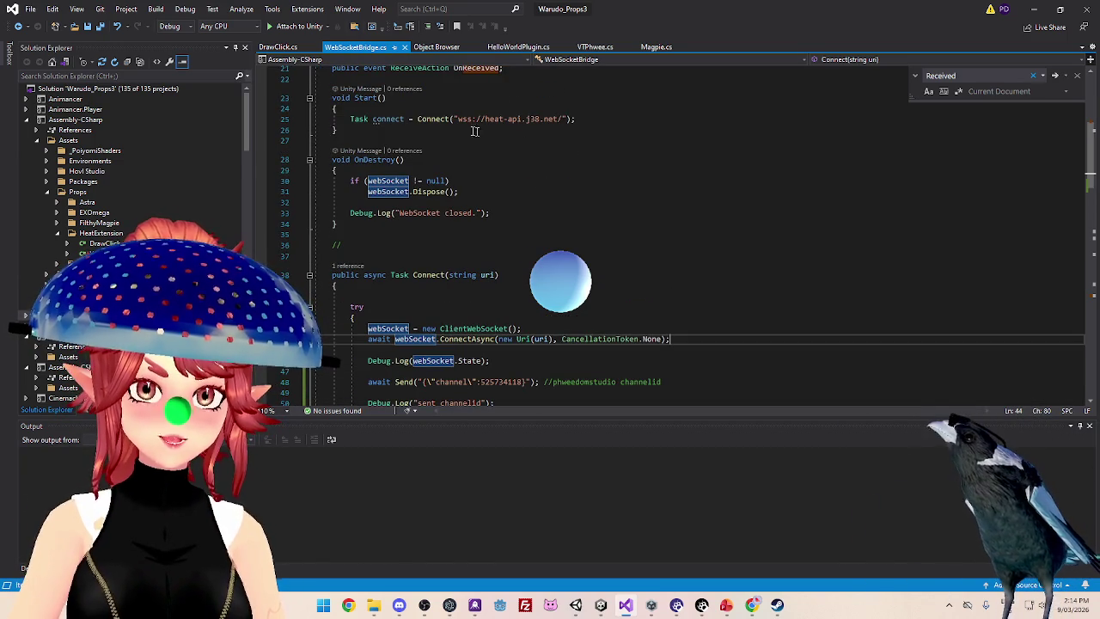
Change the Start URL to wss://heat-api.j38.net/channel, then view the Heat wiki's Custom Experiences page
{"action": "left_click_drag", "start_coordinate": [458, 118], "coordinate": [554, 119]}
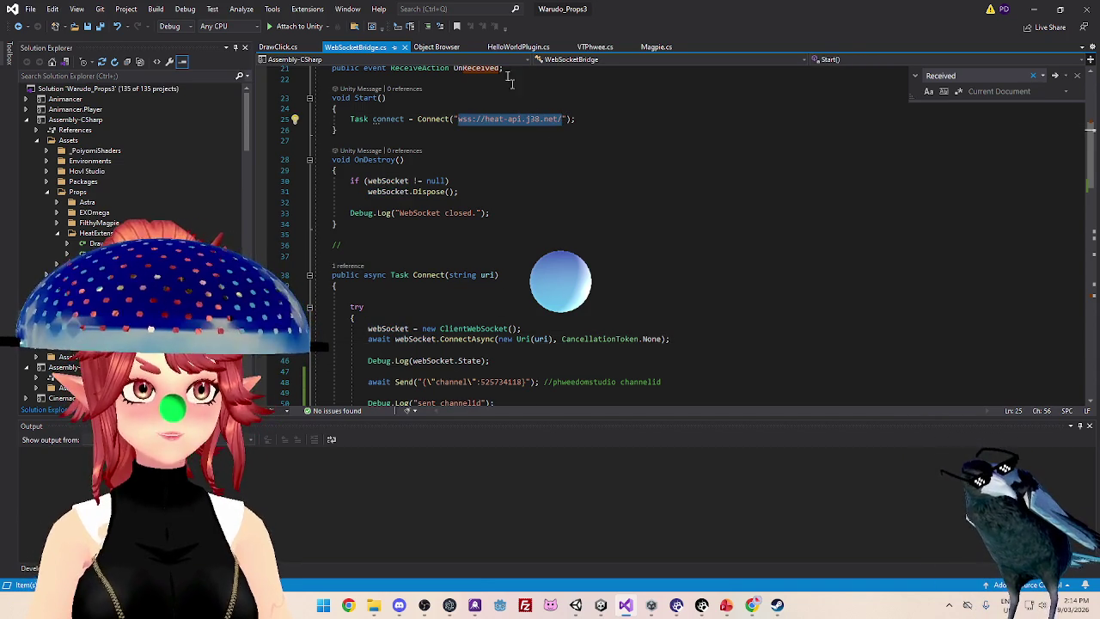
{"action": "left_click", "coordinate": [561, 125]}
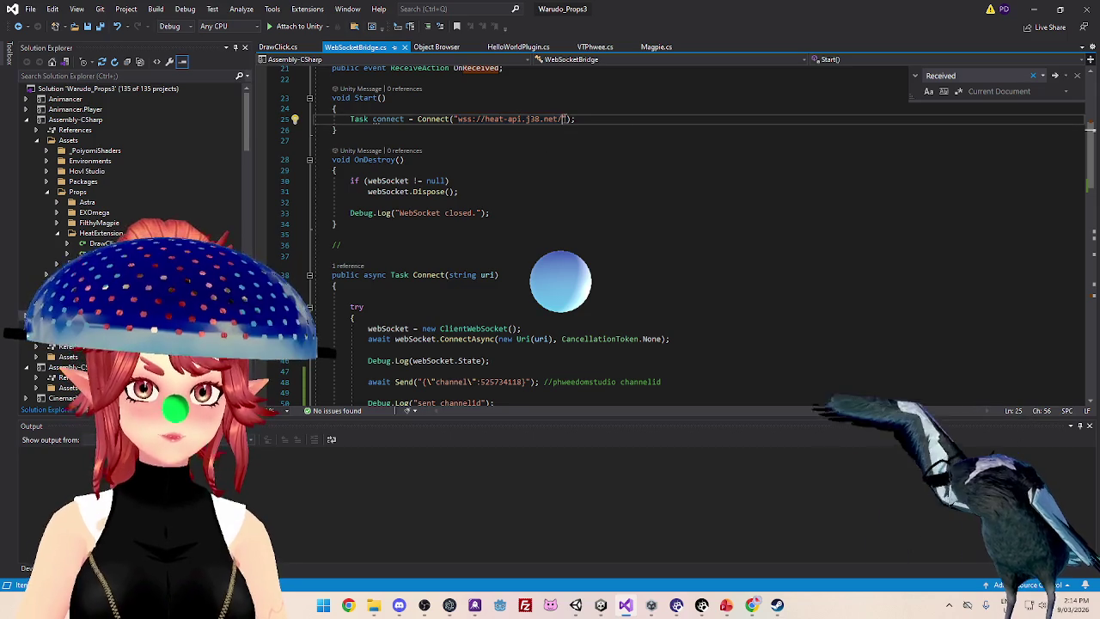
{"action": "type", "text": "channel"}
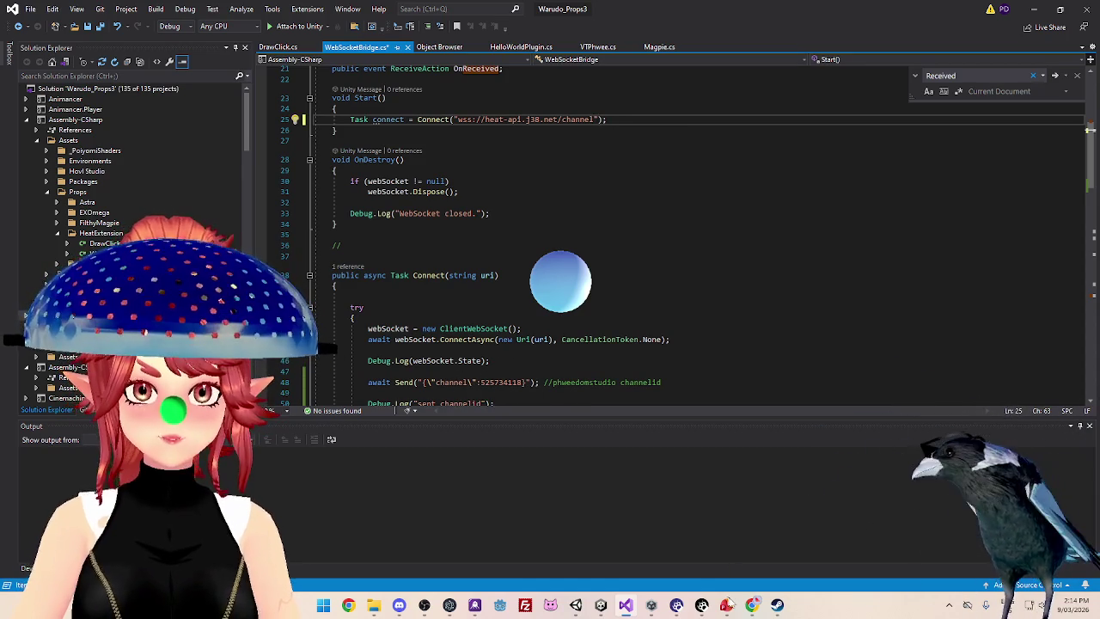
{"action": "left_click", "coordinate": [753, 606]}
{"action": "left_click", "coordinate": [349, 10]}
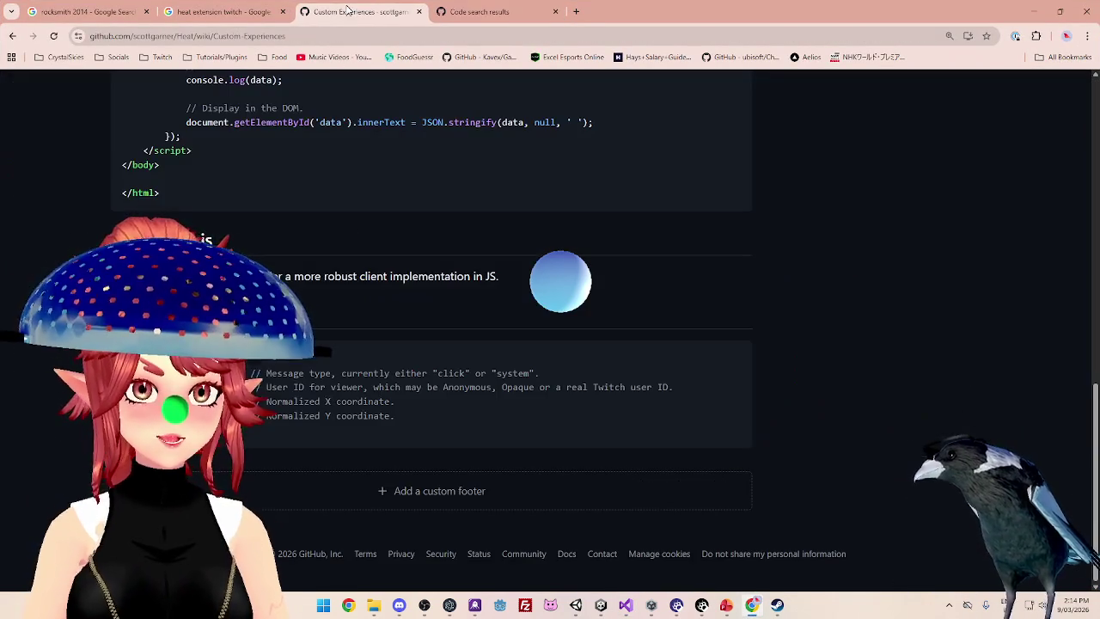
Check the wiki sample's /channel/${channel} URL format, then return to Unity
{"action": "scroll", "coordinate": [468, 394], "scroll_direction": "up", "scroll_amount": 5}
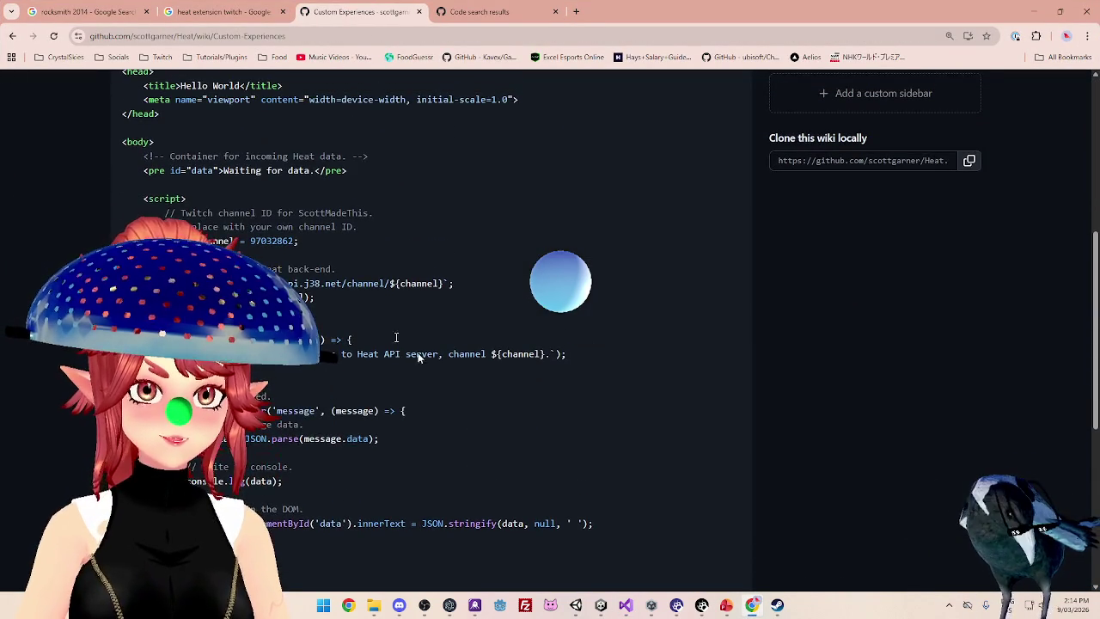
{"action": "scroll", "coordinate": [286, 258], "scroll_direction": "up", "scroll_amount": 1}
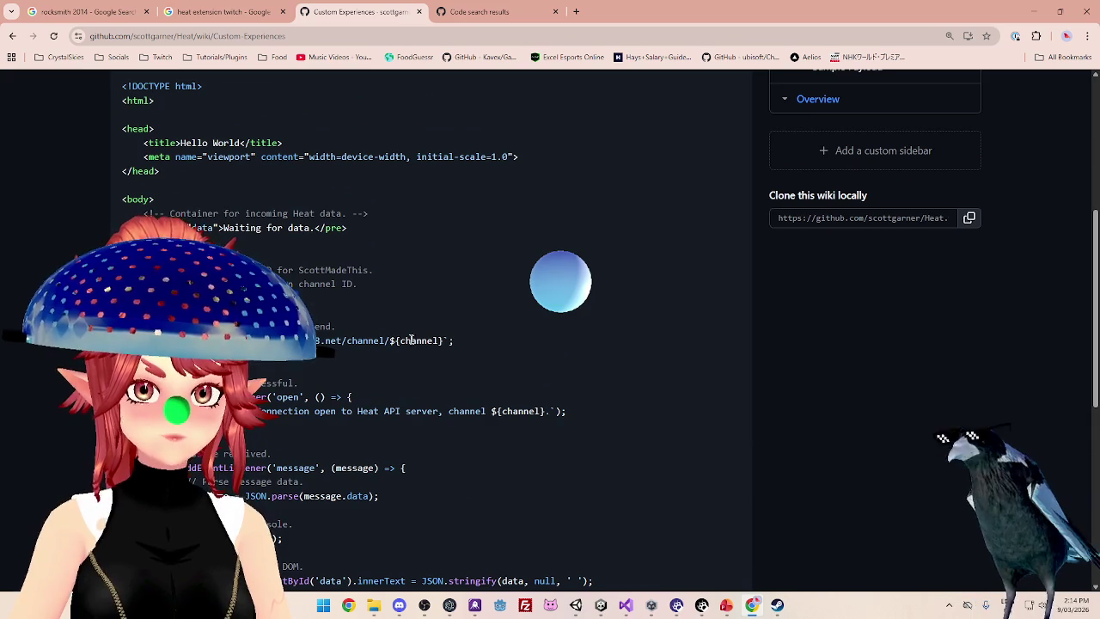
{"action": "mouse_move", "coordinate": [382, 340]}
{"action": "left_mouse_down"}
{"action": "mouse_move", "coordinate": [443, 340]}
{"action": "mouse_move", "coordinate": [358, 340]}
{"action": "mouse_move", "coordinate": [389, 342]}
{"action": "left_mouse_up"}
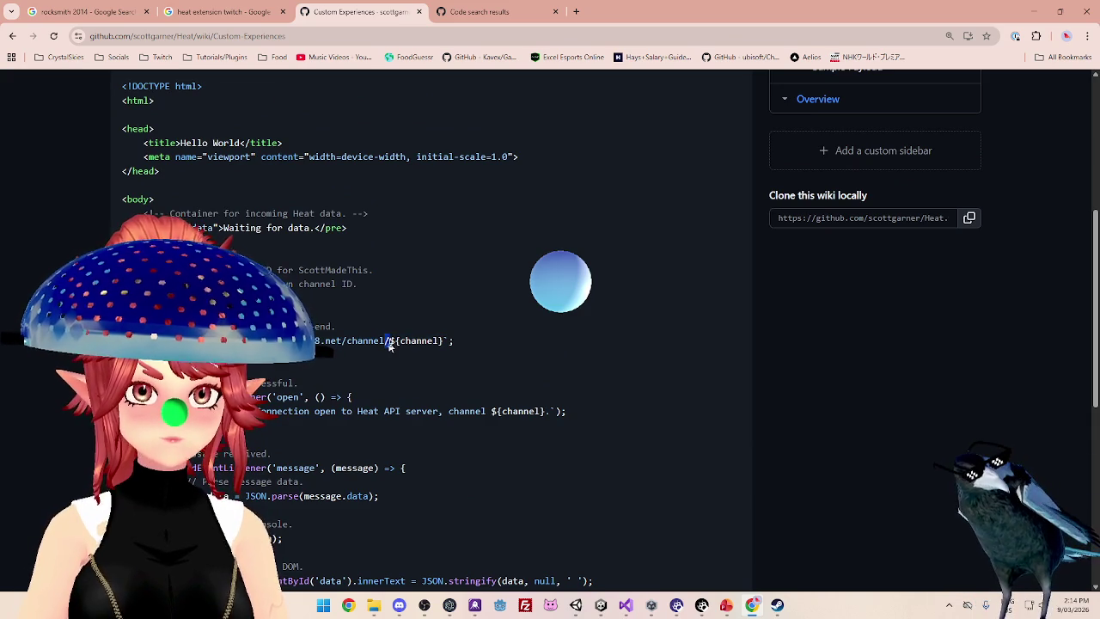
{"action": "double_click", "coordinate": [404, 342]}
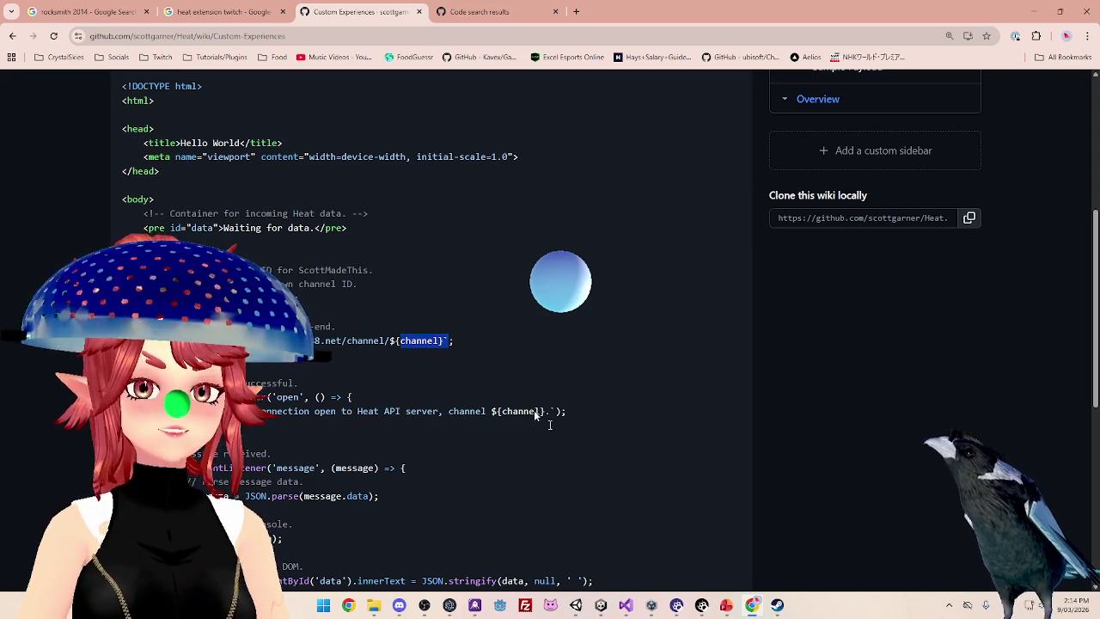
{"action": "left_click", "coordinate": [601, 605]}
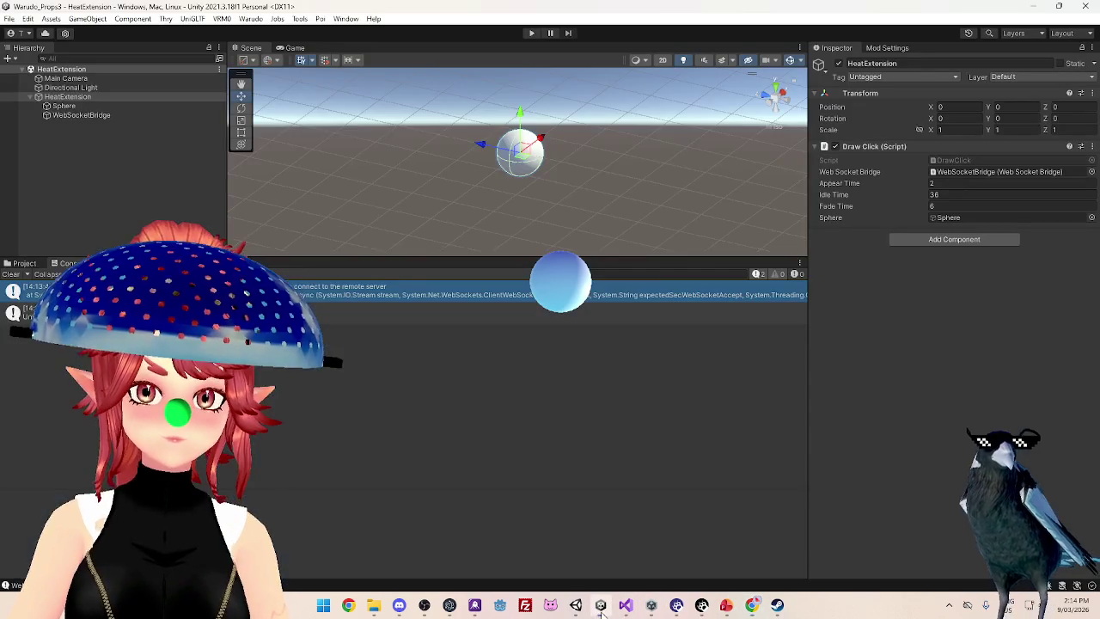
Uncomment the Task receiveTask line in Connect
{"action": "left_click", "coordinate": [626, 606]}
{"action": "scroll", "coordinate": [404, 172], "scroll_direction": "down", "scroll_amount": 4}
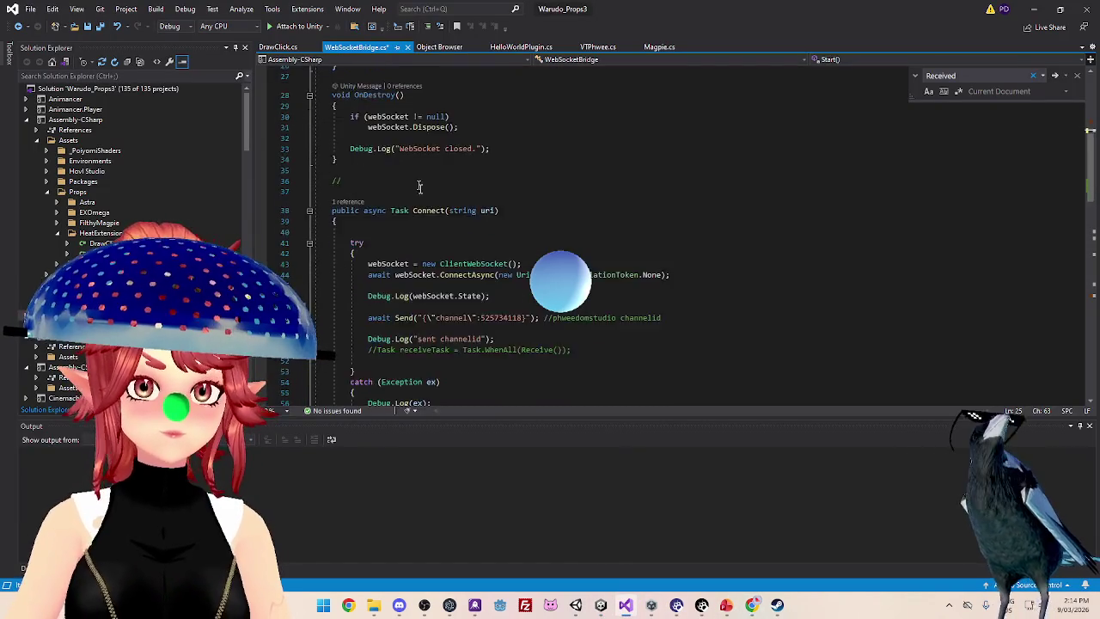
{"action": "left_click", "coordinate": [379, 287]}
{"action": "key", "text": "BackSpace"}
{"action": "key", "text": "BackSpace"}
Append / and the channel ID copied from the Send string to the connection URL
{"action": "left_click", "coordinate": [433, 263]}
{"action": "scroll", "coordinate": [498, 244], "scroll_direction": "up", "scroll_amount": 4}
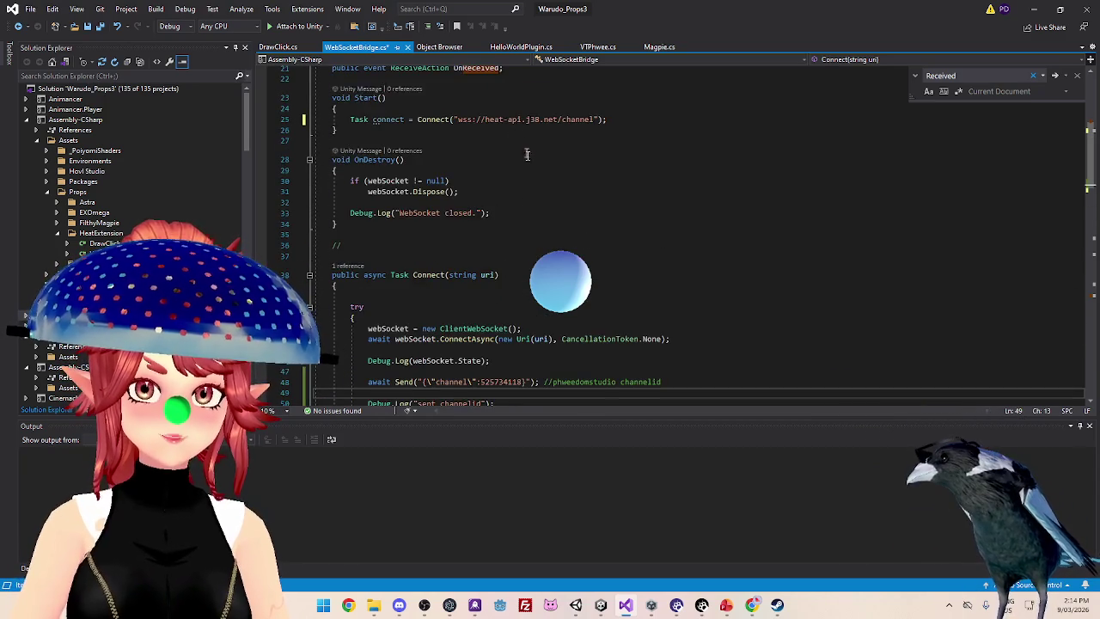
{"action": "scroll", "coordinate": [593, 191], "scroll_direction": "up", "scroll_amount": 1}
{"action": "left_click", "coordinate": [598, 151]}
{"action": "type", "text": "/"}
{"action": "scroll", "coordinate": [517, 319], "scroll_direction": "down", "scroll_amount": 3}
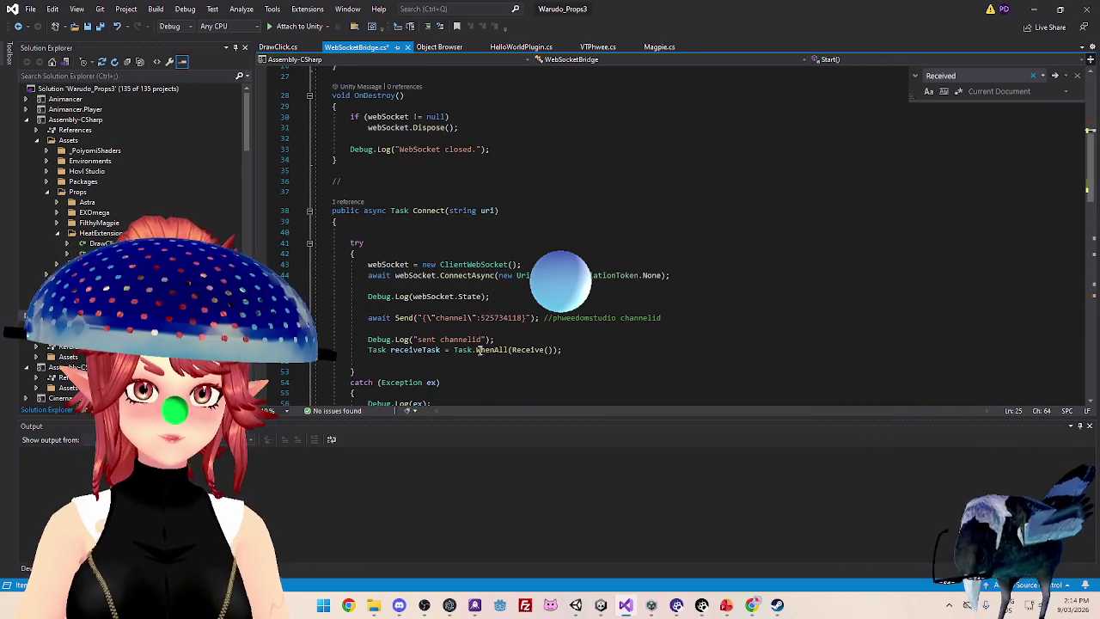
{"action": "left_click", "coordinate": [481, 318]}
{"action": "left_click_drag", "start_coordinate": [481, 318], "coordinate": [524, 318]}
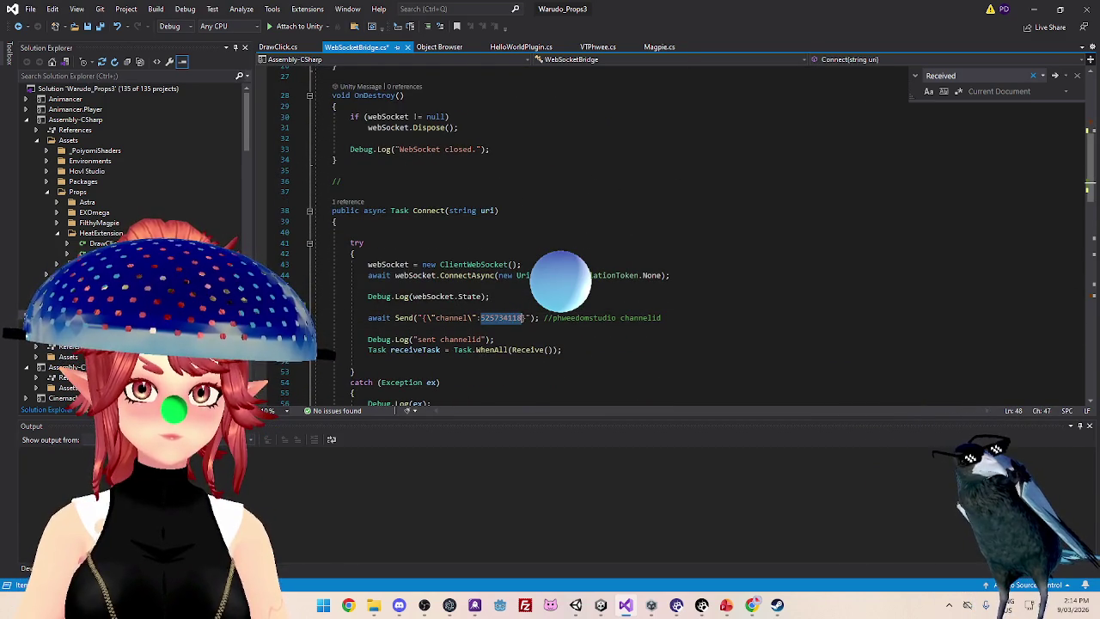
{"action": "scroll", "coordinate": [615, 210], "scroll_direction": "up", "scroll_amount": 3}
{"action": "left_click", "coordinate": [594, 151]}
{"action": "key", "text": "ctrl+v"}
Comment out the await Send call with Ctrl+K Ctrl+C and recompile in Unity
{"action": "scroll", "coordinate": [490, 275], "scroll_direction": "down", "scroll_amount": 3}
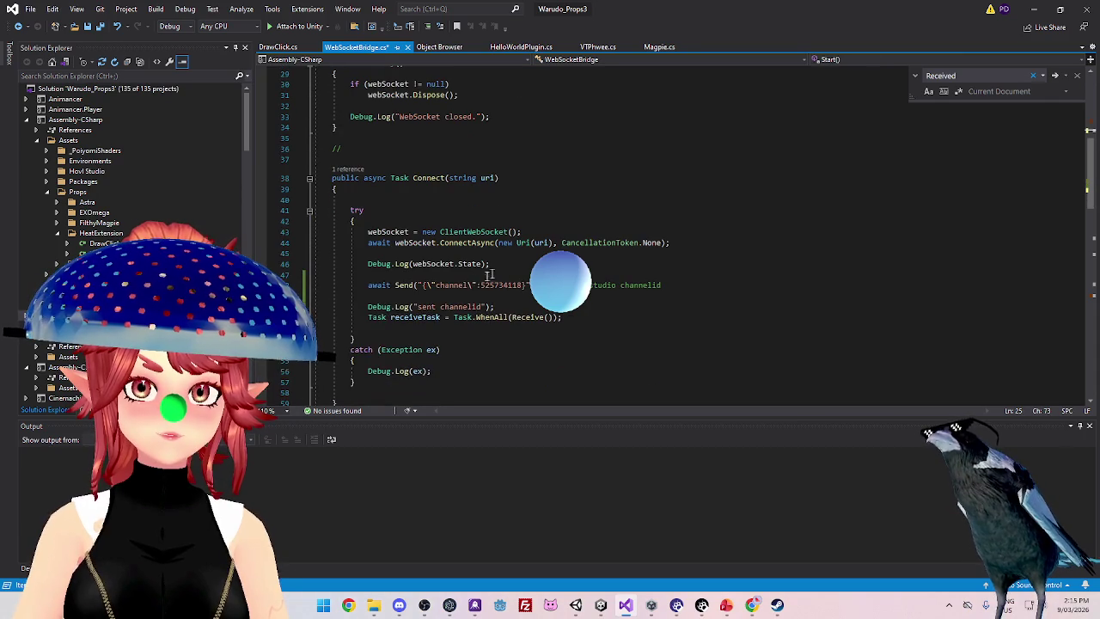
{"action": "left_click", "coordinate": [377, 290]}
{"action": "double_click", "coordinate": [388, 290]}
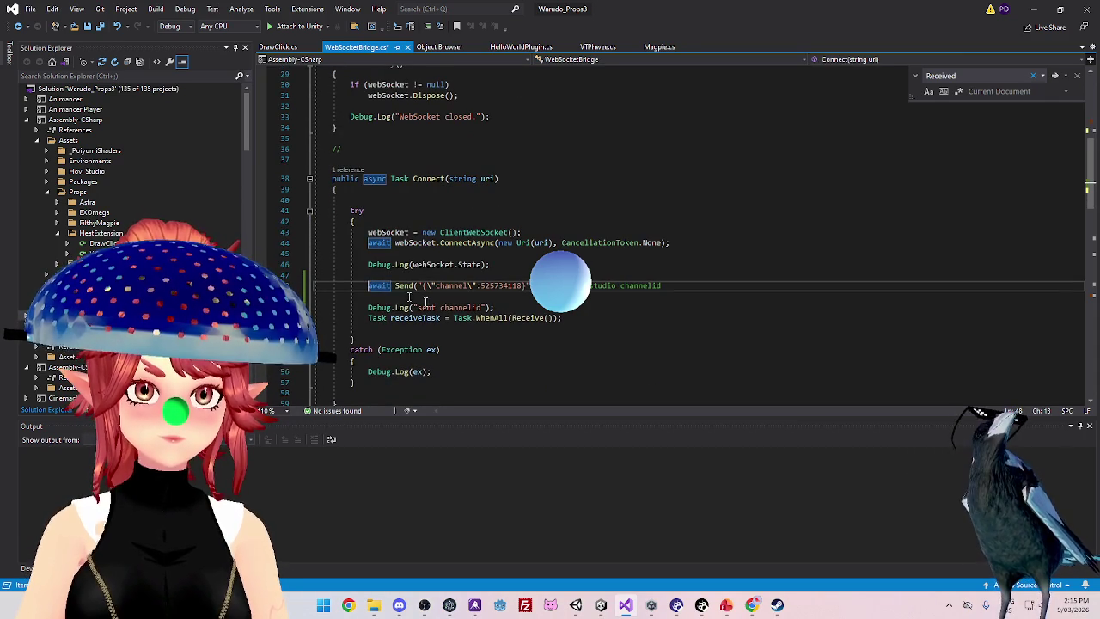
{"action": "key", "text": "ctrl+k"}
{"action": "key", "text": "ctrl+c"}
{"action": "key", "text": "Up"}
{"action": "key", "text": "Up"}
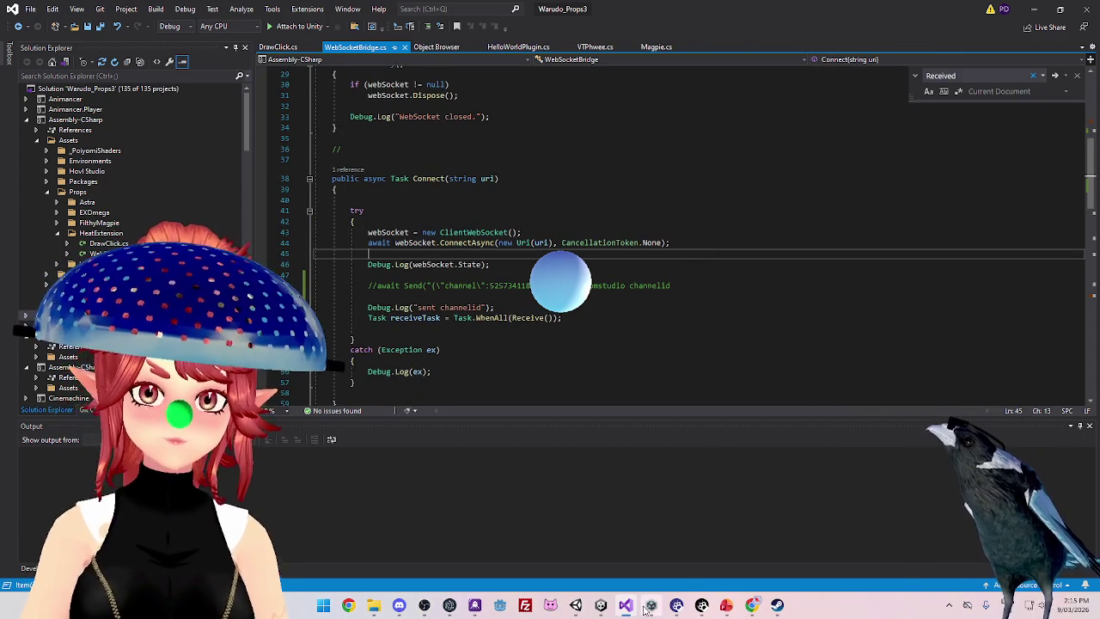
{"action": "left_click", "coordinate": [601, 605]}
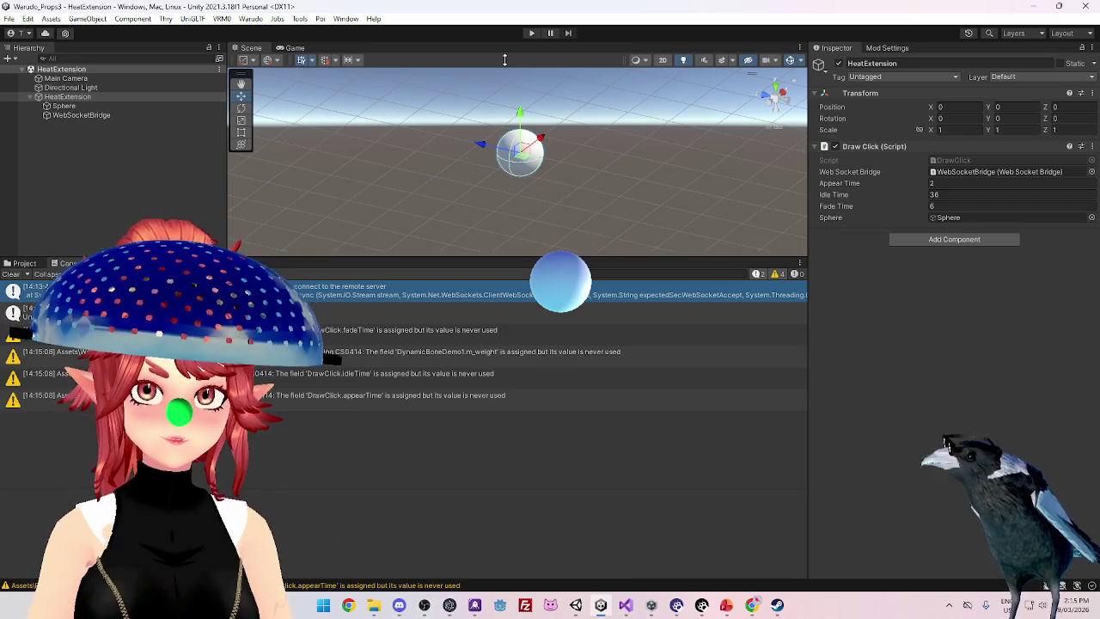
Clear the Console, play the HeatExtension scene, and open a new Chrome tab
{"action": "left_click", "coordinate": [7, 275]}
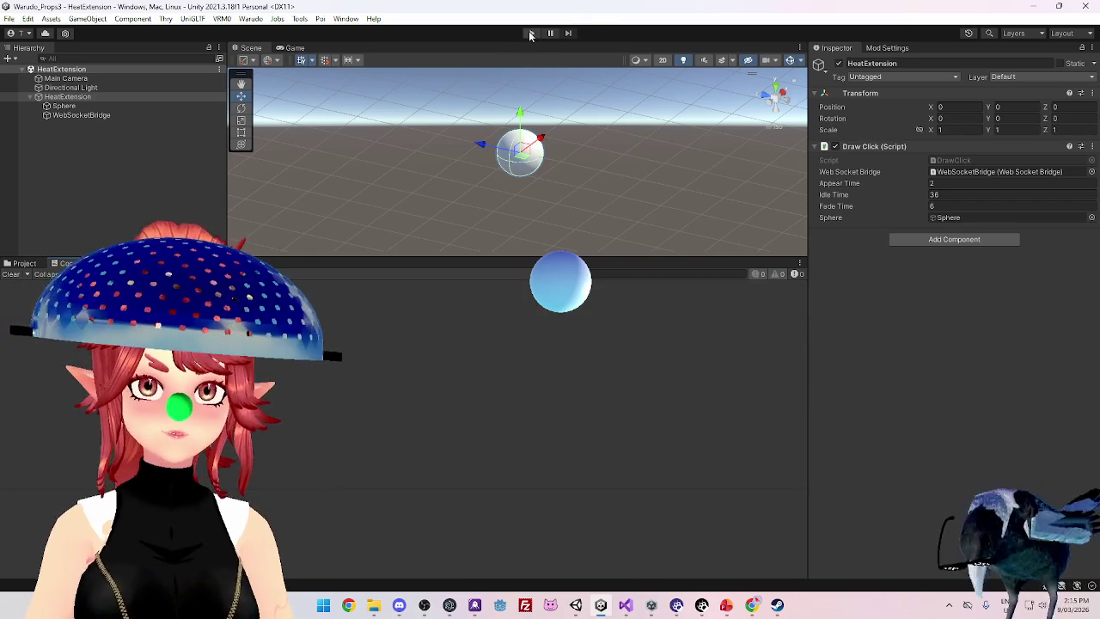
{"action": "left_click", "coordinate": [530, 34]}
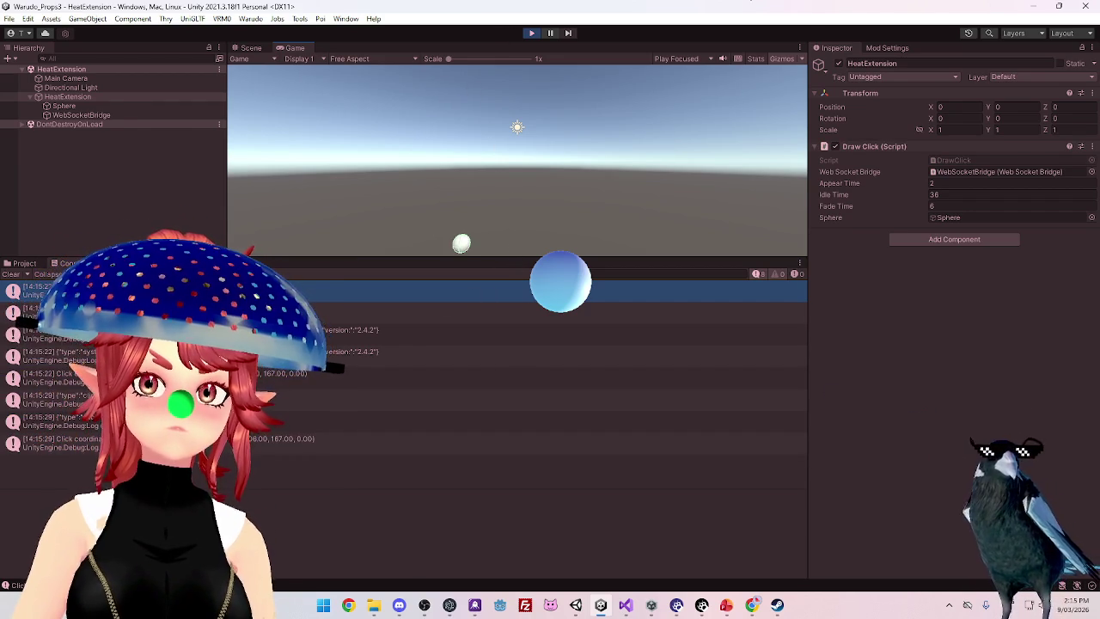
{"action": "key", "text": "alt+Tab"}
{"action": "left_click", "coordinate": [576, 11]}
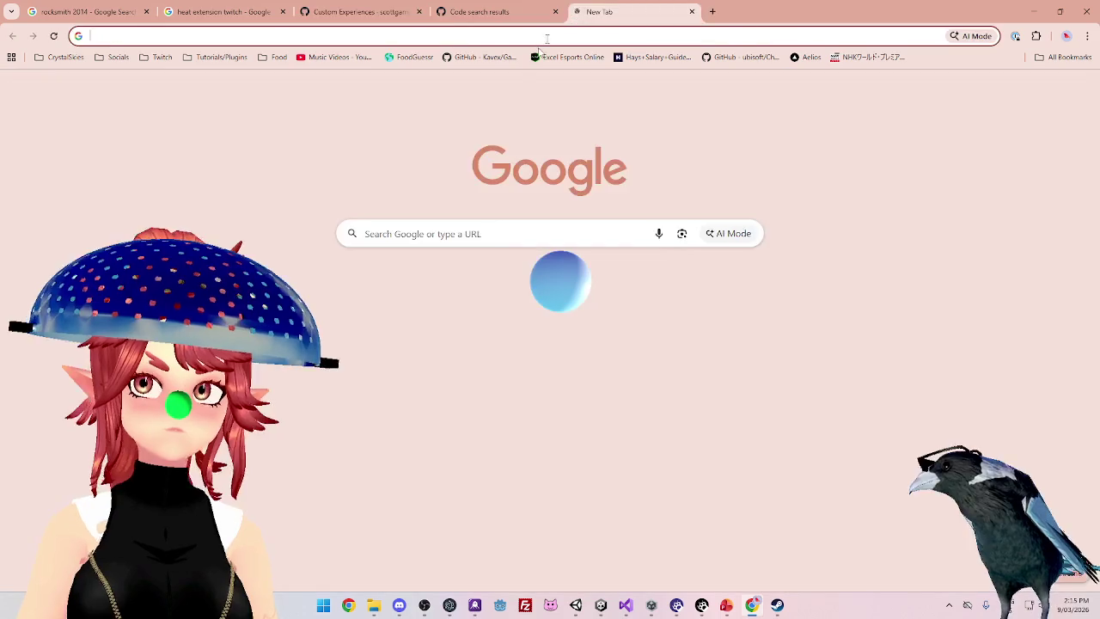
Move the Chrome window off the game view, then stop the running scene in Unity
{"action": "mouse_move", "coordinate": [748, 12]}
{"action": "left_mouse_down"}
{"action": "mouse_move", "coordinate": [747, 63]}
{"action": "mouse_move", "coordinate": [697, 97]}
{"action": "mouse_move", "coordinate": [749, 106]}
{"action": "left_mouse_up"}
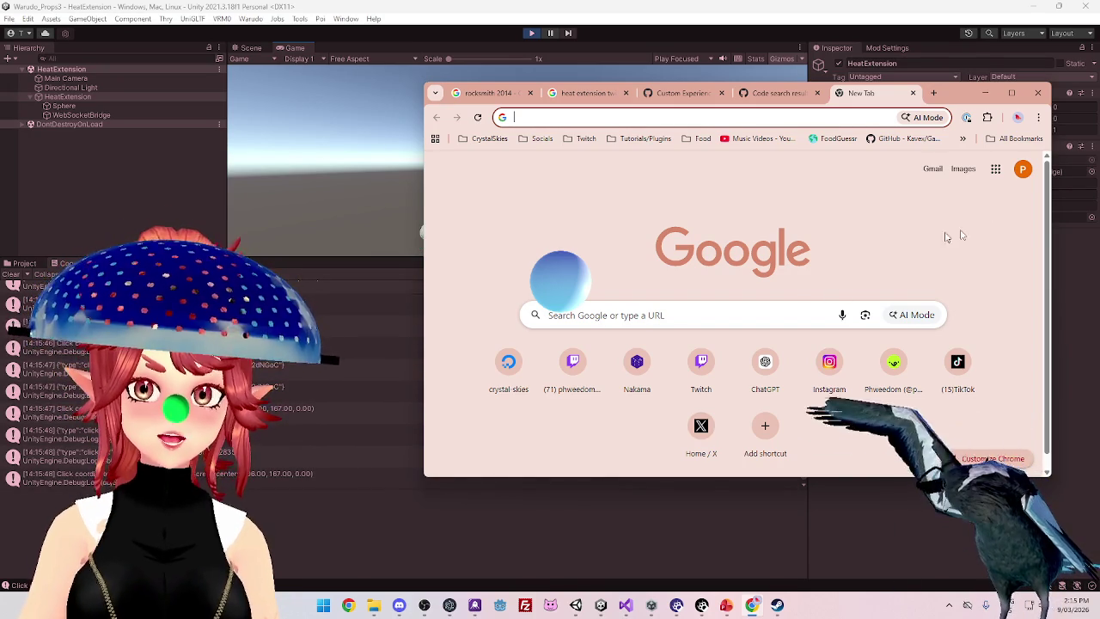
{"action": "mouse_move", "coordinate": [958, 94]}
{"action": "left_mouse_down"}
{"action": "mouse_move", "coordinate": [826, 400]}
{"action": "mouse_move", "coordinate": [827, 383]}
{"action": "left_mouse_up"}
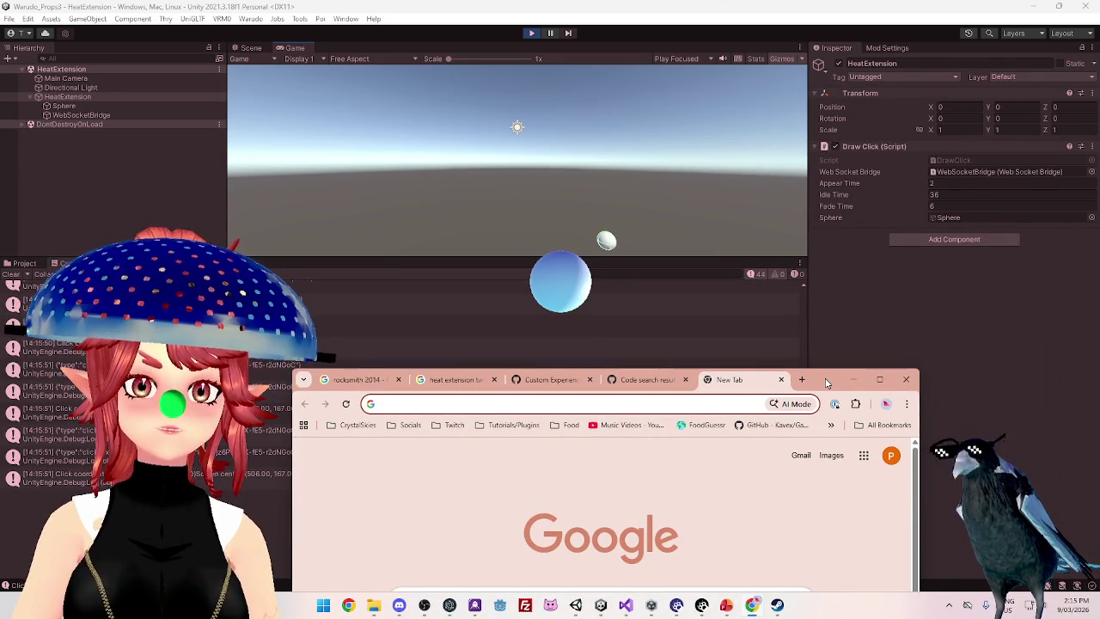
{"action": "mouse_move", "coordinate": [826, 382]}
{"action": "left_mouse_down"}
{"action": "mouse_move", "coordinate": [913, 299]}
{"action": "mouse_move", "coordinate": [908, 278]}
{"action": "mouse_move", "coordinate": [869, 269]}
{"action": "mouse_move", "coordinate": [877, 274]}
{"action": "mouse_move", "coordinate": [885, 238]}
{"action": "left_mouse_up"}
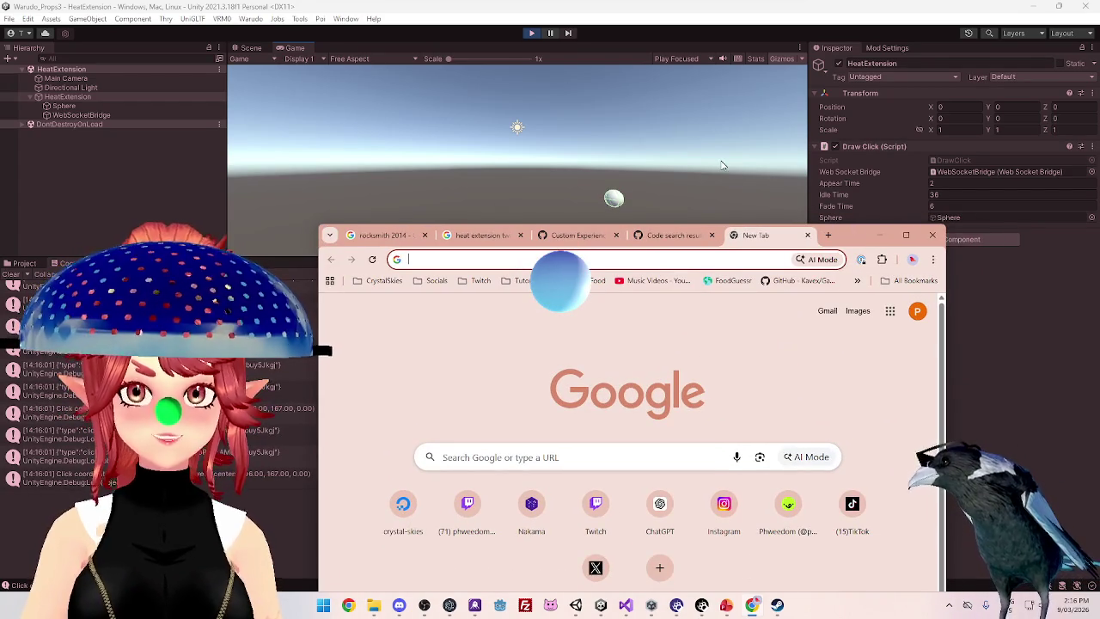
{"action": "left_click", "coordinate": [531, 34]}
{"action": "left_click", "coordinate": [531, 35]}
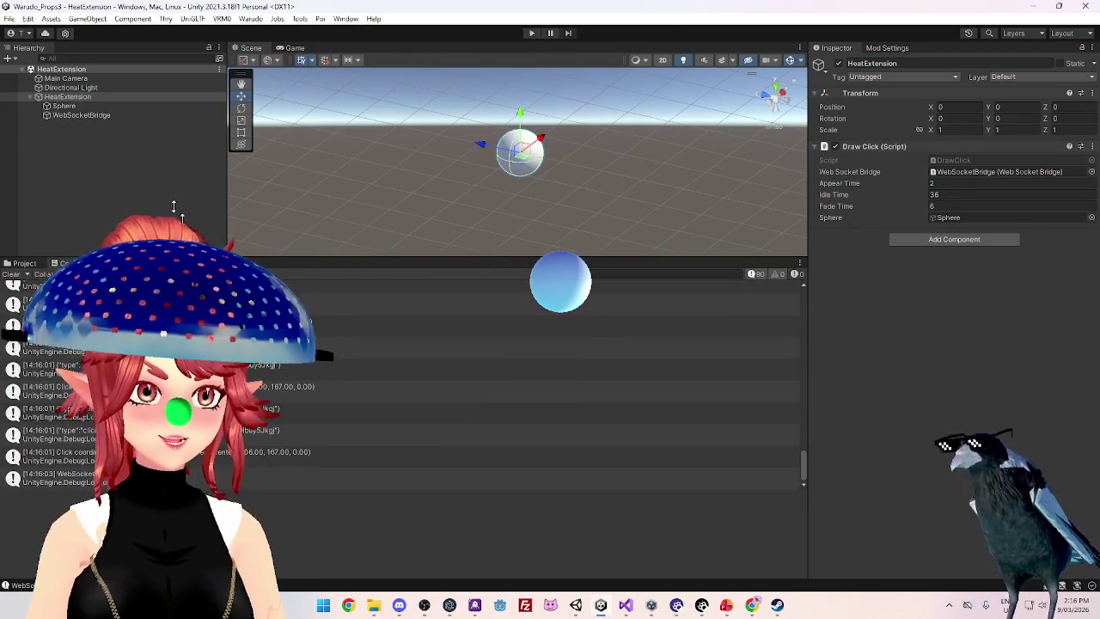
Save the scene, make HeatExtension a prefab, and add a new export profile in Mod Settings
{"action": "left_click", "coordinate": [884, 49]}
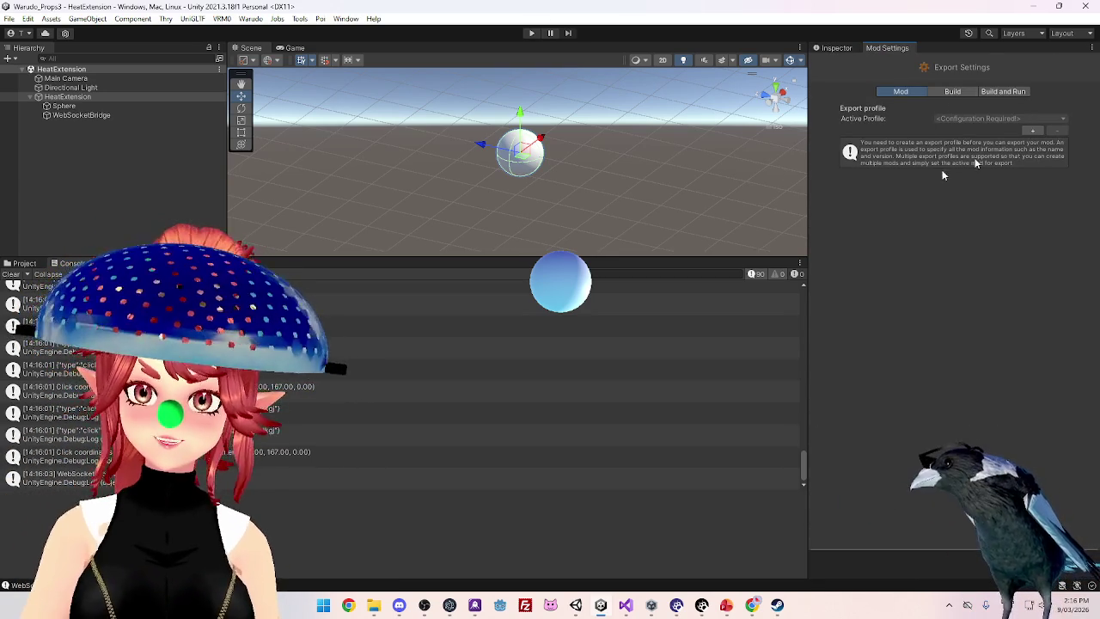
{"action": "left_click", "coordinate": [10, 19]}
{"action": "left_click", "coordinate": [28, 78]}
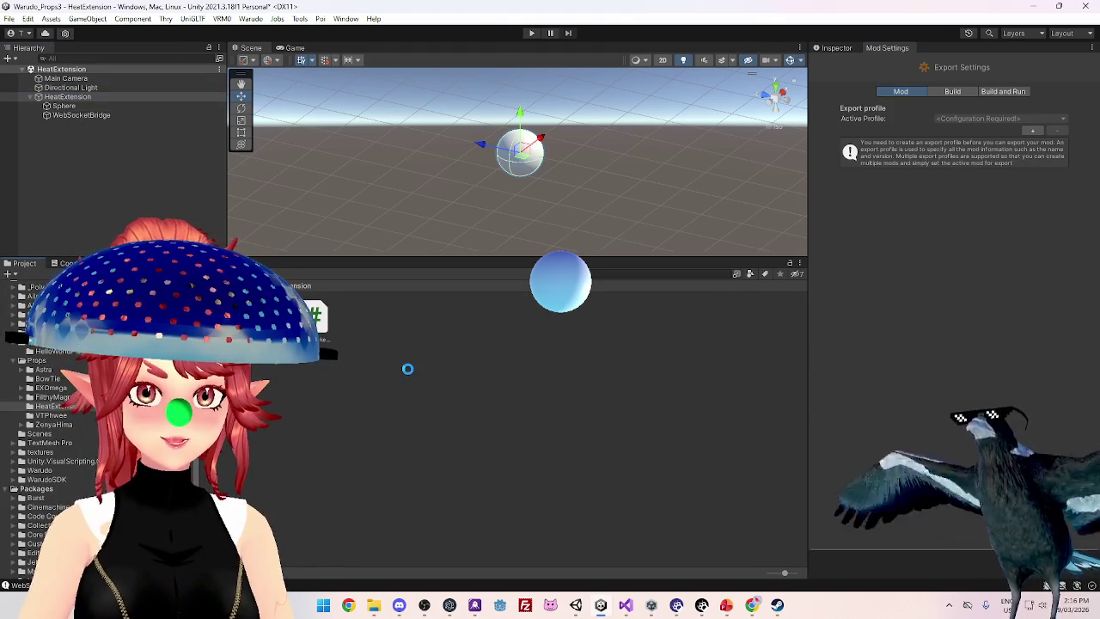
{"action": "left_click_drag", "start_coordinate": [409, 376], "coordinate": [412, 369]}
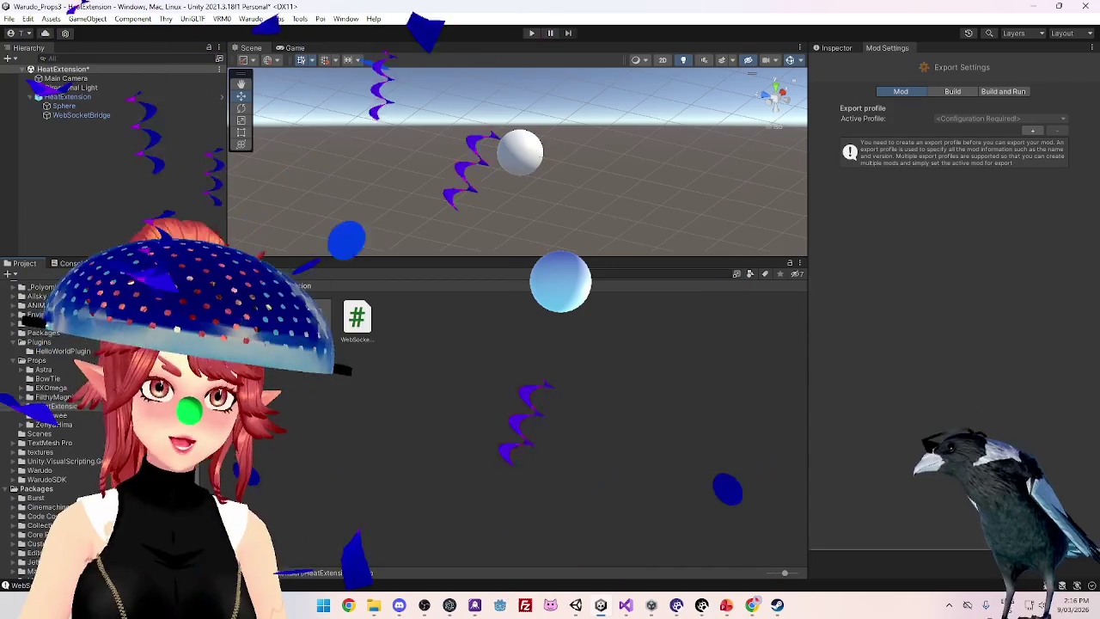
{"action": "left_click", "coordinate": [582, 321]}
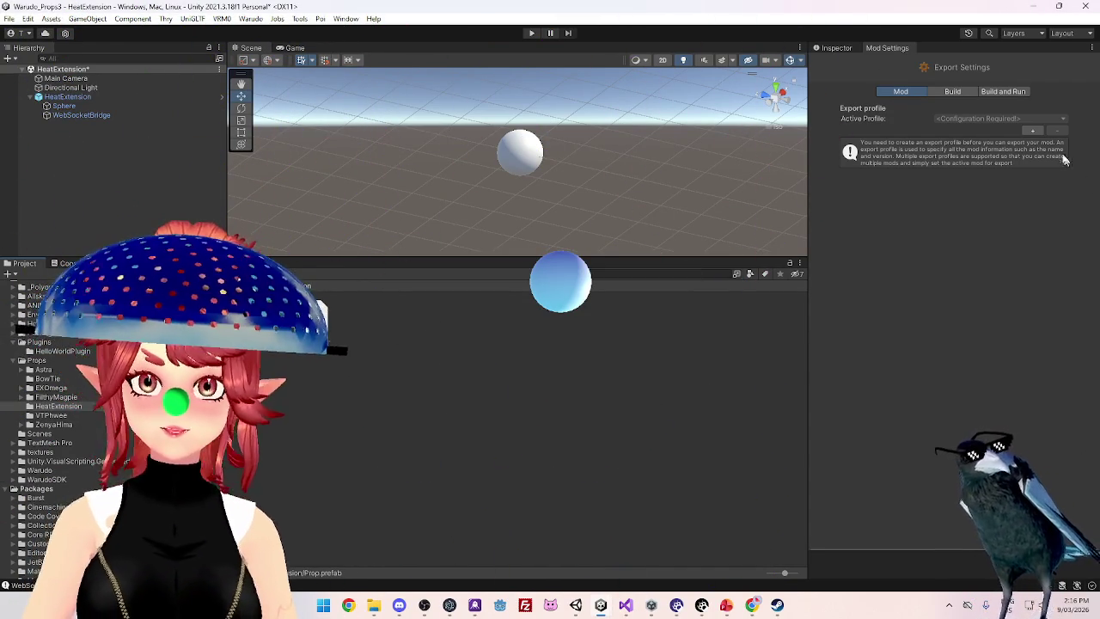
{"action": "left_click", "coordinate": [1032, 129]}
{"action": "left_click", "coordinate": [972, 157]}
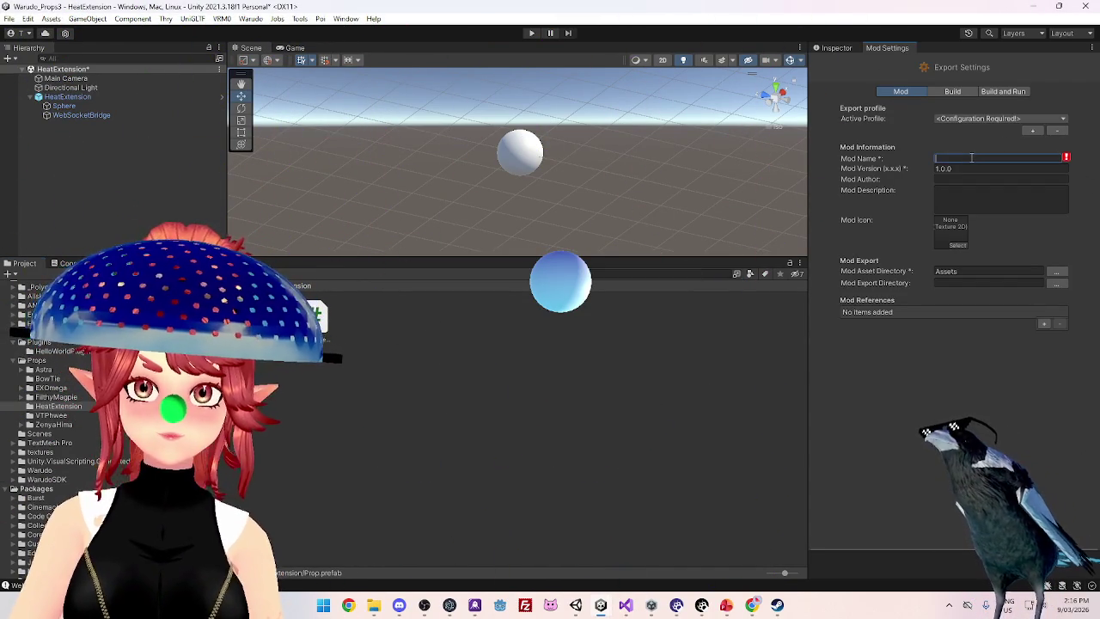
Name the mod HeatExtension and set its asset folder to Assets/Props/HeatExtension
{"action": "type", "text": "HeatExtension"}
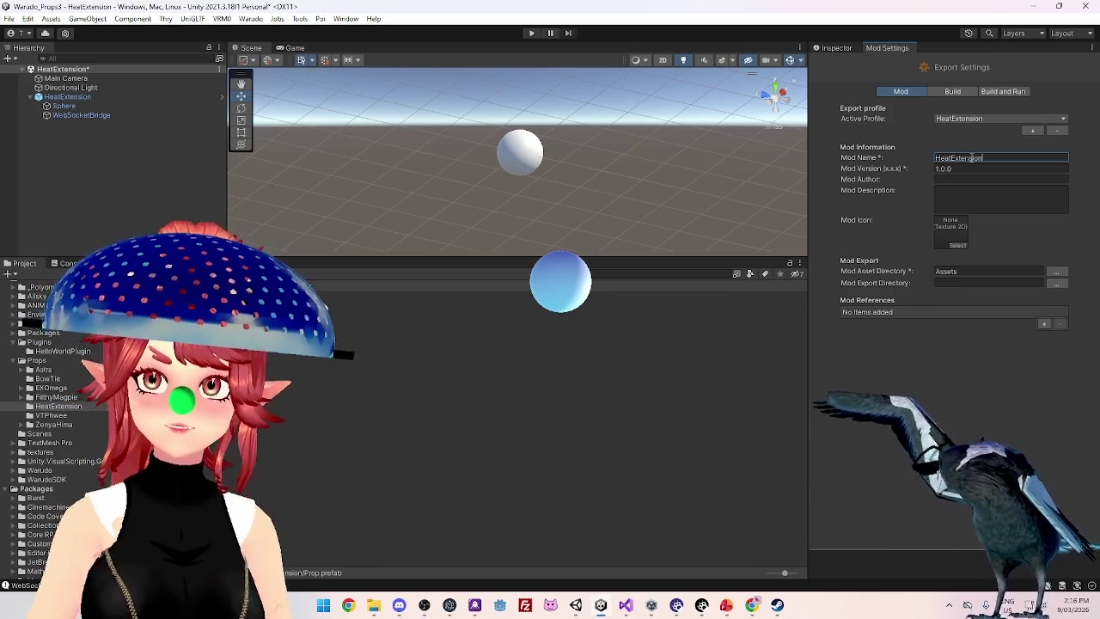
{"action": "left_click", "coordinate": [1062, 271]}
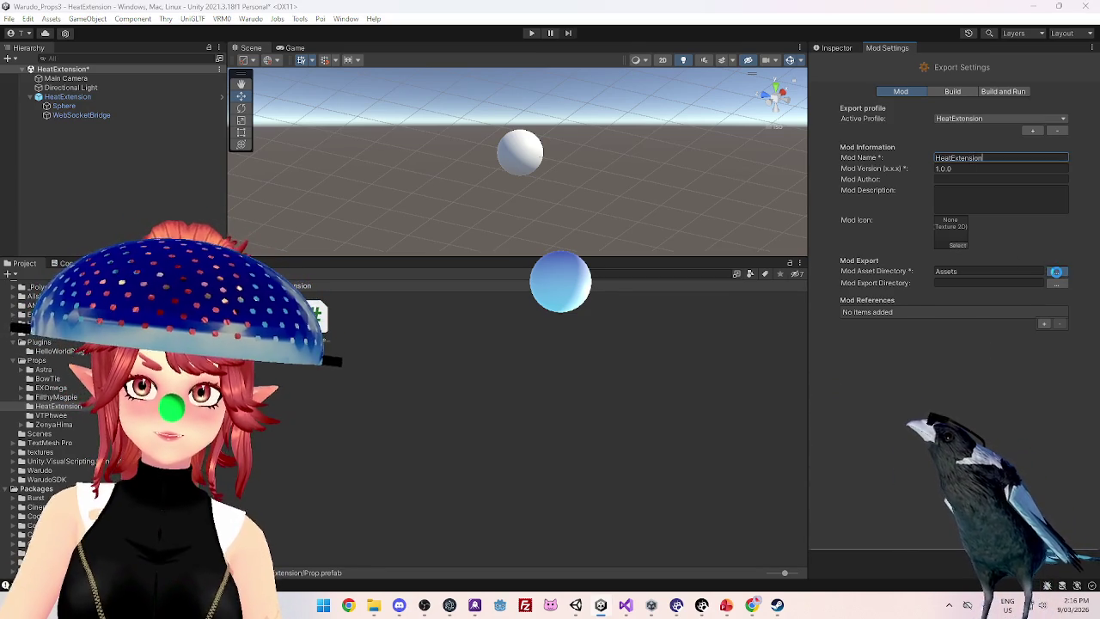
{"action": "scroll", "coordinate": [337, 239], "scroll_direction": "down", "scroll_amount": 1}
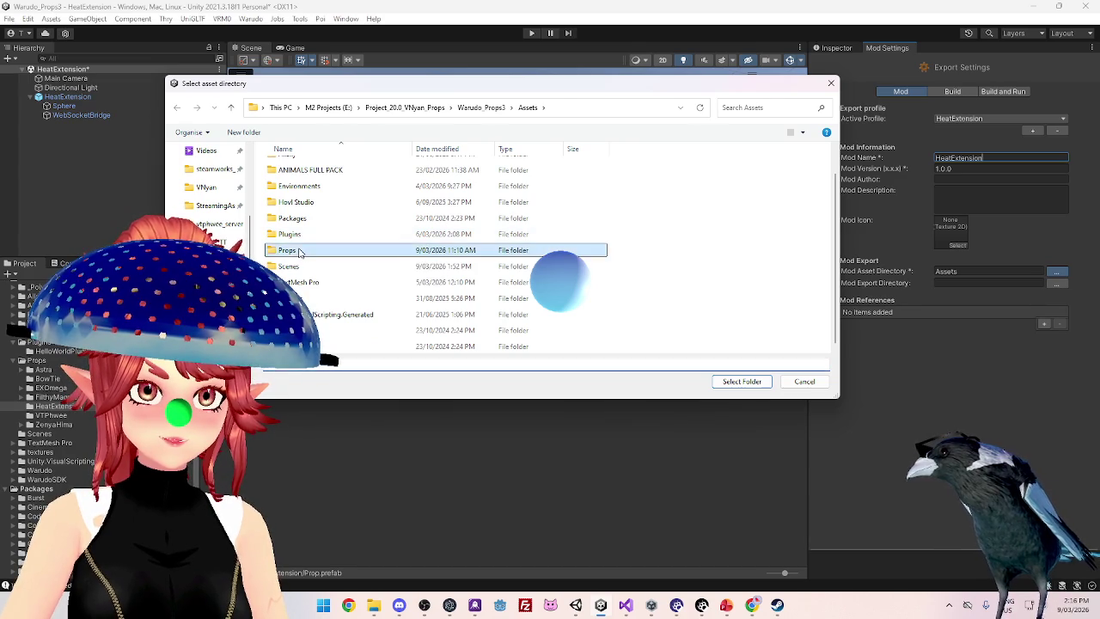
{"action": "double_click", "coordinate": [301, 250]}
{"action": "left_click", "coordinate": [303, 230]}
{"action": "double_click", "coordinate": [301, 230]}
{"action": "left_click", "coordinate": [742, 381]}
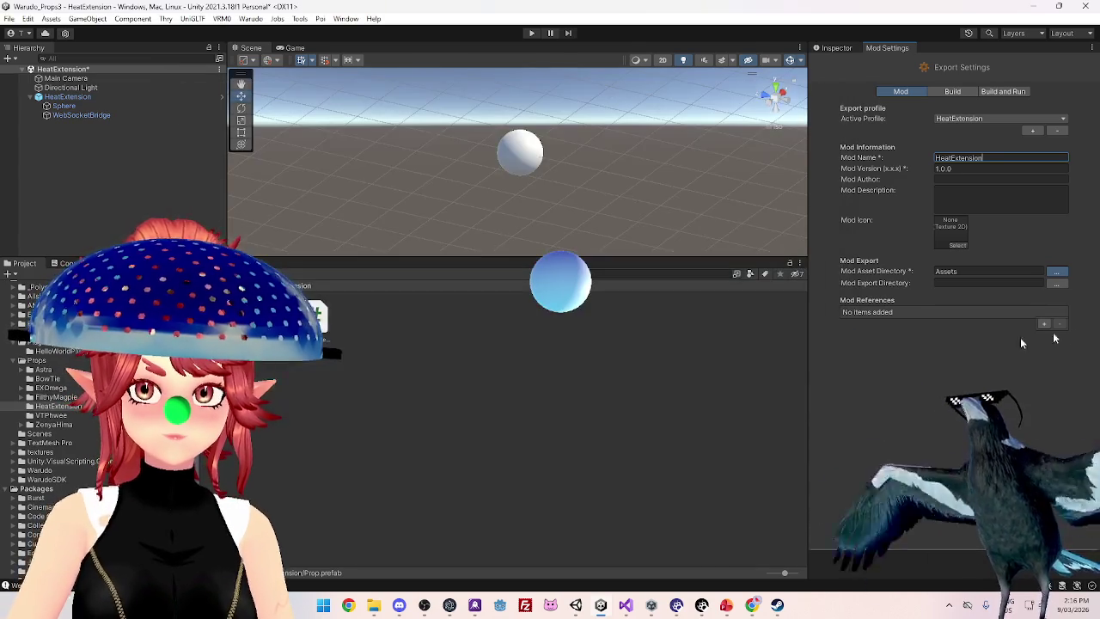
Set the export folder to Warudo_Data/StreamingAssets/Props
{"action": "left_click", "coordinate": [1056, 283]}
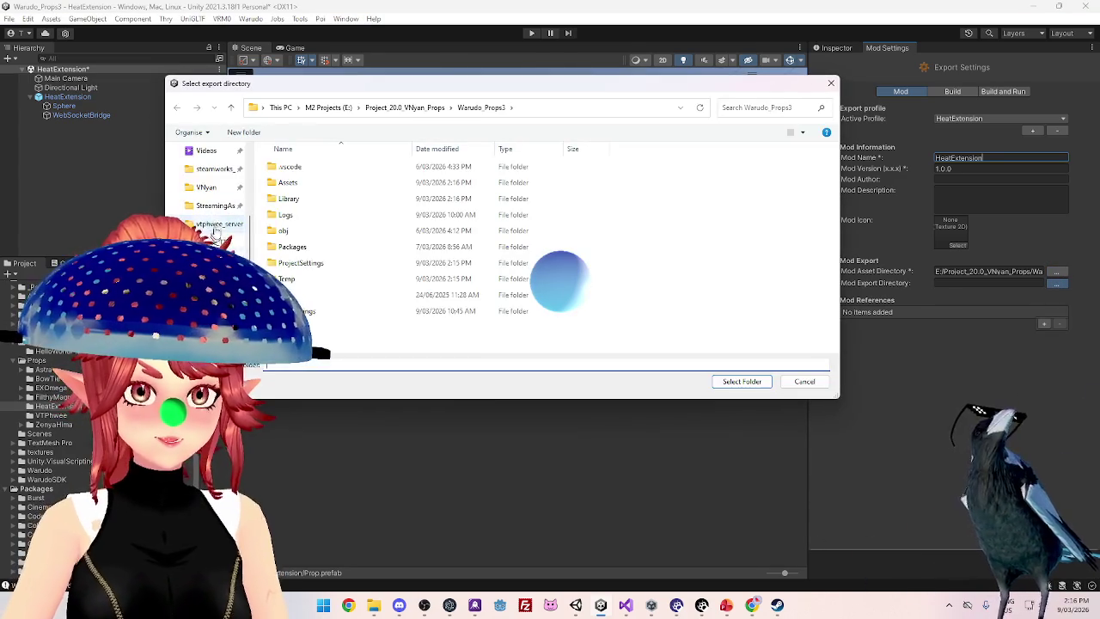
{"action": "left_click", "coordinate": [207, 205]}
{"action": "scroll", "coordinate": [327, 293], "scroll_direction": "down", "scroll_amount": 3}
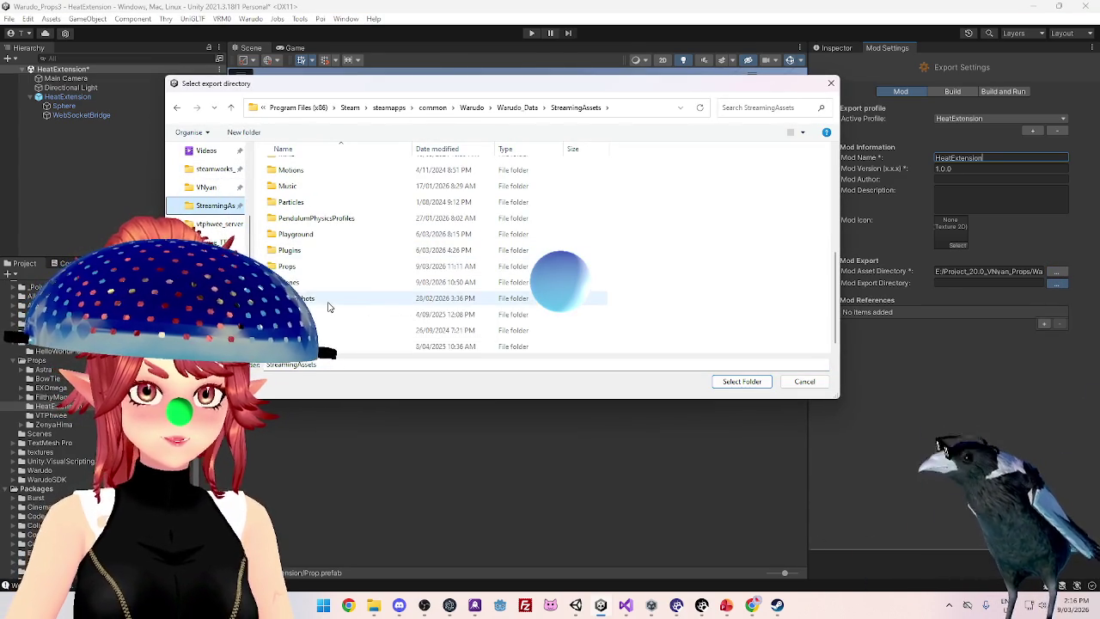
{"action": "left_click", "coordinate": [290, 268]}
{"action": "double_click", "coordinate": [290, 268]}
{"action": "left_click", "coordinate": [742, 381]}
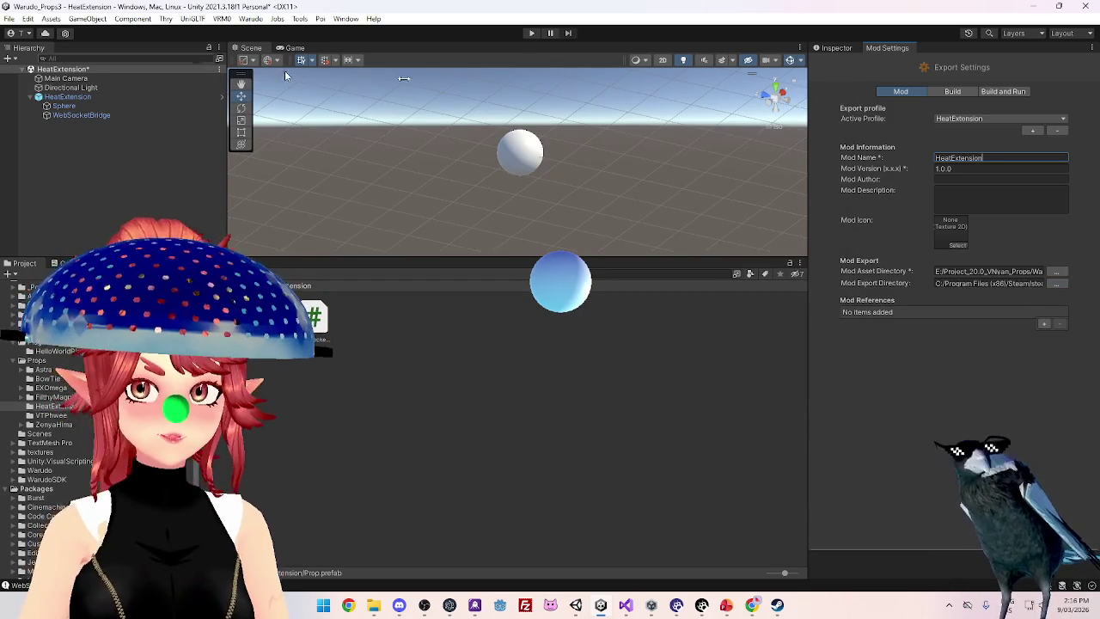
Build the HeatExtension mod from the Warudo menu
{"action": "left_click", "coordinate": [8, 19]}
{"action": "left_click", "coordinate": [9, 19]}
{"action": "left_click", "coordinate": [250, 19]}
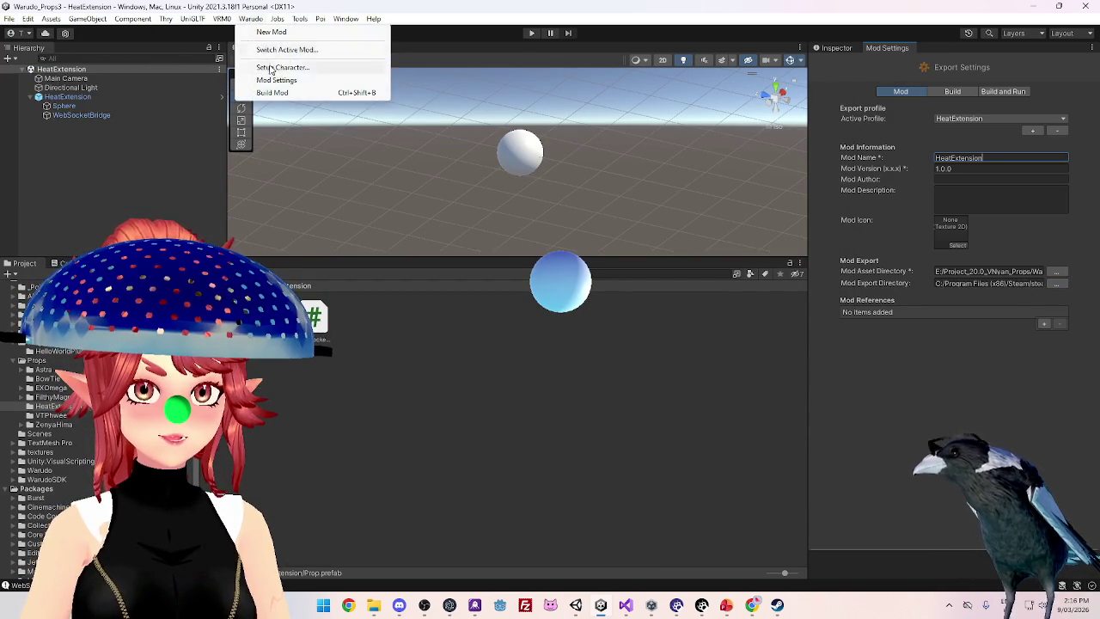
{"action": "left_click", "coordinate": [272, 92]}
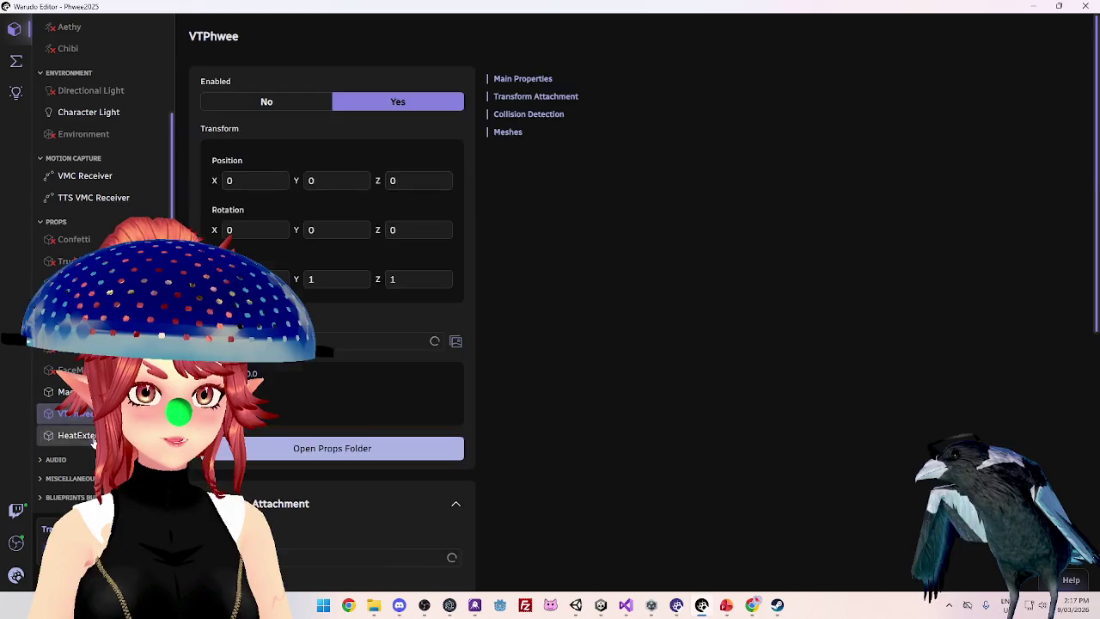
Reload the prop source by switching it to Helios and back to HeatExtension
{"action": "scroll", "coordinate": [381, 266], "scroll_direction": "down", "scroll_amount": 4}
{"action": "scroll", "coordinate": [316, 365], "scroll_direction": "up", "scroll_amount": 3}
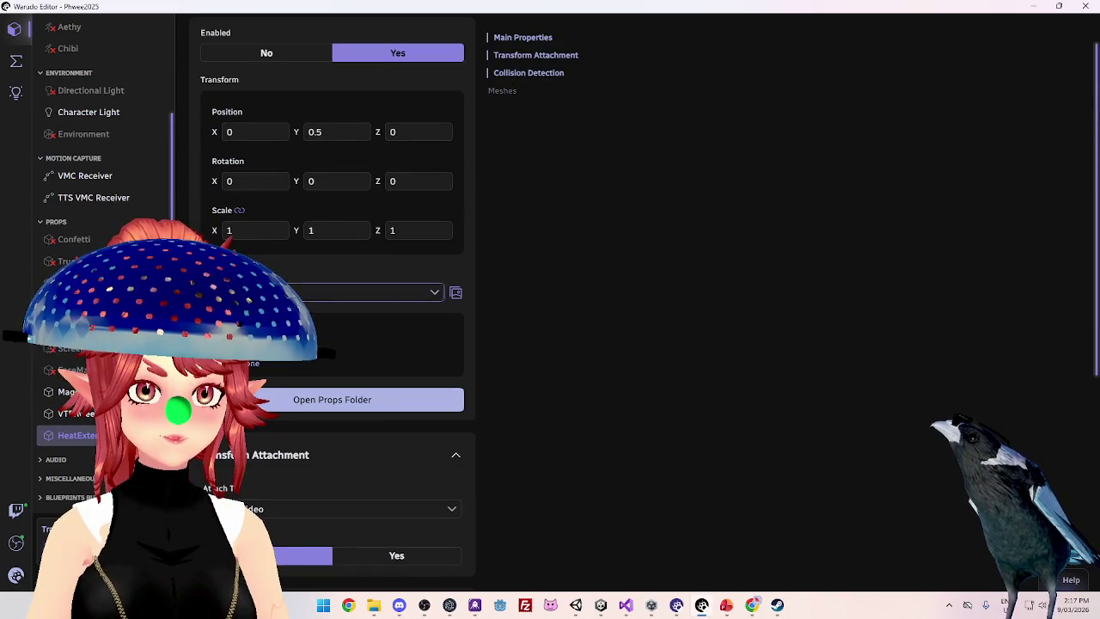
{"action": "left_click", "coordinate": [297, 291]}
{"action": "scroll", "coordinate": [271, 180], "scroll_direction": "up", "scroll_amount": 3}
{"action": "left_click", "coordinate": [263, 187]}
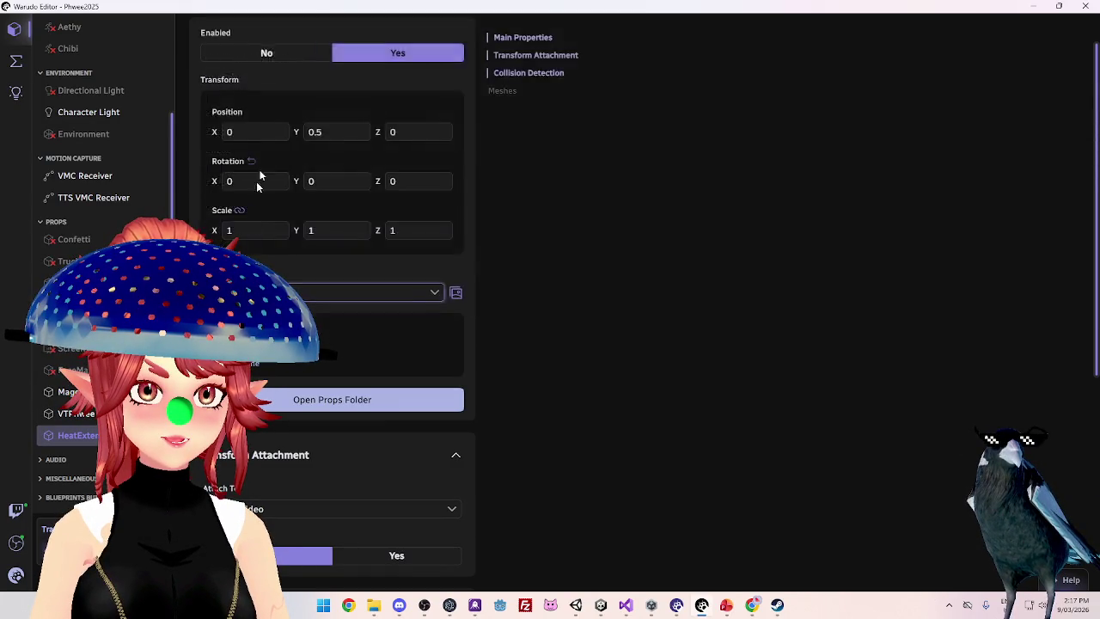
{"action": "left_click", "coordinate": [232, 292]}
{"action": "scroll", "coordinate": [230, 107], "scroll_direction": "up", "scroll_amount": 1}
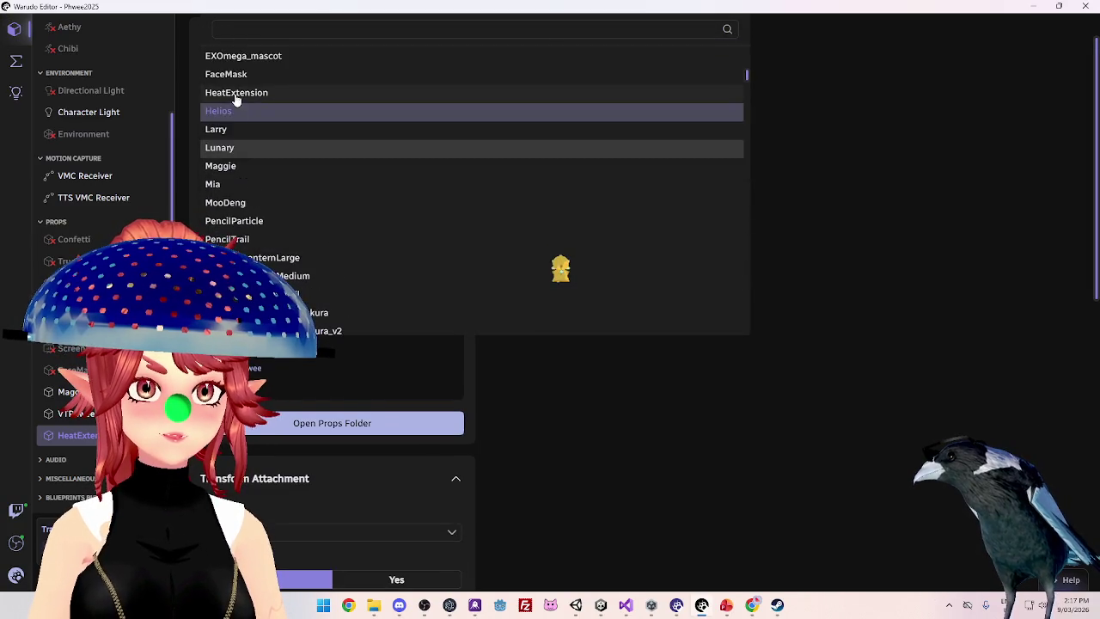
{"action": "left_click", "coordinate": [233, 94]}
{"action": "scroll", "coordinate": [301, 432], "scroll_direction": "down", "scroll_amount": 2}
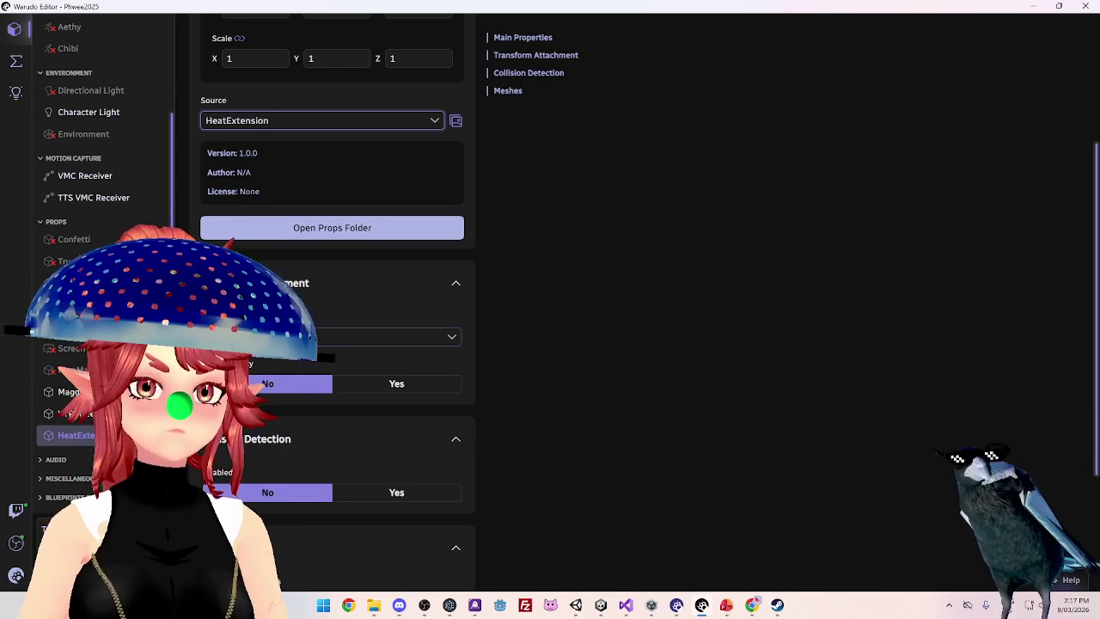
Set the HeatExtension prop's Position Y to 0.5
{"action": "scroll", "coordinate": [332, 344], "scroll_direction": "up", "scroll_amount": 3}
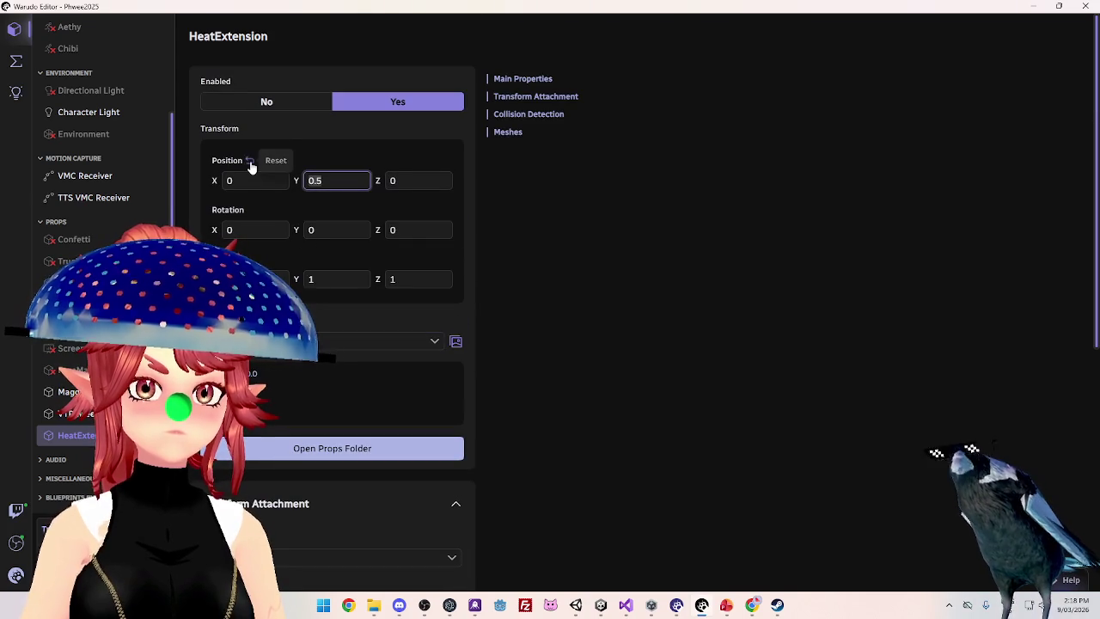
{"action": "left_click", "coordinate": [250, 162]}
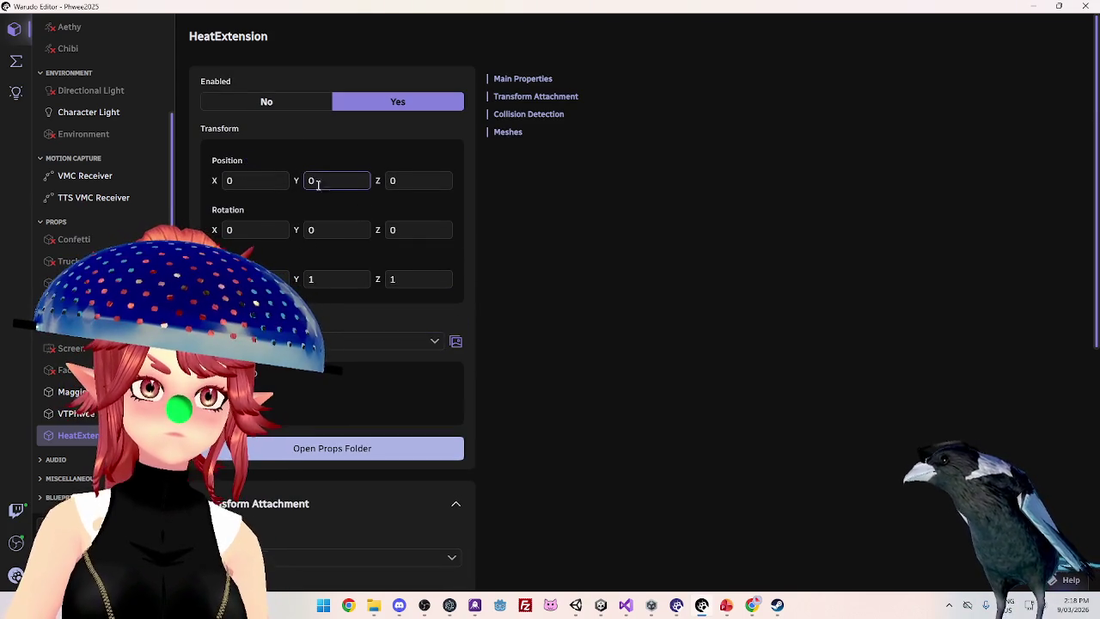
{"action": "type", "text": ".5"}
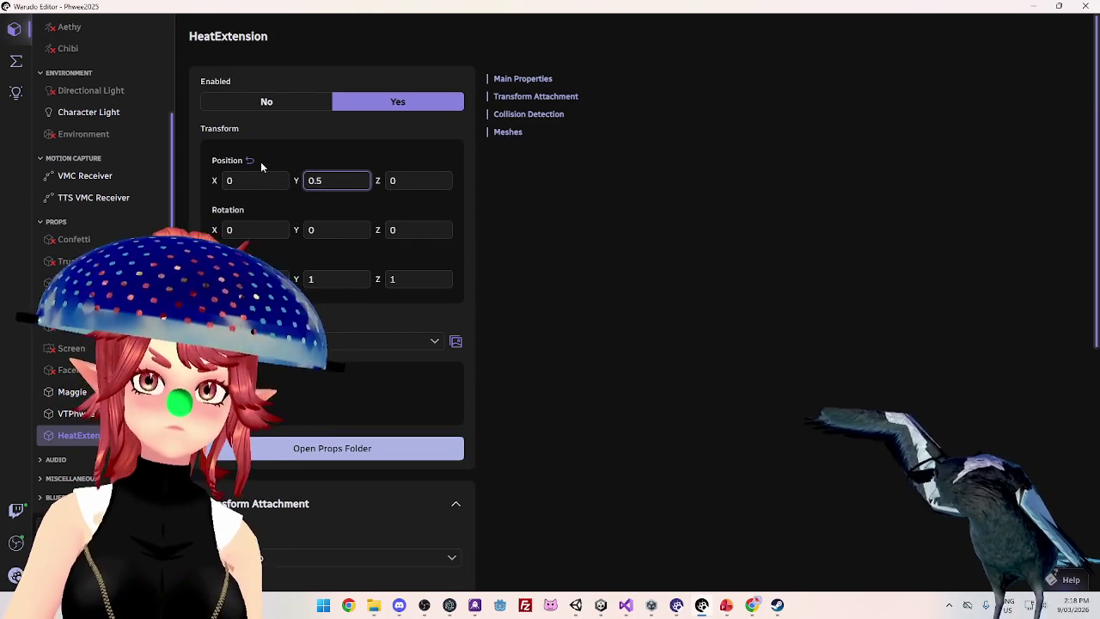
Make BuildCam the active camera and bring Unity Hub to the front
{"action": "scroll", "coordinate": [88, 203], "scroll_direction": "up", "scroll_amount": 3}
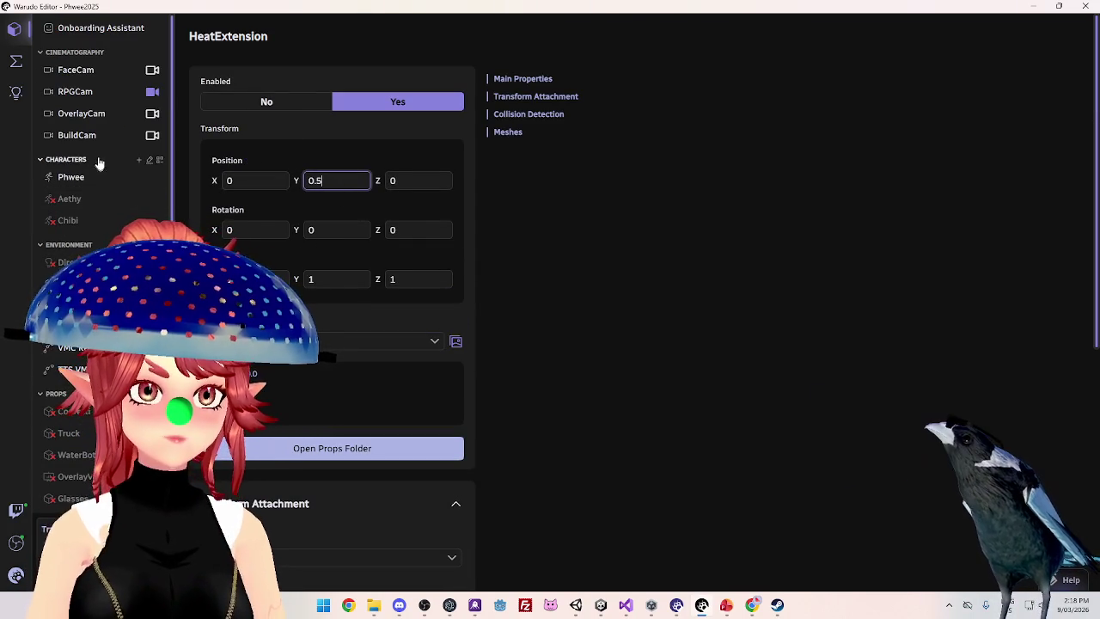
{"action": "left_click", "coordinate": [153, 136]}
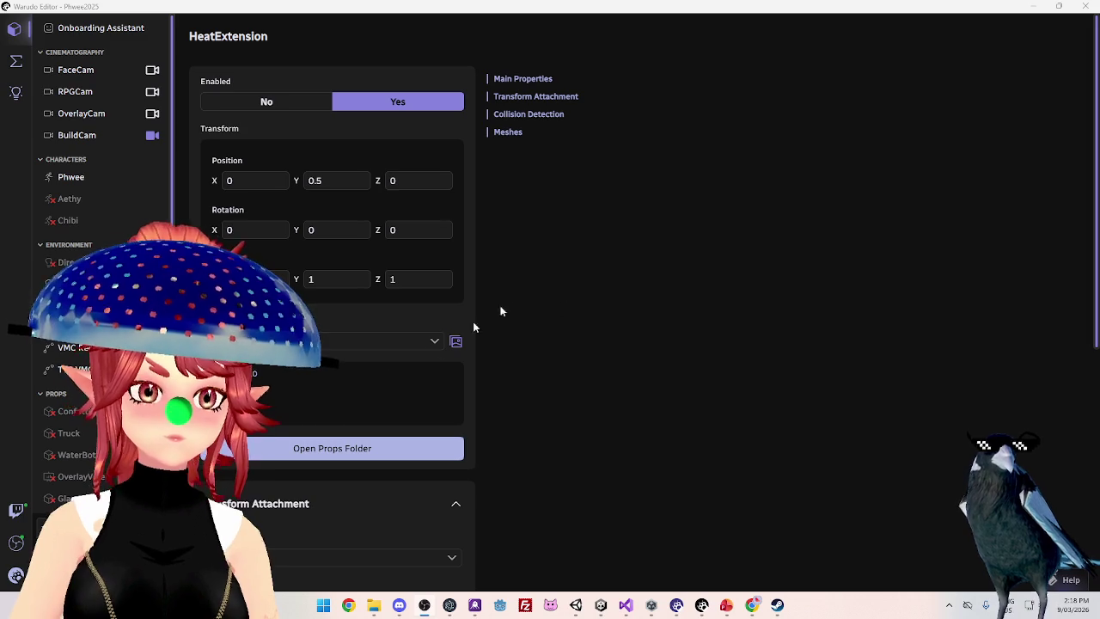
{"action": "left_click", "coordinate": [649, 608]}
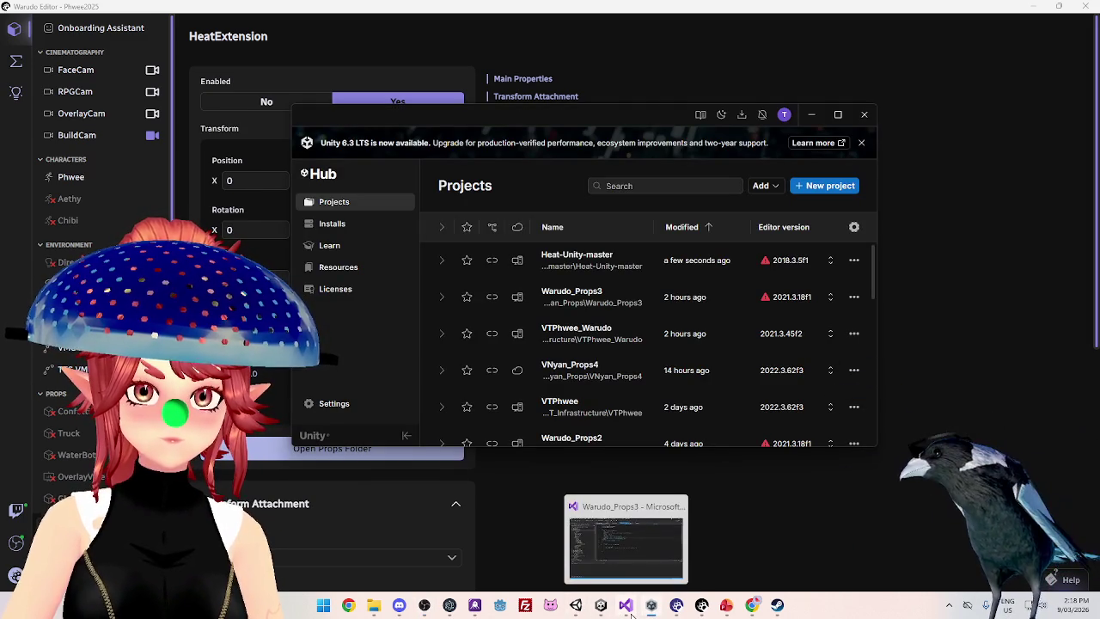
In the Warudo_Props3 project, expand HeatExtension, select its Sphere child, then return to Warudo
{"action": "left_click", "coordinate": [601, 607]}
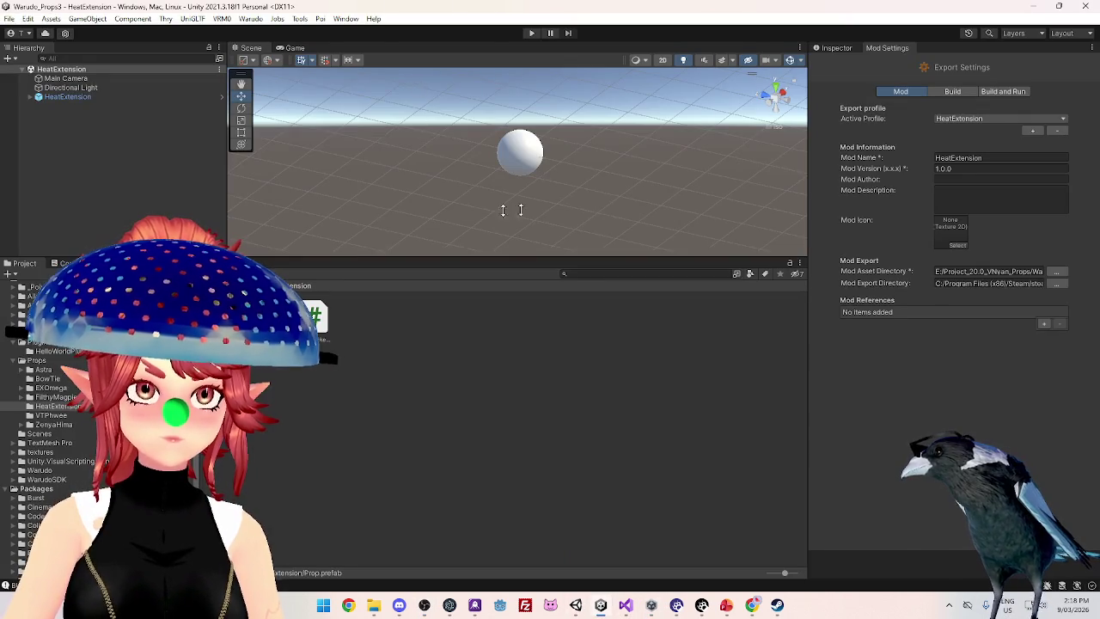
{"action": "left_click", "coordinate": [43, 97]}
{"action": "left_click", "coordinate": [31, 96]}
{"action": "left_click", "coordinate": [47, 106]}
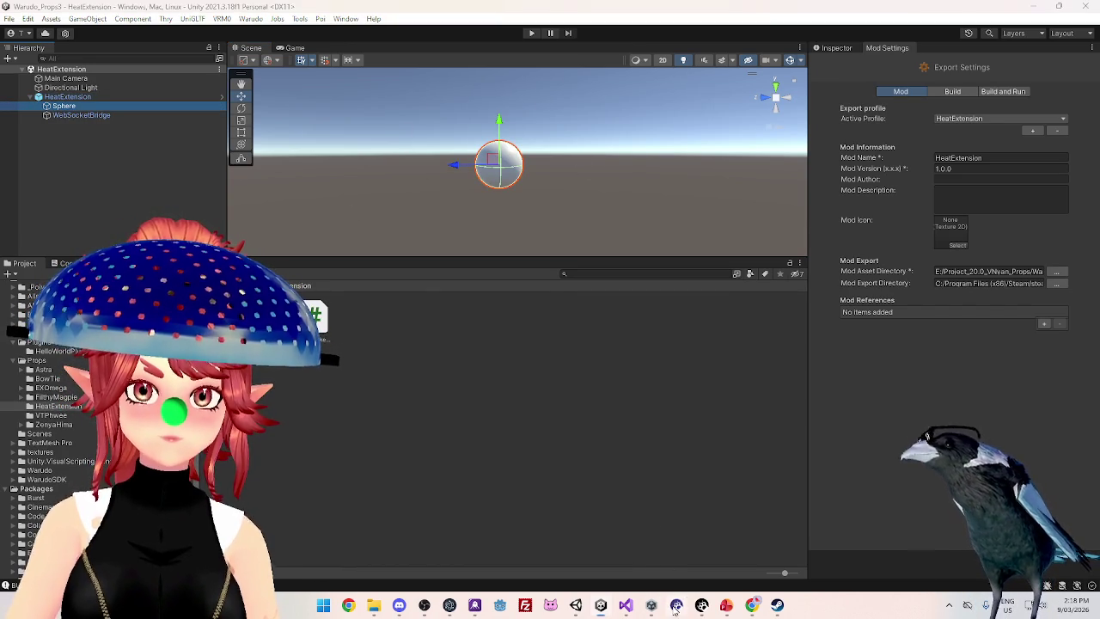
{"action": "left_click", "coordinate": [702, 606]}
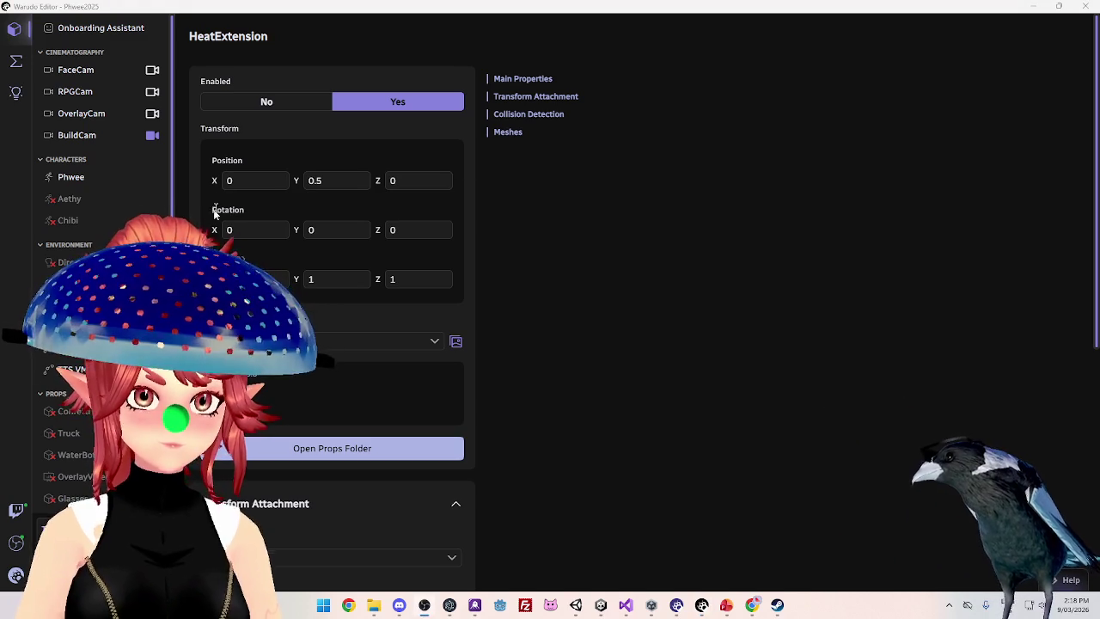
Toggle the HeatExtension prop off and on, attach it to the character, then return to Unity
{"action": "left_click", "coordinate": [241, 101]}
{"action": "left_click", "coordinate": [378, 105]}
{"action": "scroll", "coordinate": [103, 258], "scroll_direction": "down", "scroll_amount": 5}
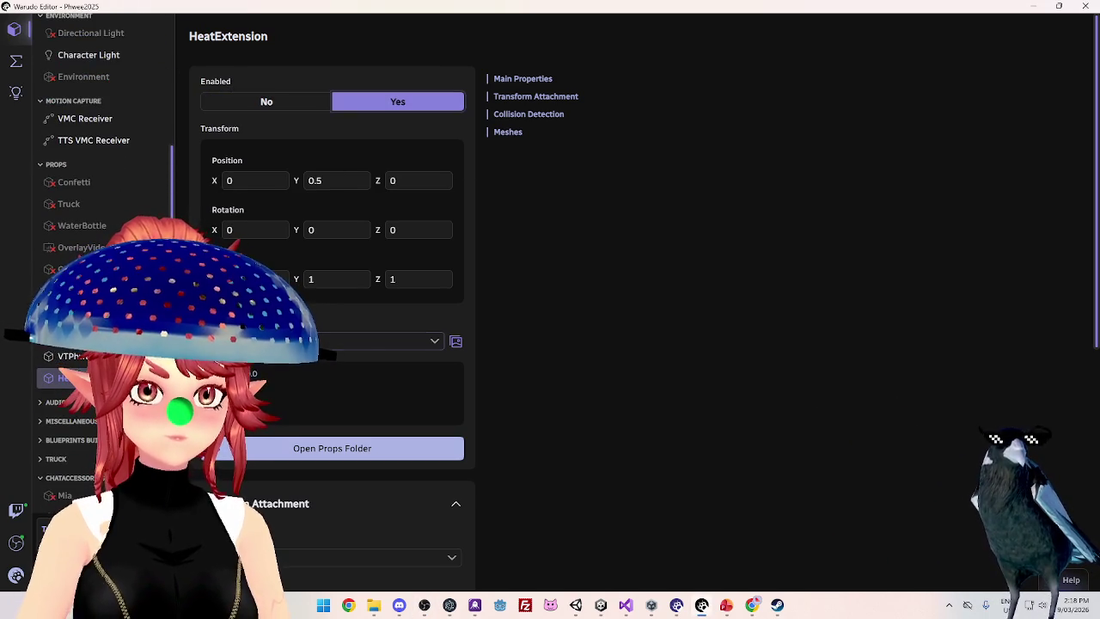
{"action": "scroll", "coordinate": [284, 387], "scroll_direction": "down", "scroll_amount": 4}
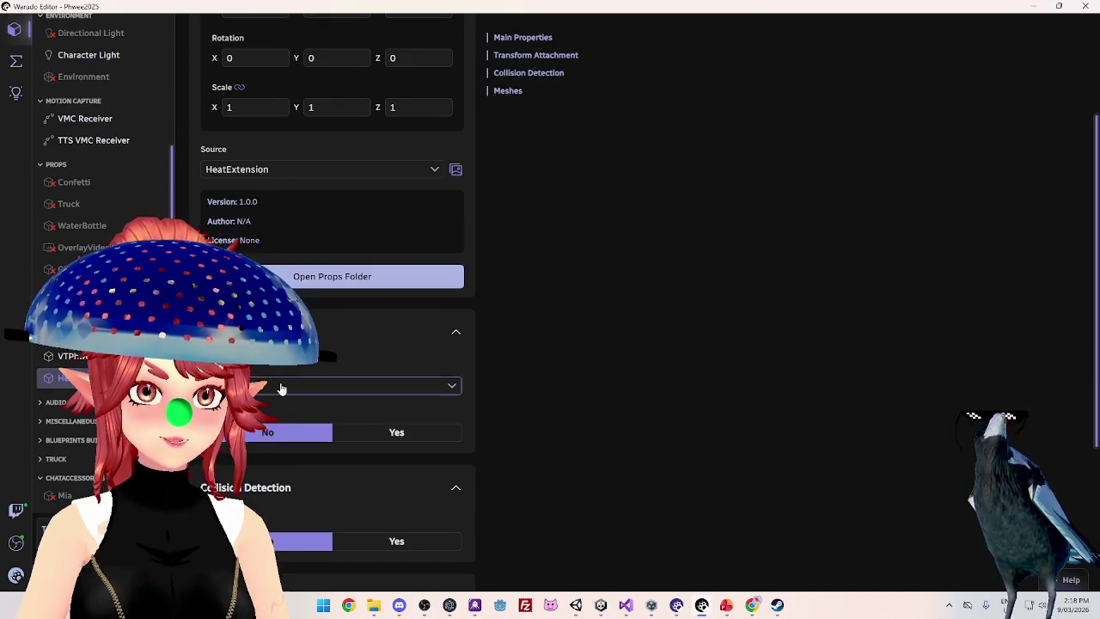
{"action": "left_click", "coordinate": [280, 386]}
{"action": "scroll", "coordinate": [249, 232], "scroll_direction": "down", "scroll_amount": 3}
{"action": "left_click", "coordinate": [246, 248]}
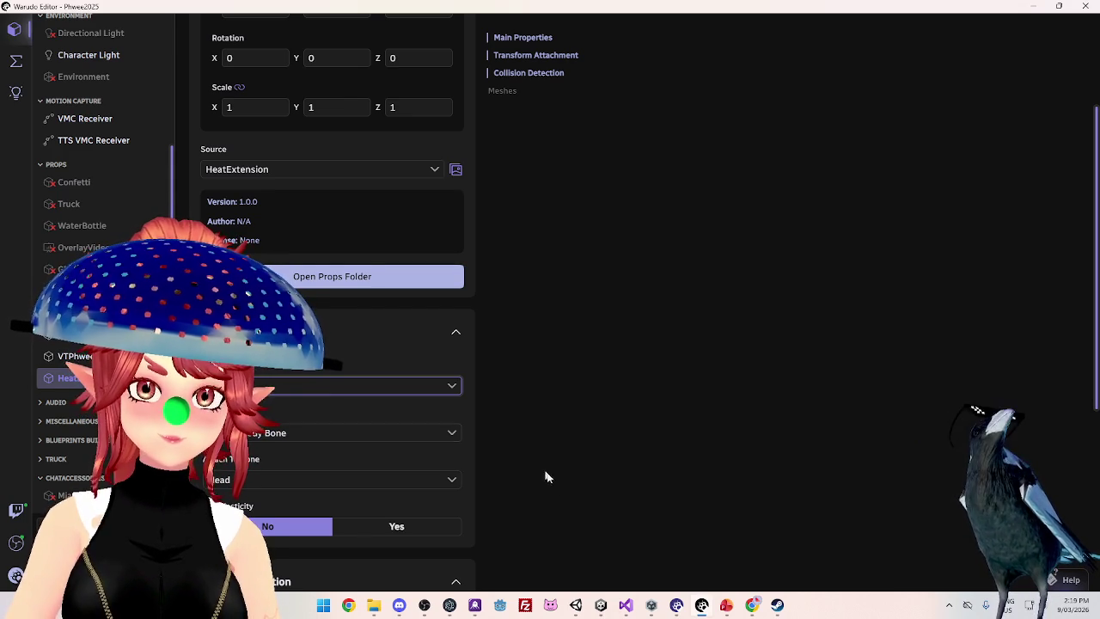
{"action": "left_click", "coordinate": [602, 607]}
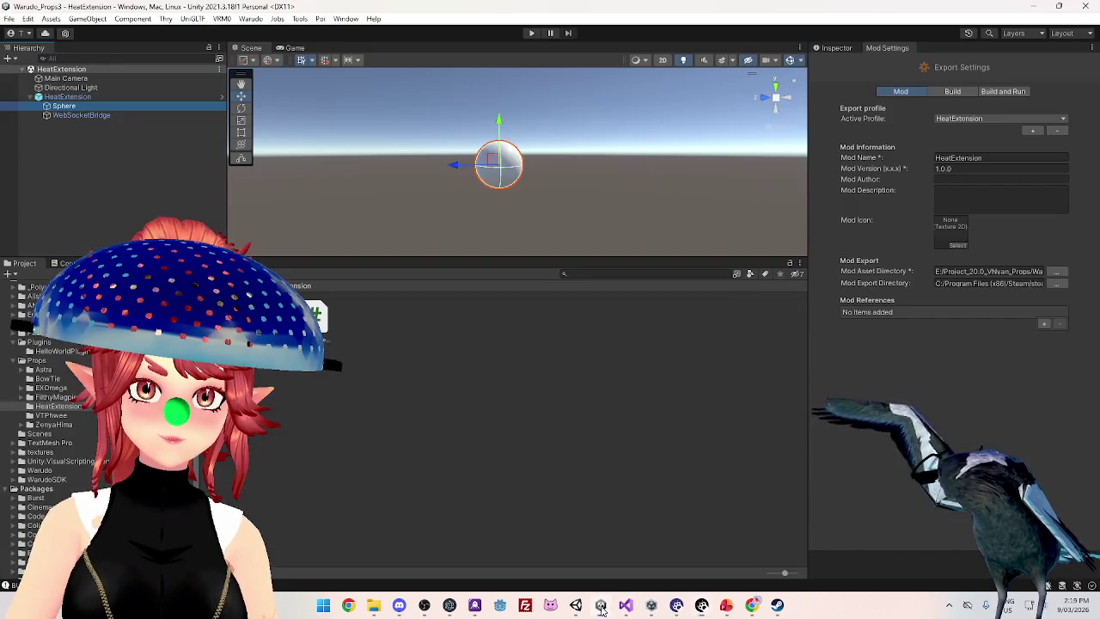
Compare the Sphere's components with HeatExtension's Draw Click script settings in the Inspector
{"action": "left_click", "coordinate": [837, 49]}
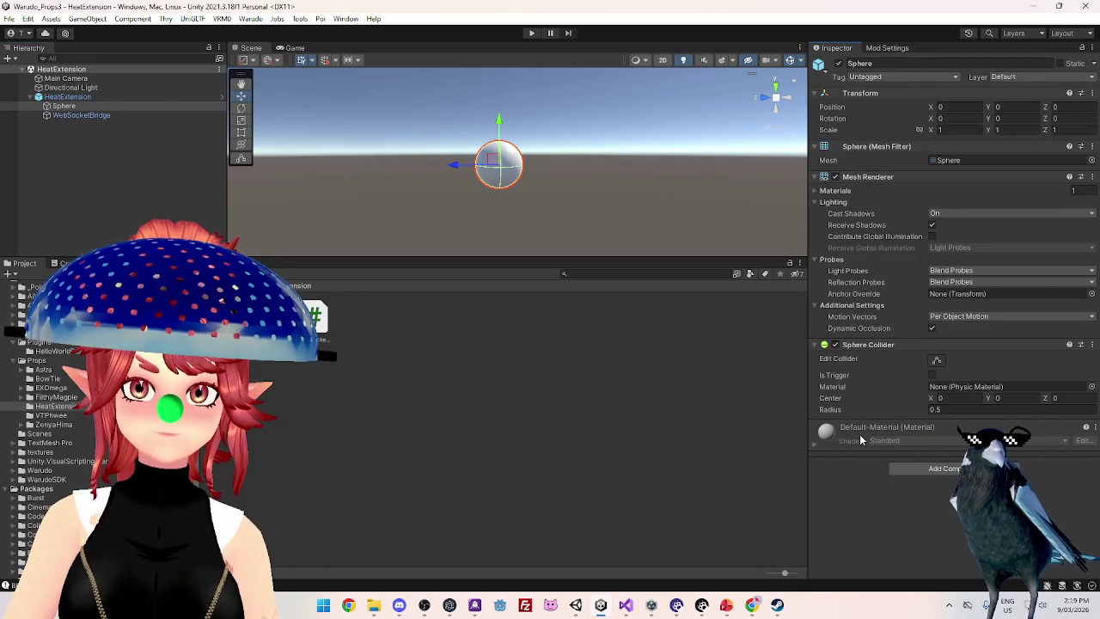
{"action": "left_click", "coordinate": [85, 97]}
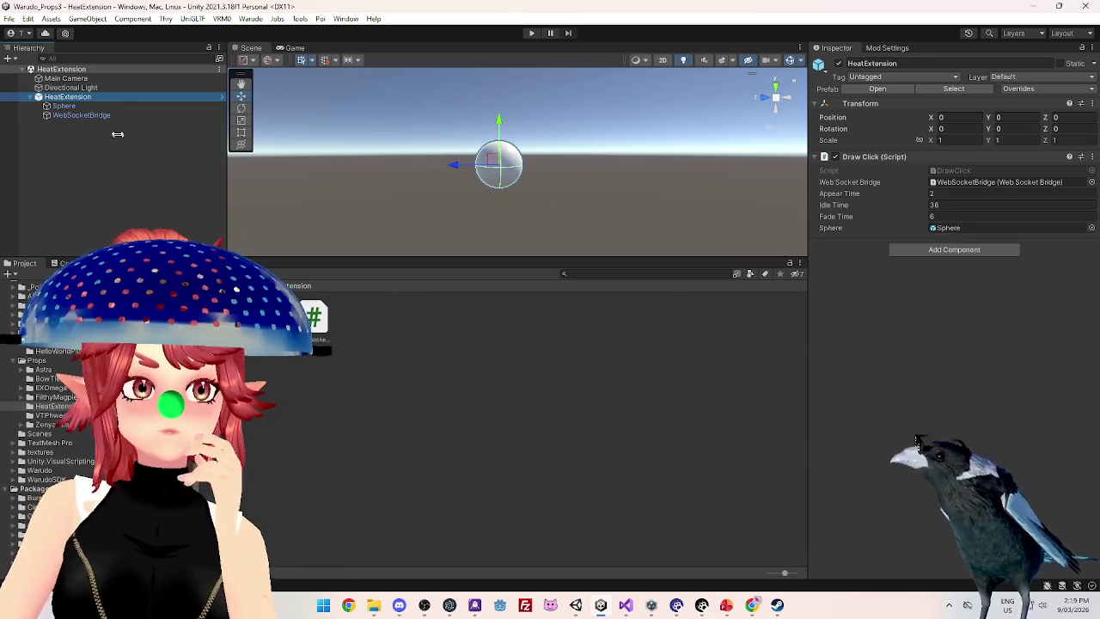
{"action": "left_click", "coordinate": [101, 105]}
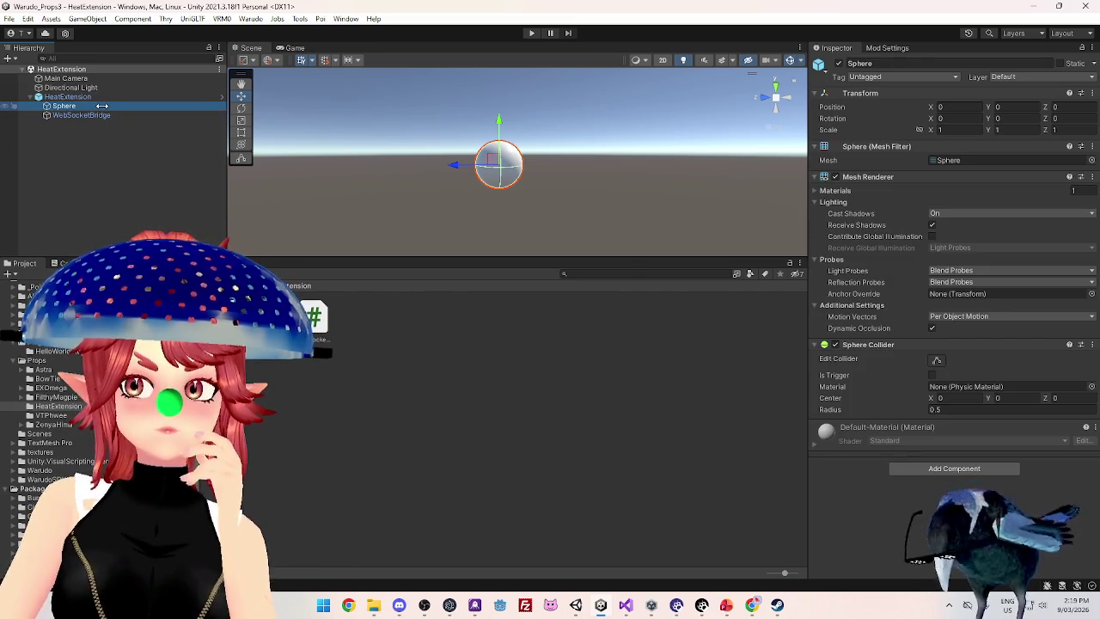
{"action": "left_click", "coordinate": [102, 97]}
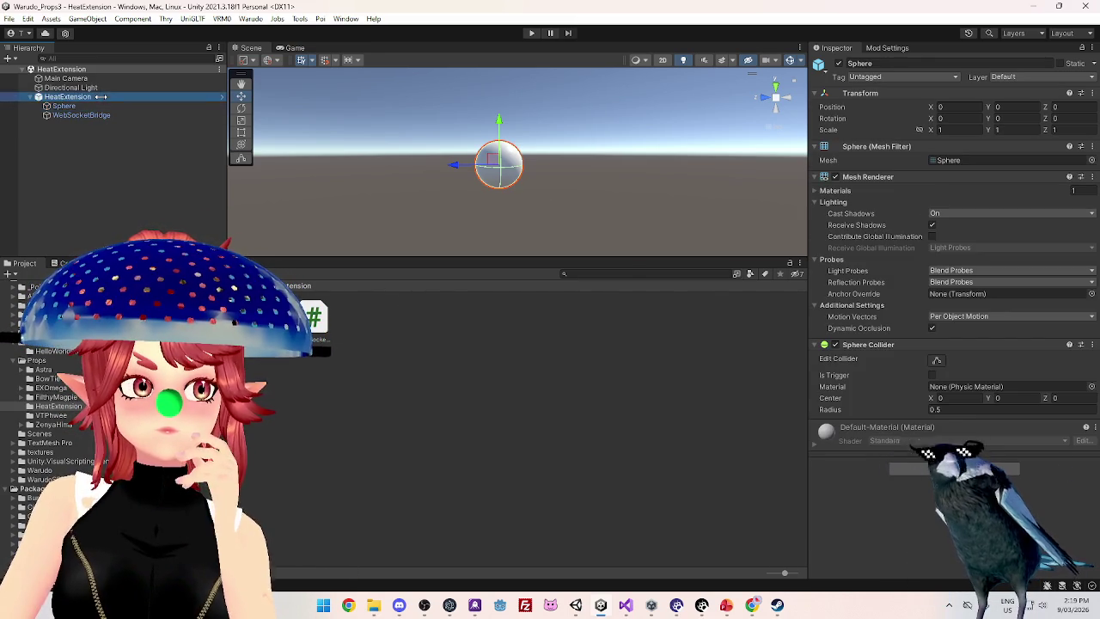
{"action": "left_click", "coordinate": [101, 106]}
{"action": "left_click", "coordinate": [102, 97]}
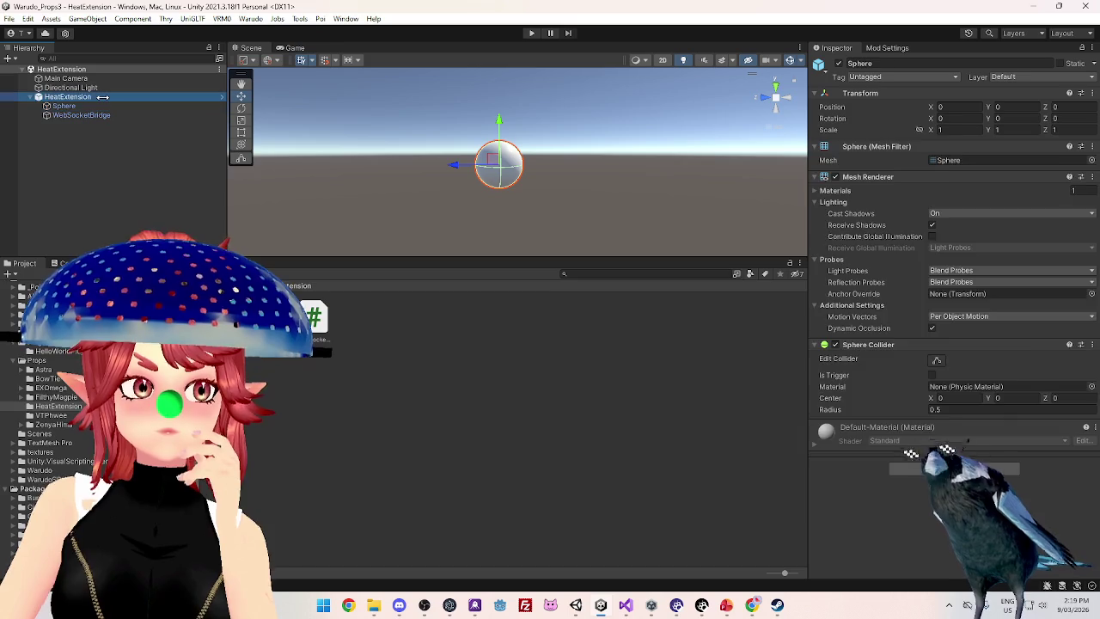
In the mod export build settings, set the build log level to All
{"action": "left_click", "coordinate": [889, 49]}
{"action": "left_click", "coordinate": [952, 91]}
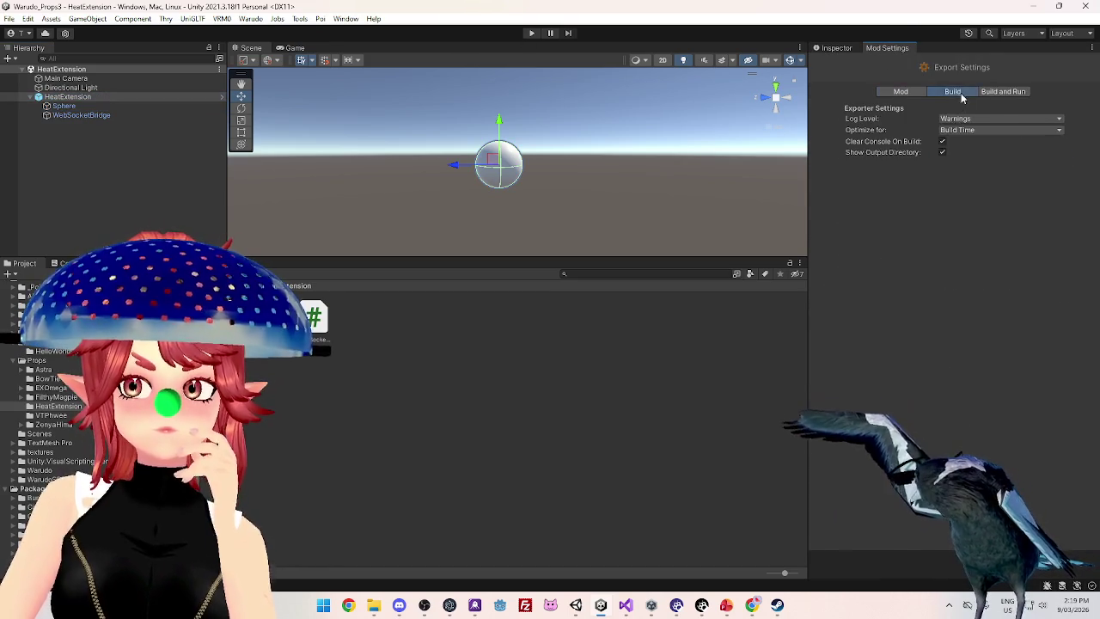
{"action": "left_click", "coordinate": [956, 118]}
{"action": "left_click", "coordinate": [965, 183]}
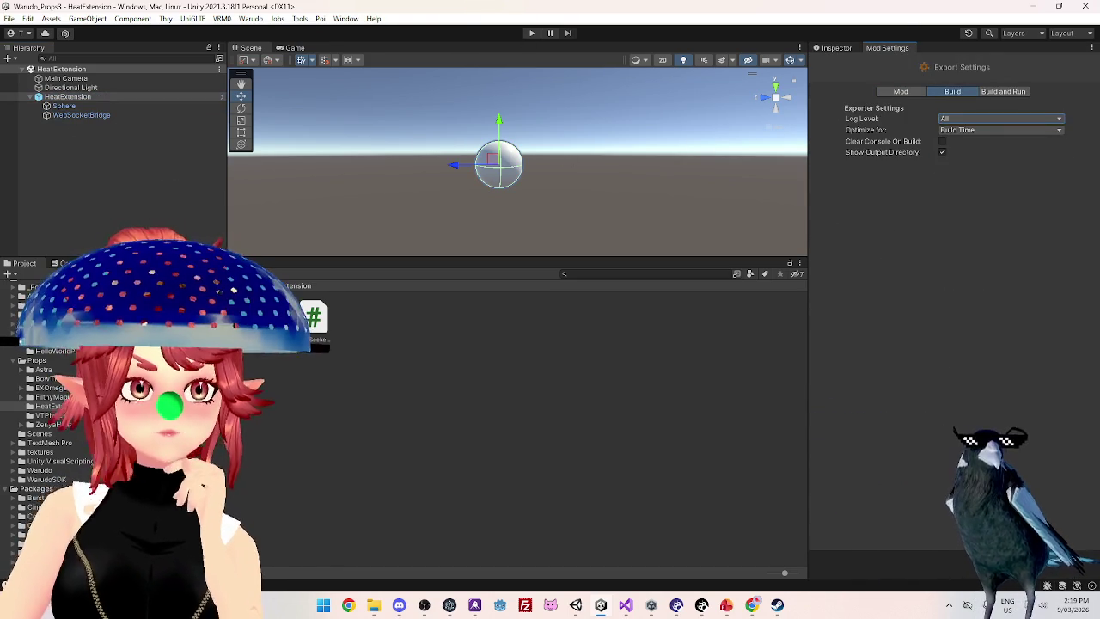
Clear the Console and start Warudo > Build Mod for HeatExtension
{"action": "key", "text": "ctrl+shift+c"}
{"action": "left_click", "coordinate": [9, 275]}
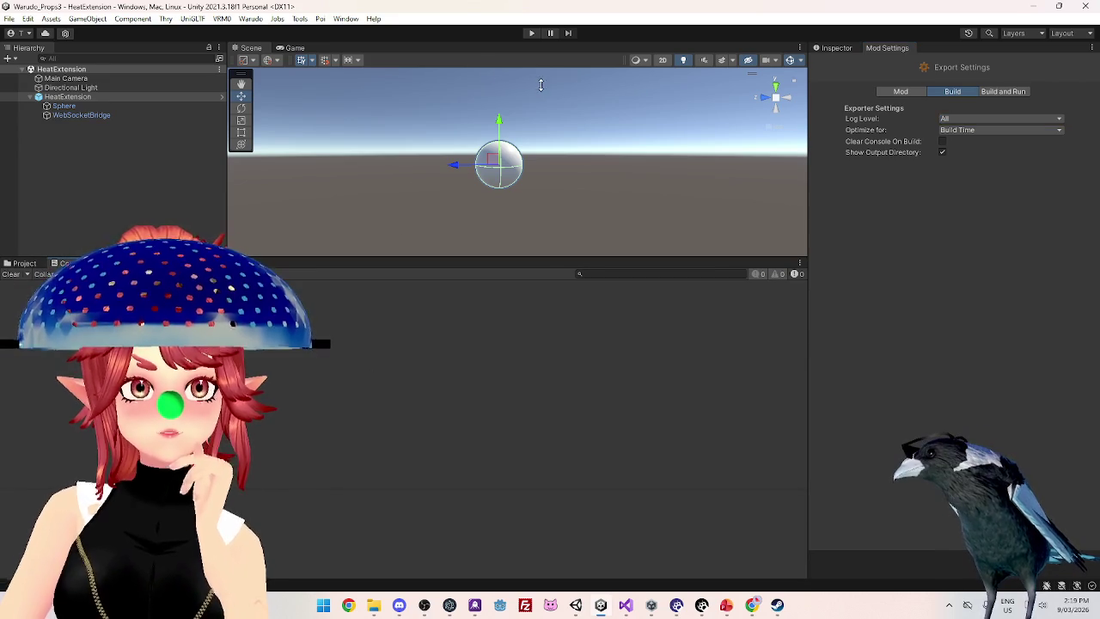
{"action": "left_click", "coordinate": [24, 263]}
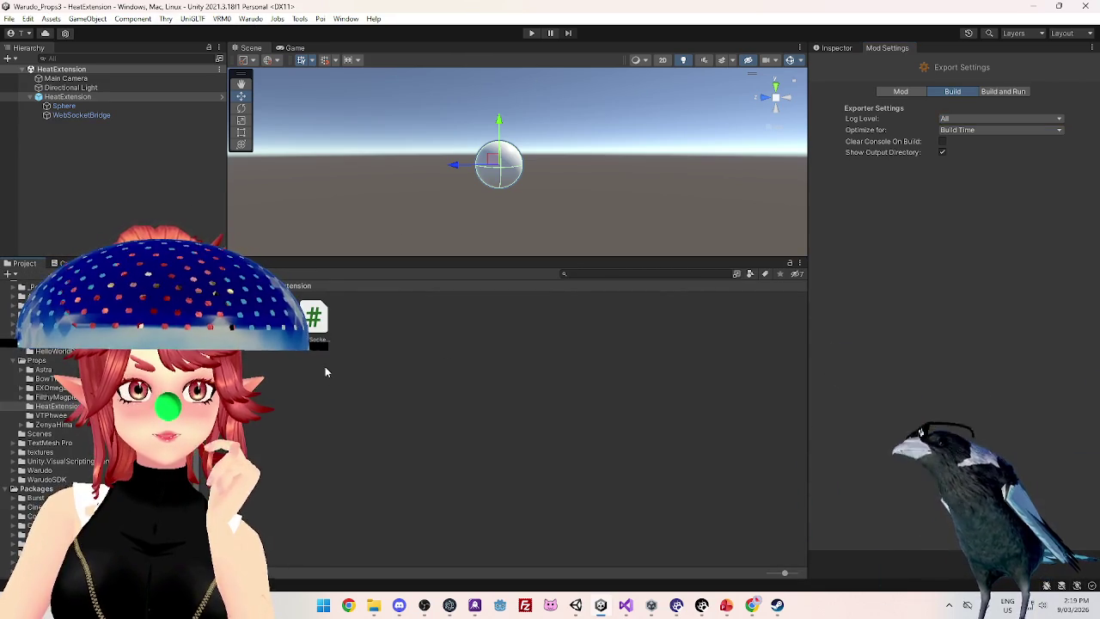
{"action": "left_click", "coordinate": [249, 19]}
{"action": "left_click", "coordinate": [269, 91]}
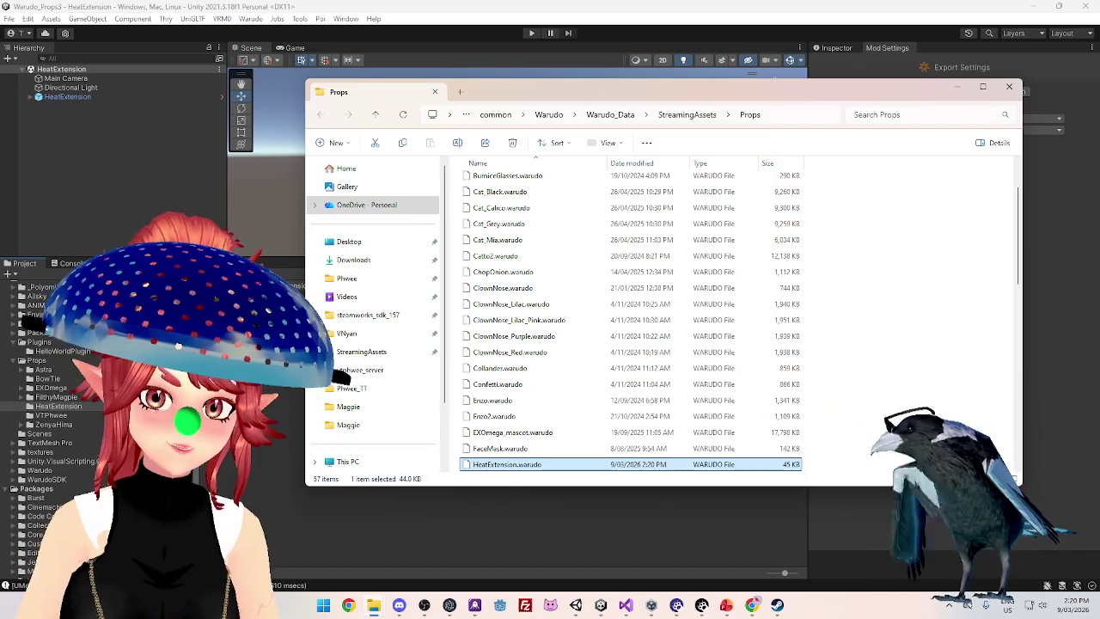
Close the Props folder window, review the UMod build log in the Console, then switch to Warudo
{"action": "key", "text": "alt+F4"}
{"action": "left_click", "coordinate": [68, 263]}
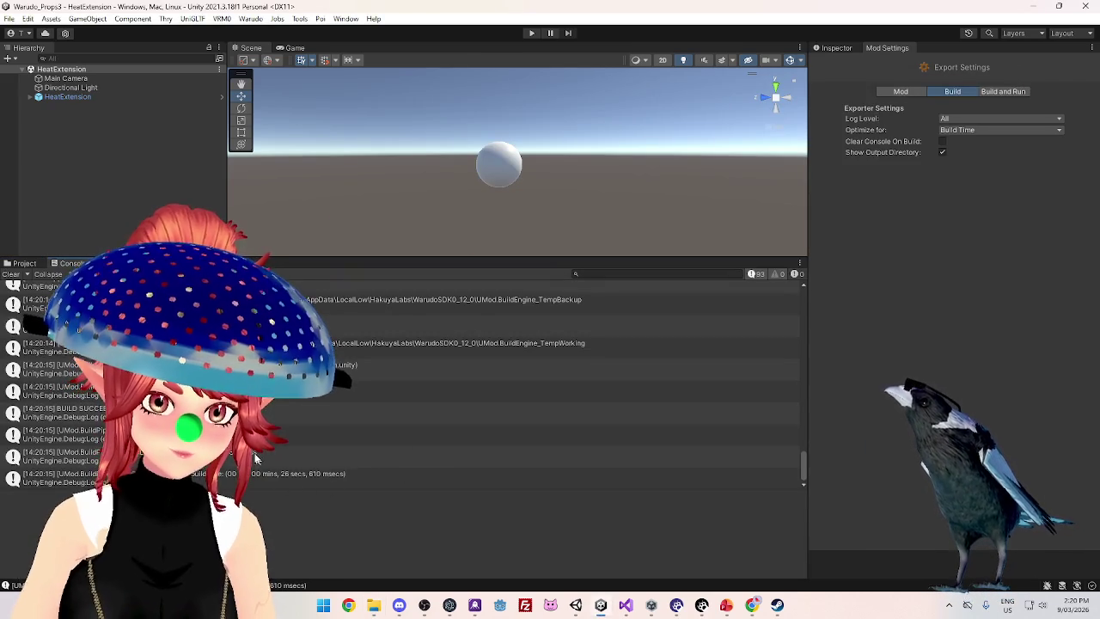
{"action": "scroll", "coordinate": [250, 453], "scroll_direction": "up", "scroll_amount": 3}
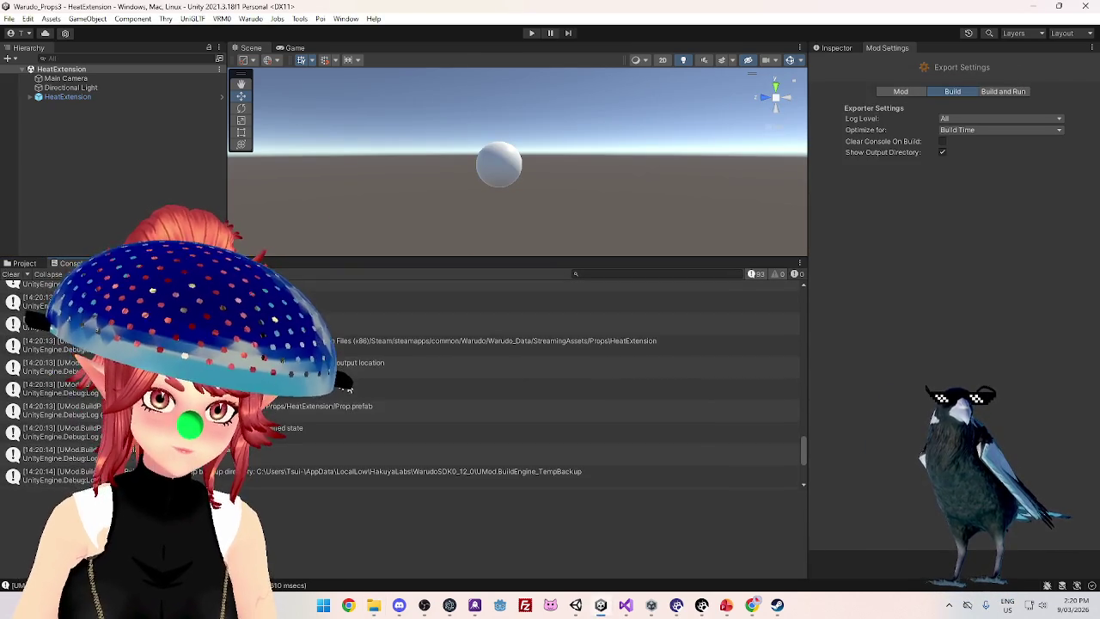
{"action": "scroll", "coordinate": [372, 403], "scroll_direction": "up", "scroll_amount": 10}
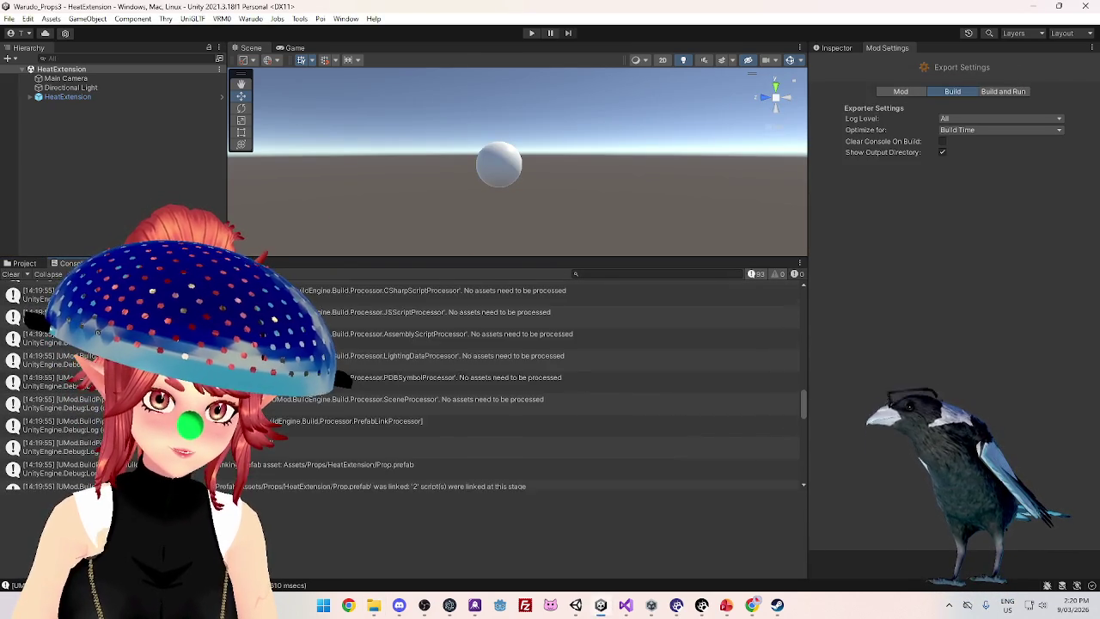
{"action": "scroll", "coordinate": [305, 387], "scroll_direction": "up", "scroll_amount": 5}
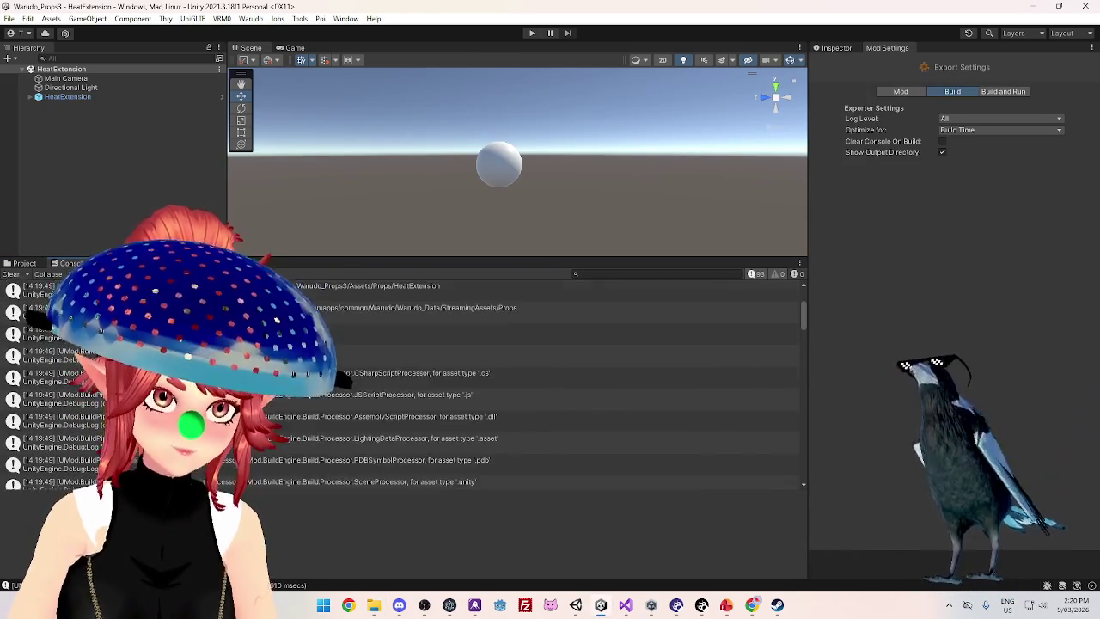
{"action": "scroll", "coordinate": [305, 386], "scroll_direction": "down", "scroll_amount": 5}
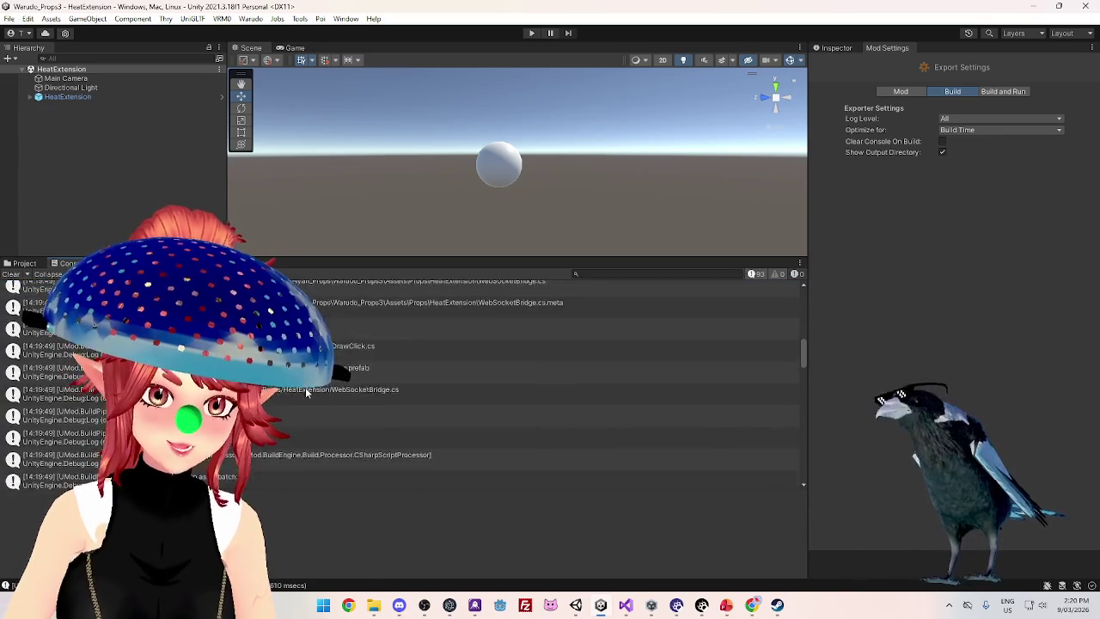
{"action": "scroll", "coordinate": [306, 387], "scroll_direction": "down", "scroll_amount": 10}
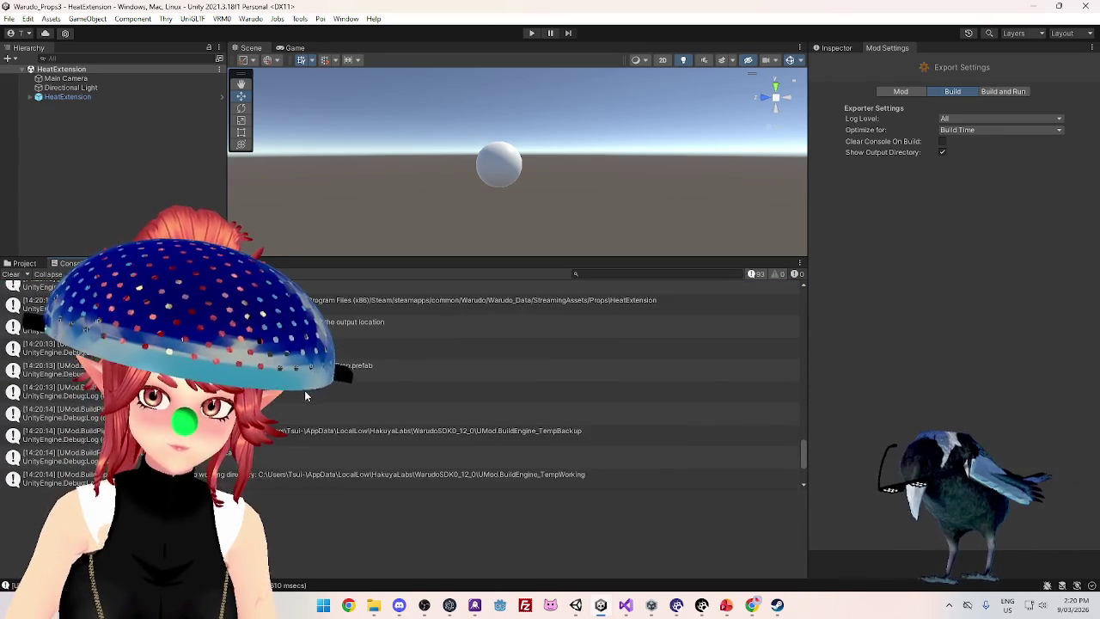
{"action": "left_click", "coordinate": [701, 606]}
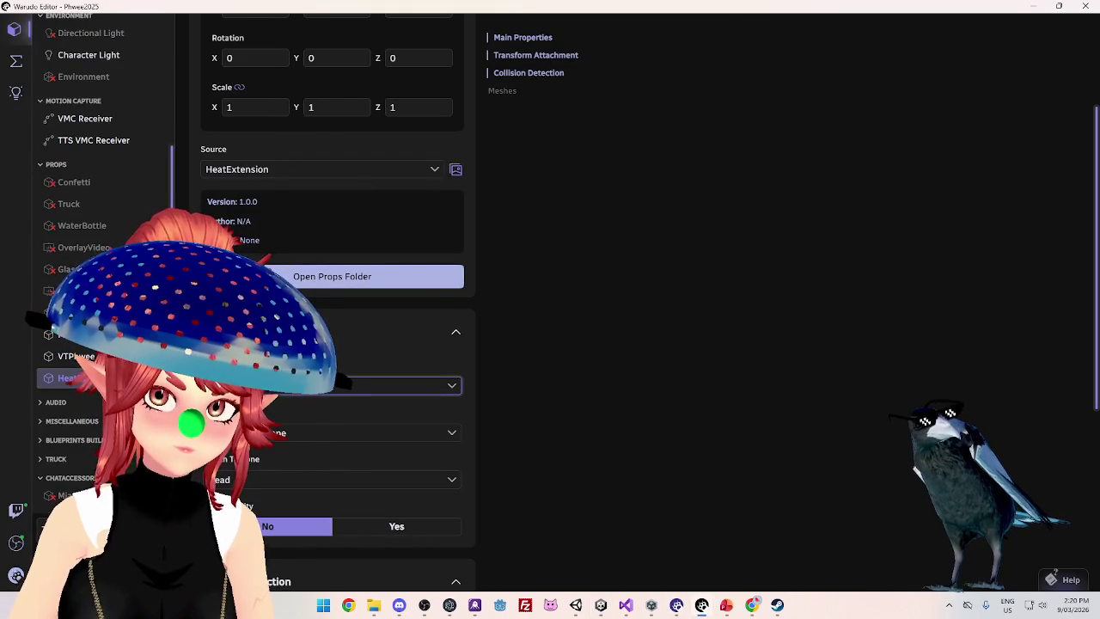
Enter 0.1 in the HeatExtension prop's linked Scale X field
{"action": "scroll", "coordinate": [311, 451], "scroll_direction": "down", "scroll_amount": 3}
{"action": "scroll", "coordinate": [311, 450], "scroll_direction": "up", "scroll_amount": 3}
{"action": "scroll", "coordinate": [314, 458], "scroll_direction": "up", "scroll_amount": 3}
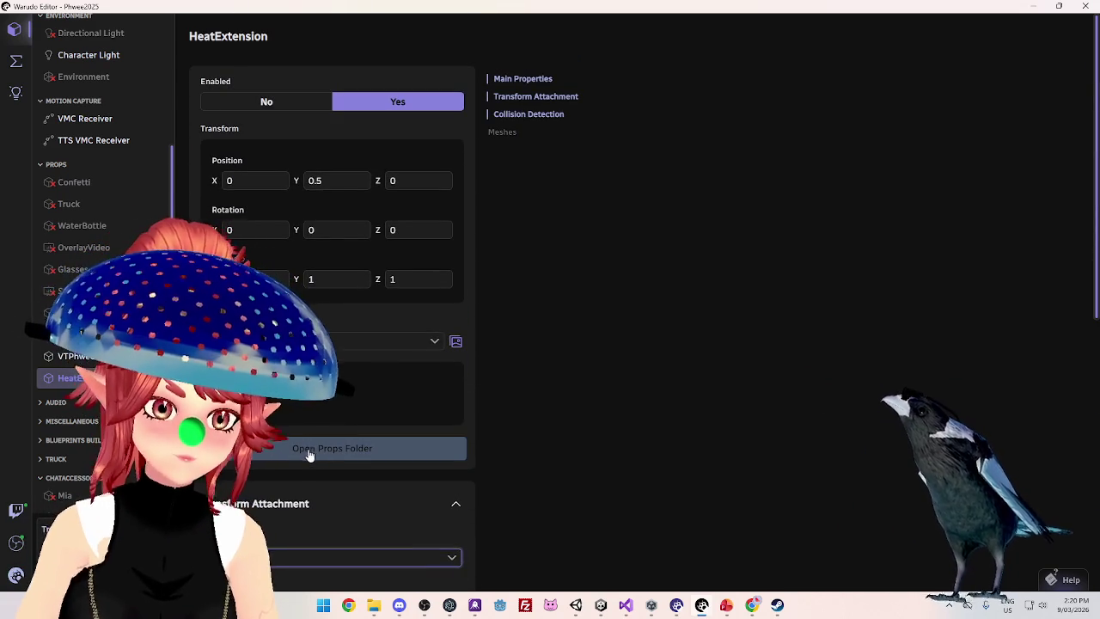
{"action": "scroll", "coordinate": [308, 454], "scroll_direction": "down", "scroll_amount": 3}
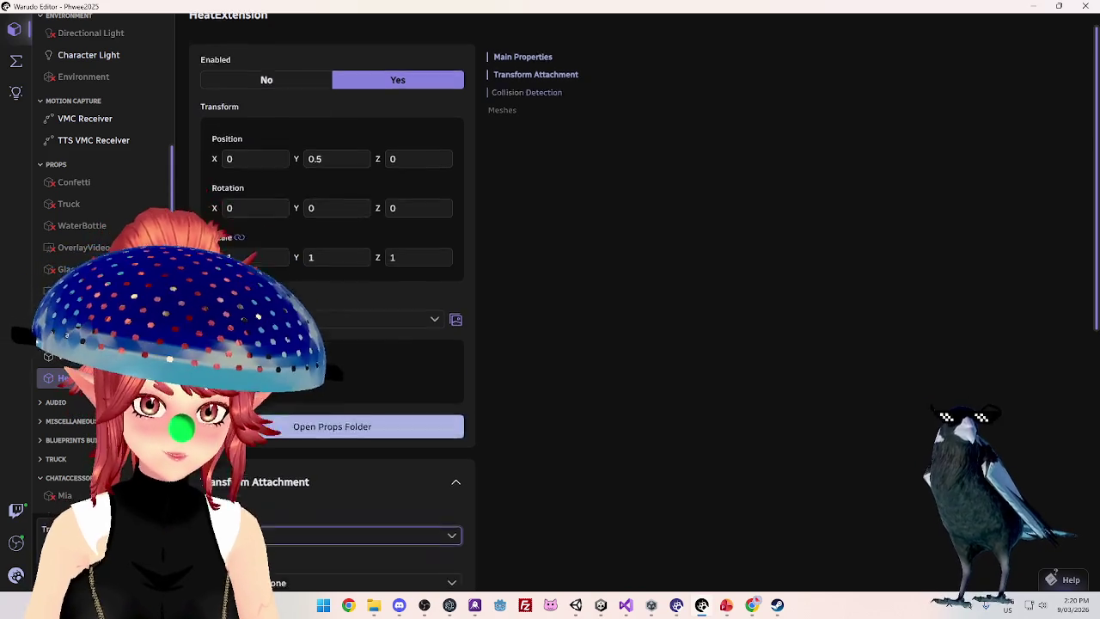
{"action": "scroll", "coordinate": [328, 274], "scroll_direction": "up", "scroll_amount": 3}
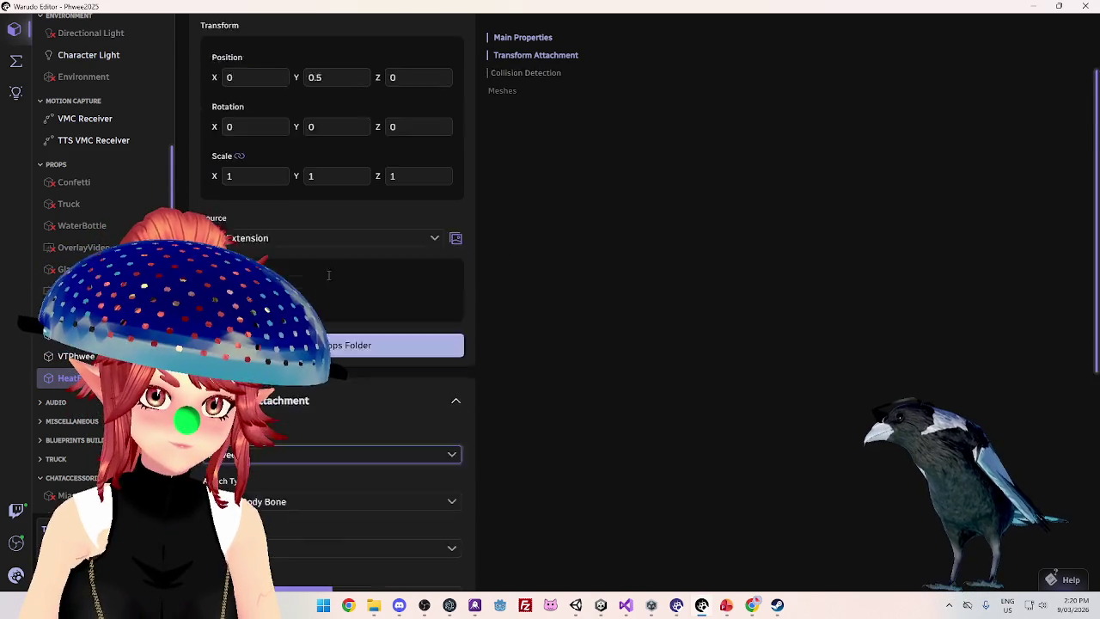
{"action": "type", "text": "0.1"}
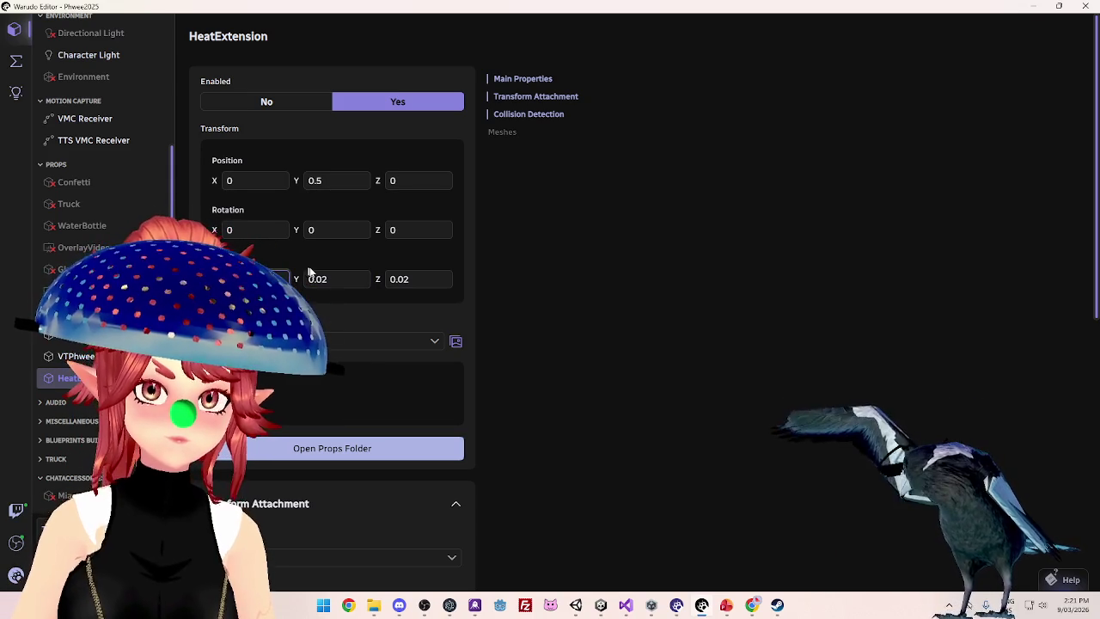
Reopen the prop source list and keep HeatExtension as the source
{"action": "scroll", "coordinate": [292, 336], "scroll_direction": "down", "scroll_amount": 4}
{"action": "left_click", "coordinate": [280, 392]}
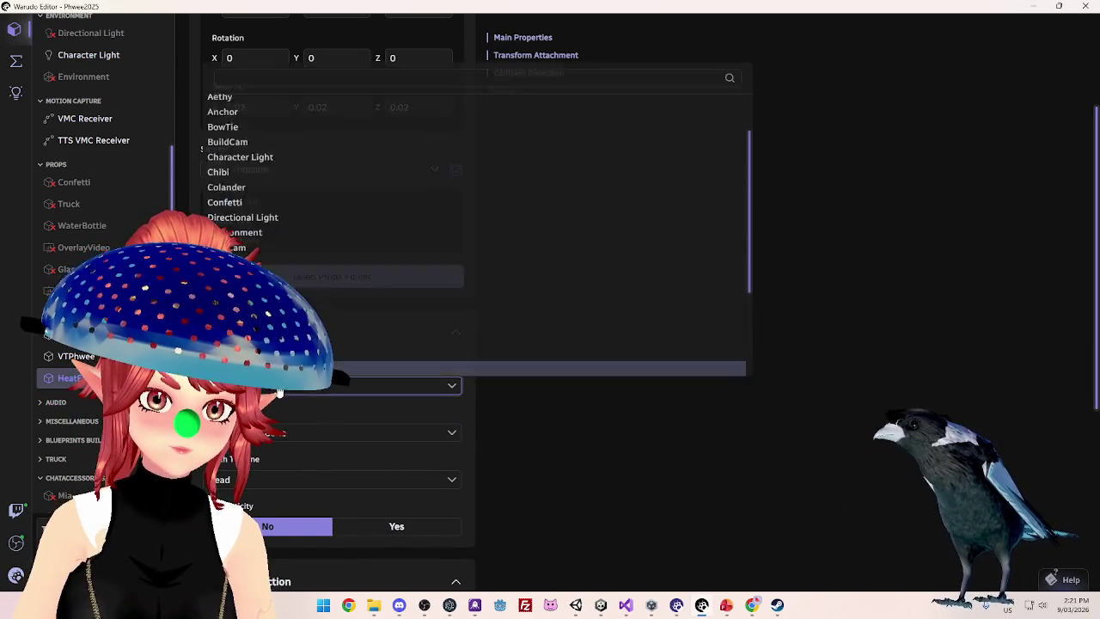
{"action": "left_click", "coordinate": [455, 350]}
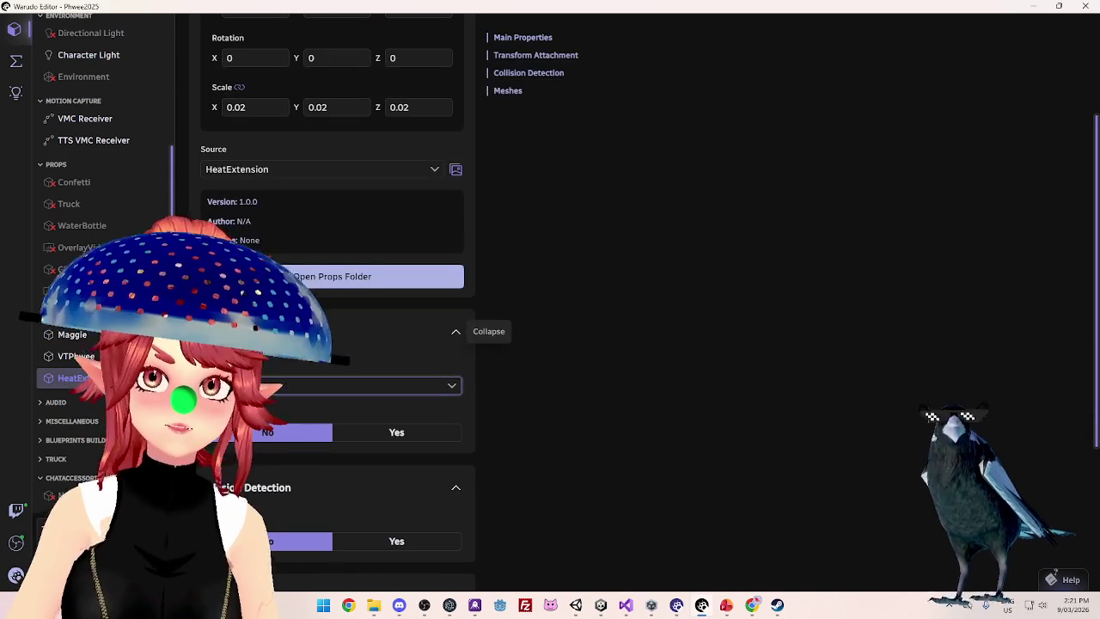
{"action": "left_click", "coordinate": [284, 389]}
{"action": "left_click", "coordinate": [302, 144]}
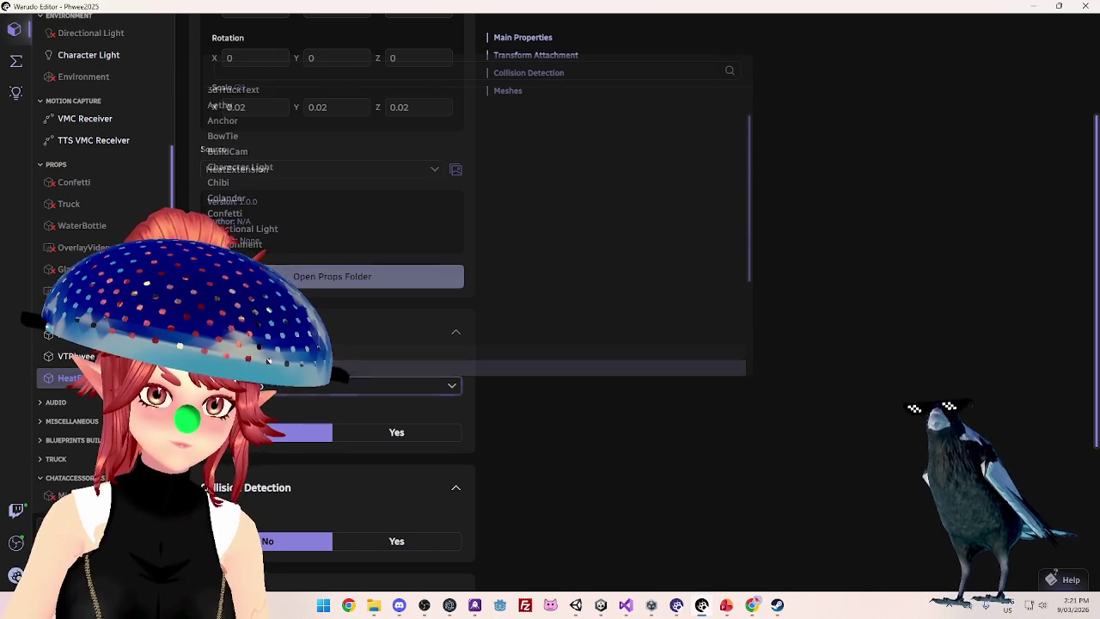
Change the prop's Scale X from 0.1 to 1, then type 121 into a transform field
{"action": "left_click", "coordinate": [263, 109]}
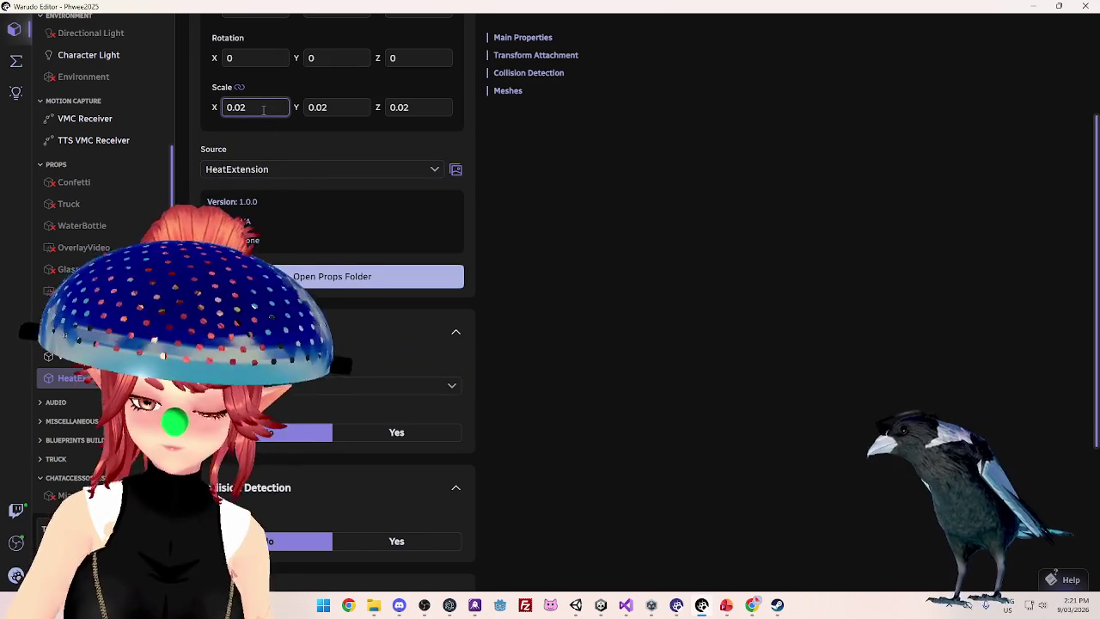
{"action": "key", "text": "BackSpace"}
{"action": "key", "text": "BackSpace"}
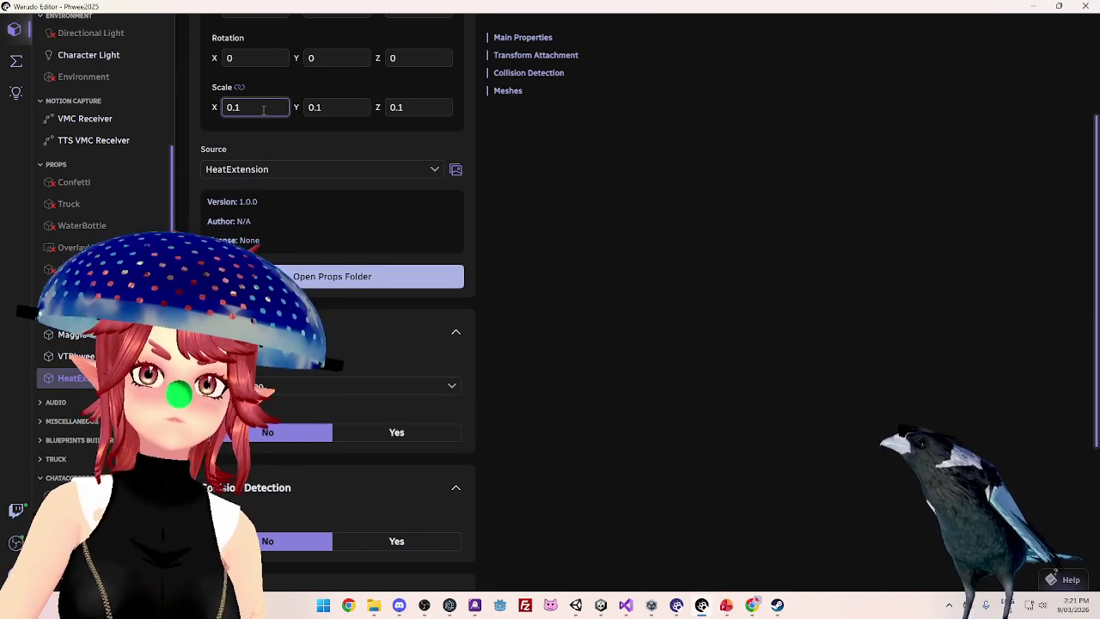
{"action": "type", "text": "1"}
{"action": "scroll", "coordinate": [316, 243], "scroll_direction": "up", "scroll_amount": 2}
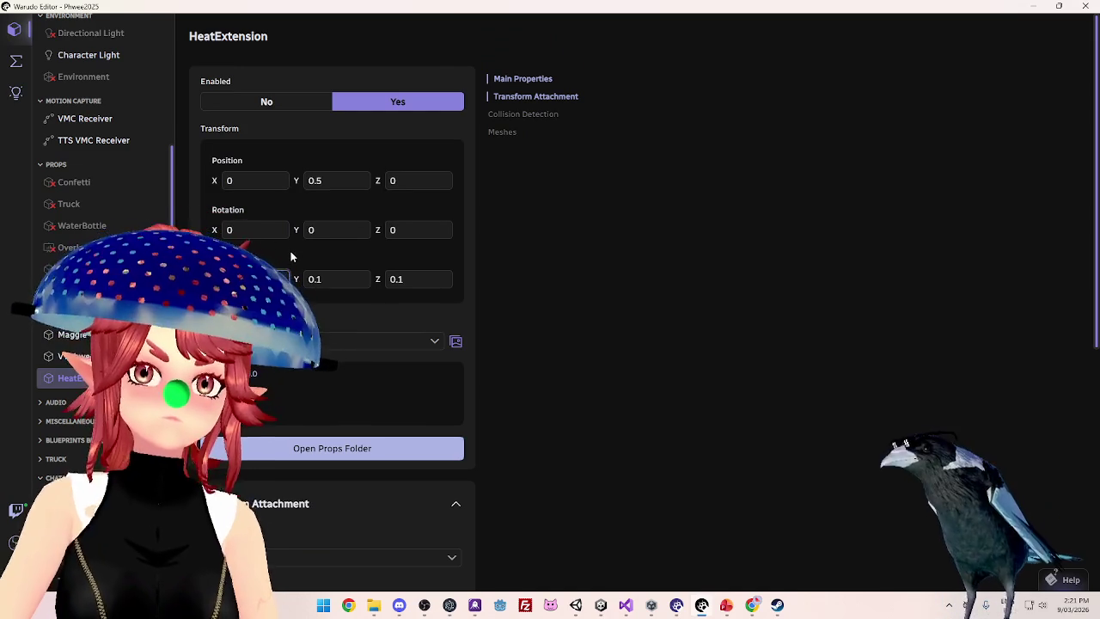
{"action": "scroll", "coordinate": [322, 412], "scroll_direction": "down", "scroll_amount": 8}
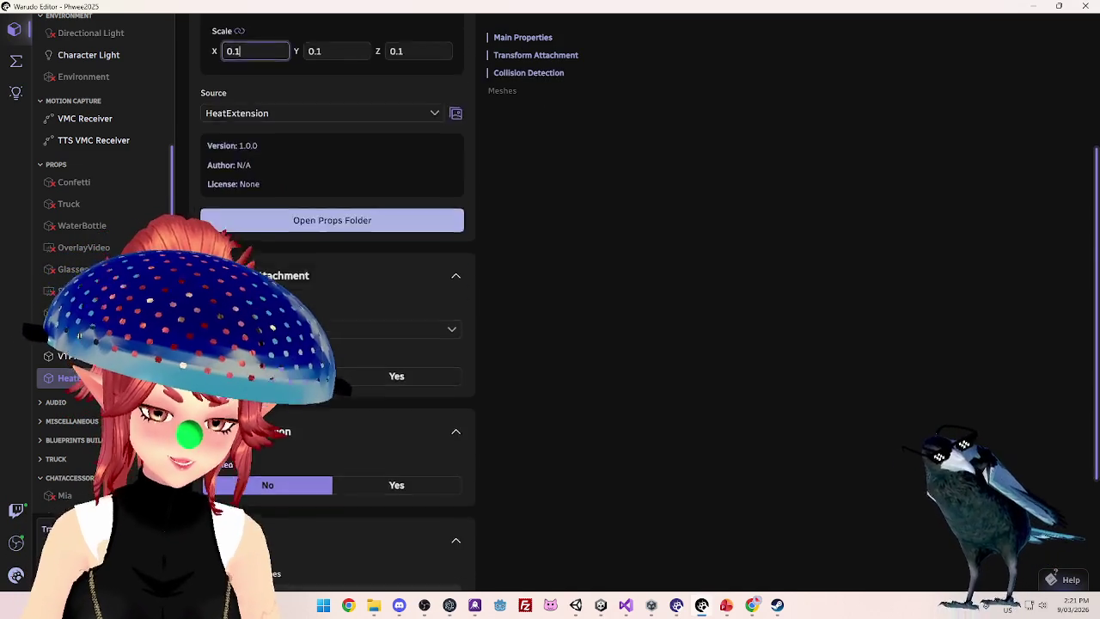
{"action": "scroll", "coordinate": [322, 412], "scroll_direction": "up", "scroll_amount": 8}
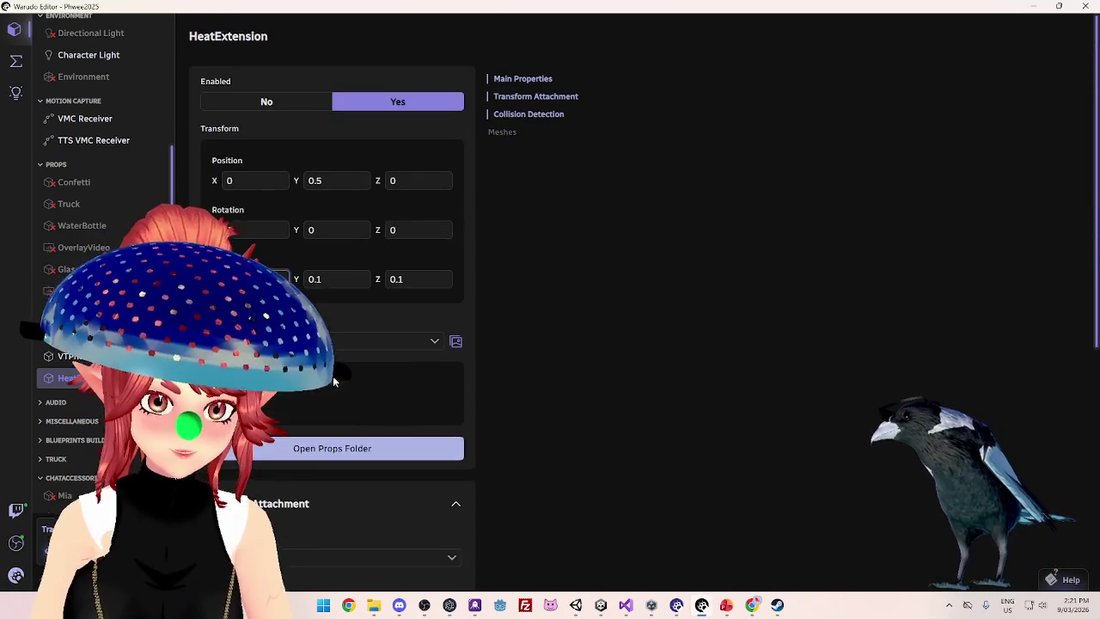
{"action": "type", "text": "1"}
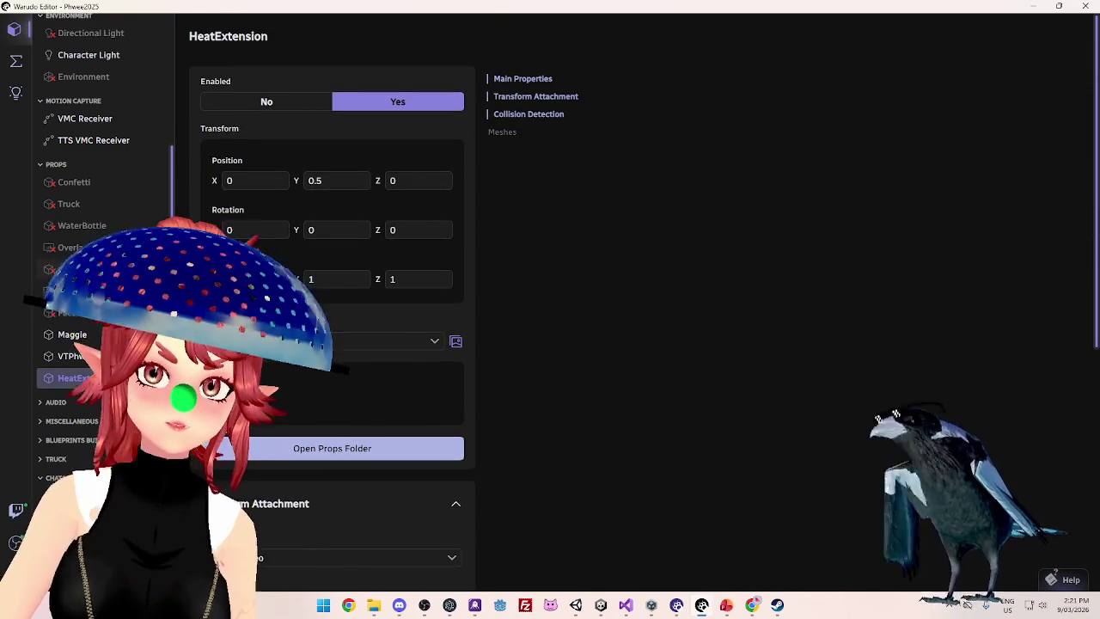
{"action": "type", "text": "21"}
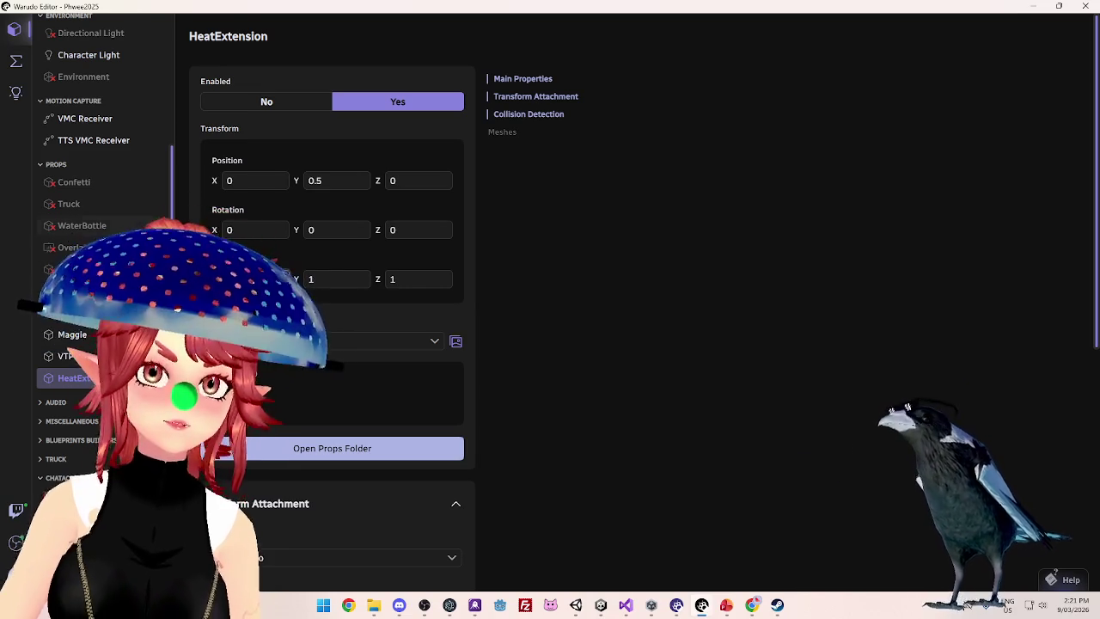
{"action": "scroll", "coordinate": [360, 379], "scroll_direction": "down", "scroll_amount": 3}
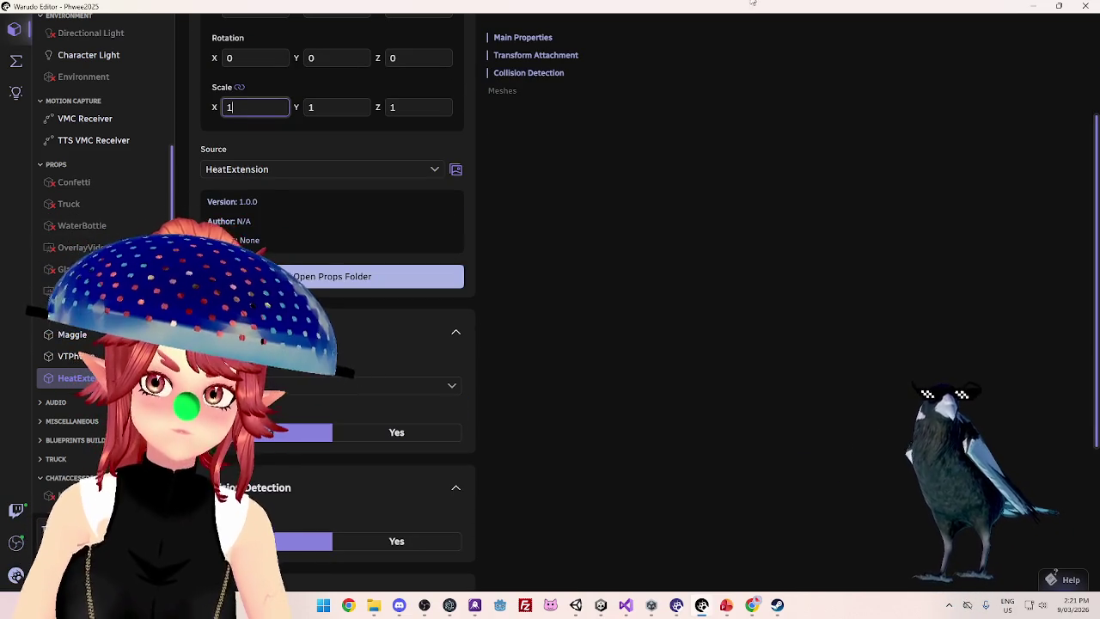
Reposition the browser window and send it back behind the Warudo editor
{"action": "left_click", "coordinate": [751, 606]}
{"action": "key", "text": "ctrl+t"}
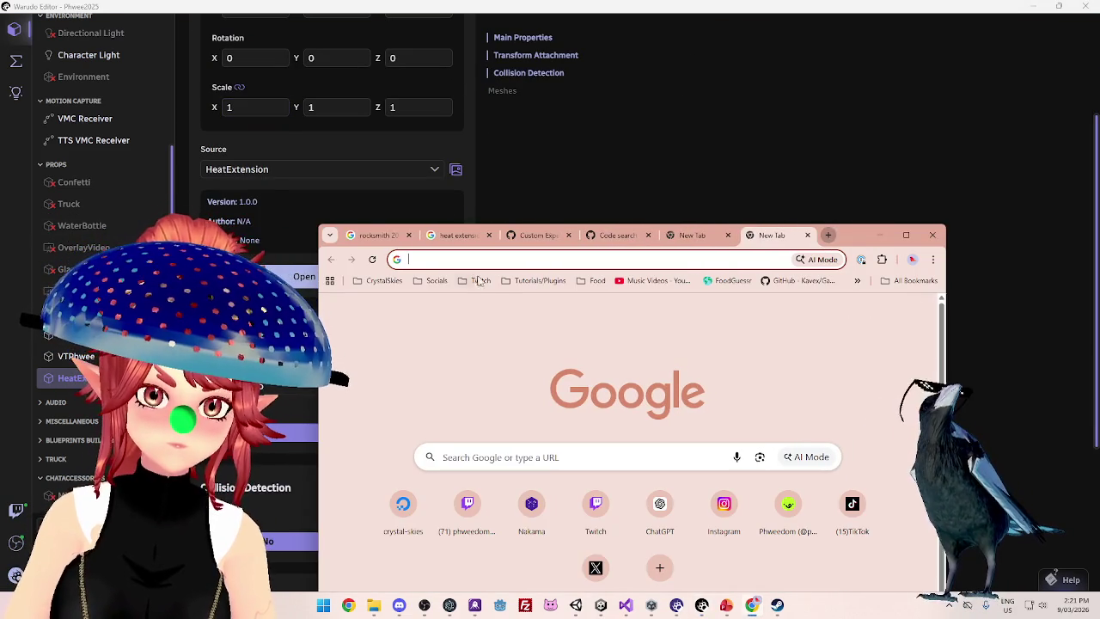
{"action": "mouse_move", "coordinate": [860, 235]}
{"action": "left_mouse_down"}
{"action": "mouse_move", "coordinate": [885, 239]}
{"action": "mouse_move", "coordinate": [869, 64]}
{"action": "mouse_move", "coordinate": [856, 120]}
{"action": "left_mouse_up"}
{"action": "left_click", "coordinate": [855, 120]}
{"action": "left_click", "coordinate": [737, 78]}
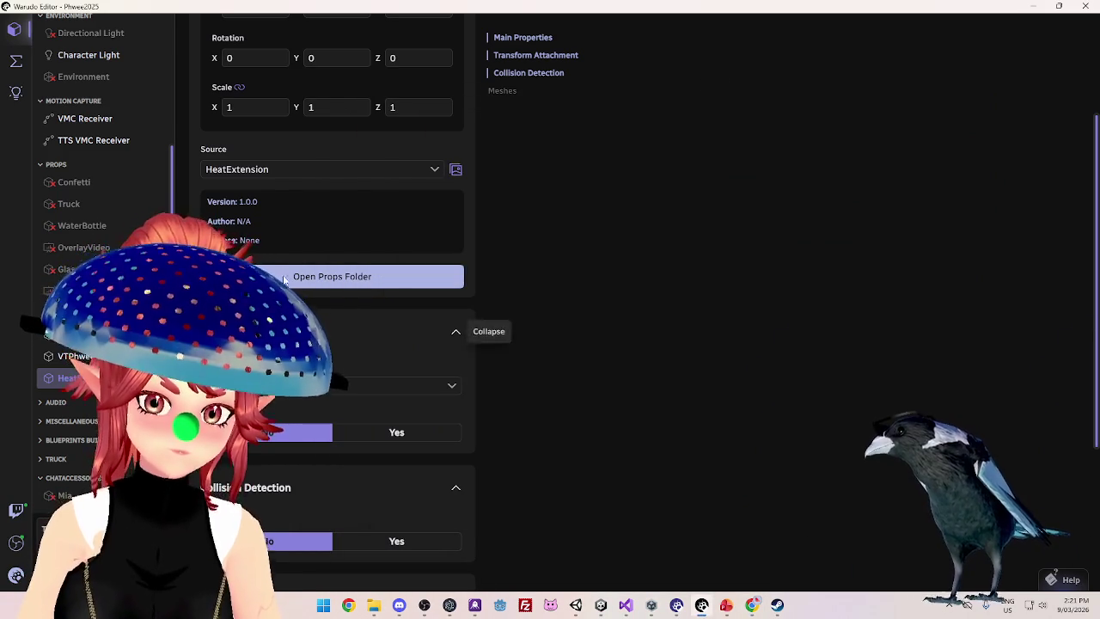
Try Position Y values of -0, 100 and -20, clearing the field after each
{"action": "scroll", "coordinate": [365, 343], "scroll_direction": "down", "scroll_amount": 3}
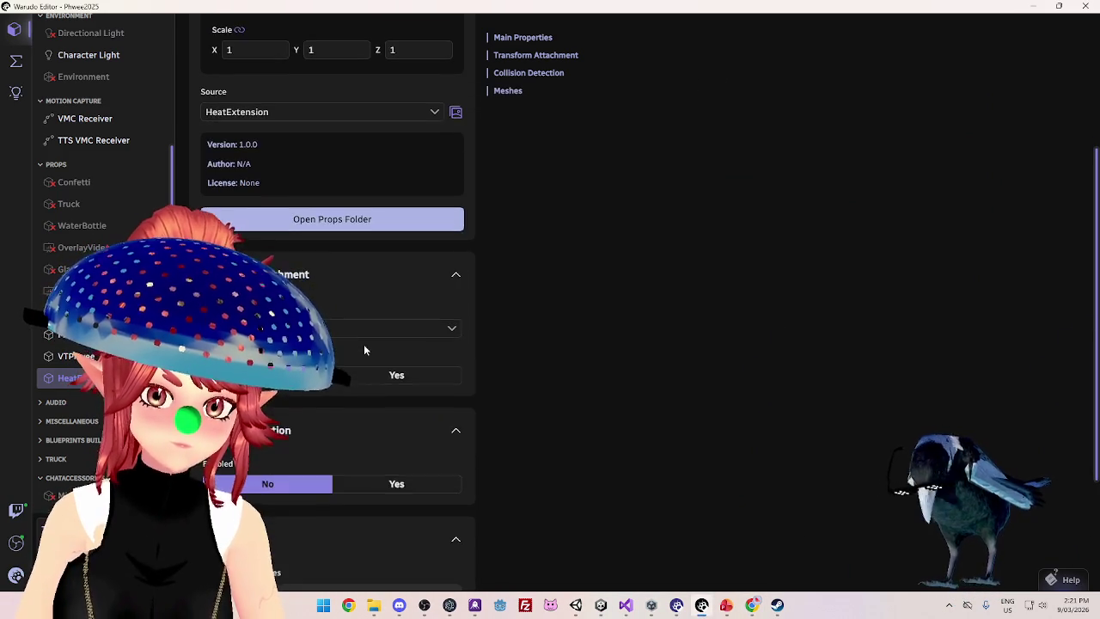
{"action": "scroll", "coordinate": [367, 310], "scroll_direction": "up", "scroll_amount": 5}
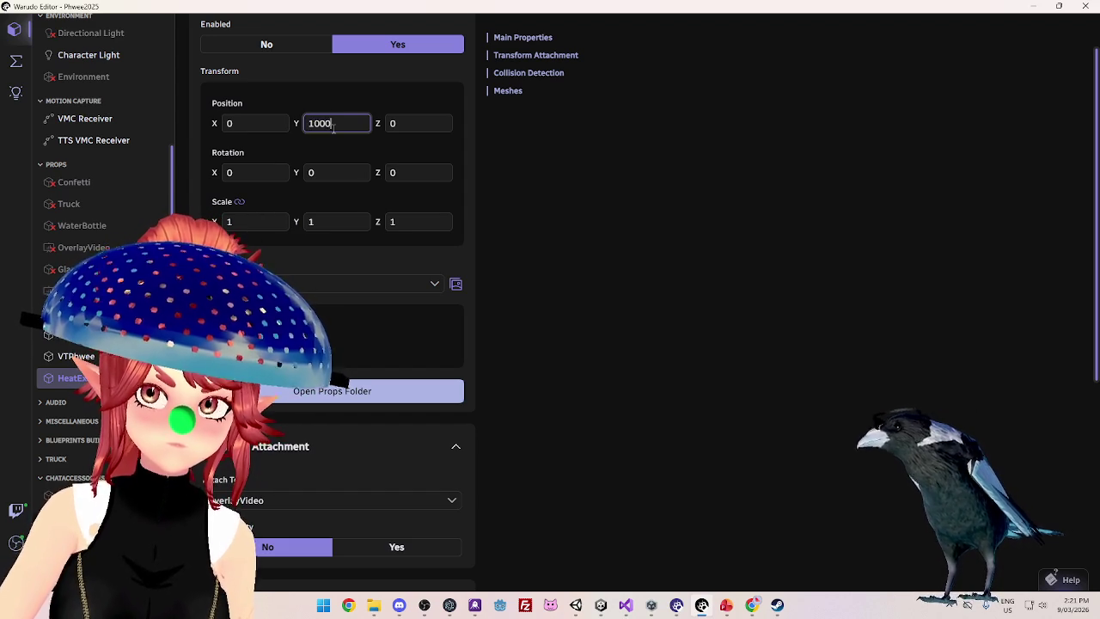
{"action": "type", "text": "-0"}
{"action": "key", "text": "BackSpace"}
{"action": "key", "text": "BackSpace"}
{"action": "type", "text": "100"}
{"action": "key", "text": "BackSpace"}
{"action": "key", "text": "BackSpace"}
{"action": "key", "text": "BackSpace"}
{"action": "type", "text": "-20"}
{"action": "key", "text": "BackSpace"}
{"action": "key", "text": "BackSpace"}
{"action": "key", "text": "BackSpace"}
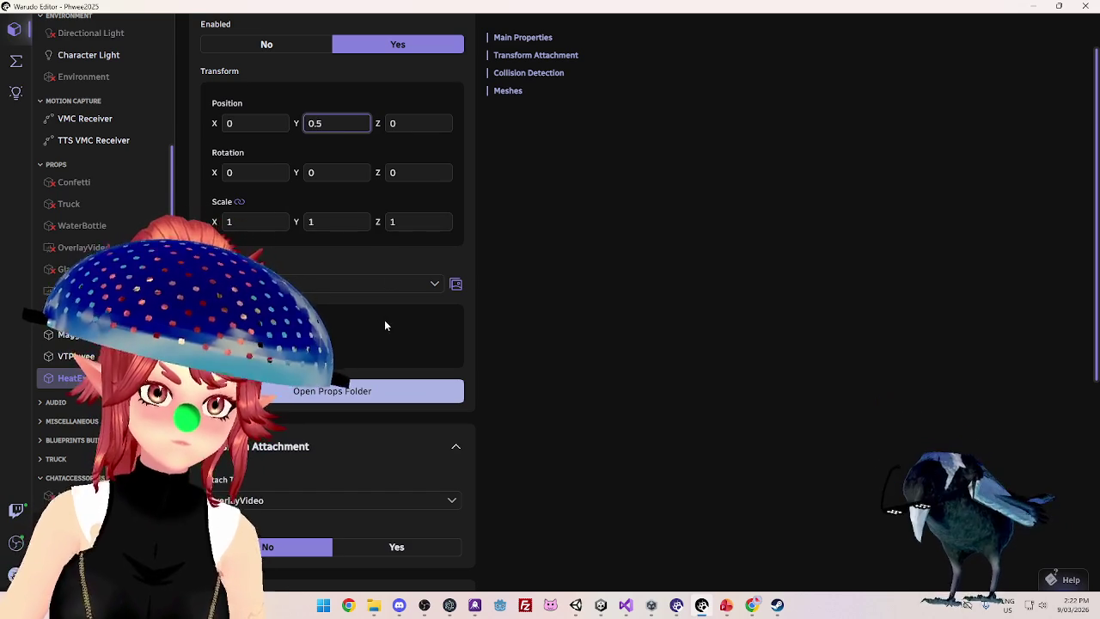
{"action": "scroll", "coordinate": [387, 323], "scroll_direction": "down", "scroll_amount": 5}
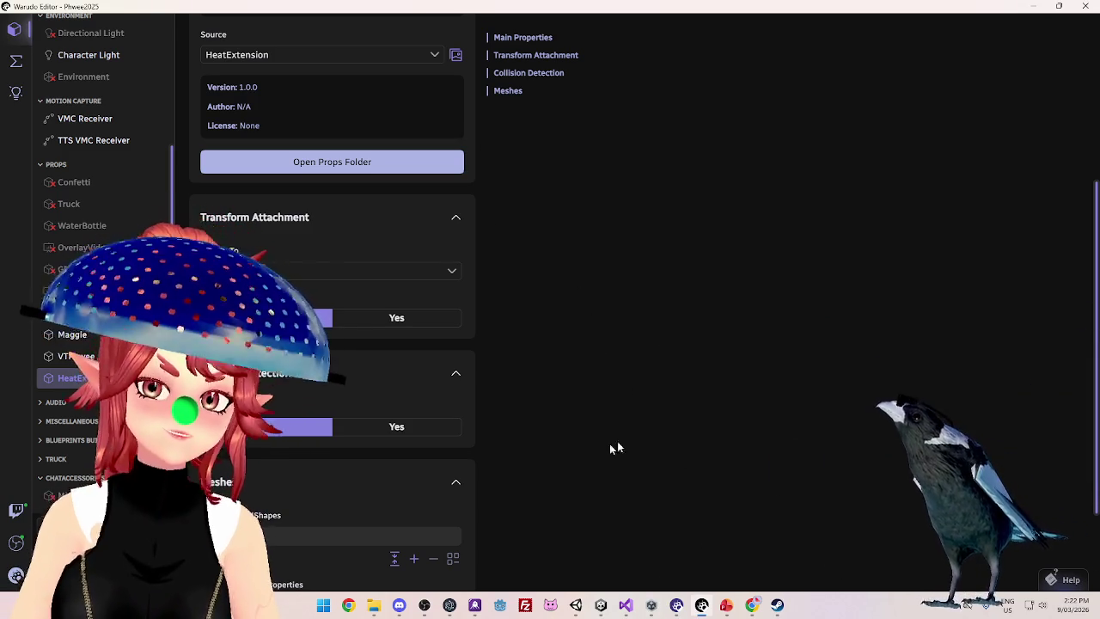
{"action": "scroll", "coordinate": [361, 473], "scroll_direction": "down", "scroll_amount": 3}
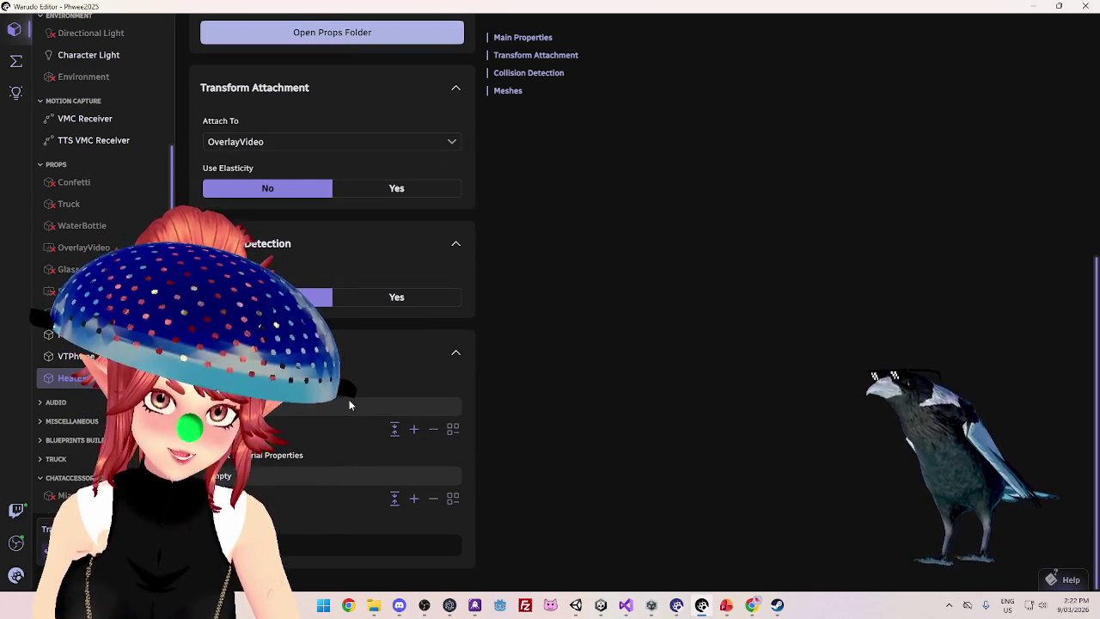
{"action": "scroll", "coordinate": [350, 400], "scroll_direction": "up", "scroll_amount": 9}
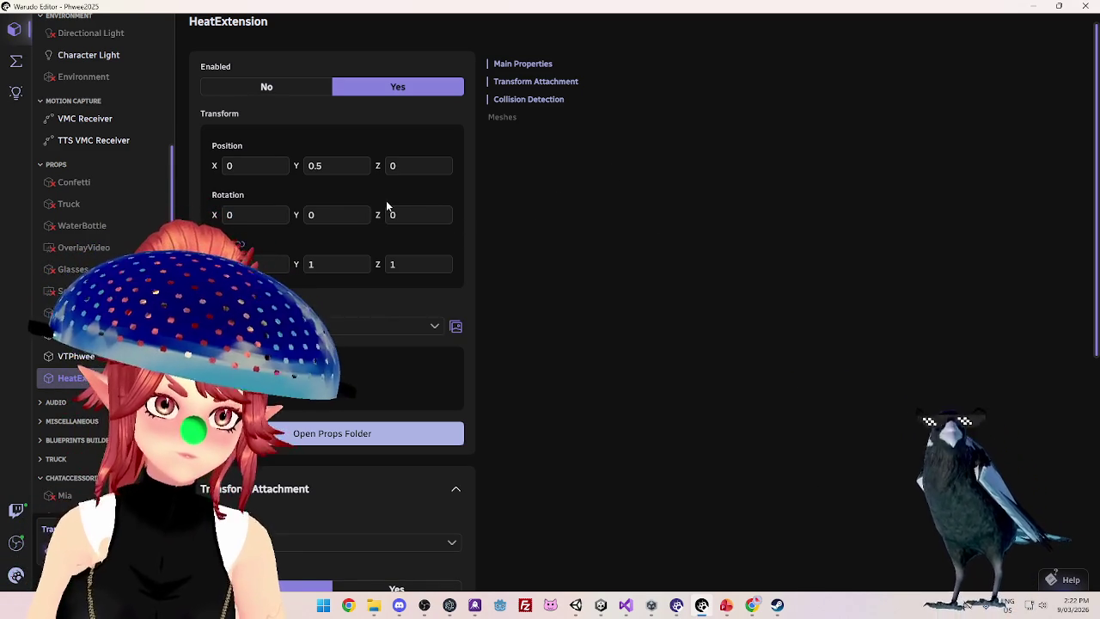
{"action": "left_click", "coordinate": [392, 220]}
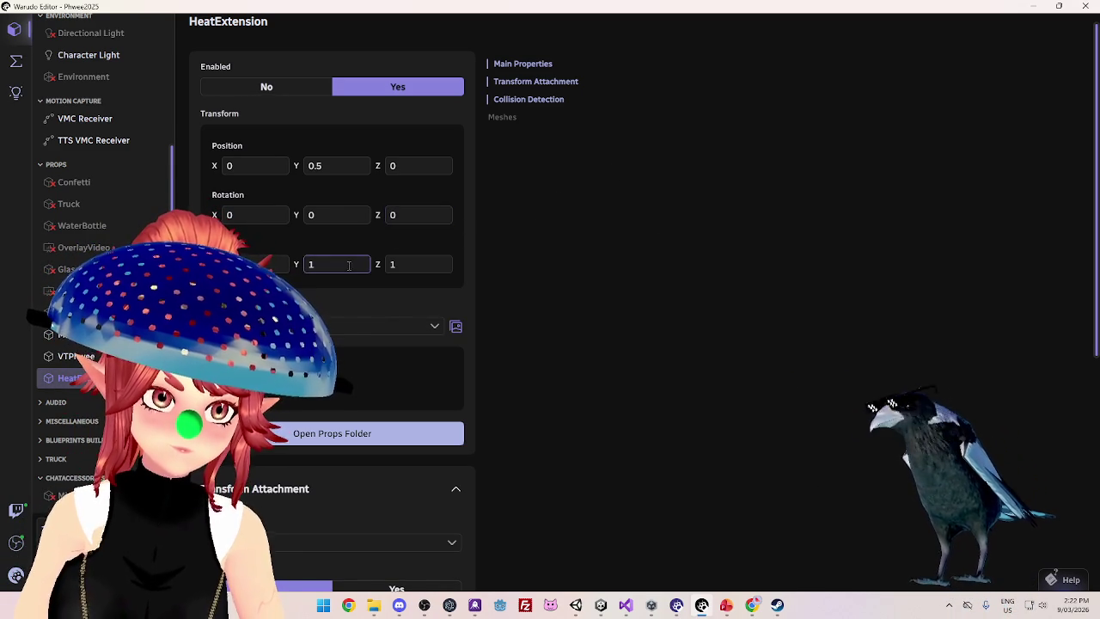
Check the Z scale and prop source list, keeping HeatExtension as the current prop
{"action": "left_click", "coordinate": [409, 270]}
{"action": "scroll", "coordinate": [332, 334], "scroll_direction": "up", "scroll_amount": 1}
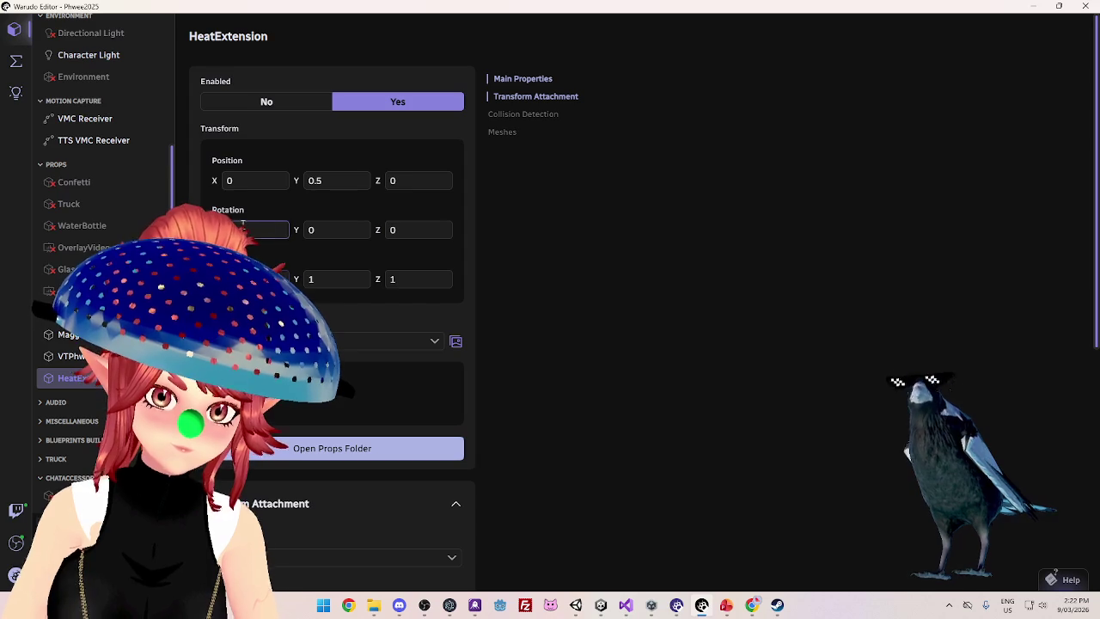
{"action": "scroll", "coordinate": [383, 354], "scroll_direction": "down", "scroll_amount": 5}
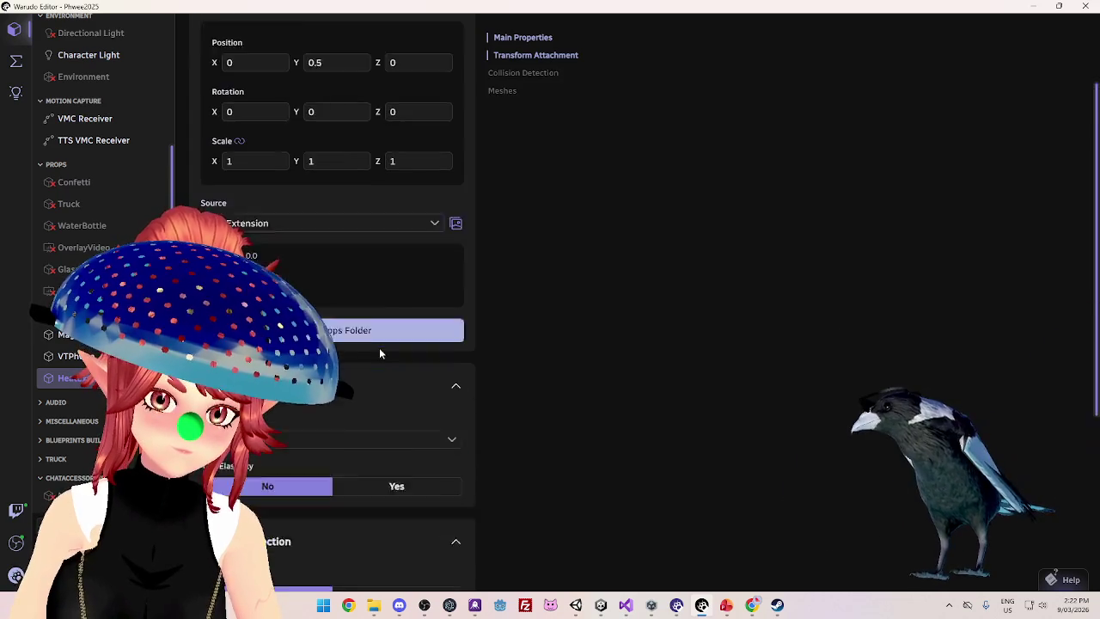
{"action": "scroll", "coordinate": [380, 356], "scroll_direction": "up", "scroll_amount": 5}
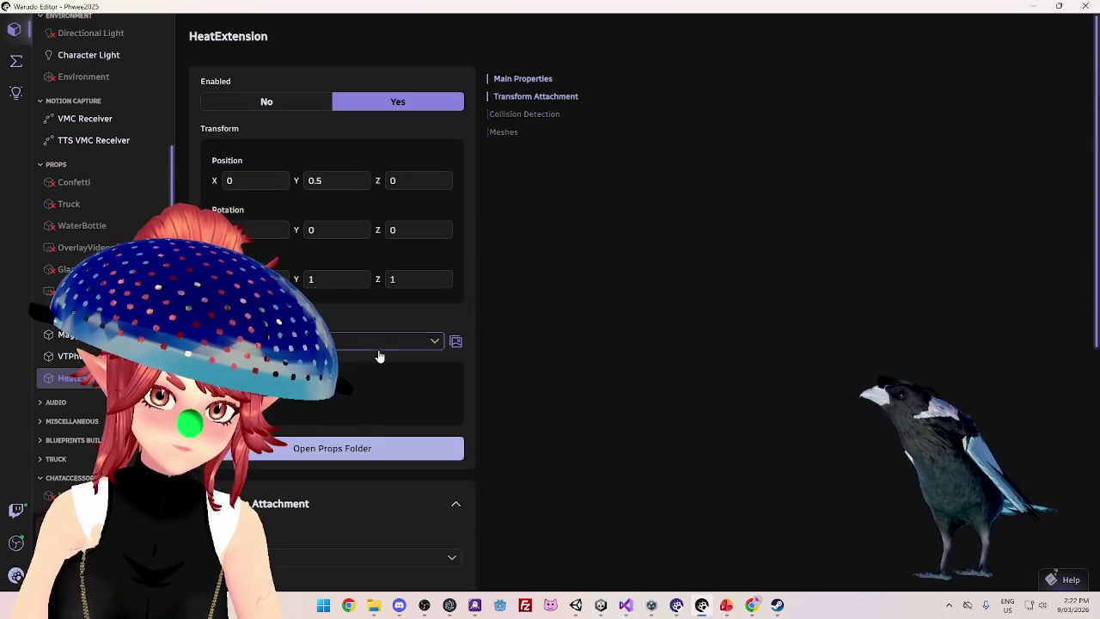
{"action": "scroll", "coordinate": [305, 423], "scroll_direction": "down", "scroll_amount": 1}
{"action": "scroll", "coordinate": [305, 424], "scroll_direction": "down", "scroll_amount": 3}
{"action": "left_click", "coordinate": [327, 110]}
{"action": "scroll", "coordinate": [344, 215], "scroll_direction": "down", "scroll_amount": 1}
{"action": "scroll", "coordinate": [267, 249], "scroll_direction": "down", "scroll_amount": 2}
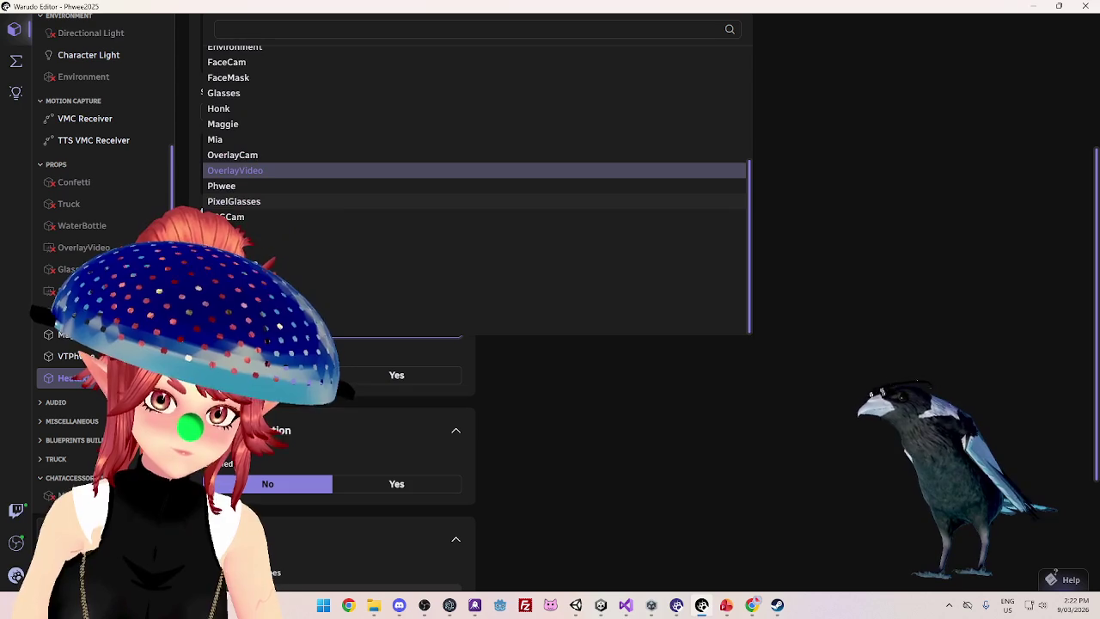
{"action": "scroll", "coordinate": [267, 250], "scroll_direction": "up", "scroll_amount": 2}
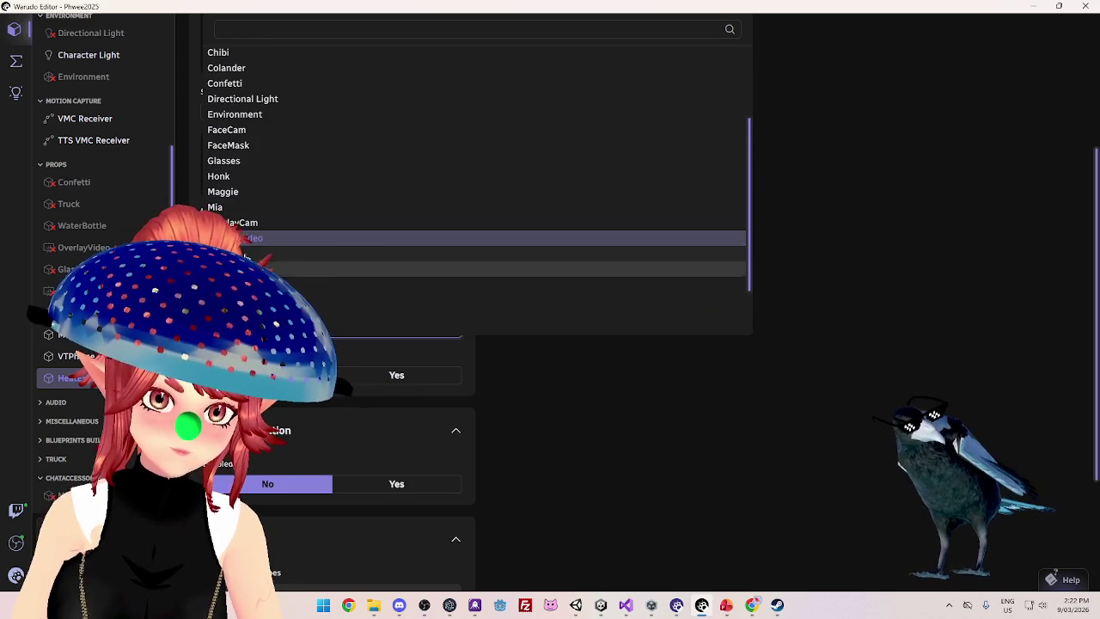
{"action": "left_click", "coordinate": [310, 251]}
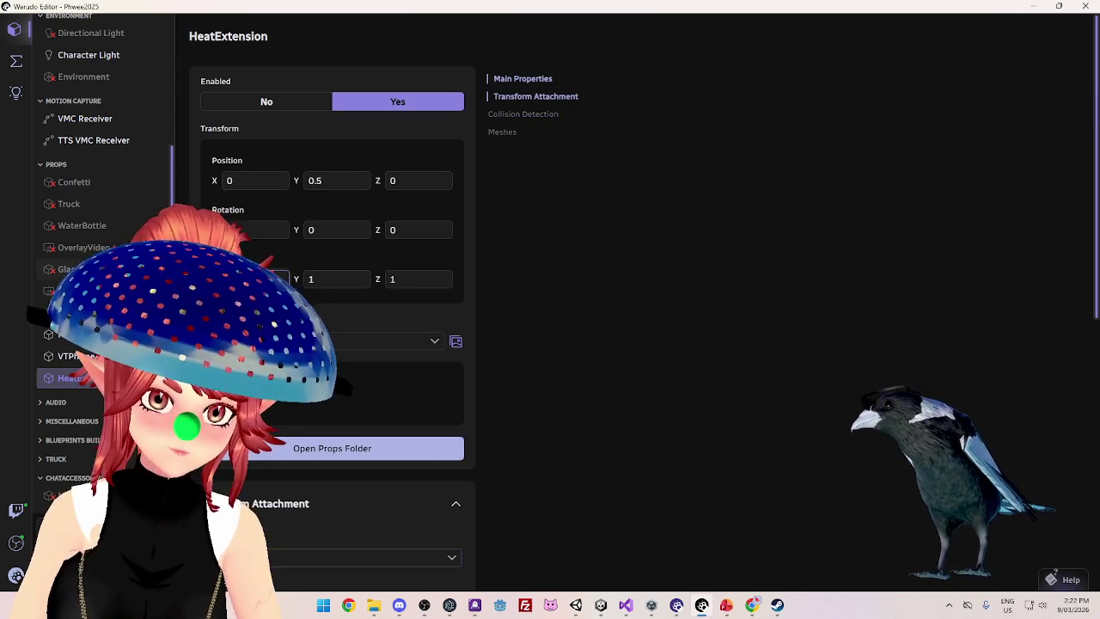
Try colander scale values 0.02, 0.01 and 0.04, then bring up Chrome
{"action": "triple_click", "coordinate": [258, 279]}
{"action": "type", "text": "0.02"}
{"action": "key", "text": "Return"}
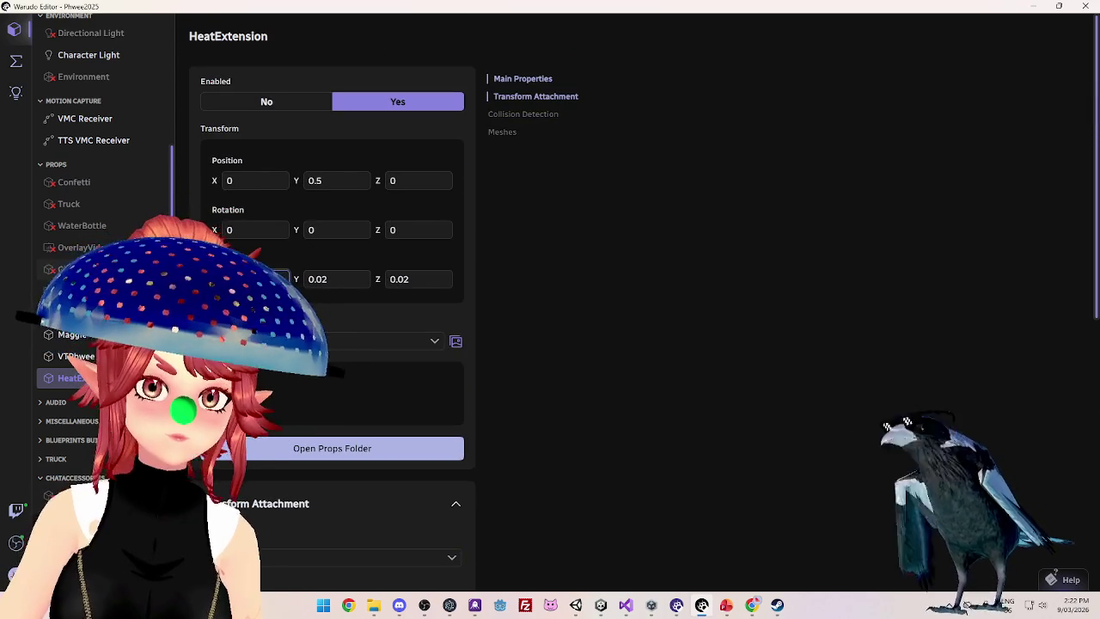
{"action": "triple_click", "coordinate": [258, 279]}
{"action": "type", "text": "0.01"}
{"action": "key", "text": "Return"}
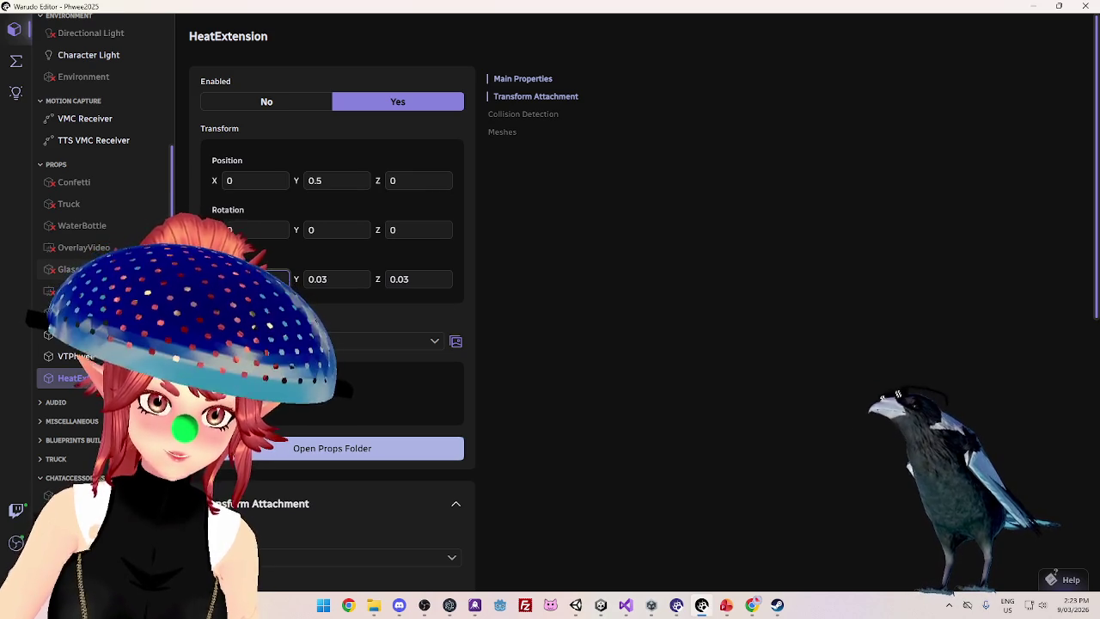
{"action": "triple_click", "coordinate": [258, 279]}
{"action": "type", "text": "0.04"}
{"action": "key", "text": "Return"}
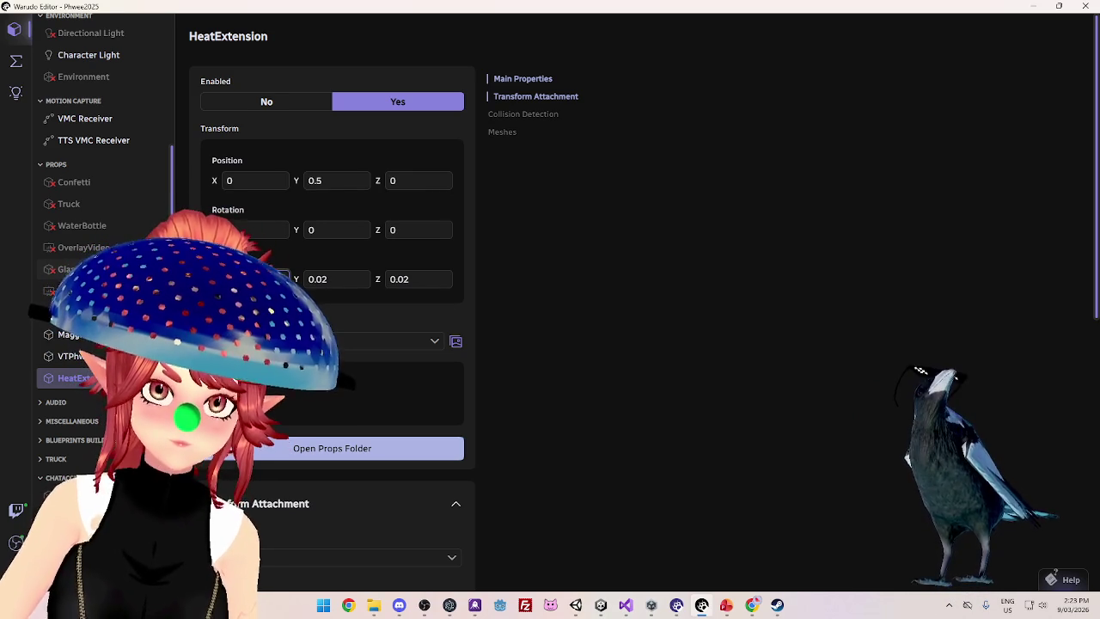
{"action": "left_click", "coordinate": [752, 605]}
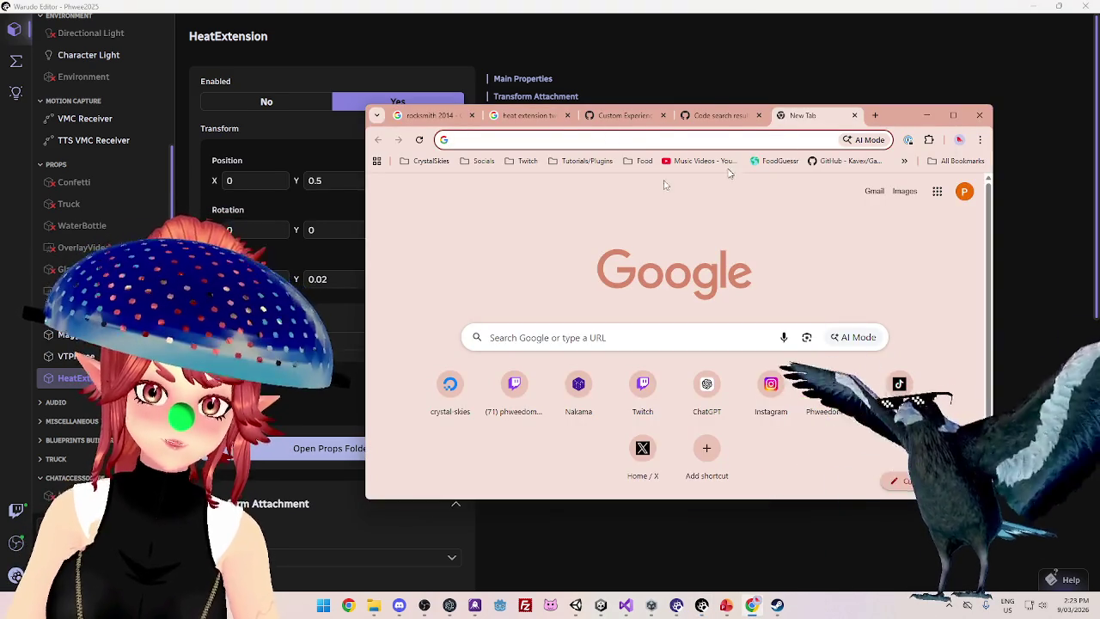
Open the streamer's own Twitch channel from bookmarks, pause the stream, and return to Unity
{"action": "left_click", "coordinate": [522, 162]}
{"action": "left_click", "coordinate": [538, 181]}
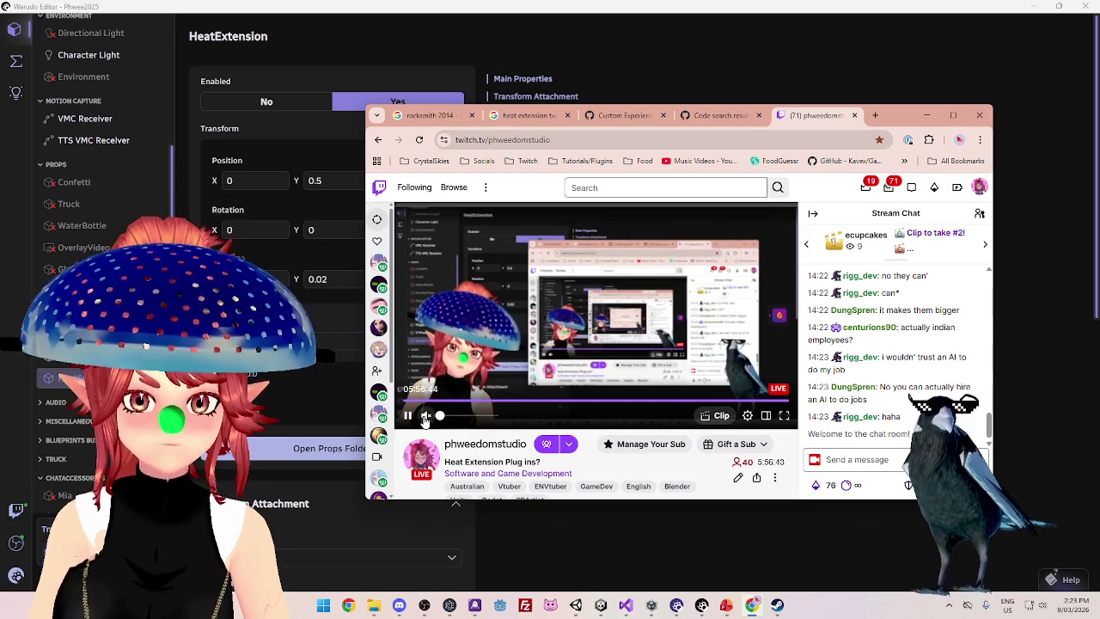
{"action": "key", "text": "space"}
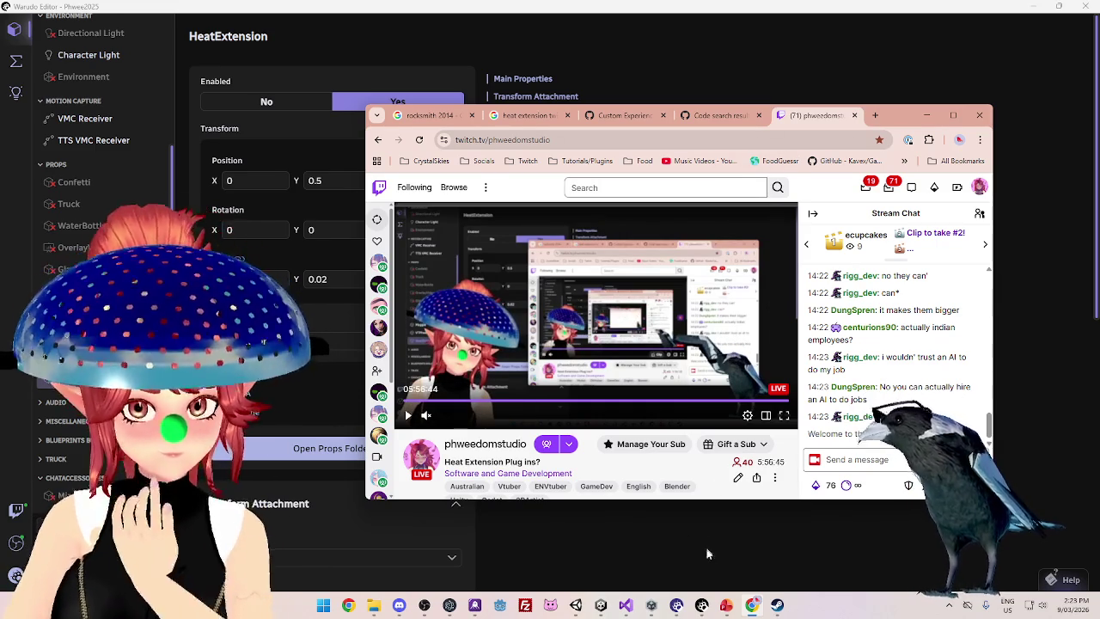
{"action": "left_click", "coordinate": [626, 606]}
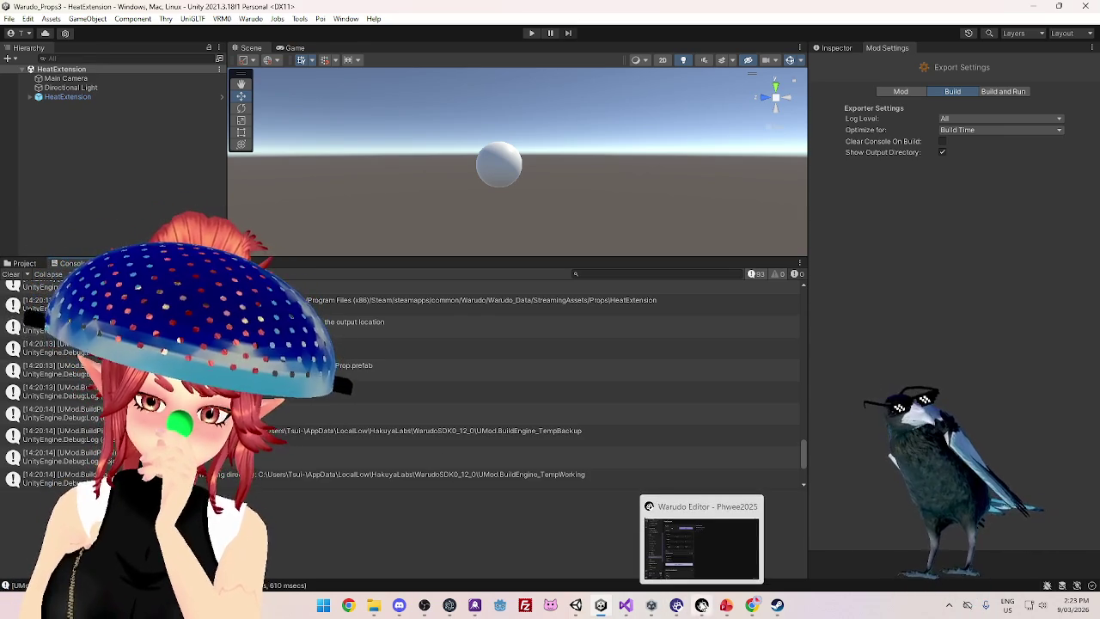
Back in Warudo, set the colander's Attach To target to OverlayVideo
{"action": "left_click", "coordinate": [678, 607]}
{"action": "mouse_move", "coordinate": [678, 607]}
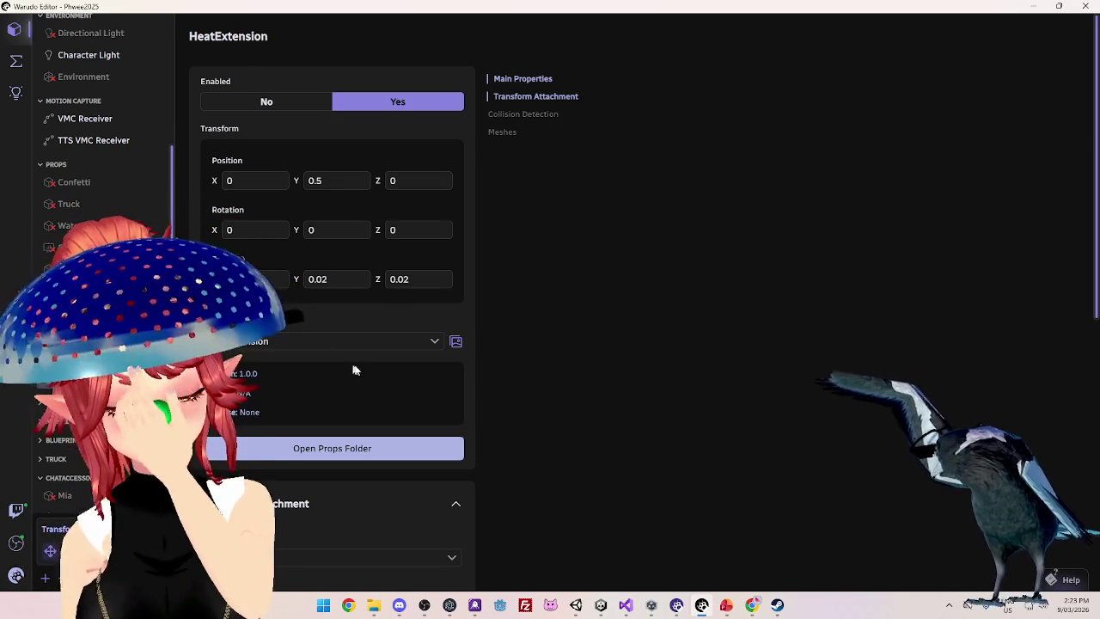
{"action": "scroll", "coordinate": [339, 361], "scroll_direction": "down", "scroll_amount": 3}
{"action": "scroll", "coordinate": [301, 258], "scroll_direction": "down", "scroll_amount": 2}
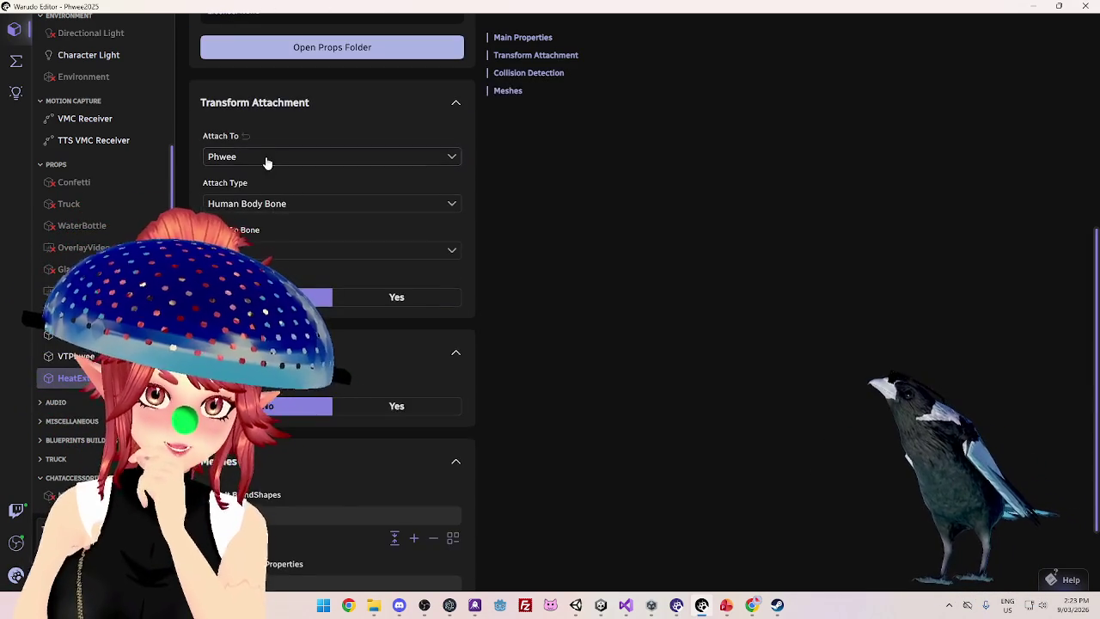
{"action": "left_click", "coordinate": [267, 160]}
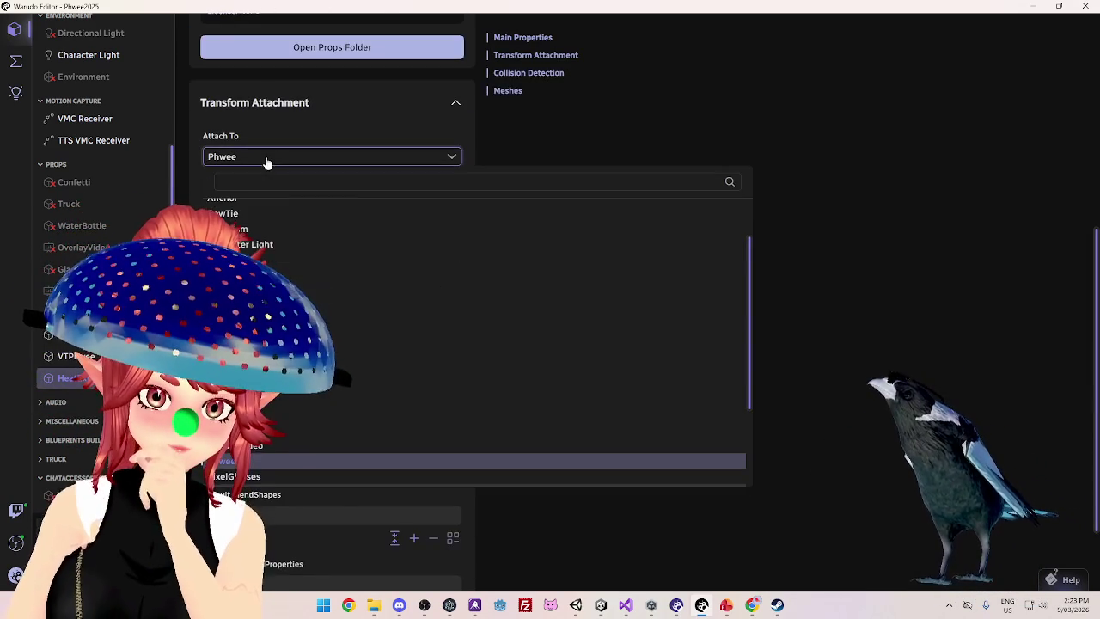
{"action": "left_click", "coordinate": [283, 446]}
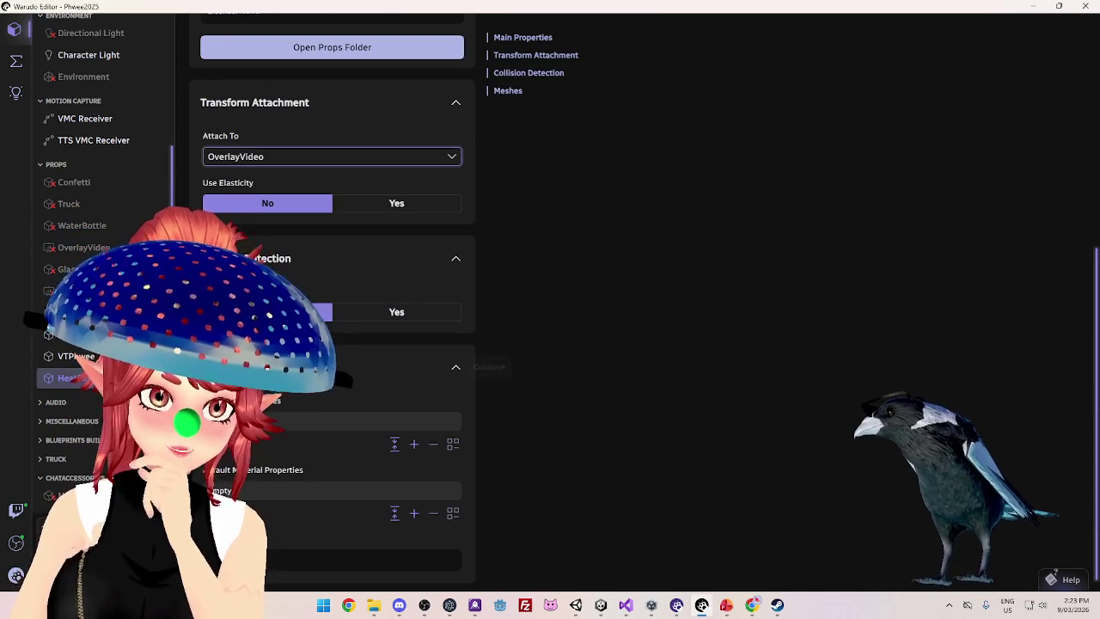
{"action": "left_click", "coordinate": [270, 155]}
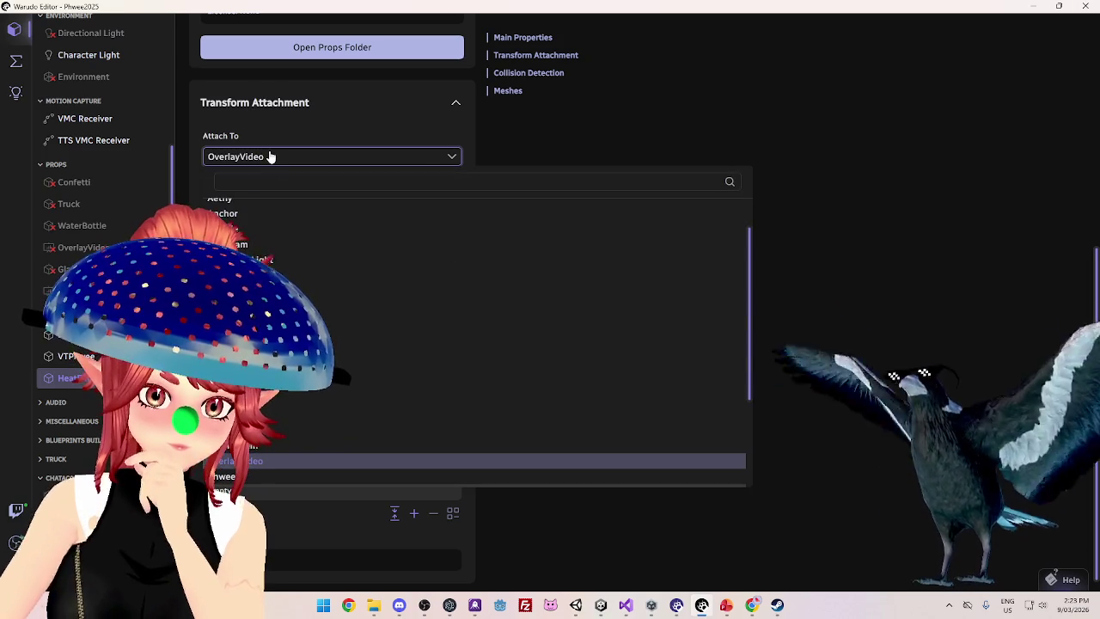
{"action": "left_click", "coordinate": [902, 270]}
{"action": "scroll", "coordinate": [343, 209], "scroll_direction": "up", "scroll_amount": 3}
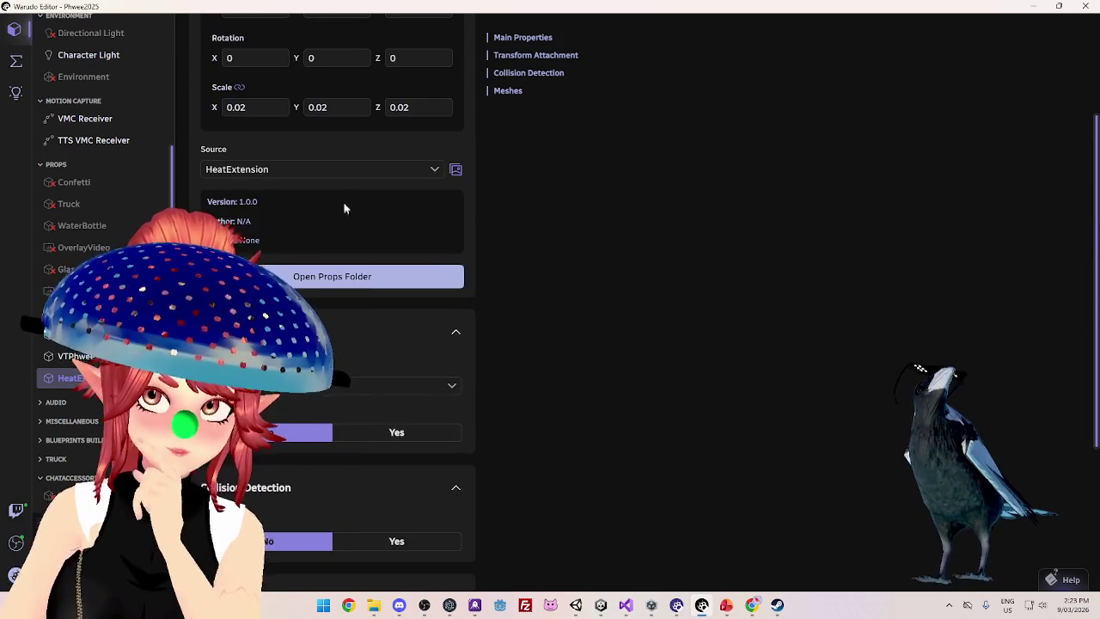
Edit the colander's Scale X digit by digit down to 0.005
{"action": "left_click", "coordinate": [273, 107]}
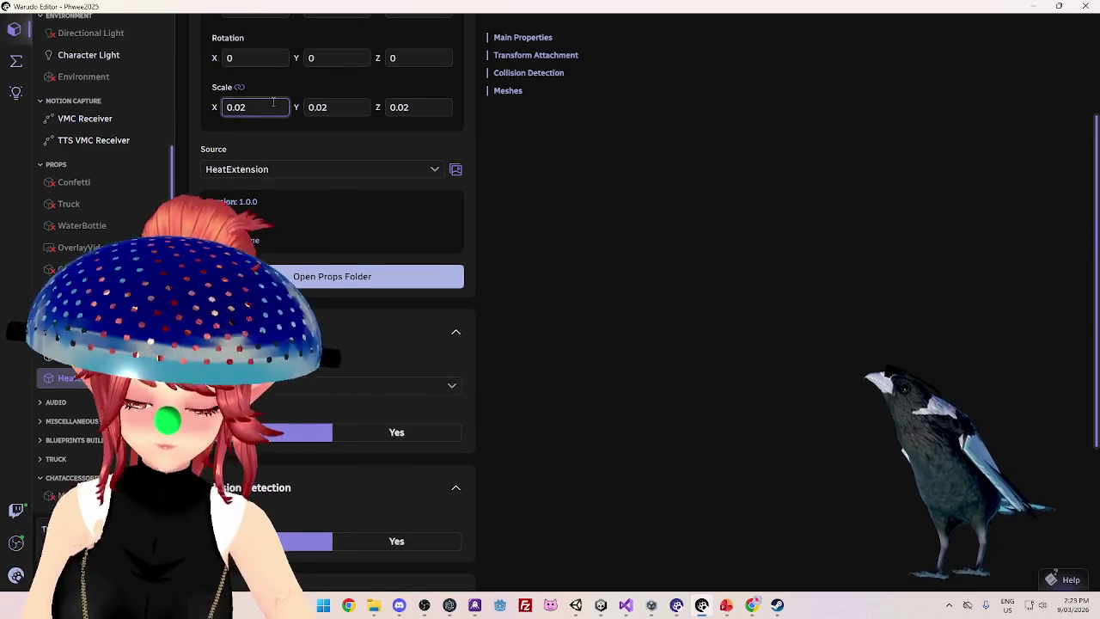
{"action": "key", "text": "BackSpace"}
{"action": "type", "text": "01"}
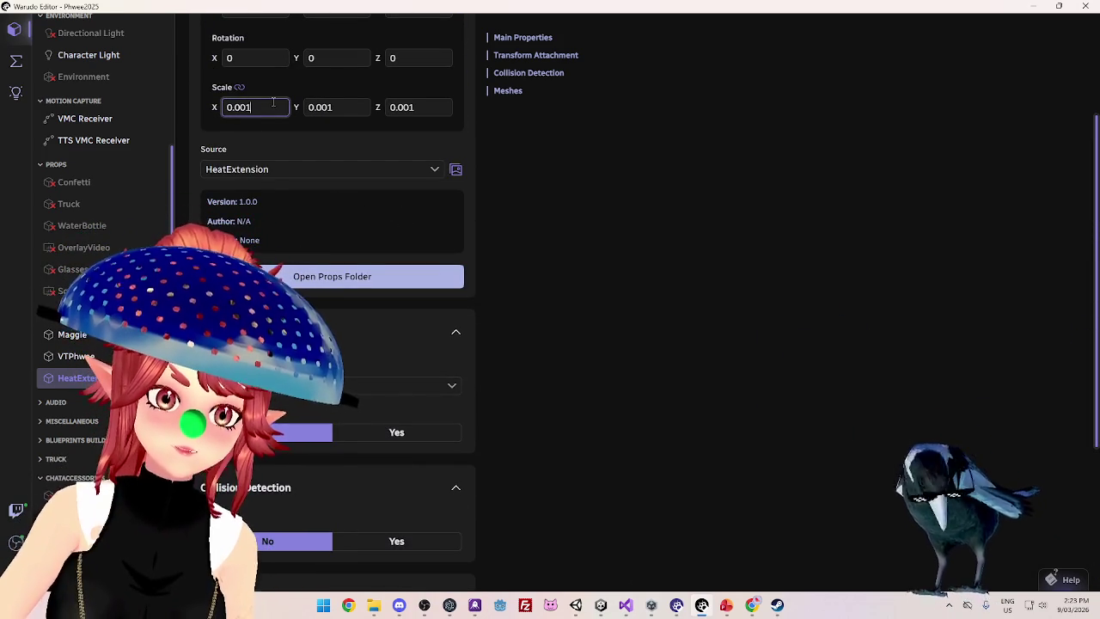
{"action": "key", "text": "BackSpace"}
{"action": "type", "text": "2"}
{"action": "key", "text": "BackSpace"}
{"action": "type", "text": "3"}
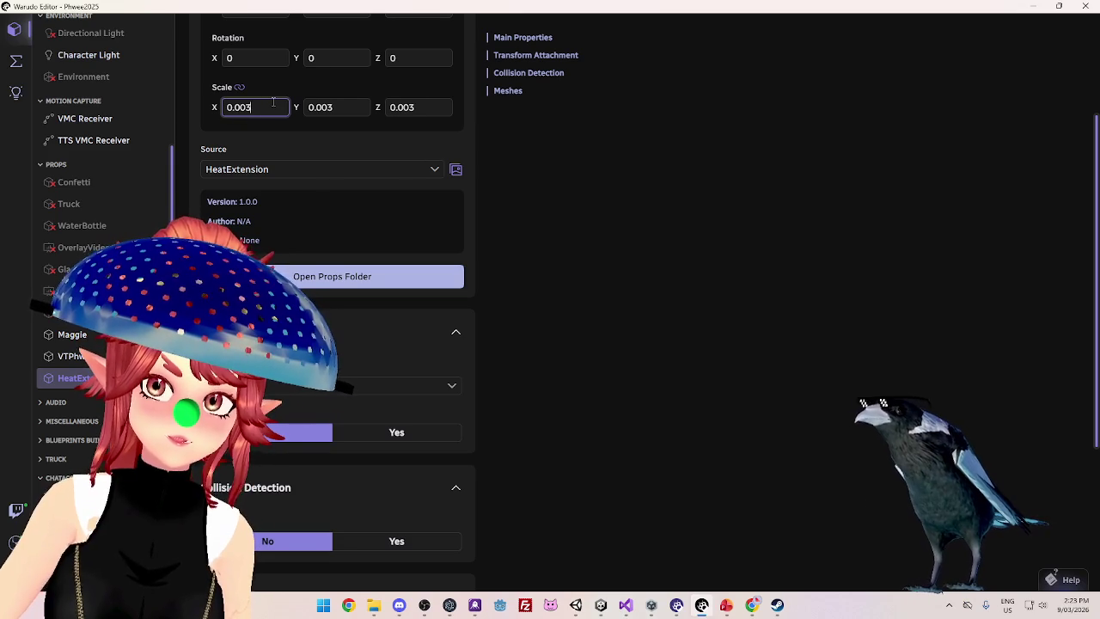
{"action": "key", "text": "BackSpace"}
{"action": "type", "text": "5"}
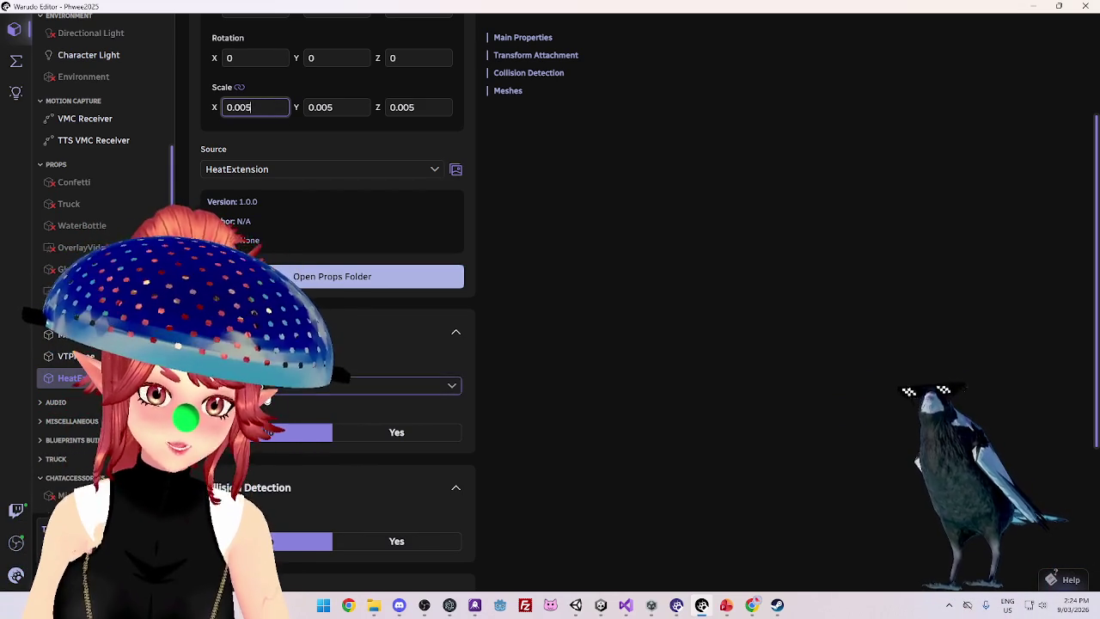
{"action": "scroll", "coordinate": [266, 242], "scroll_direction": "up", "scroll_amount": 2}
{"action": "scroll", "coordinate": [265, 215], "scroll_direction": "down", "scroll_amount": 2}
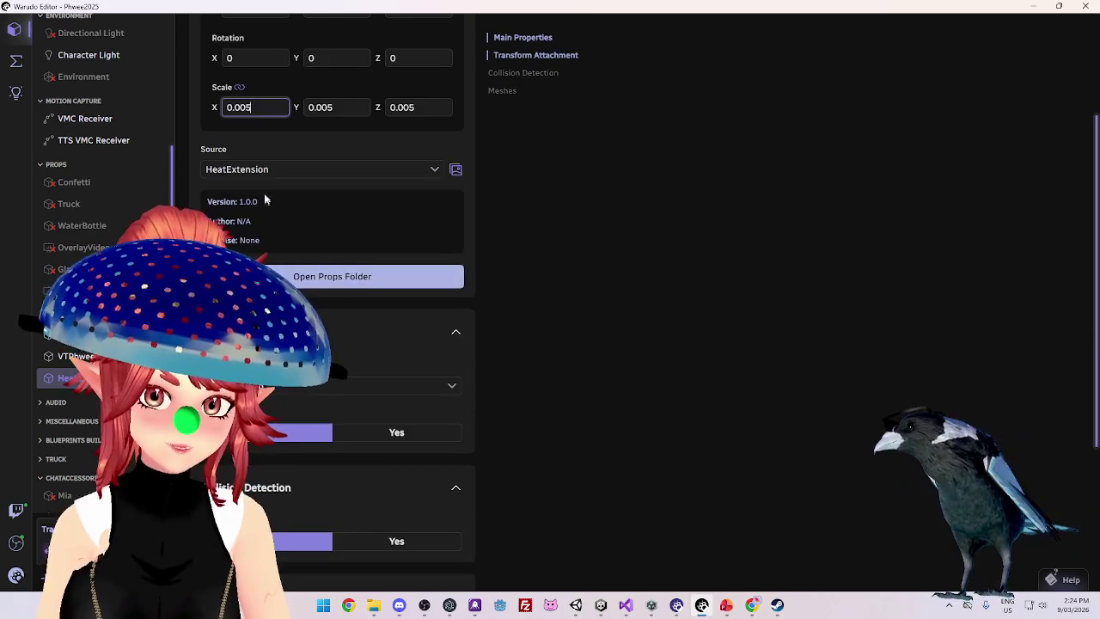
Switch the prop's source to MooDeng
{"action": "left_click", "coordinate": [266, 175]}
{"action": "left_click", "coordinate": [266, 221]}
{"action": "left_click", "coordinate": [344, 175]}
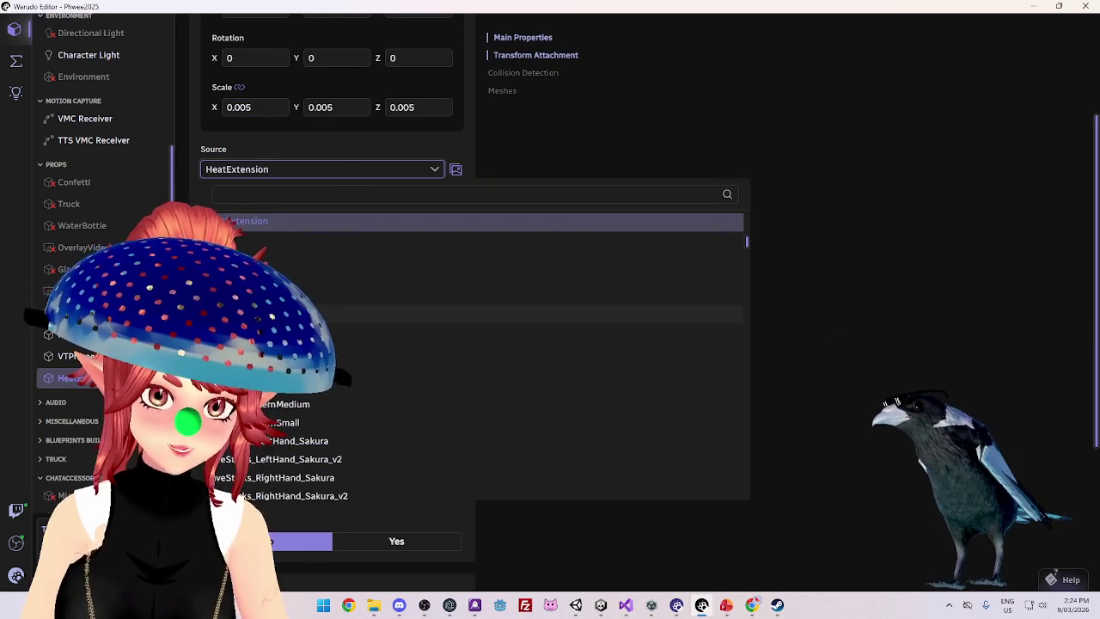
{"action": "left_click", "coordinate": [276, 314]}
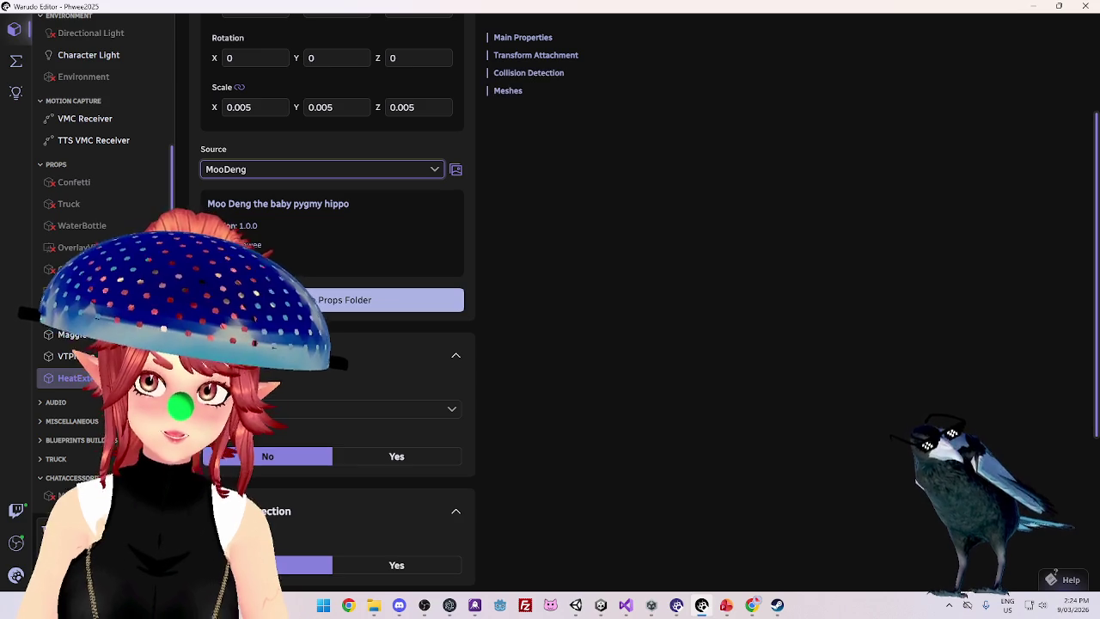
Switch the prop's source to Wings and adjust its scale value
{"action": "left_click", "coordinate": [304, 172]}
{"action": "scroll", "coordinate": [344, 344], "scroll_direction": "down", "scroll_amount": 5}
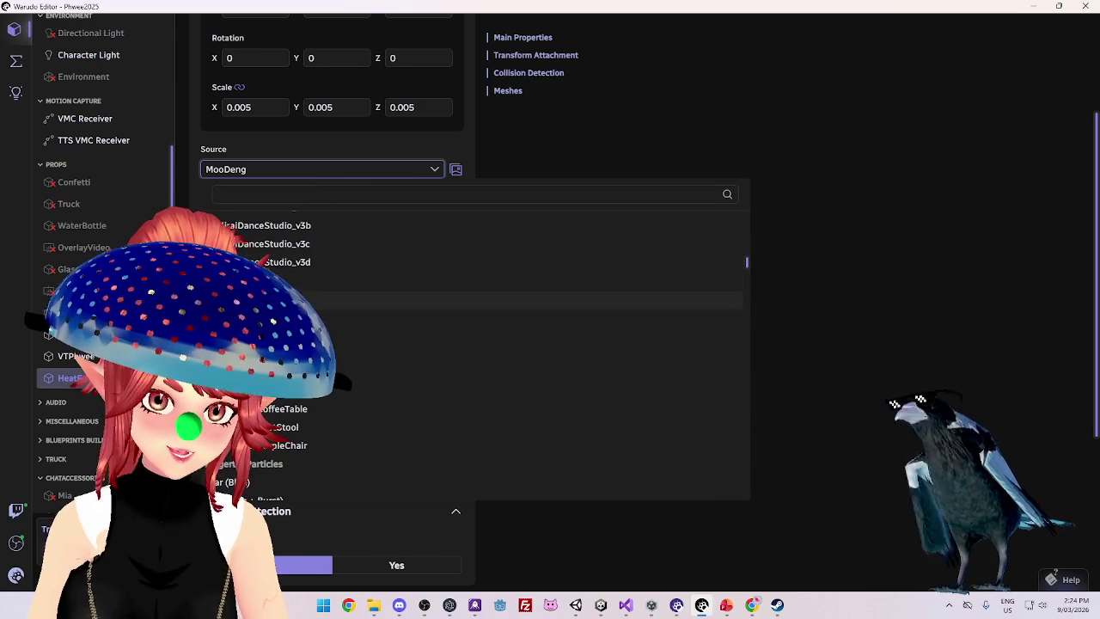
{"action": "left_click", "coordinate": [275, 300]}
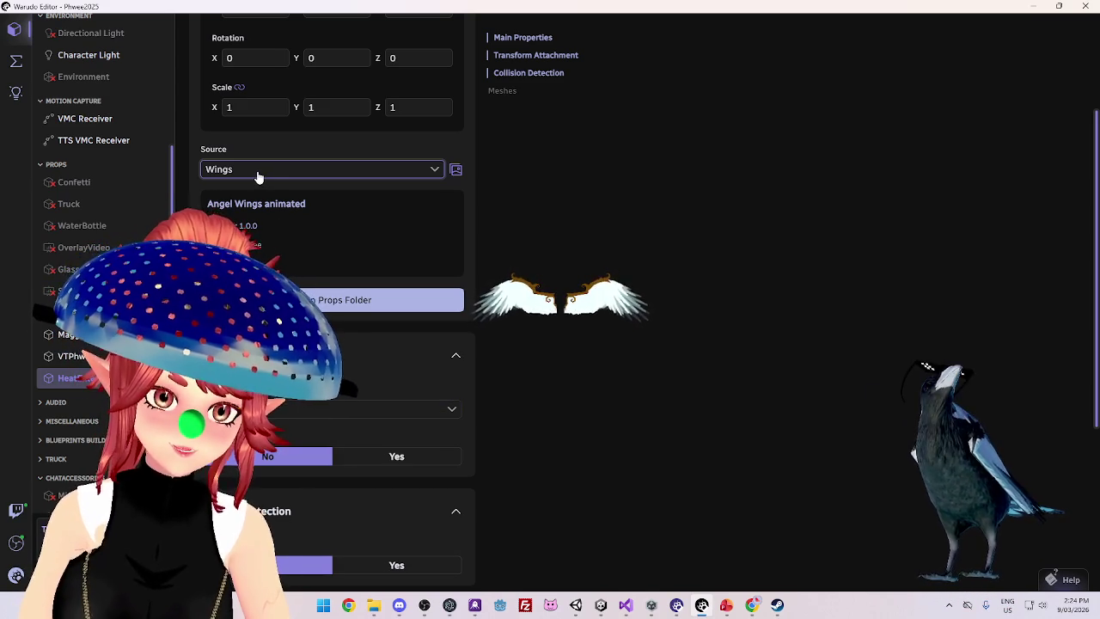
{"action": "type", "text": "0.01"}
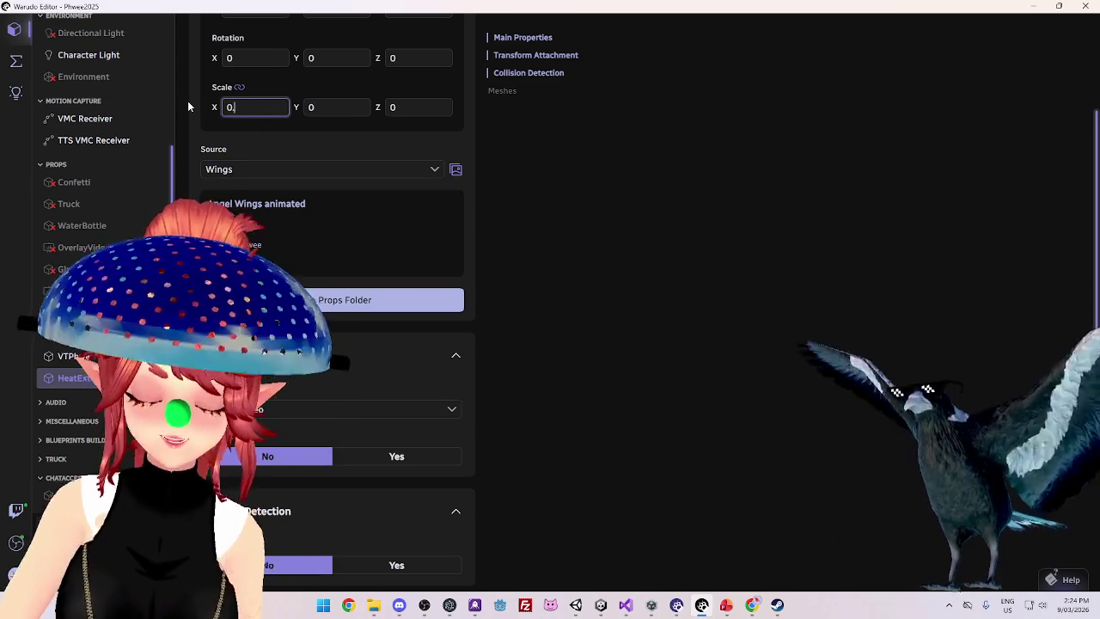
{"action": "key", "text": "BackSpace"}
{"action": "key", "text": "BackSpace"}
{"action": "key", "text": "BackSpace"}
{"action": "key", "text": "BackSpace"}
{"action": "type", "text": "1"}
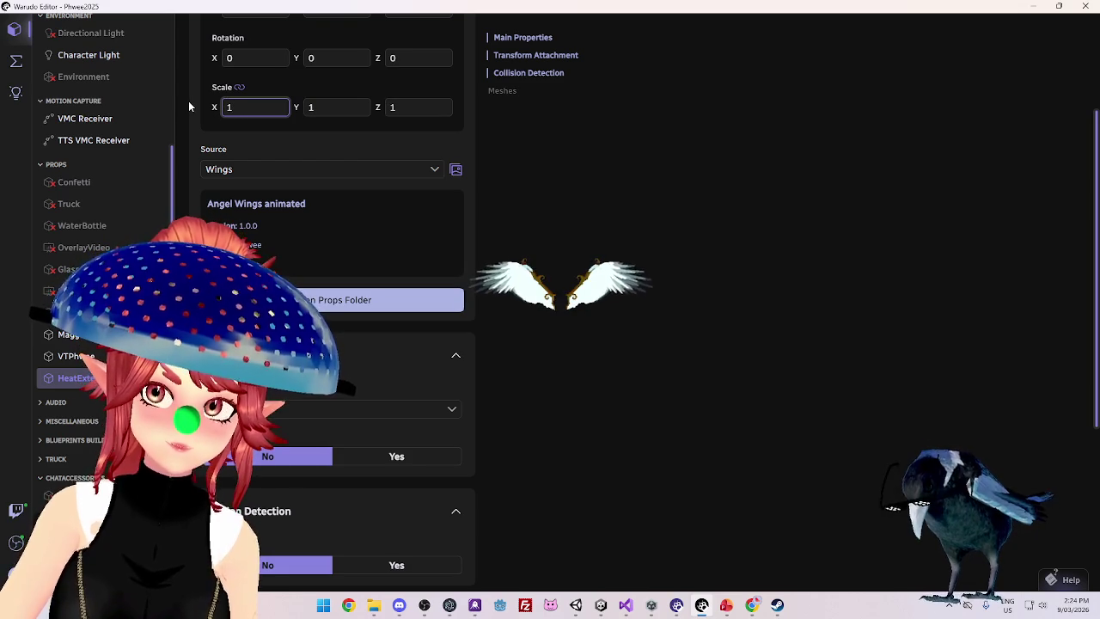
Switch the prop's source back to HeatExtension and select its scale field
{"action": "left_click", "coordinate": [260, 172]}
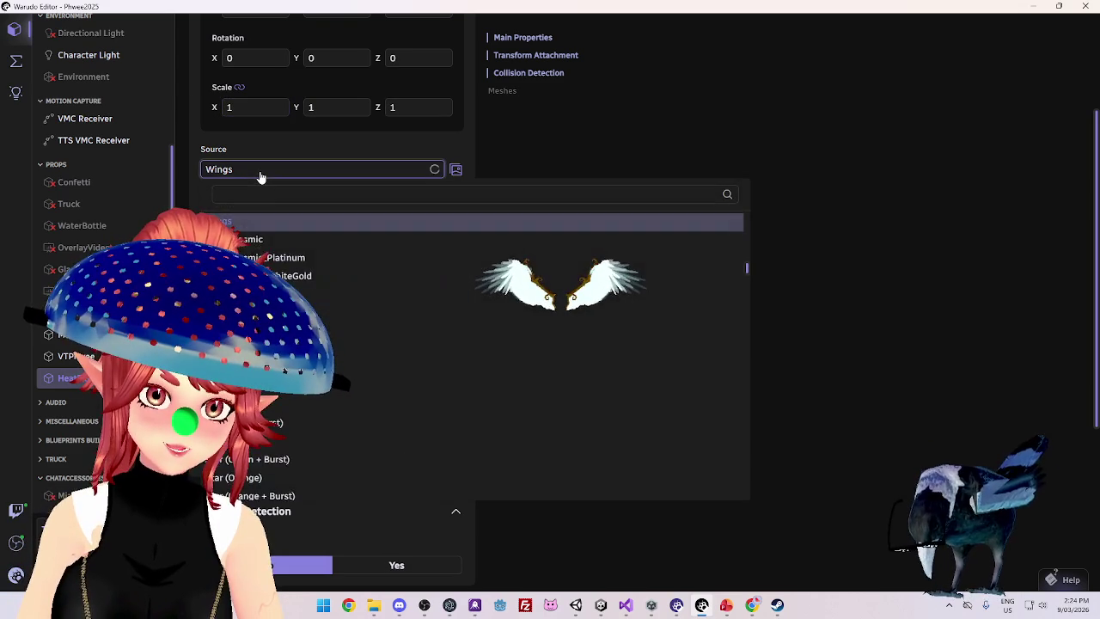
{"action": "scroll", "coordinate": [473, 343], "scroll_direction": "up", "scroll_amount": 5}
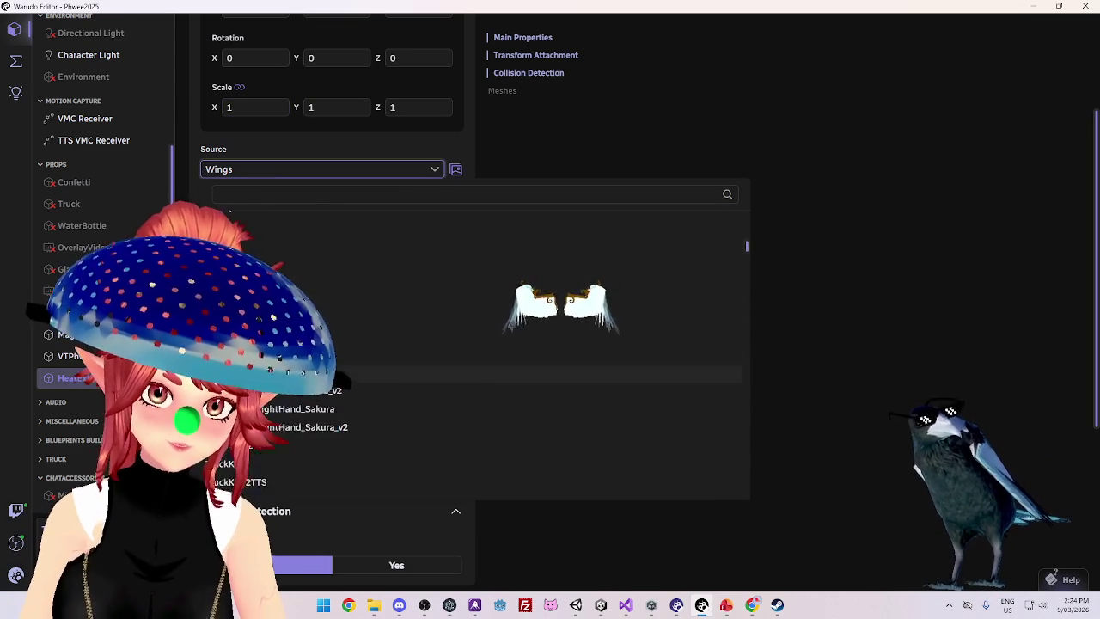
{"action": "left_click", "coordinate": [453, 257]}
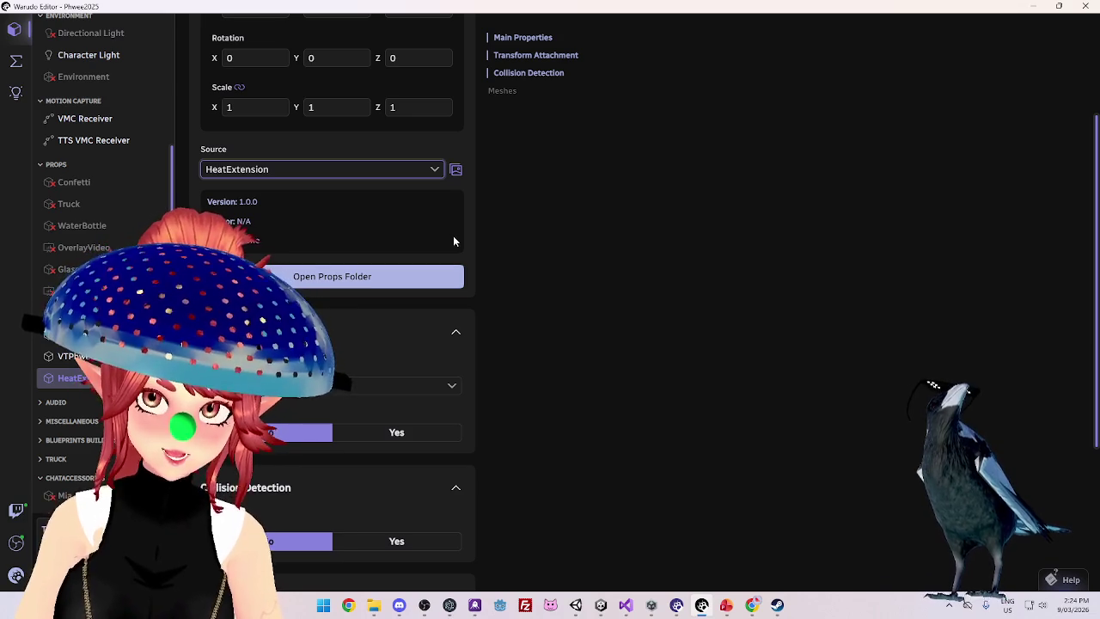
{"action": "scroll", "coordinate": [344, 207], "scroll_direction": "up", "scroll_amount": 1}
{"action": "left_click", "coordinate": [226, 165]}
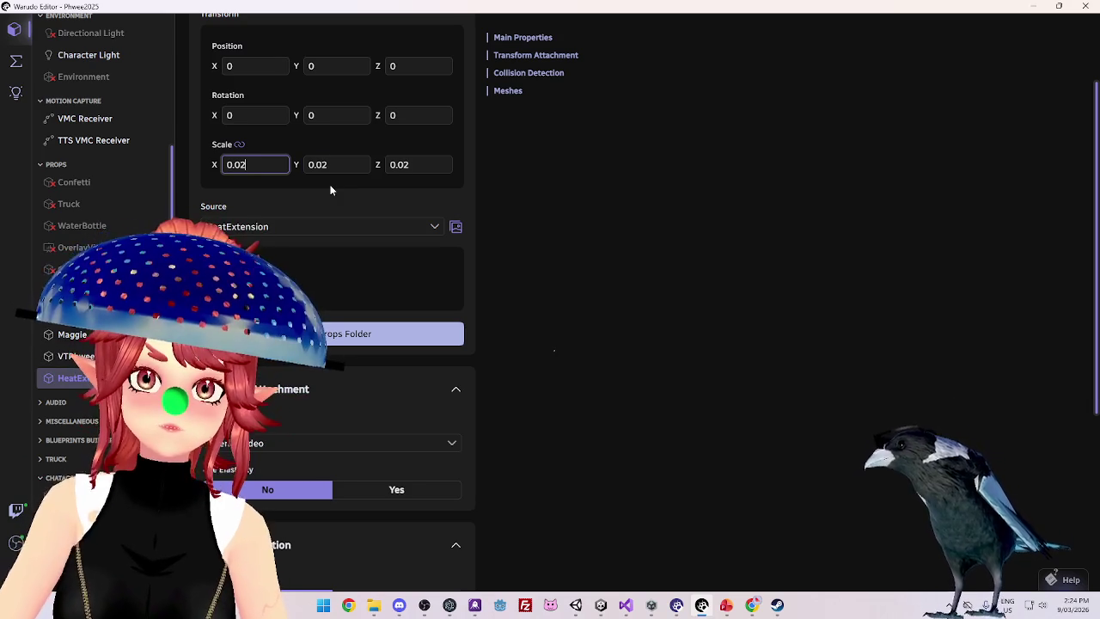
Shrink the colander's scale, trying .08, then .03, and finally .02
{"action": "key", "text": "Up"}
{"action": "key", "text": "Up"}
{"action": "key", "text": "Up"}
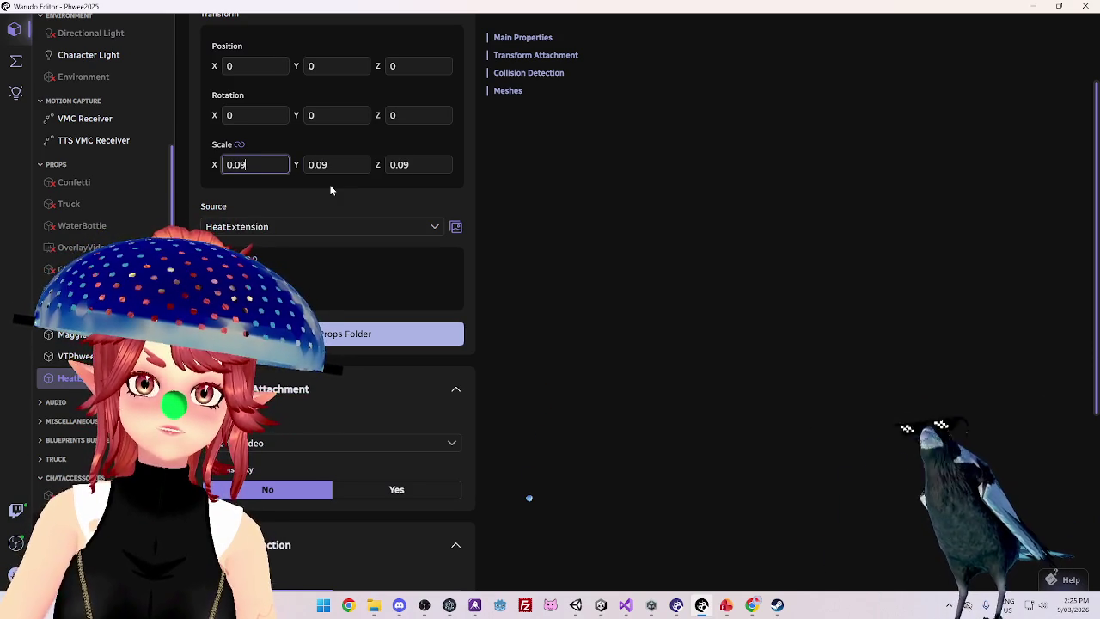
{"action": "key", "text": "Num_Lock"}
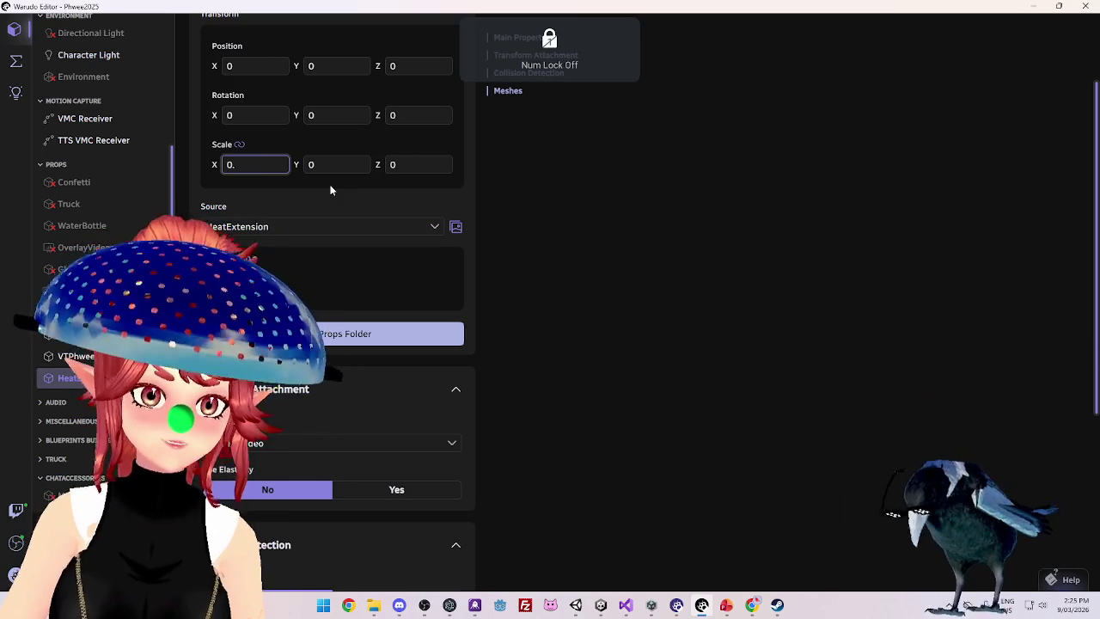
{"action": "key", "text": "BackSpace"}
{"action": "scroll", "coordinate": [330, 189], "scroll_direction": "up", "scroll_amount": 2}
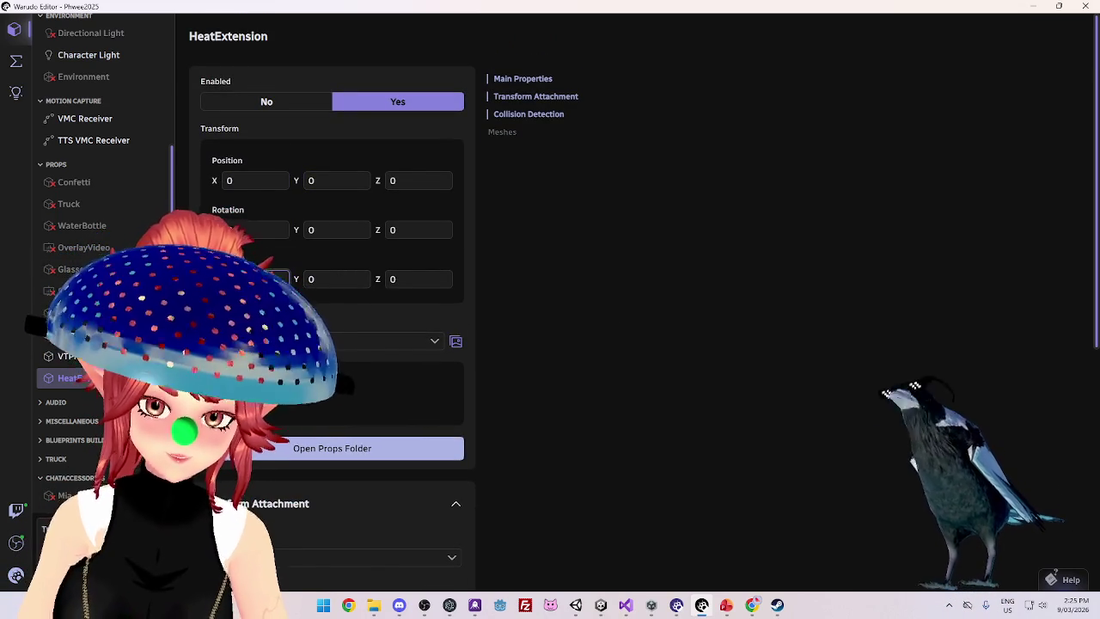
{"action": "key", "text": "Num_Lock"}
{"action": "type", "text": ".08"}
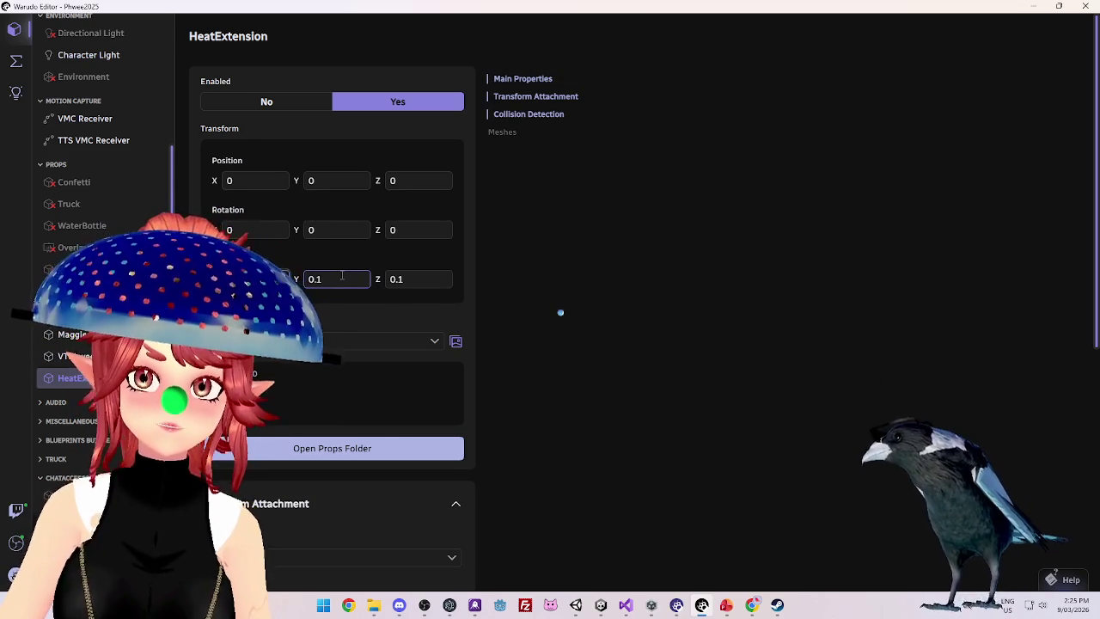
{"action": "key", "text": "BackSpace"}
{"action": "type", "text": "3"}
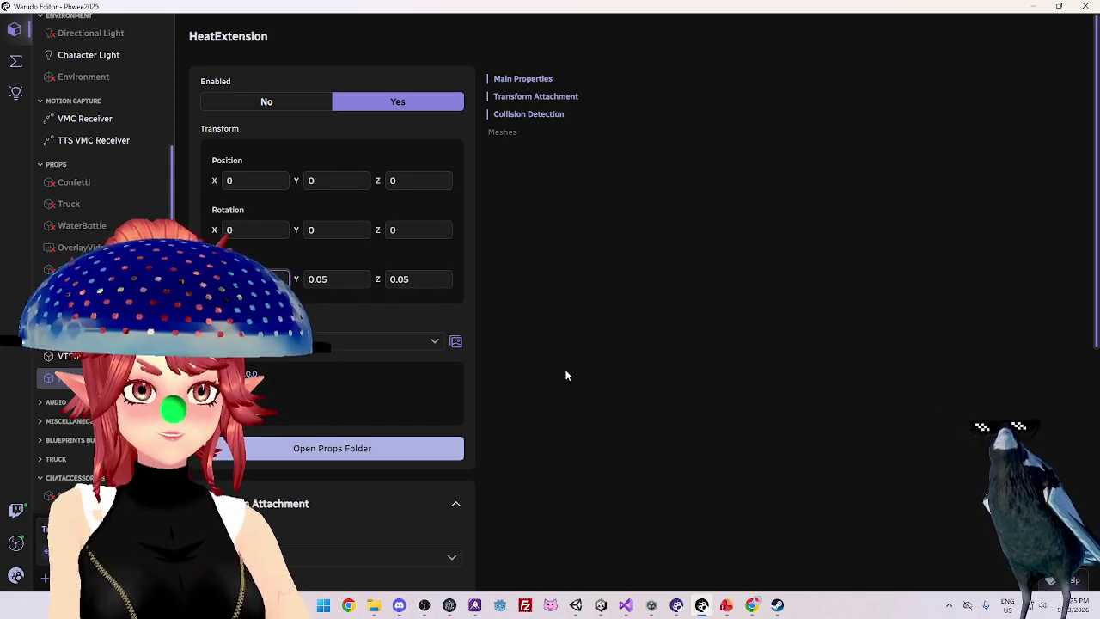
{"action": "key", "text": "BackSpace"}
{"action": "type", "text": "2"}
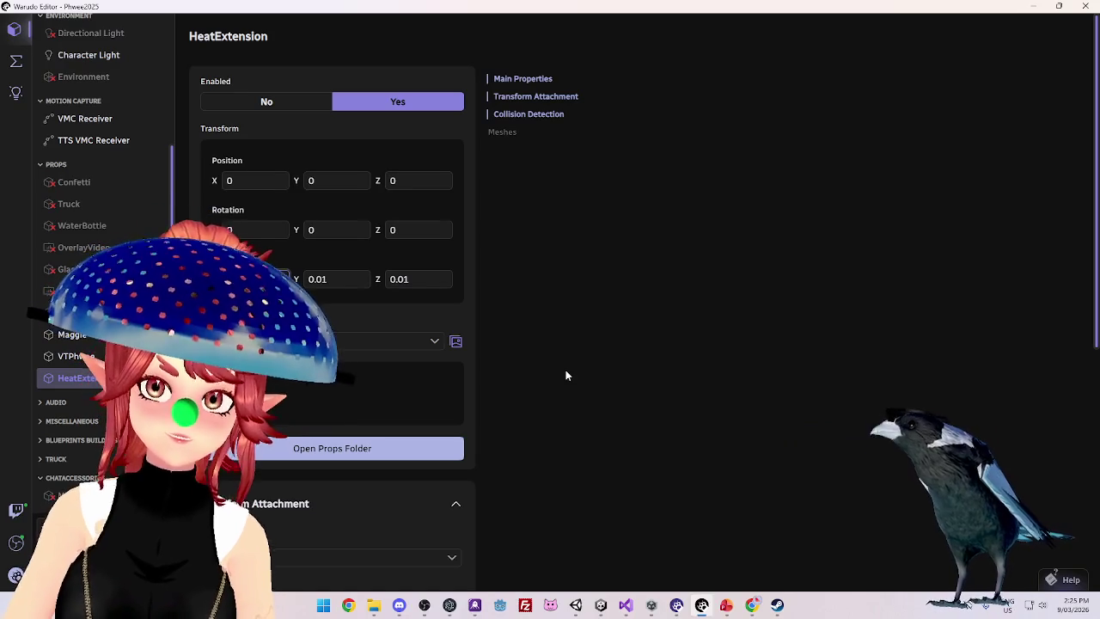
Reopen the Prop list and keep HeatExtension selected
{"action": "left_click", "coordinate": [420, 340]}
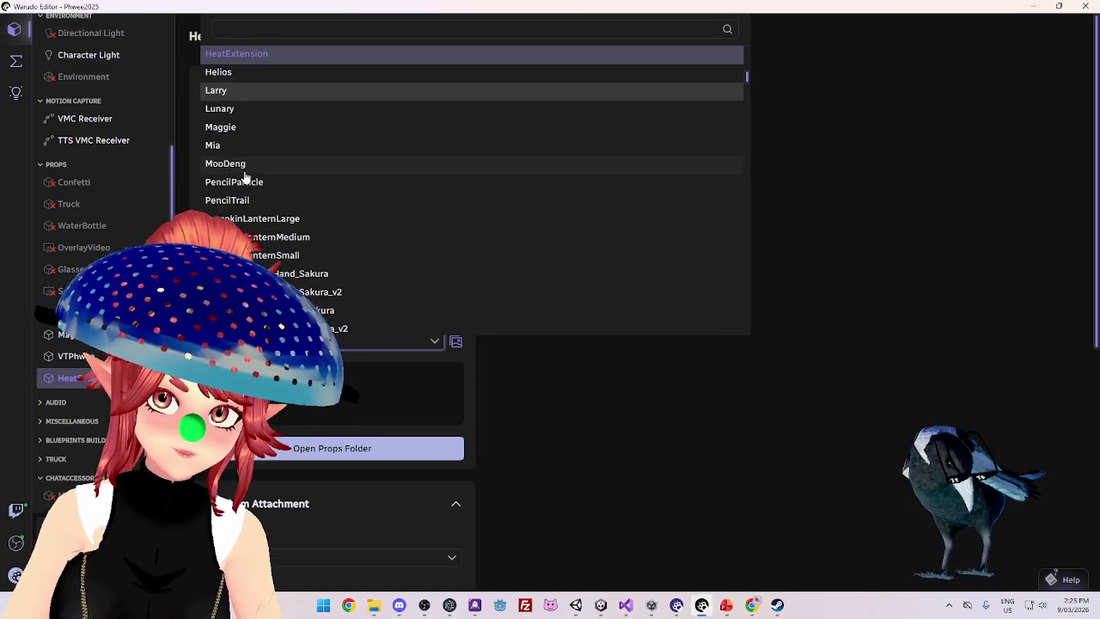
{"action": "left_click", "coordinate": [319, 390]}
{"action": "left_click", "coordinate": [320, 340]}
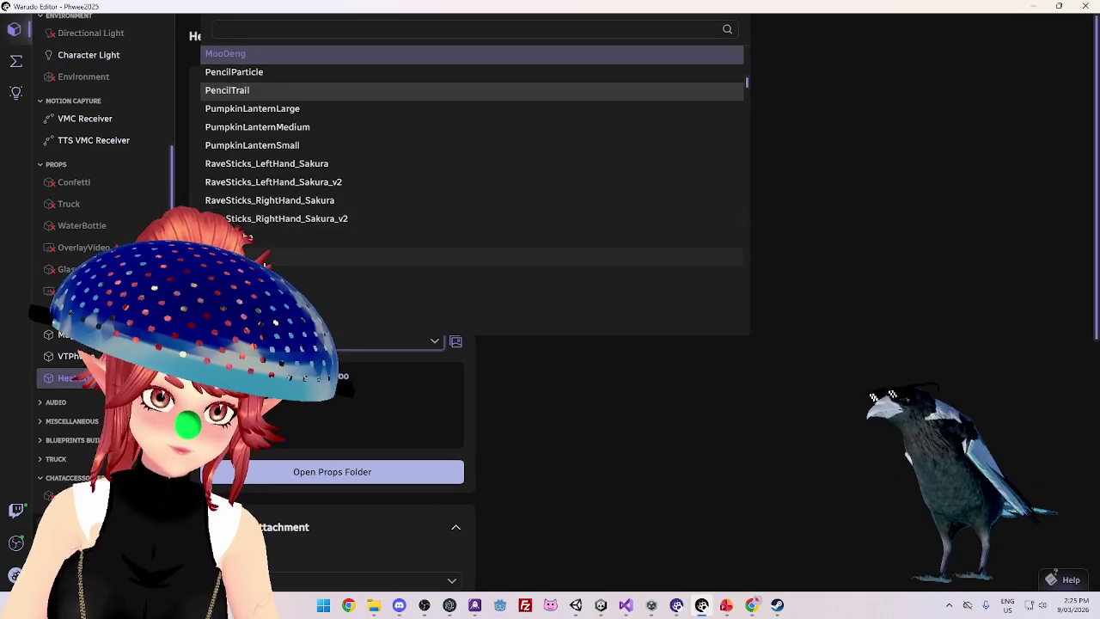
{"action": "scroll", "coordinate": [245, 213], "scroll_direction": "up", "scroll_amount": 3}
{"action": "left_click", "coordinate": [238, 114]}
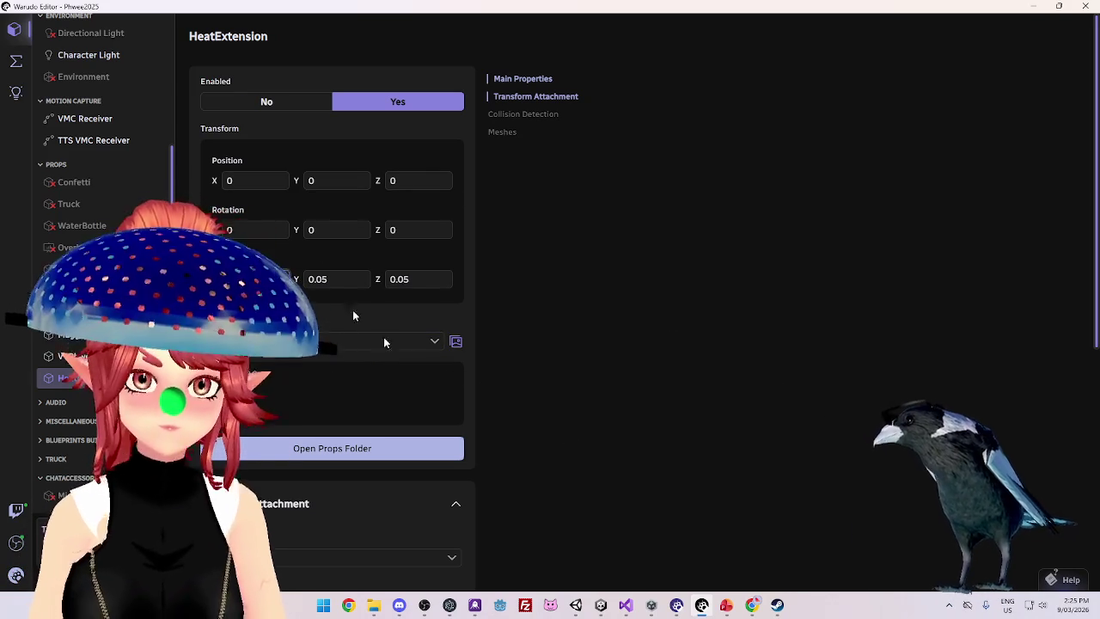
{"action": "left_click", "coordinate": [601, 607]}
Open DrawClick.cs and normalize its line endings to Windows
{"action": "left_click", "coordinate": [630, 606]}
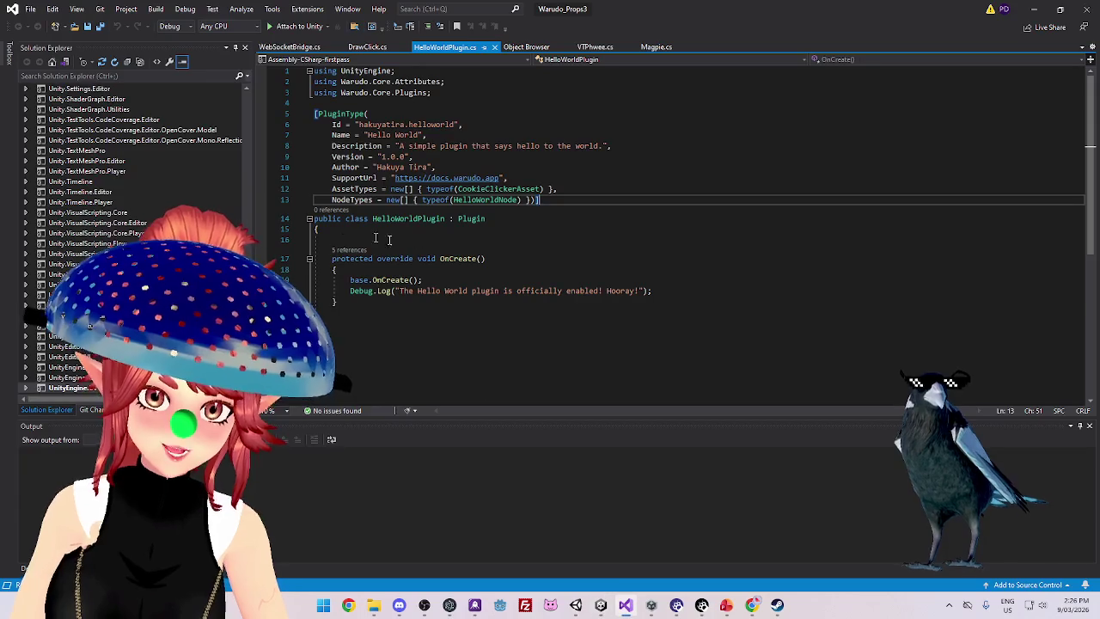
{"action": "left_click", "coordinate": [365, 48]}
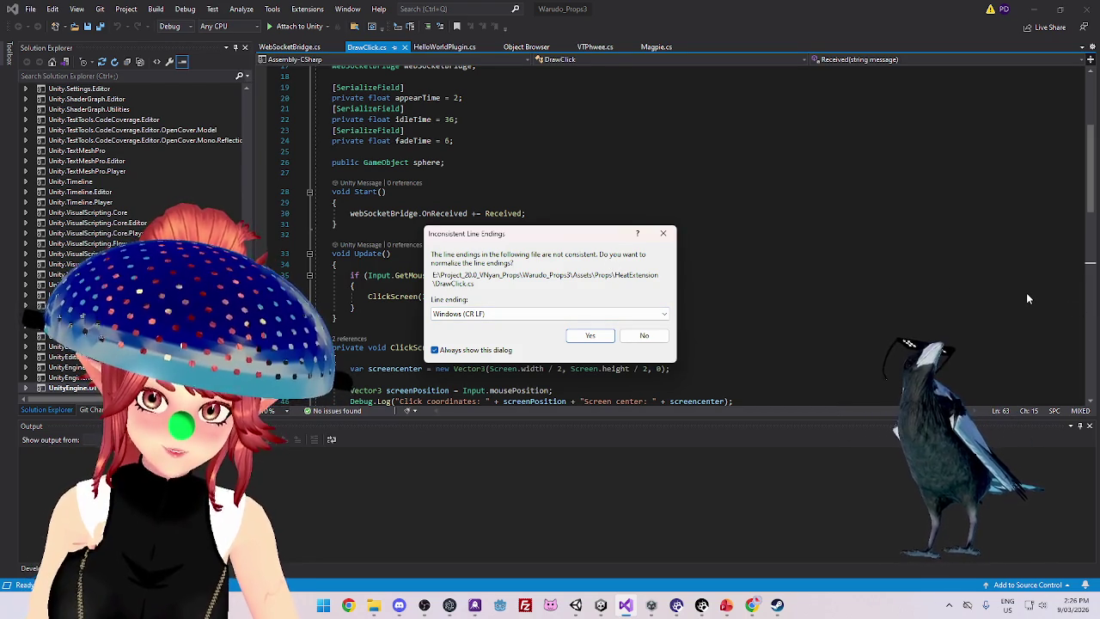
{"action": "left_click", "coordinate": [644, 315]}
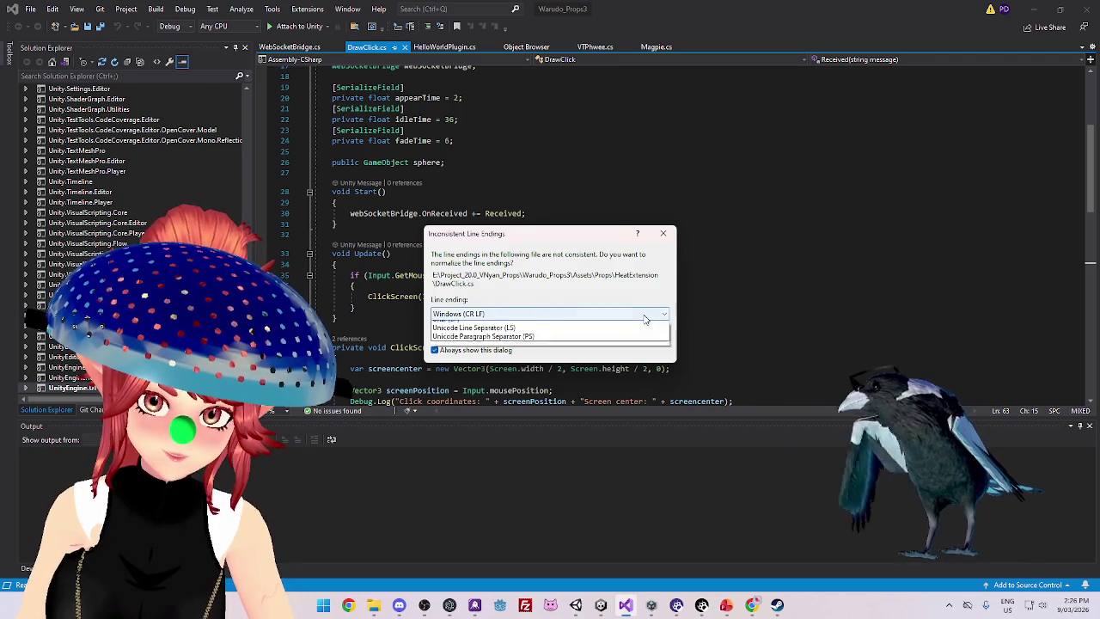
{"action": "left_click", "coordinate": [644, 325]}
{"action": "left_click", "coordinate": [595, 337]}
Change the divisor on line 48 from 100 to 10 and save the script
{"action": "scroll", "coordinate": [621, 295], "scroll_direction": "down", "scroll_amount": 12}
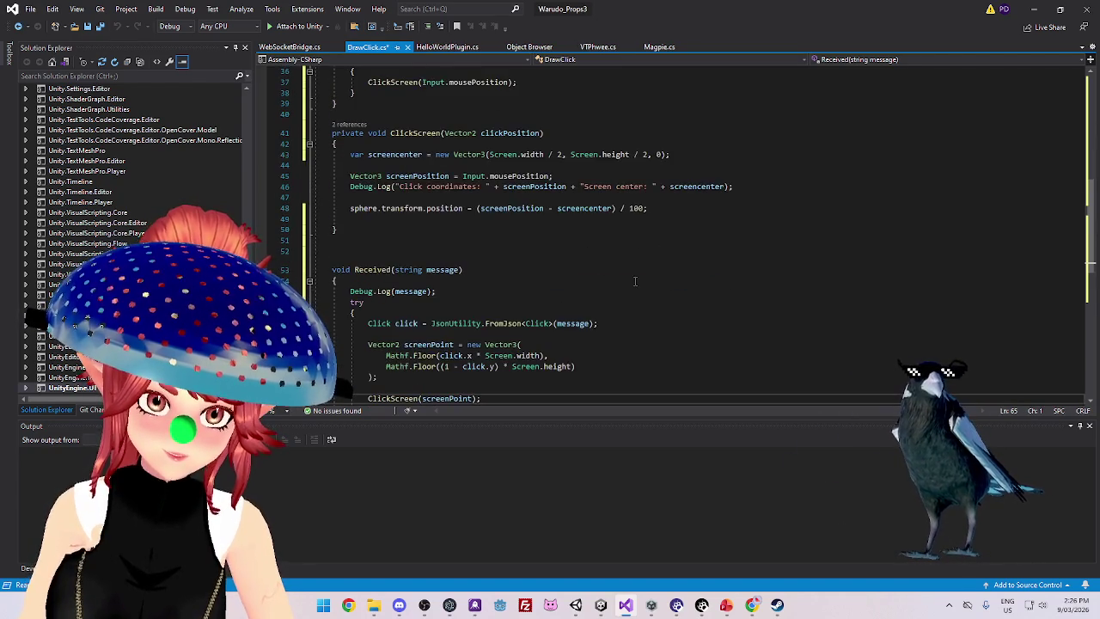
{"action": "left_click", "coordinate": [640, 231]}
{"action": "scroll", "coordinate": [641, 232], "scroll_direction": "up", "scroll_amount": 7}
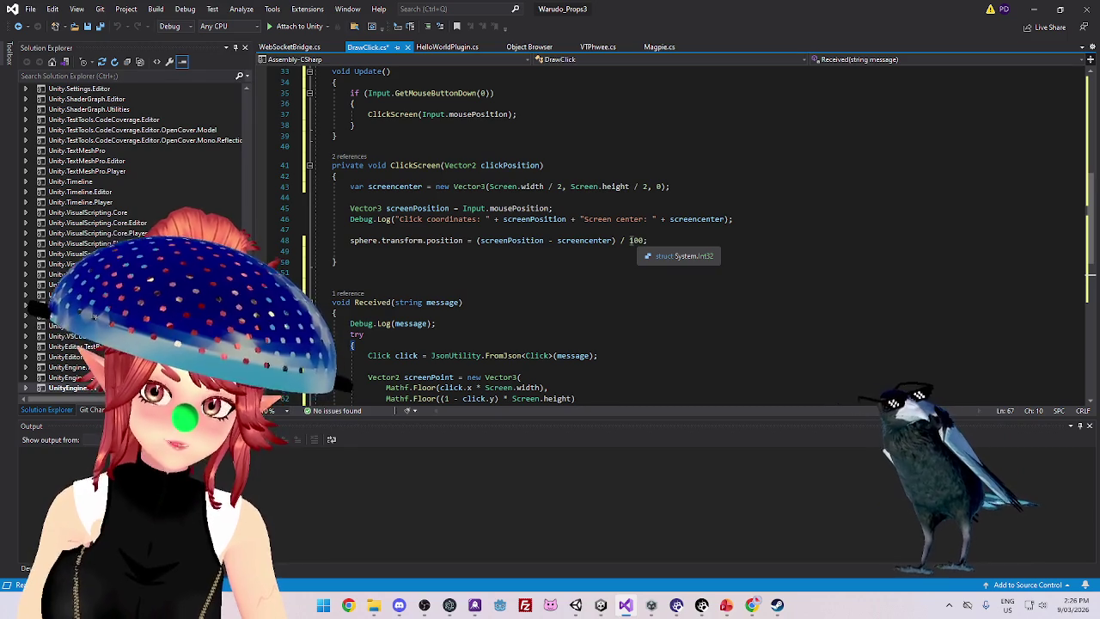
{"action": "double_click", "coordinate": [633, 241]}
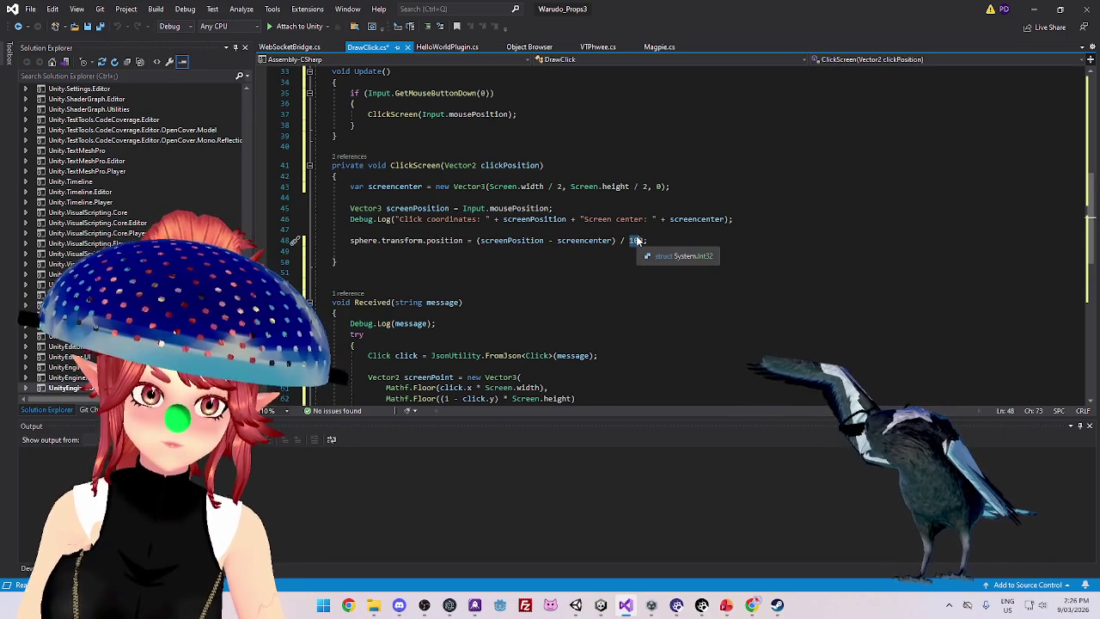
{"action": "type", "text": "1"}
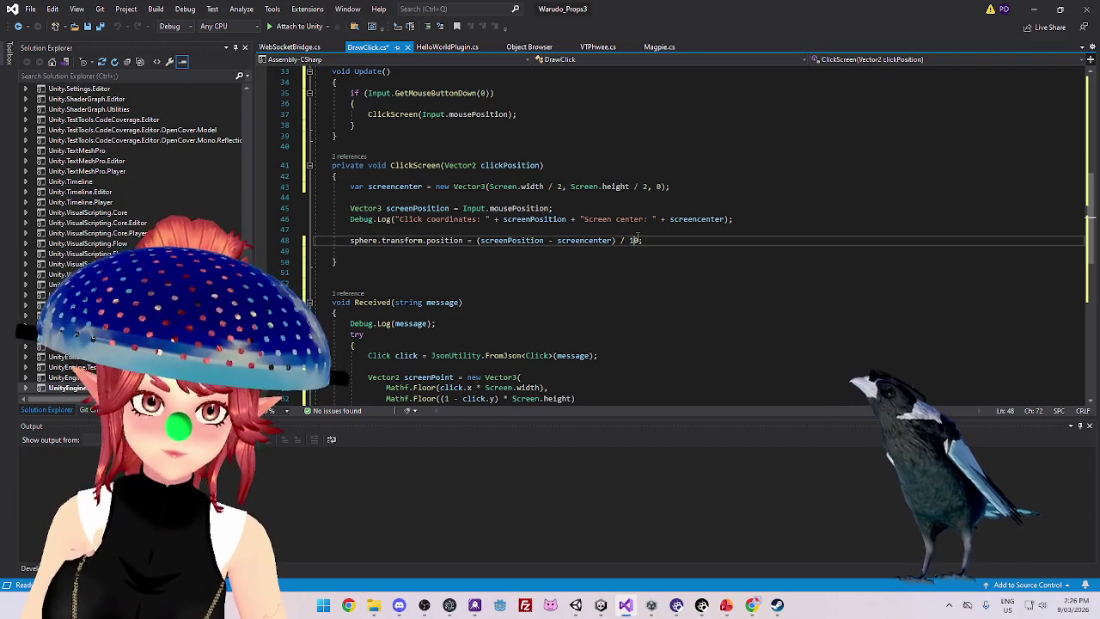
{"action": "left_click", "coordinate": [694, 231]}
{"action": "key", "text": "ctrl+s"}
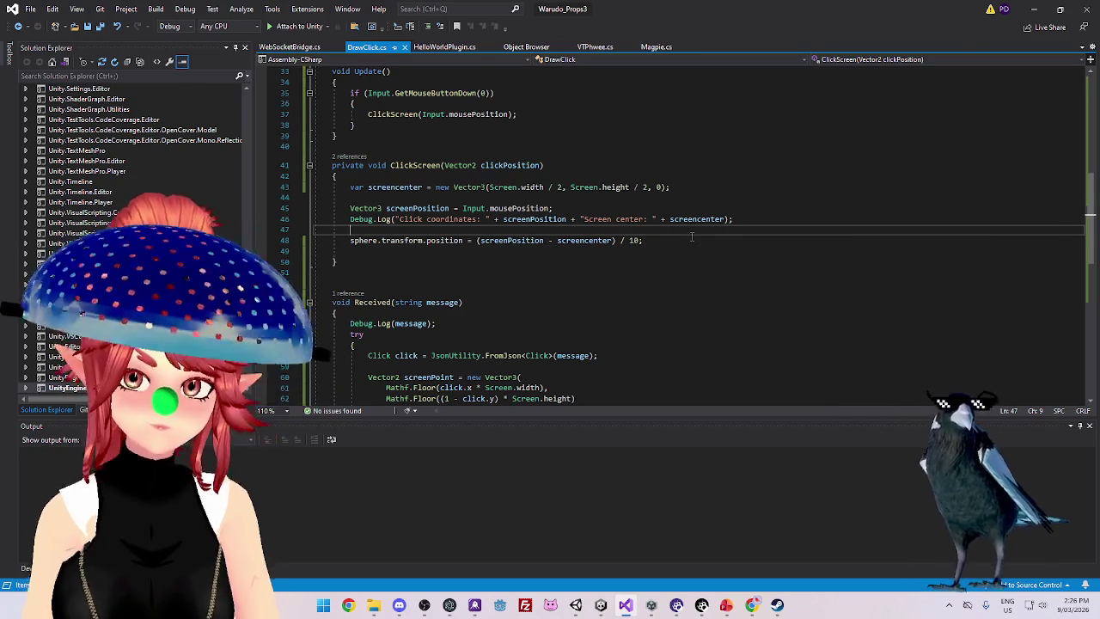
{"action": "mouse_move", "coordinate": [602, 606]}
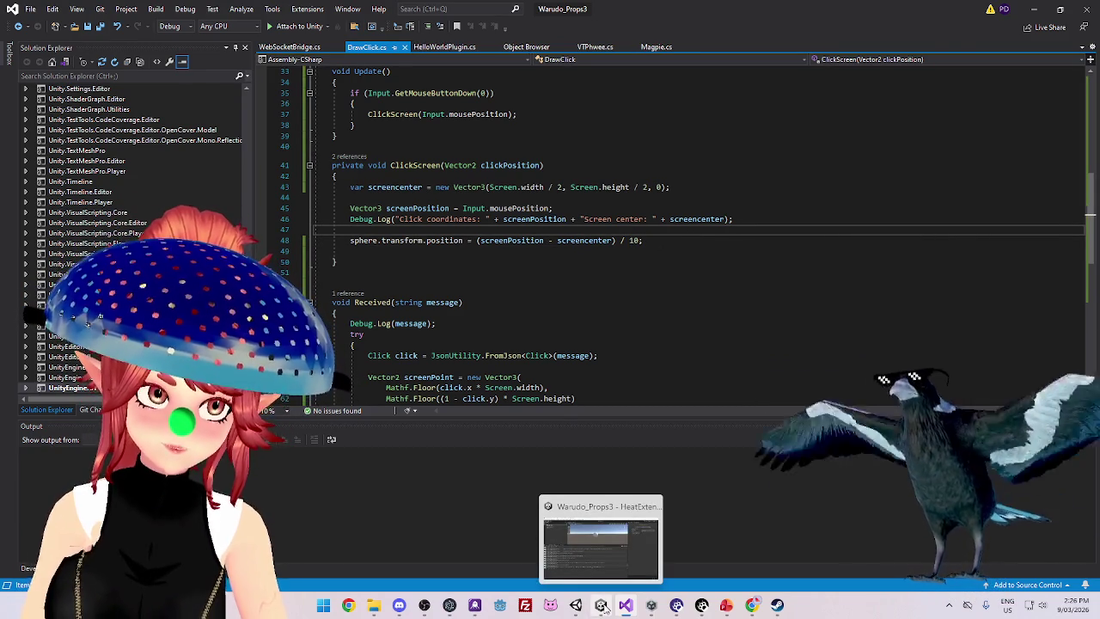
{"action": "left_click", "coordinate": [573, 507]}
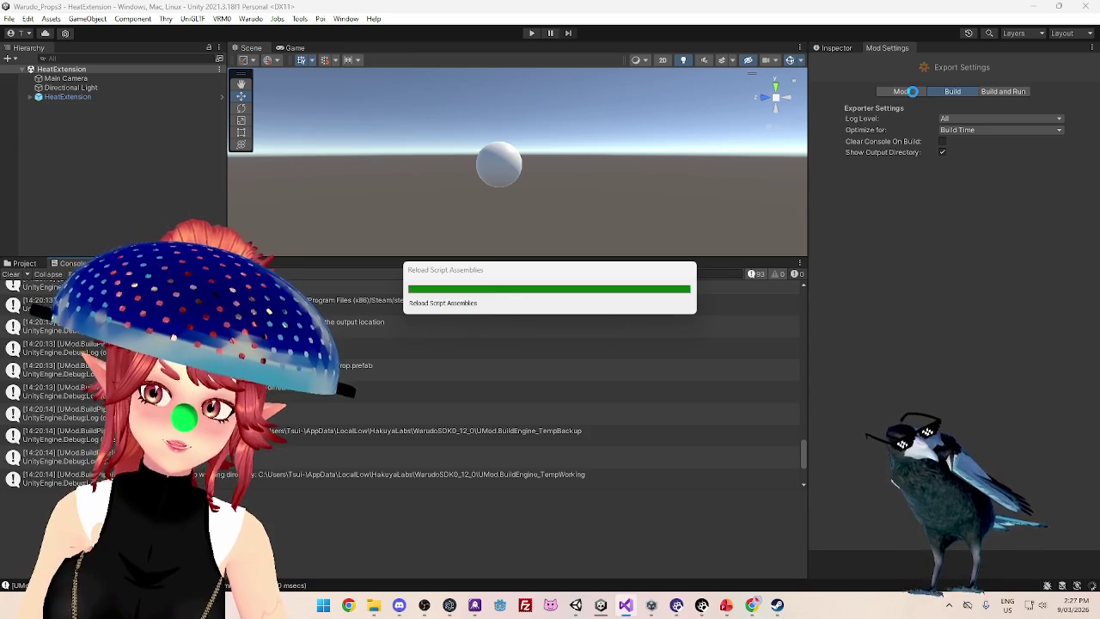
Set the mod build Log Level to All
{"action": "left_click", "coordinate": [913, 91]}
{"action": "left_click", "coordinate": [953, 92]}
{"action": "left_click", "coordinate": [955, 118]}
{"action": "left_click", "coordinate": [960, 183]}
{"action": "left_click", "coordinate": [958, 119]}
{"action": "left_click", "coordinate": [963, 181]}
{"action": "left_click", "coordinate": [917, 91]}
Add a HeatExtension profile with Props/HeatExtension as assets and Warudo's Props folder as export
{"action": "left_click", "coordinate": [1031, 129]}
{"action": "left_click", "coordinate": [954, 159]}
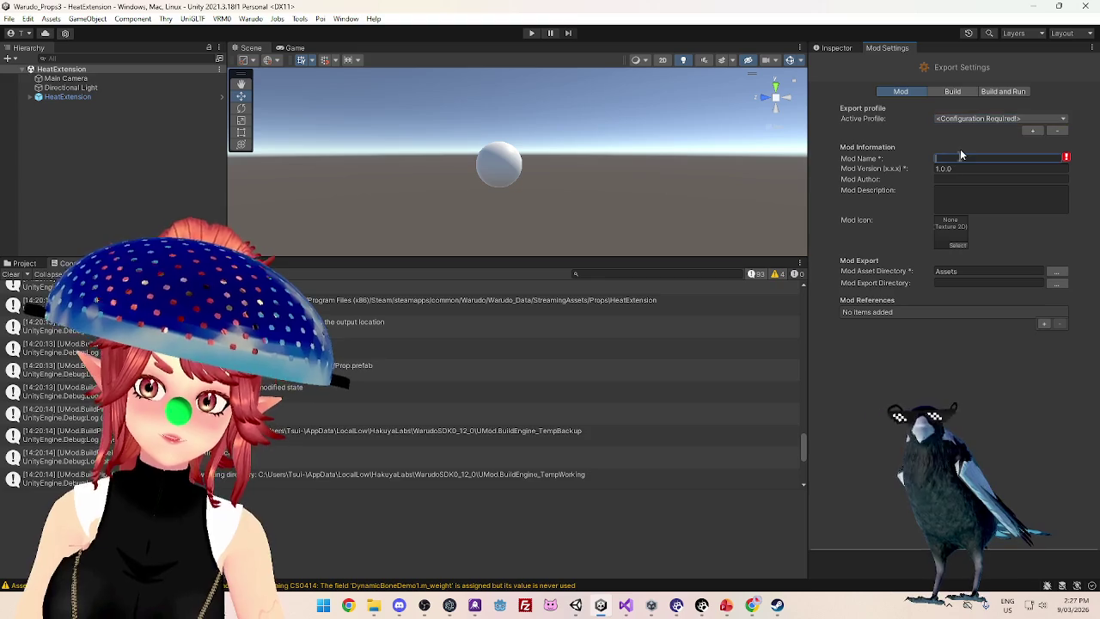
{"action": "type", "text": "HeatExtension"}
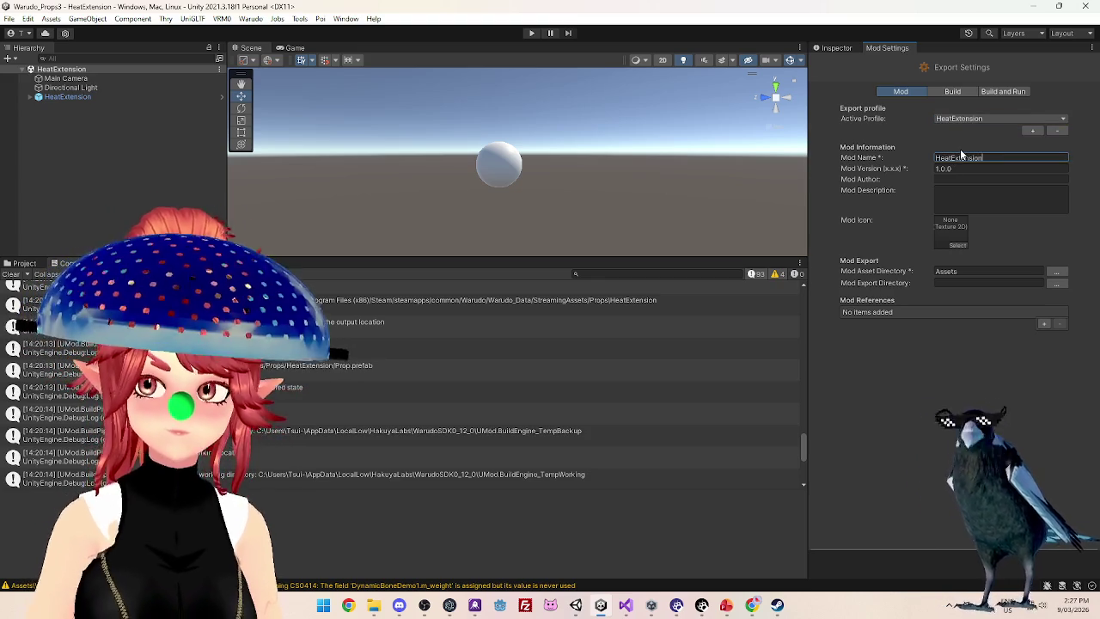
{"action": "left_click", "coordinate": [1058, 271]}
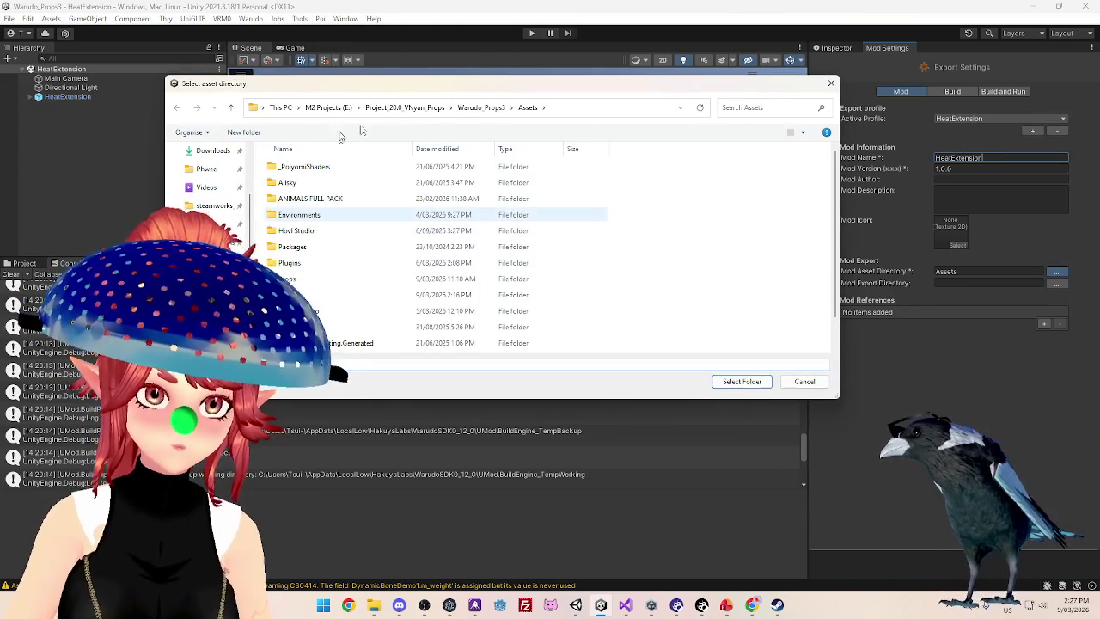
{"action": "scroll", "coordinate": [351, 262], "scroll_direction": "down", "scroll_amount": 1}
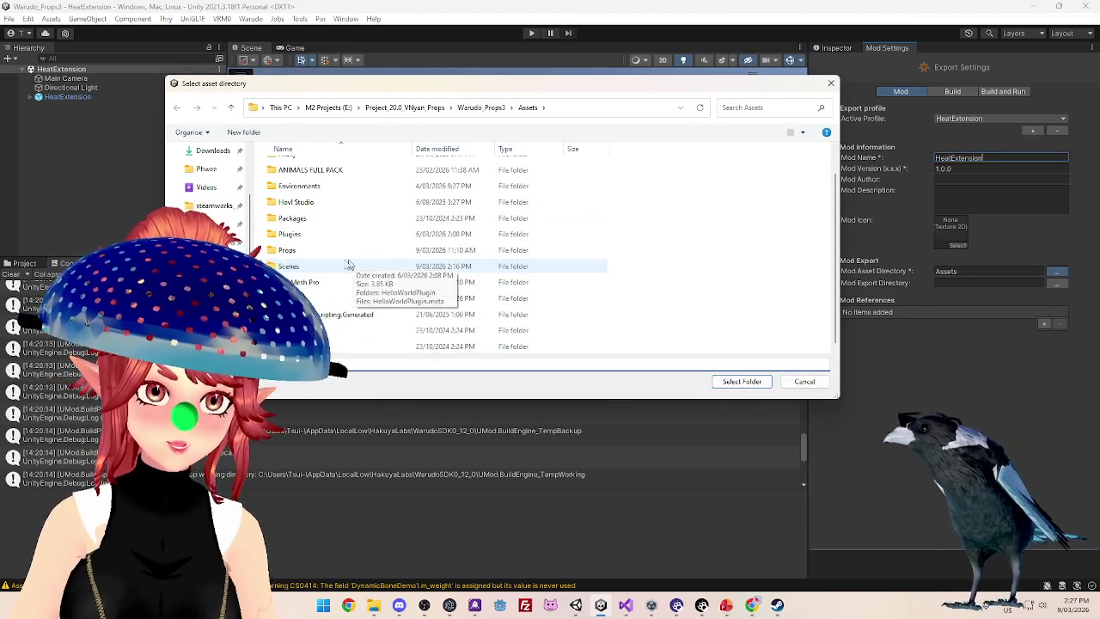
{"action": "double_click", "coordinate": [292, 249]}
{"action": "left_click", "coordinate": [296, 230]}
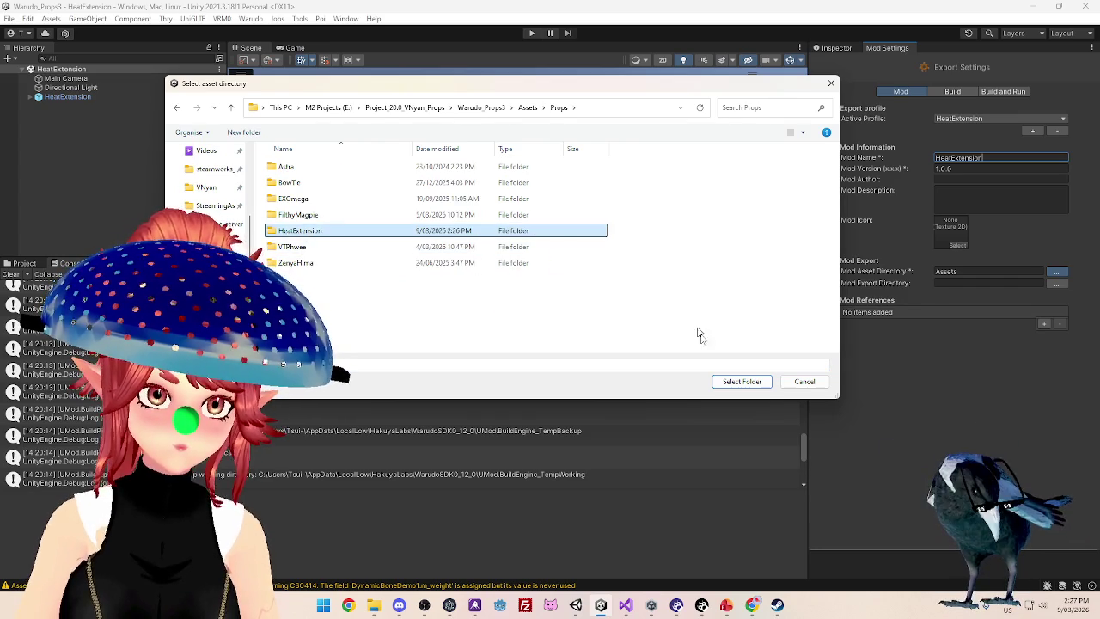
{"action": "left_click", "coordinate": [742, 381]}
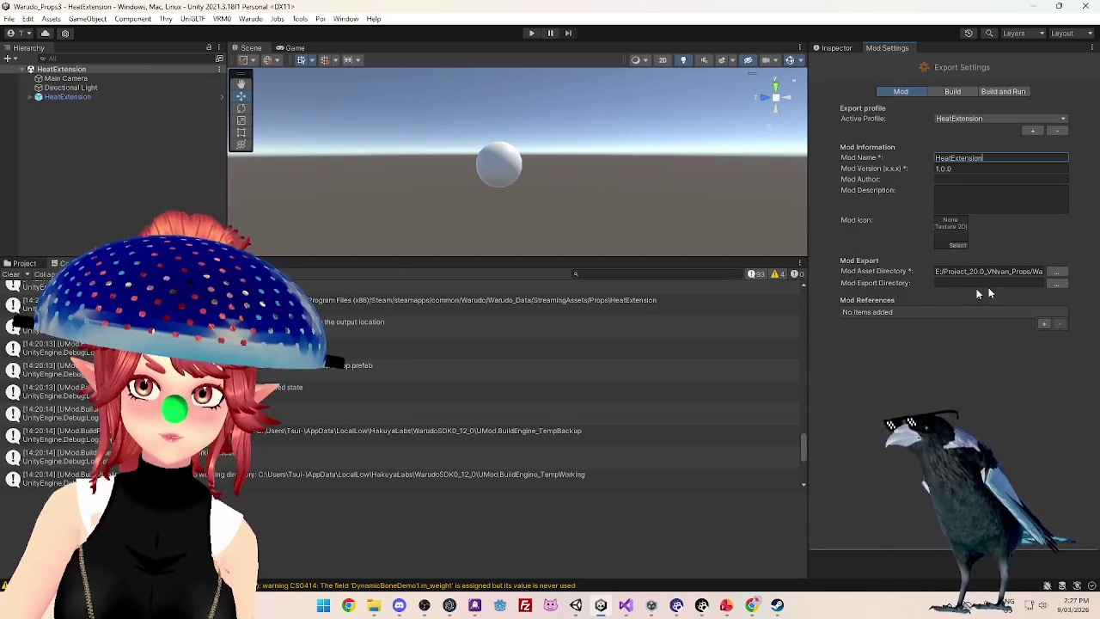
{"action": "left_click", "coordinate": [1059, 285]}
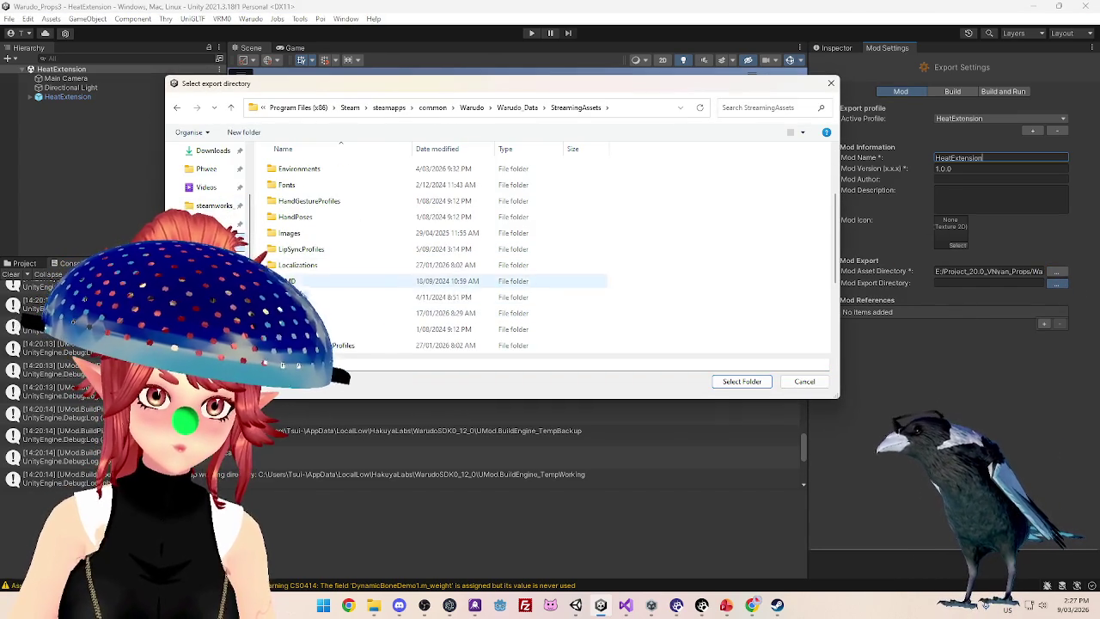
{"action": "double_click", "coordinate": [361, 345]}
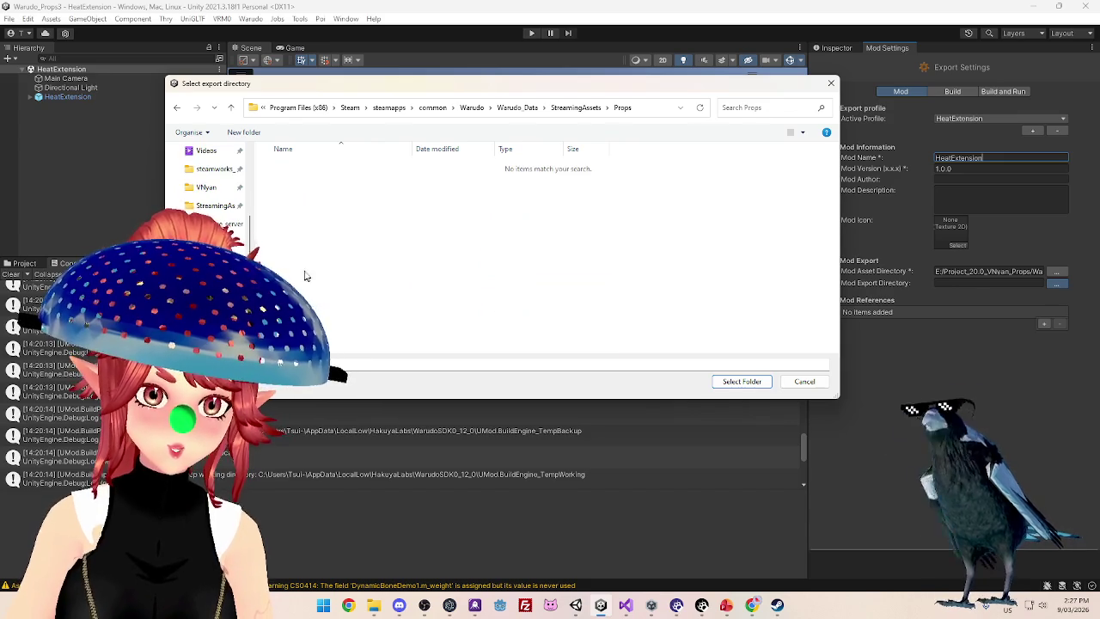
{"action": "left_click", "coordinate": [732, 379]}
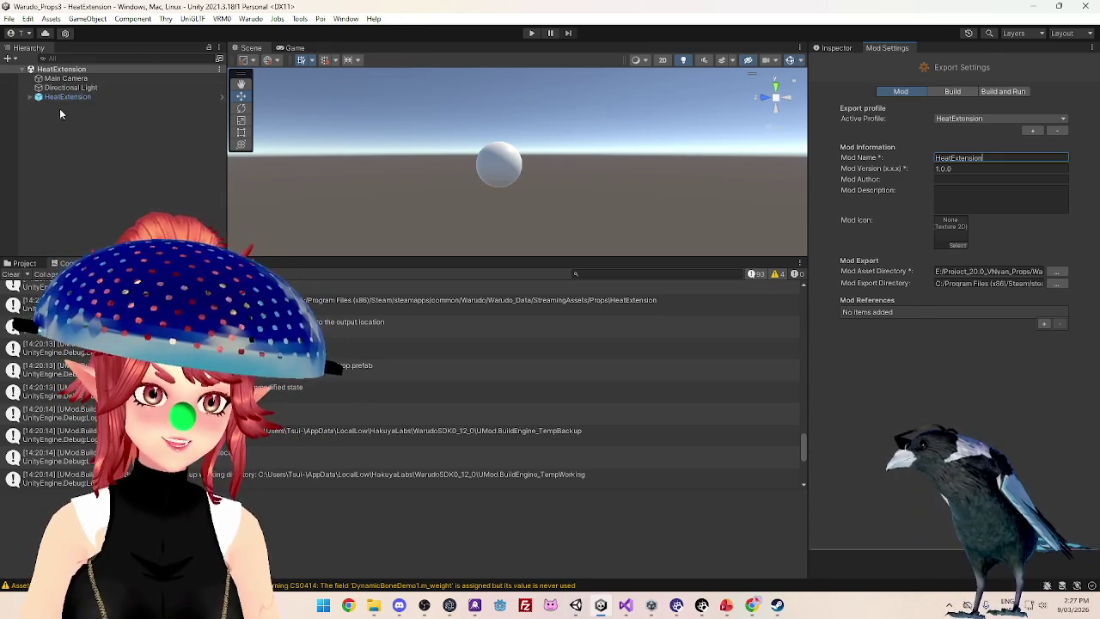
Build the HeatExtension mod from the Warudo menu
{"action": "left_click", "coordinate": [67, 96]}
{"action": "left_click", "coordinate": [250, 18]}
{"action": "left_click", "coordinate": [284, 91]}
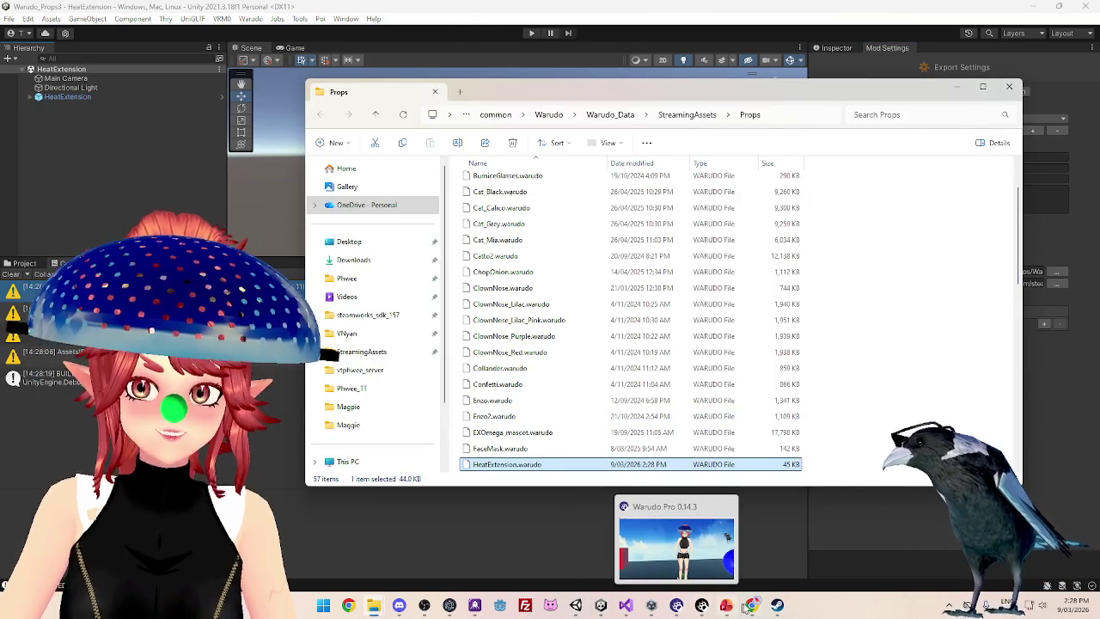
Pause the Twitch stream and minimize Chrome to reveal the Props folder with HeatExtension.warudo
{"action": "left_click", "coordinate": [760, 611]}
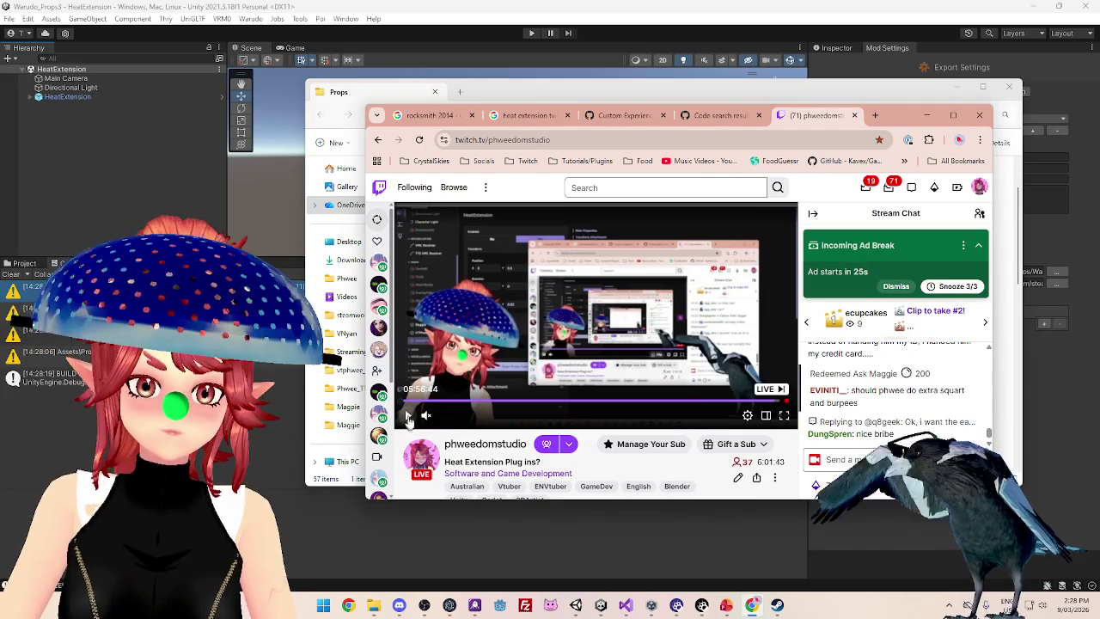
{"action": "left_click", "coordinate": [625, 370]}
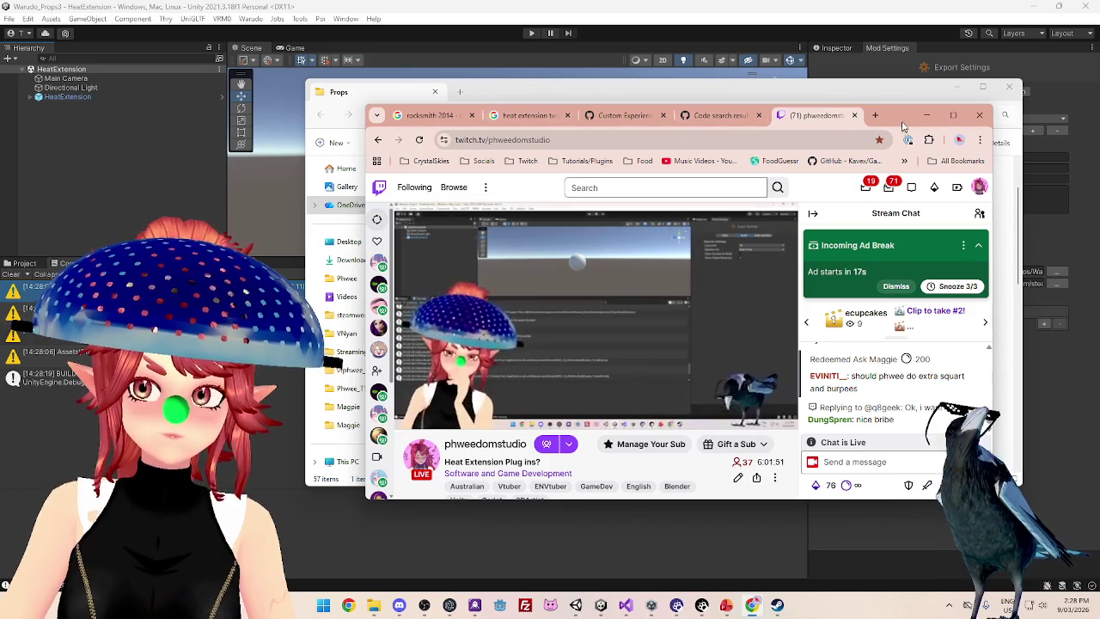
{"action": "left_click_drag", "start_coordinate": [898, 121], "coordinate": [724, 93]}
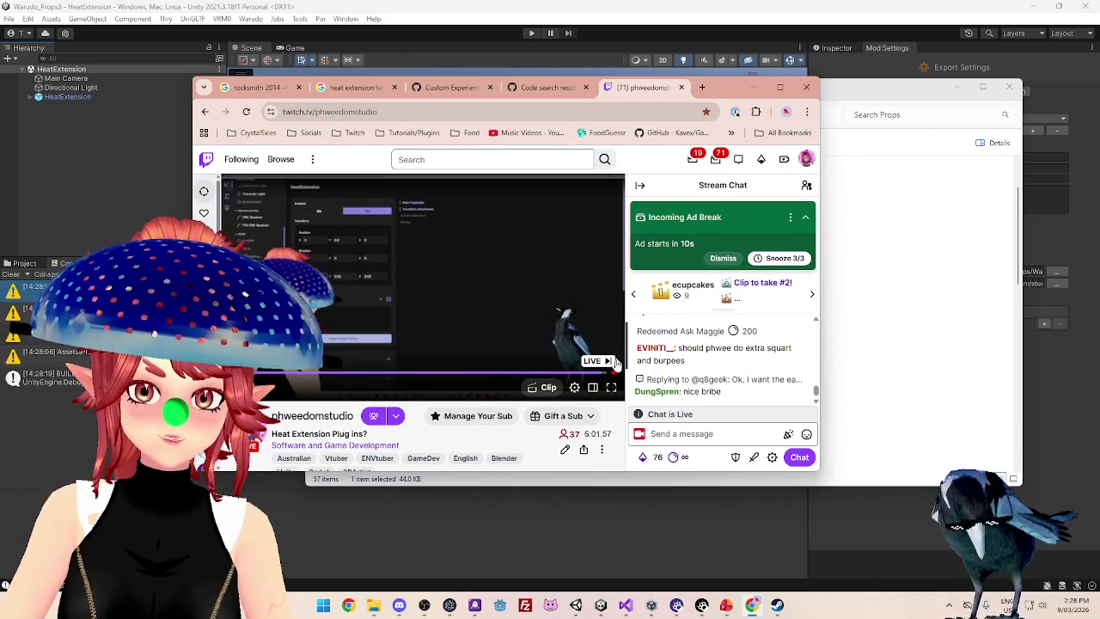
{"action": "left_click_drag", "start_coordinate": [738, 92], "coordinate": [815, 105]}
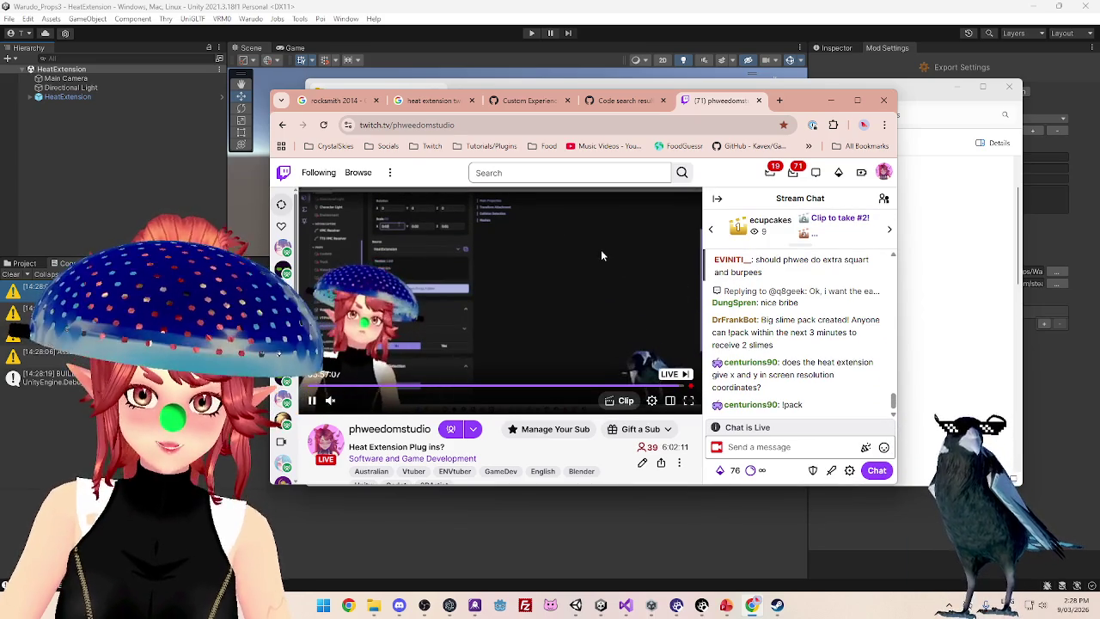
{"action": "left_click", "coordinate": [830, 100]}
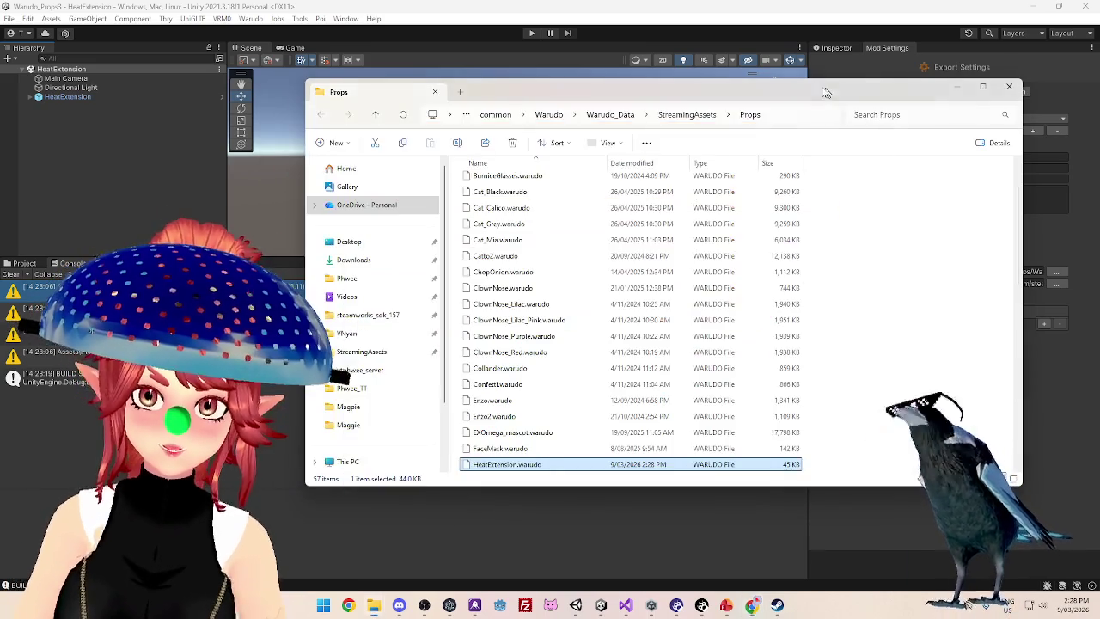
{"action": "mouse_move", "coordinate": [602, 607]}
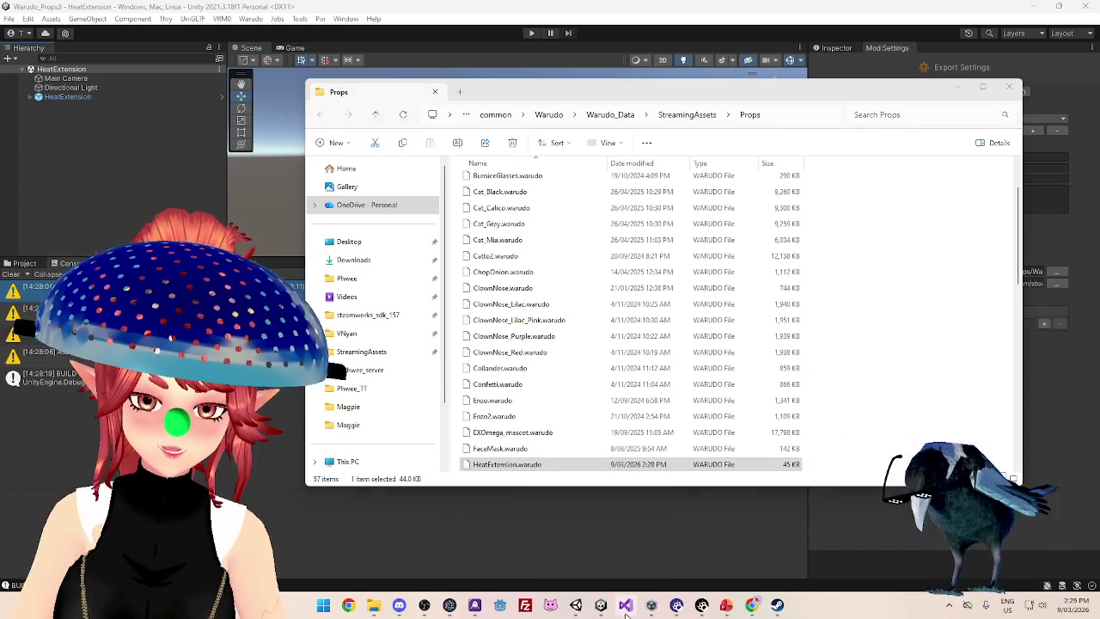
In DrawClick.cs, replace screenPosition with clickPosition on line 48
{"action": "left_click", "coordinate": [626, 607]}
{"action": "left_click", "coordinate": [279, 48]}
{"action": "scroll", "coordinate": [458, 293], "scroll_direction": "down", "scroll_amount": 5}
{"action": "scroll", "coordinate": [458, 293], "scroll_direction": "up", "scroll_amount": 4}
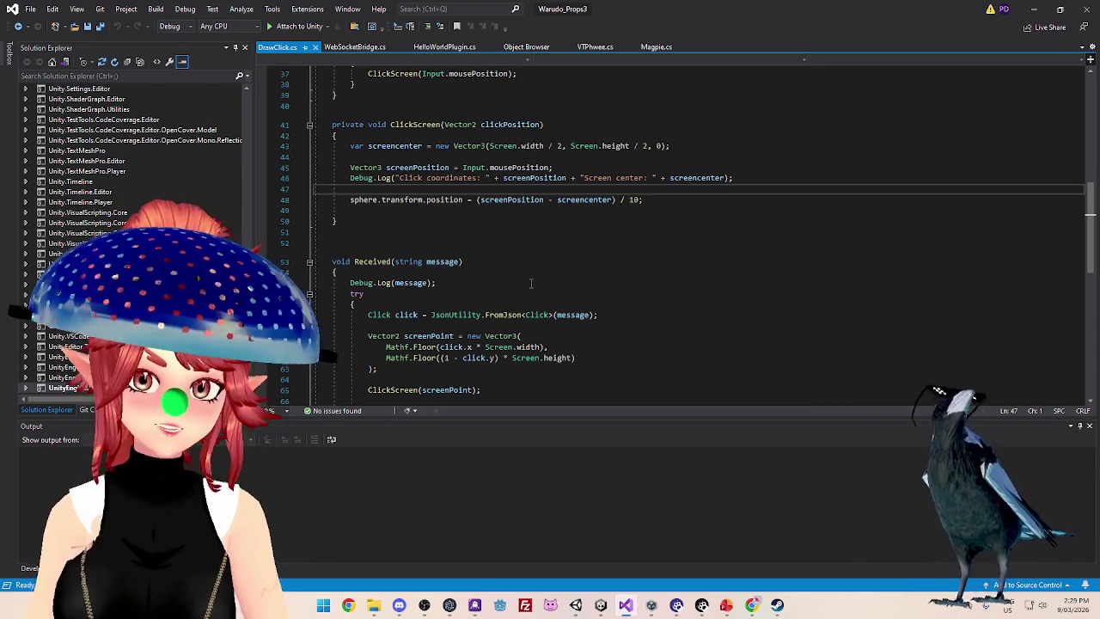
{"action": "scroll", "coordinate": [531, 283], "scroll_direction": "down", "scroll_amount": 2}
{"action": "scroll", "coordinate": [533, 275], "scroll_direction": "up", "scroll_amount": 3}
{"action": "scroll", "coordinate": [544, 222], "scroll_direction": "up", "scroll_amount": 1}
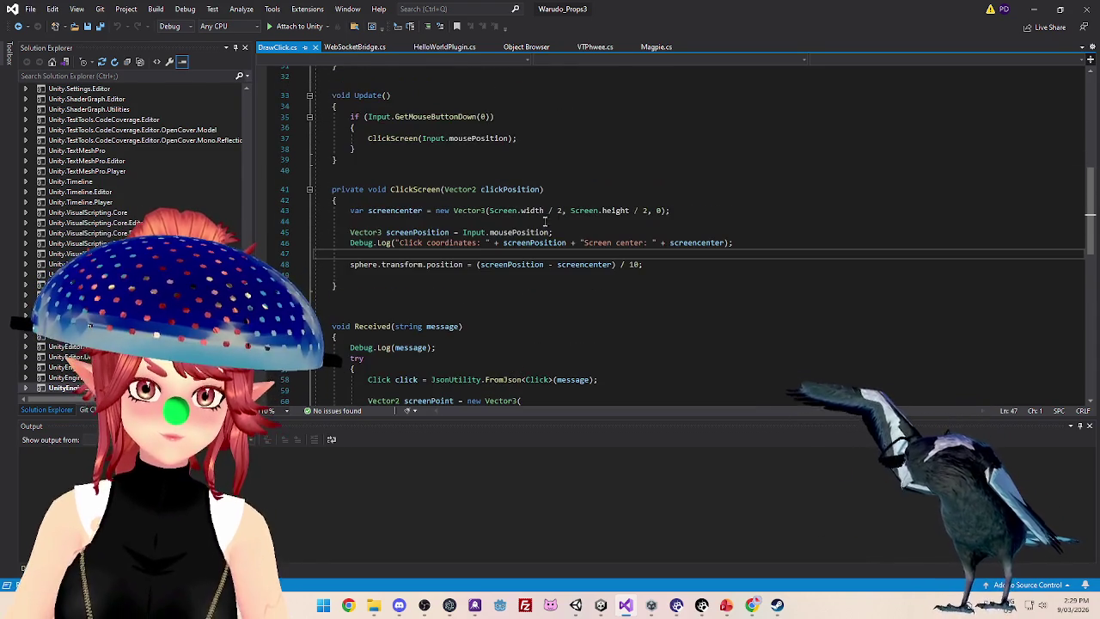
{"action": "scroll", "coordinate": [537, 262], "scroll_direction": "up", "scroll_amount": 1}
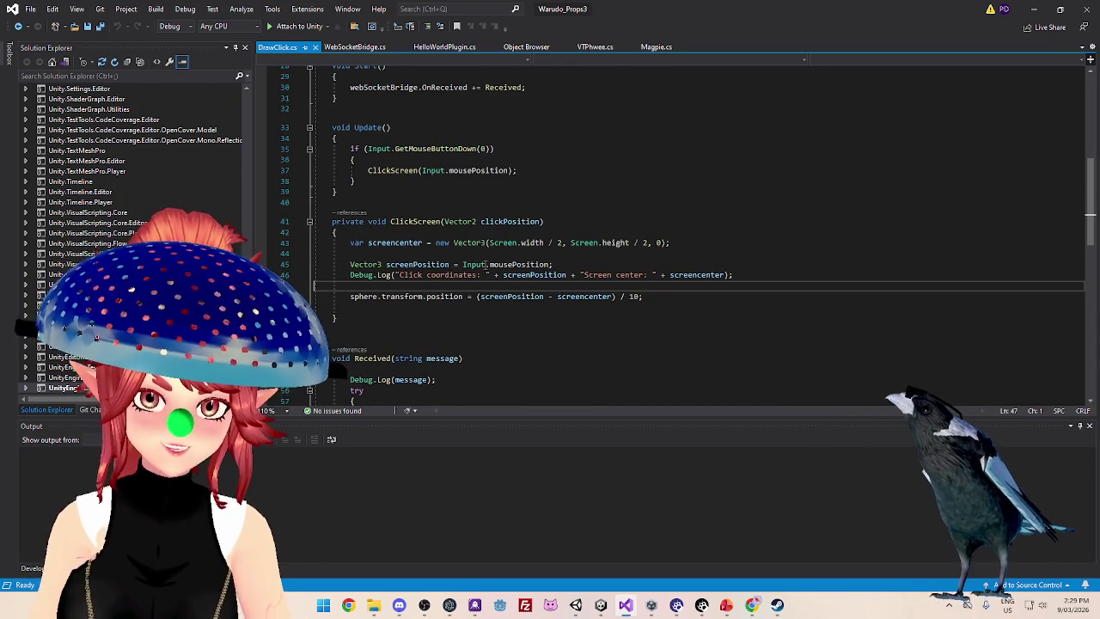
{"action": "scroll", "coordinate": [487, 264], "scroll_direction": "down", "scroll_amount": 1}
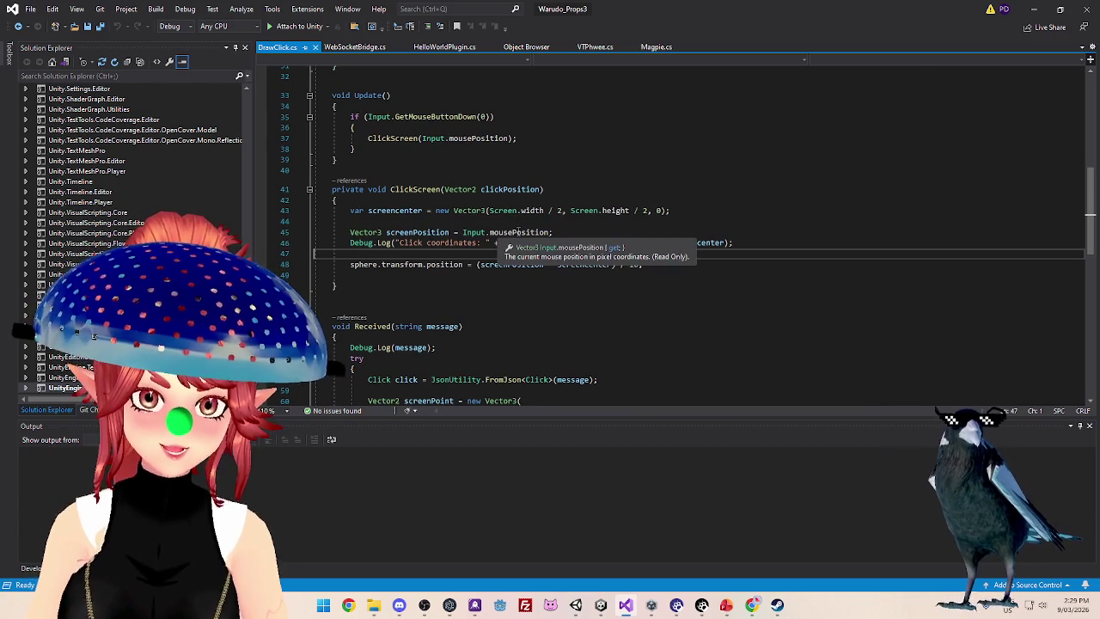
{"action": "scroll", "coordinate": [488, 202], "scroll_direction": "down", "scroll_amount": 1}
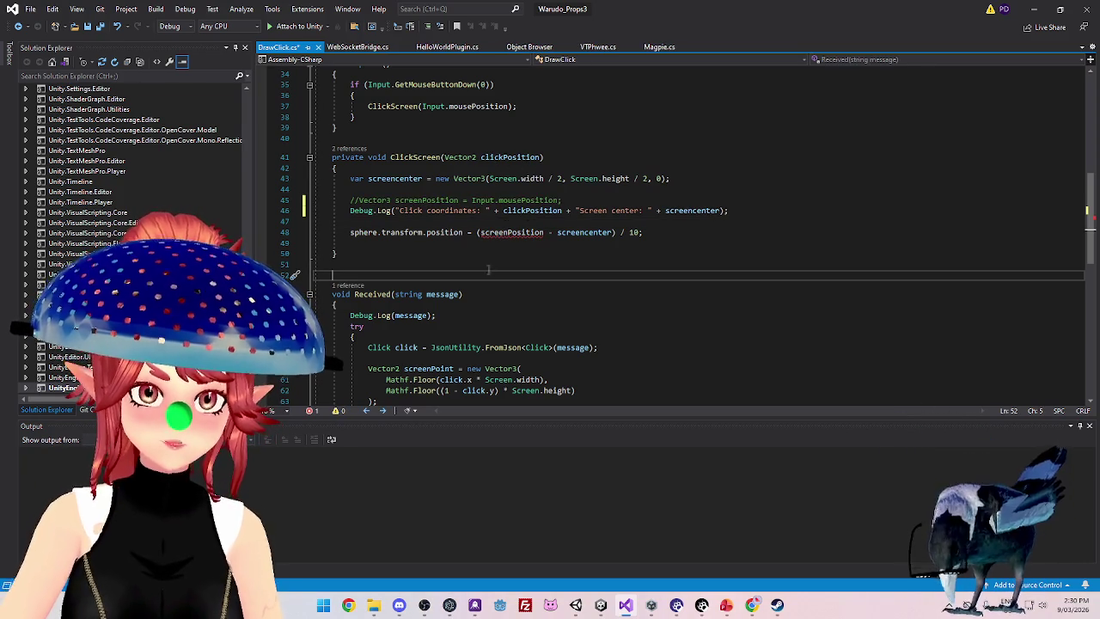
{"action": "double_click", "coordinate": [548, 212]}
{"action": "key", "text": "ctrl+c"}
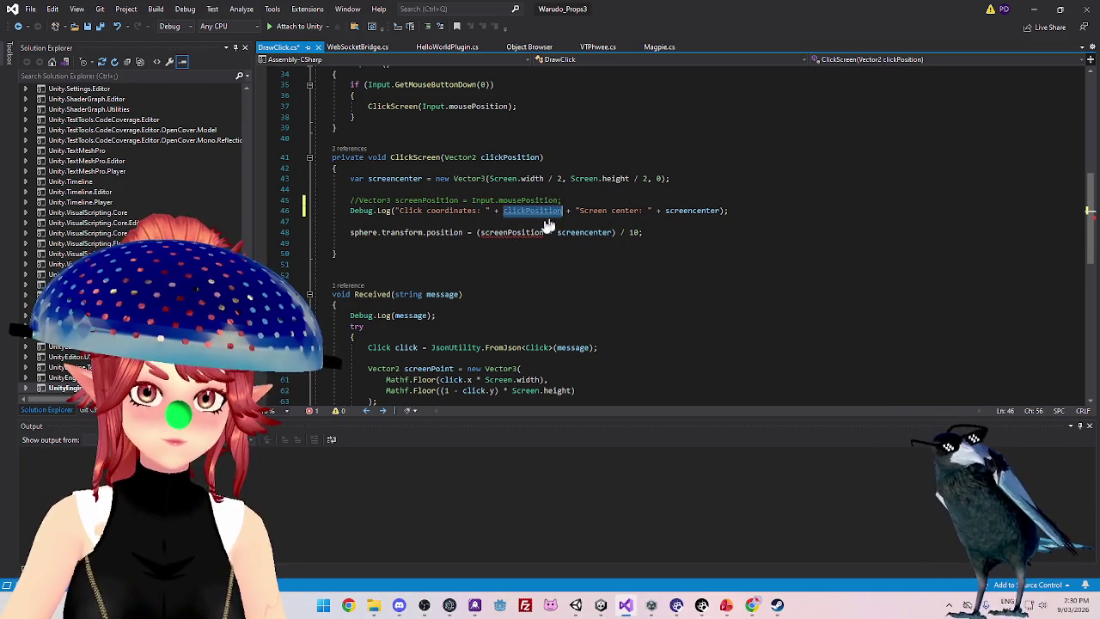
{"action": "double_click", "coordinate": [542, 233]}
{"action": "key", "text": "ctrl+v"}
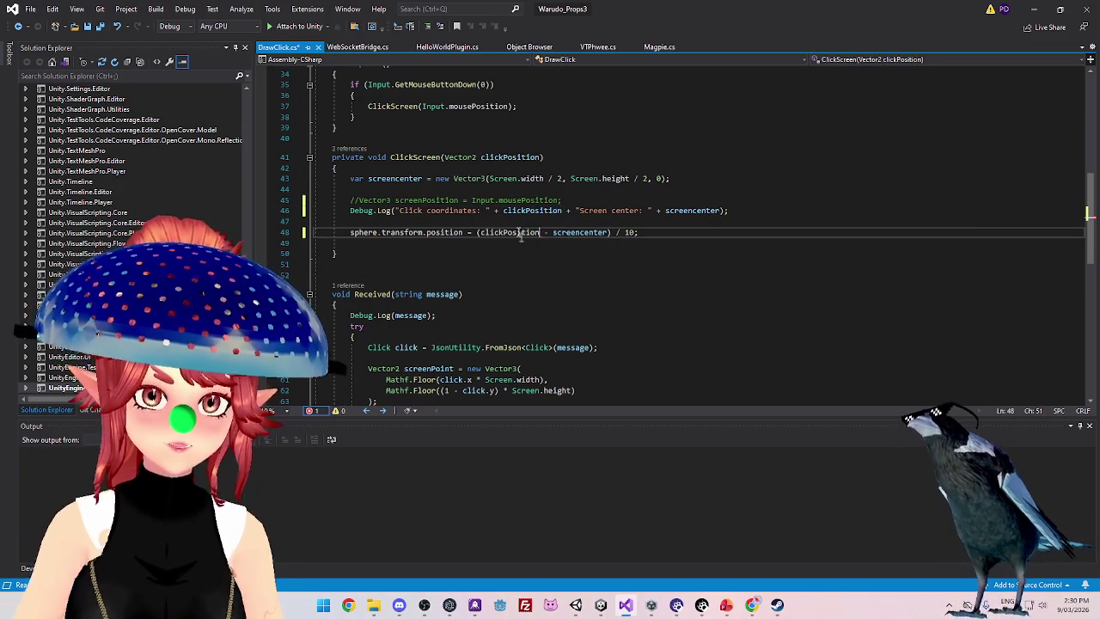
Change Vector3 to Vector2 on line 43
{"action": "left_click", "coordinate": [496, 200]}
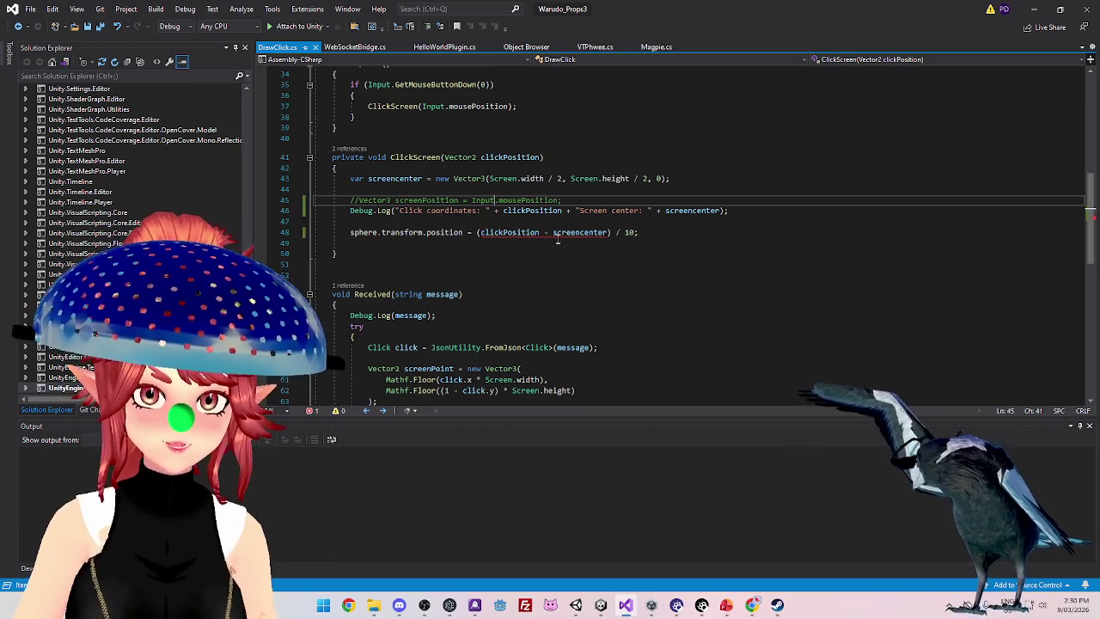
{"action": "mouse_move", "coordinate": [521, 239]}
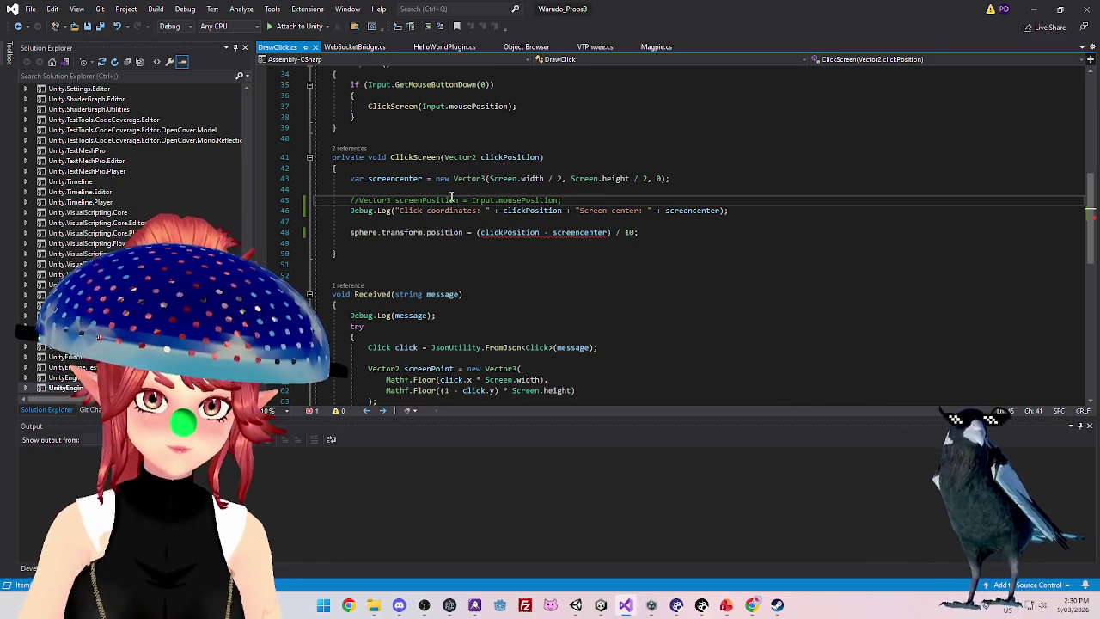
{"action": "left_click", "coordinate": [484, 179]}
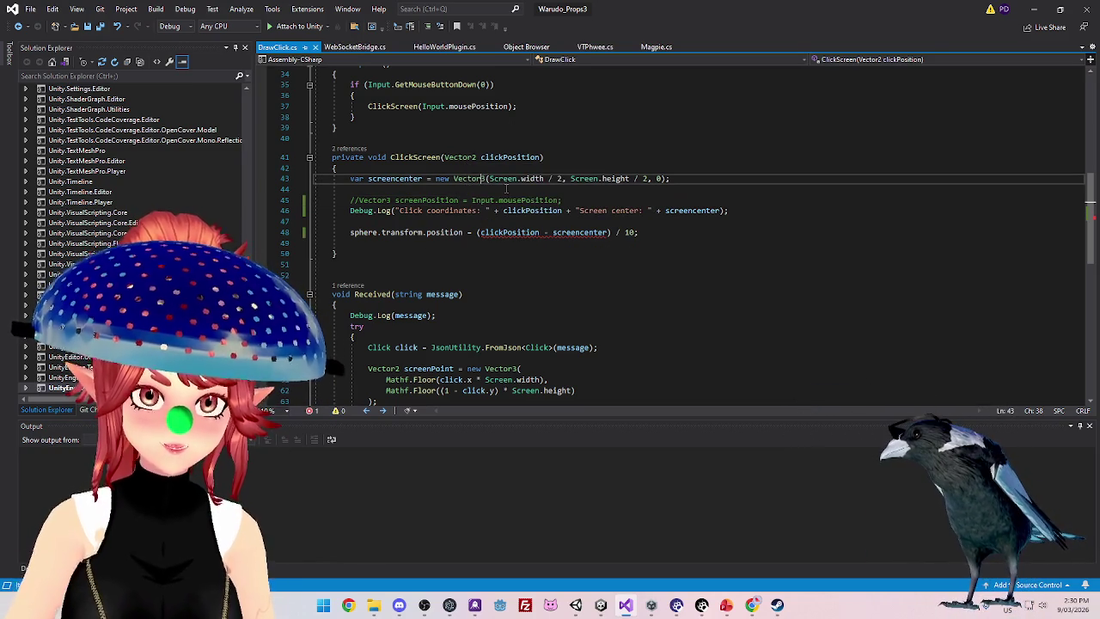
{"action": "key", "text": "Delete"}
{"action": "type", "text": "2"}
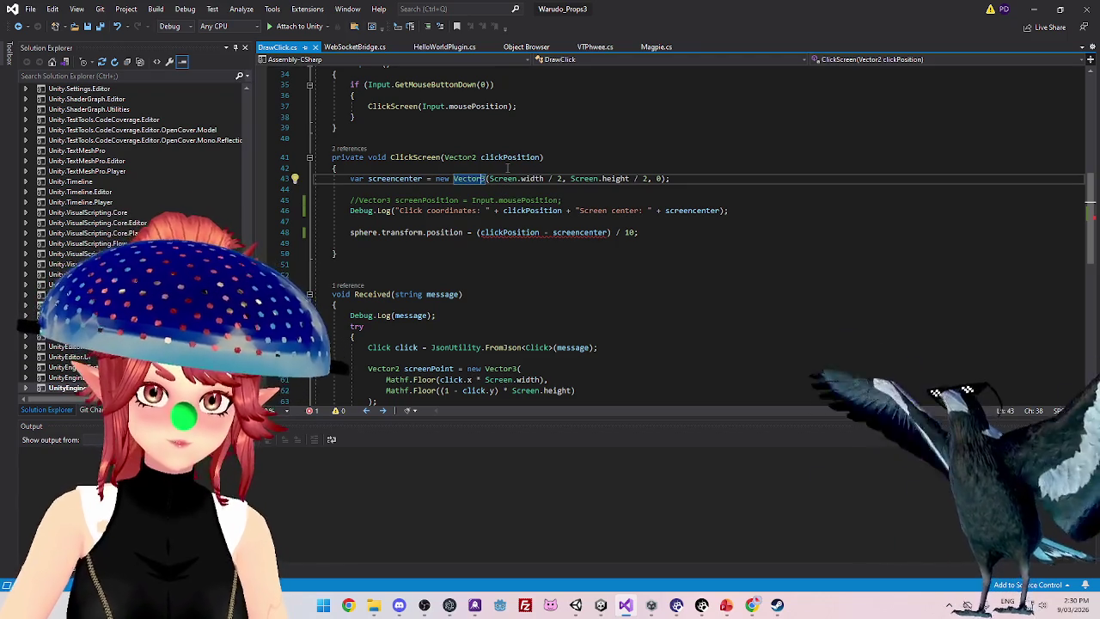
{"action": "left_click", "coordinate": [662, 180]}
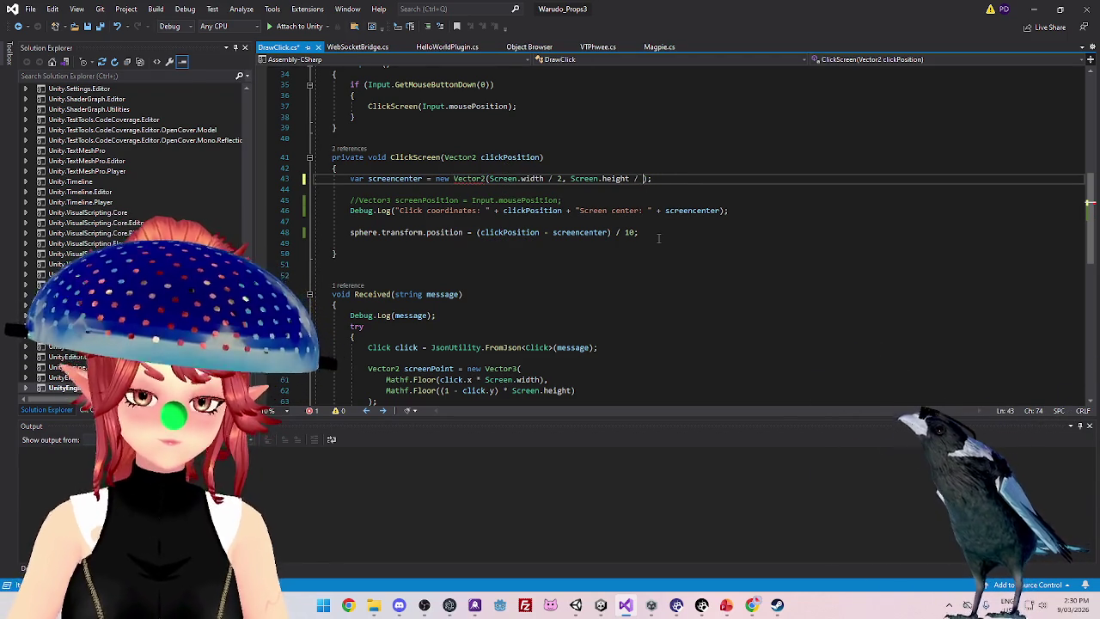
{"action": "type", "text": "2"}
{"action": "left_click", "coordinate": [708, 200]}
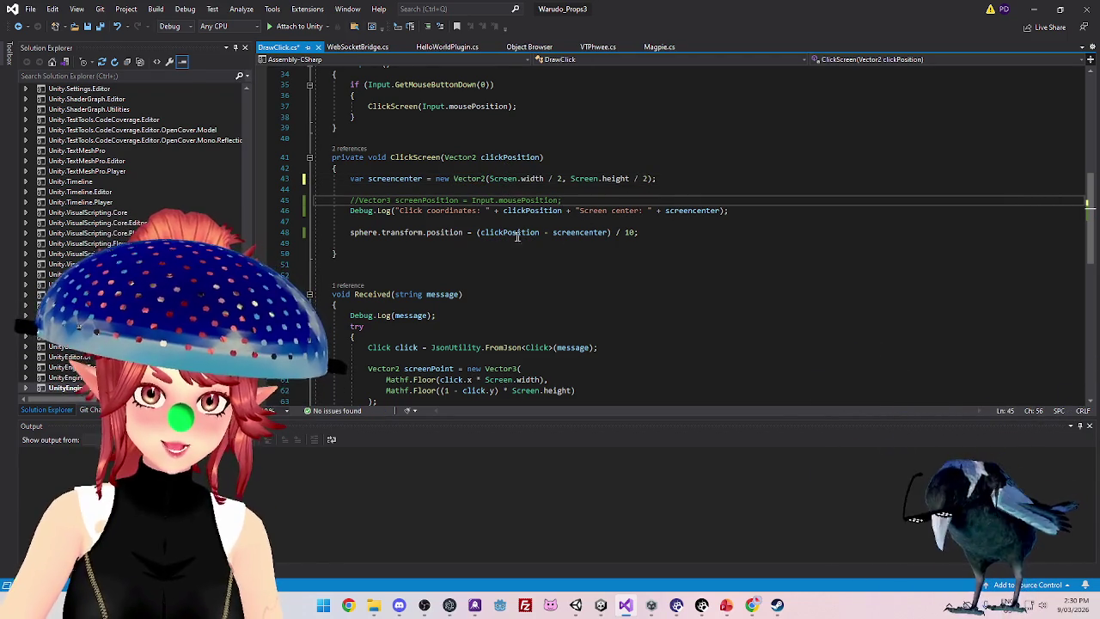
Wrap line 48 in Vector3( using clickPosition.x minus screencenter.x
{"action": "left_click", "coordinate": [497, 232]}
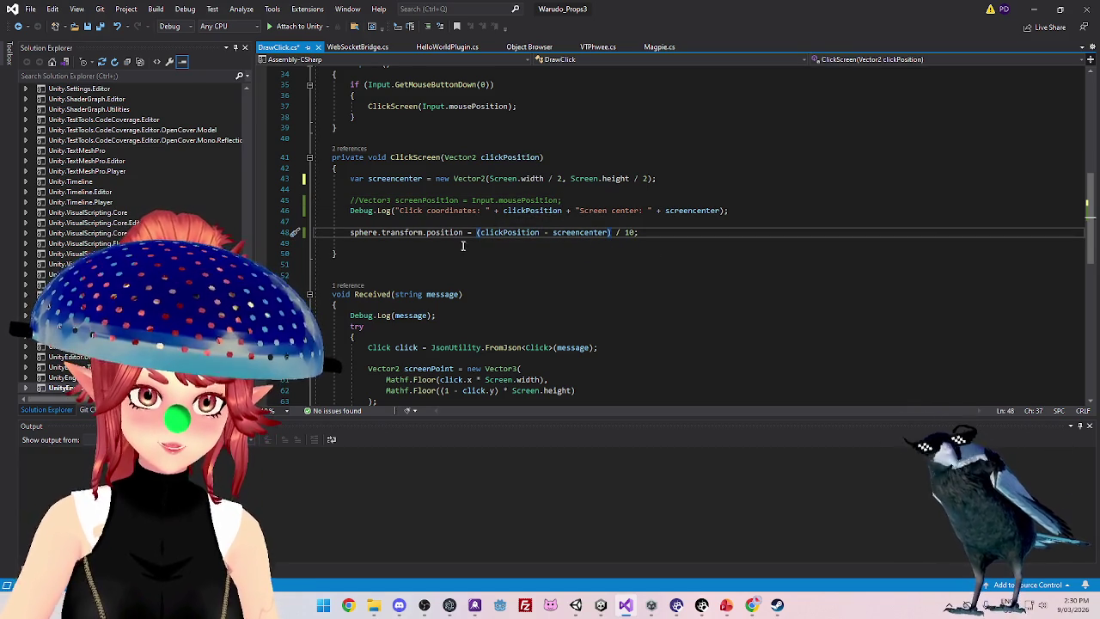
{"action": "mouse_move", "coordinate": [446, 231]}
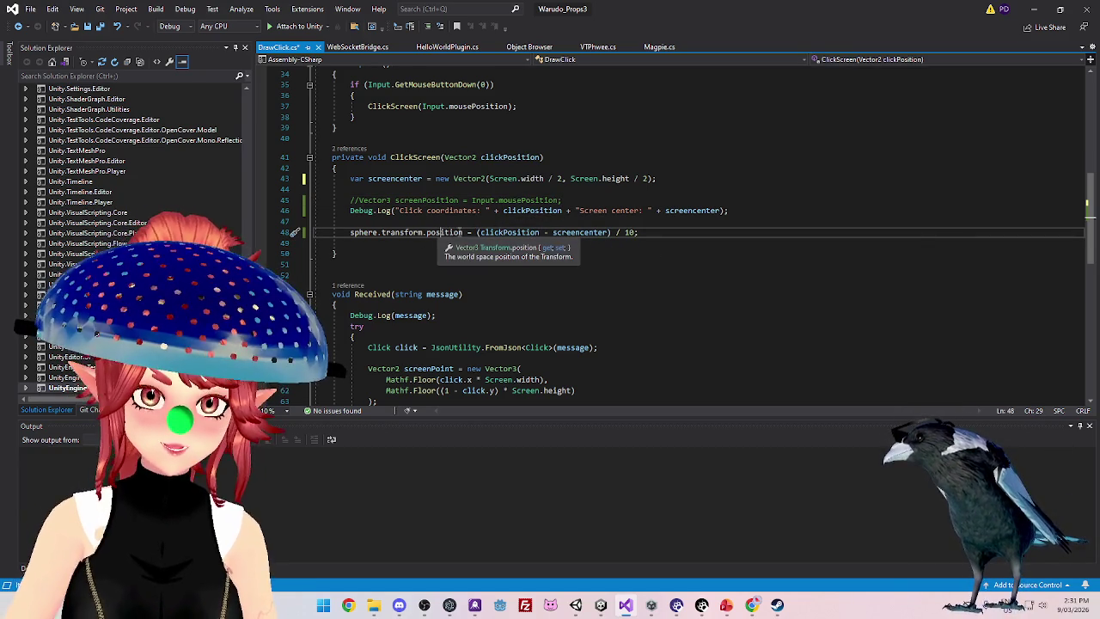
{"action": "left_click", "coordinate": [477, 232]}
{"action": "type", "text": "Vector3"}
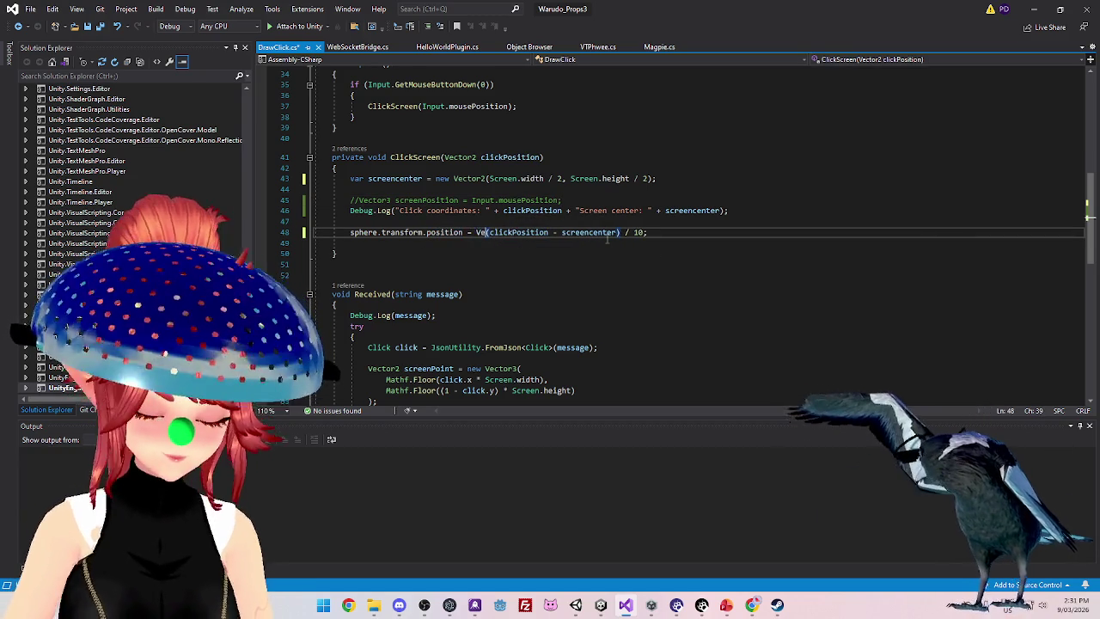
{"action": "type", "text": "("}
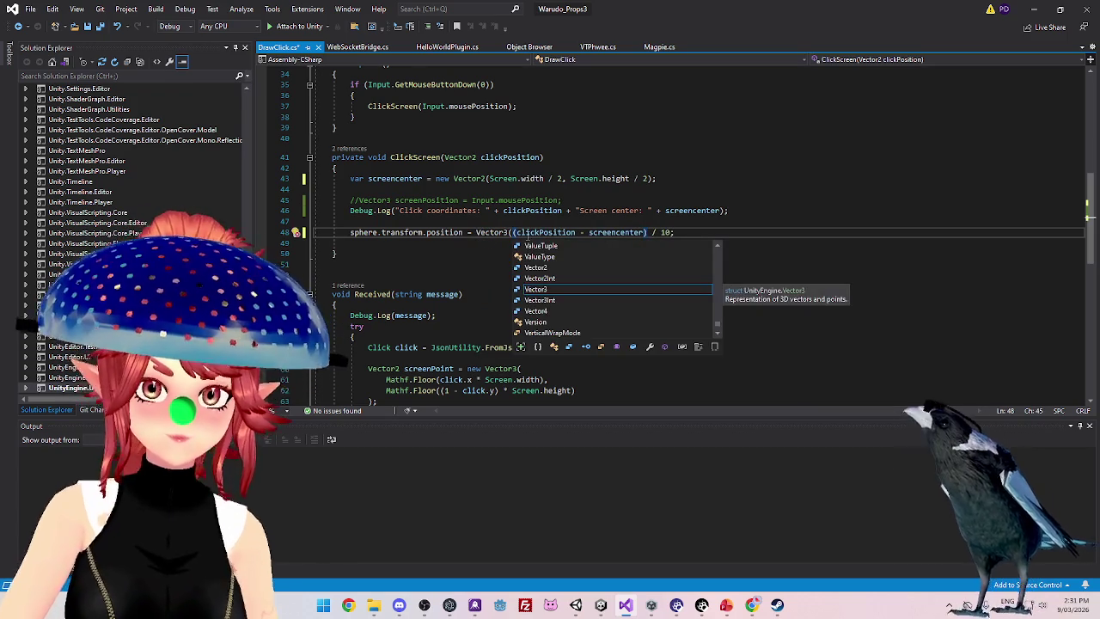
{"action": "key", "text": "End"}
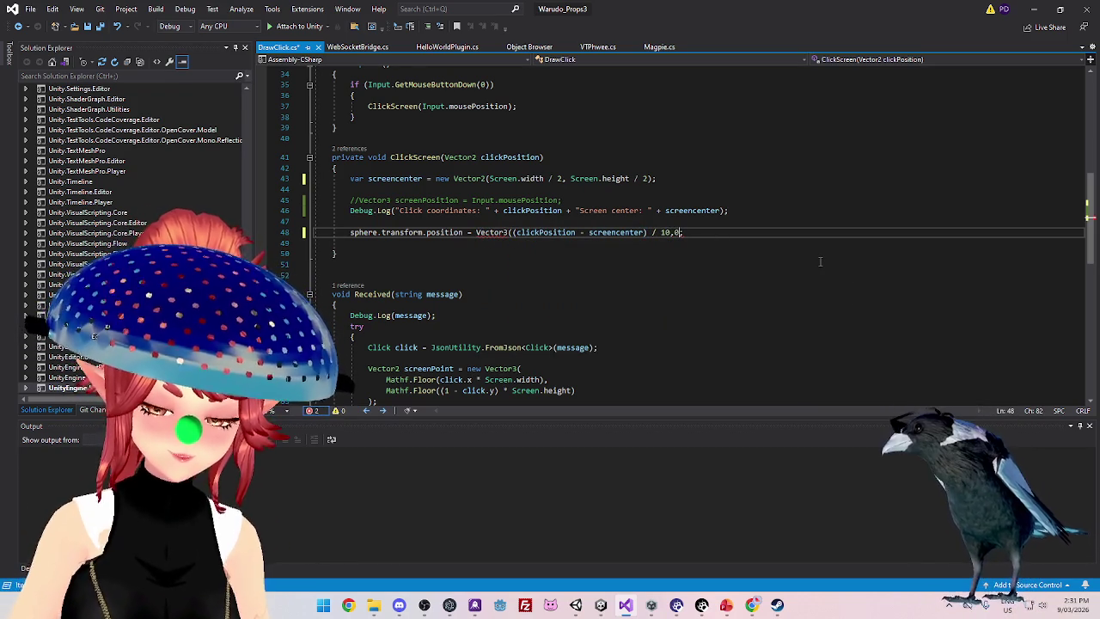
{"action": "key", "text": "Down"}
{"action": "key", "text": "Down"}
{"action": "key", "text": "Down"}
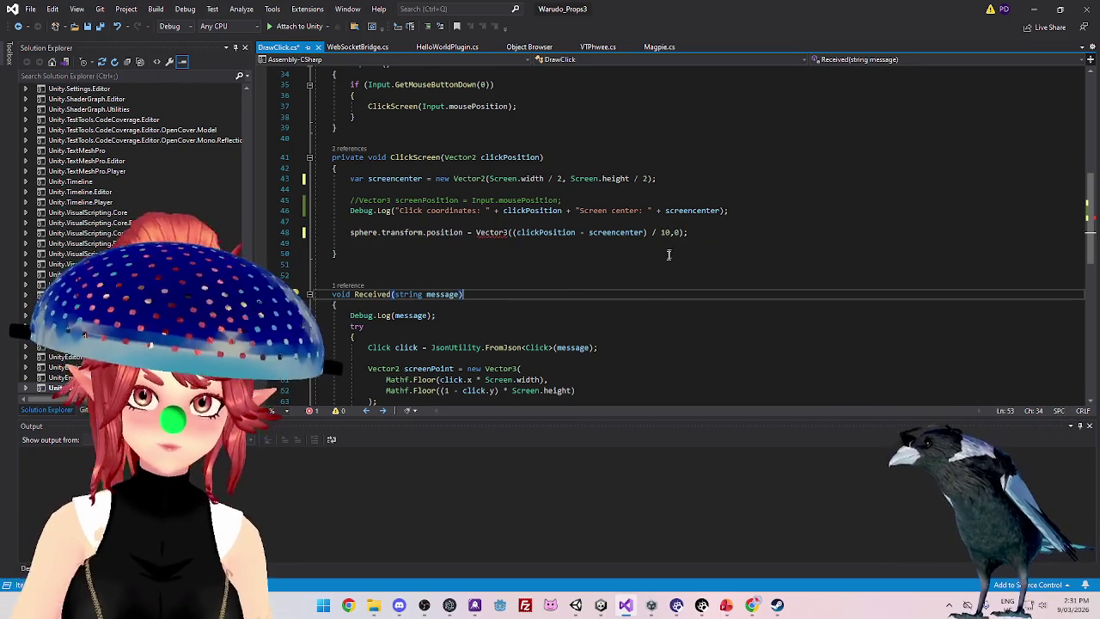
{"action": "left_click", "coordinate": [576, 232]}
{"action": "type", "text": ".x"}
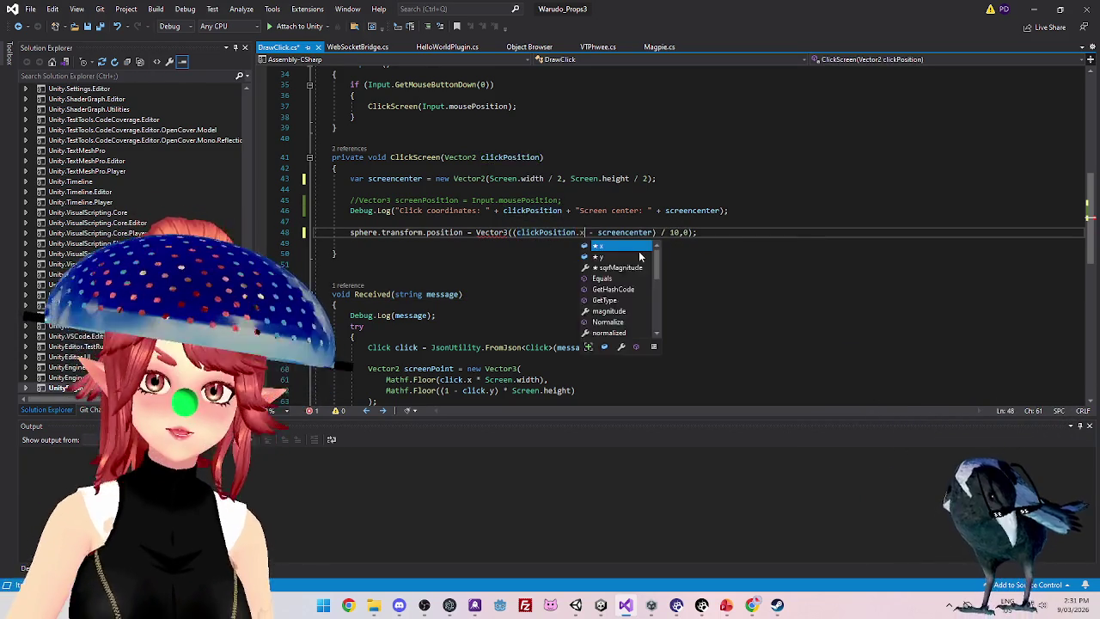
{"action": "left_click", "coordinate": [654, 232]}
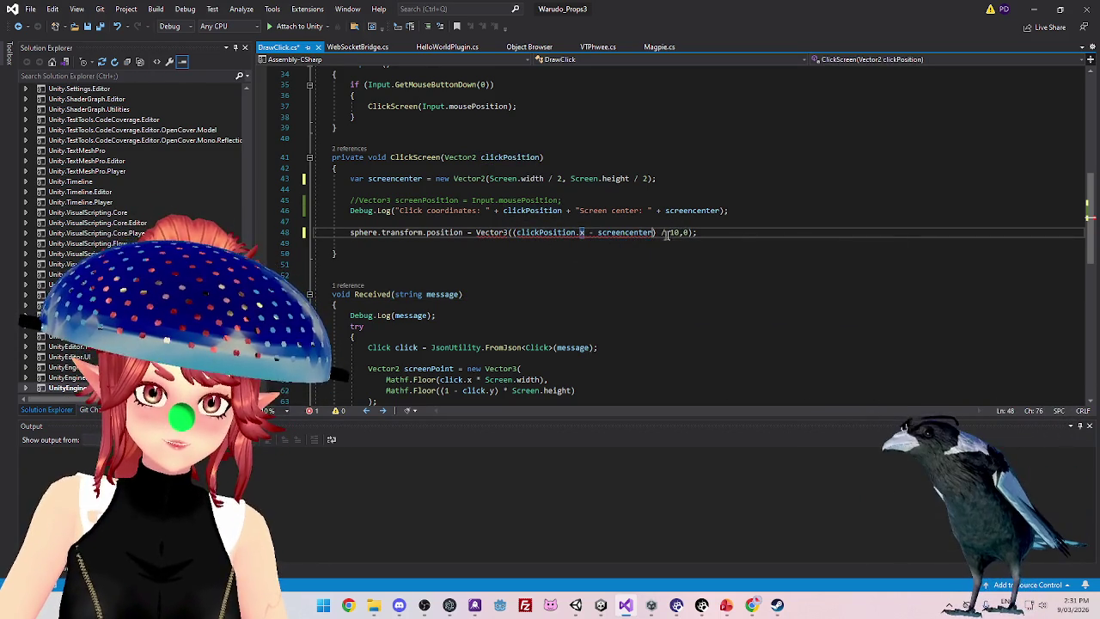
{"action": "type", "text": ".x"}
{"action": "left_click", "coordinate": [641, 293]}
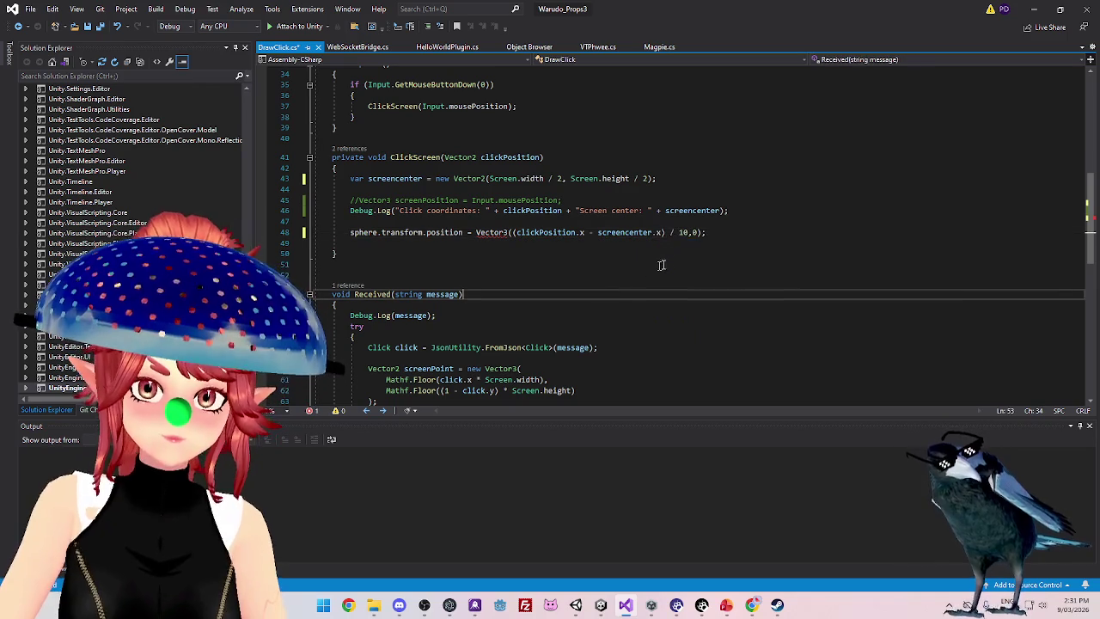
Duplicate the x offset expression as a y component using clickPosition.y and screencenter.y
{"action": "left_click", "coordinate": [590, 232]}
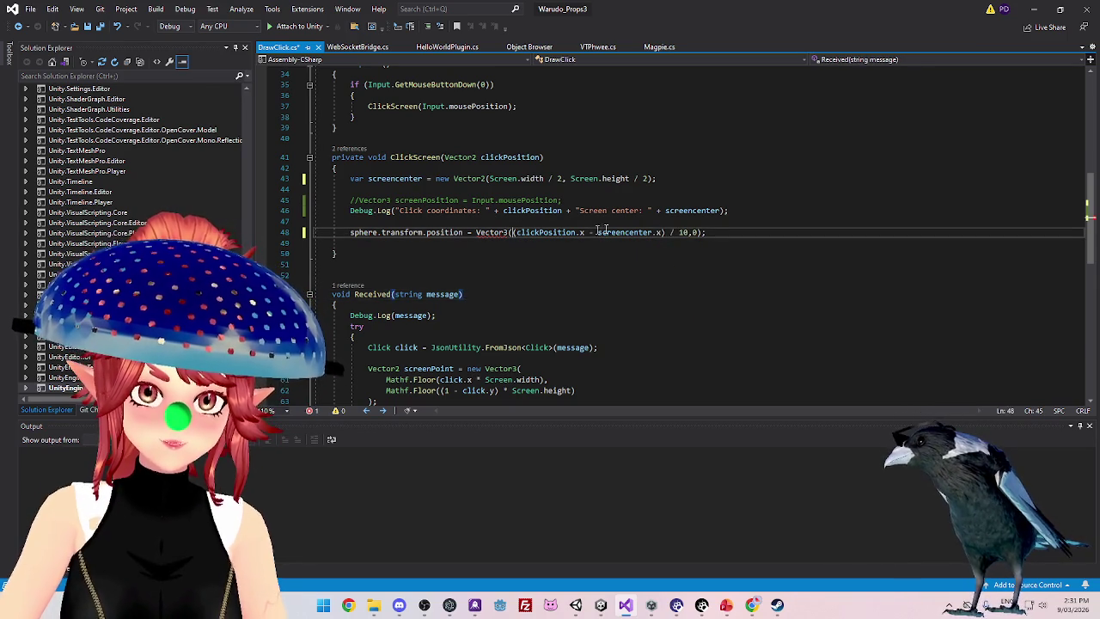
{"action": "key", "text": "shift+Right"}
{"action": "key", "text": "shift+Right"}
{"action": "key", "text": "shift+Right"}
{"action": "key", "text": "ctrl+c"}
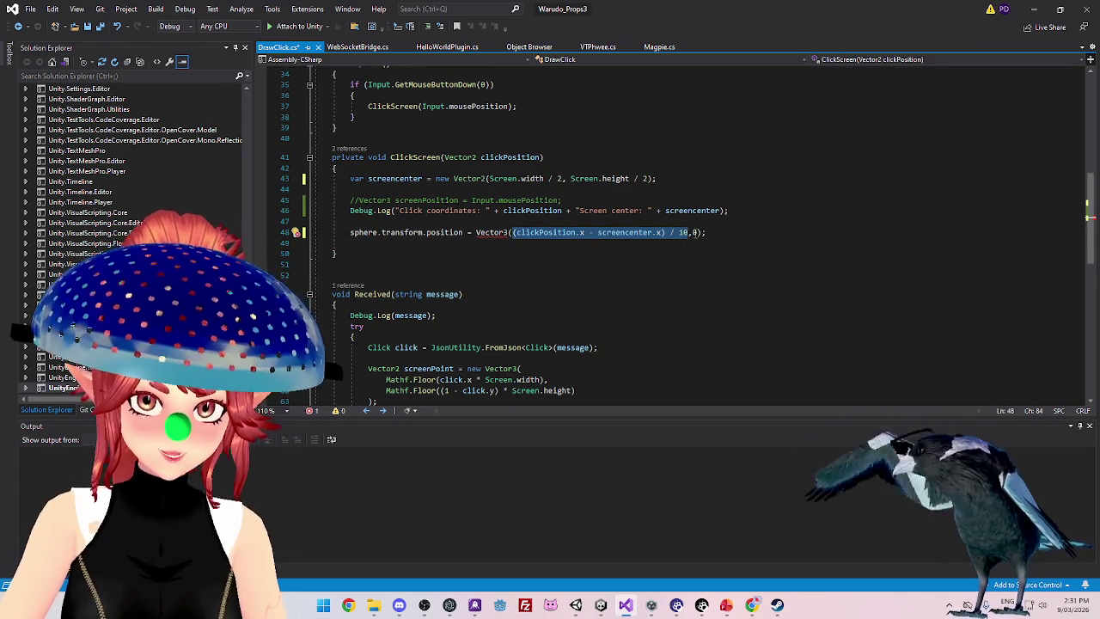
{"action": "left_click", "coordinate": [698, 233]}
{"action": "key", "text": "ctrl+v"}
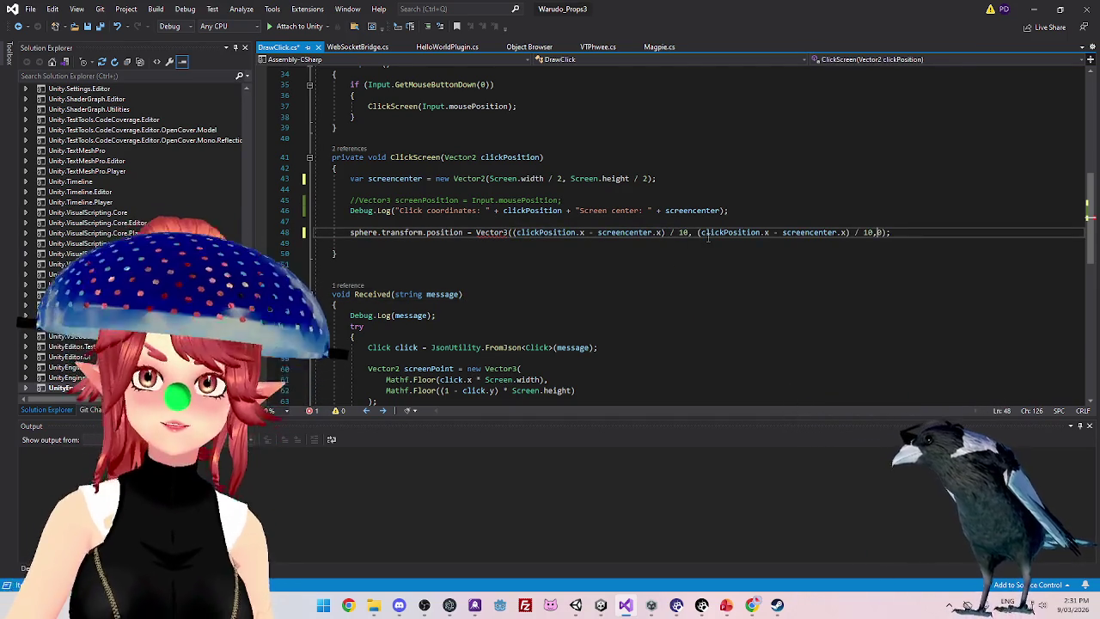
{"action": "double_click", "coordinate": [766, 232]}
{"action": "type", "text": "y"}
{"action": "key", "text": "BackSpace"}
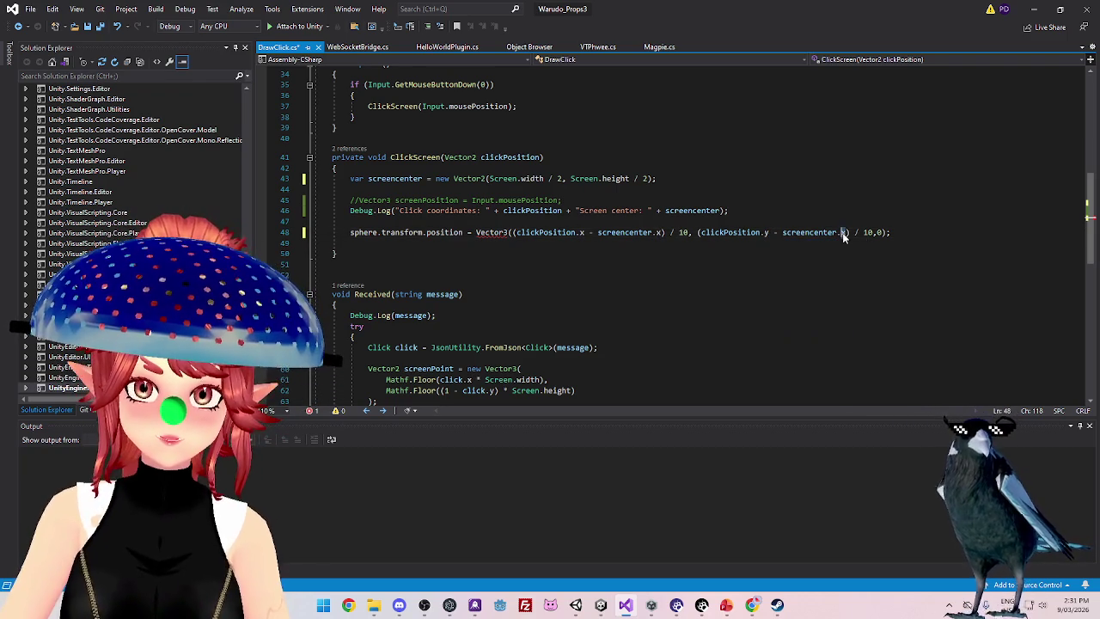
{"action": "type", "text": "y"}
{"action": "left_click", "coordinate": [471, 263]}
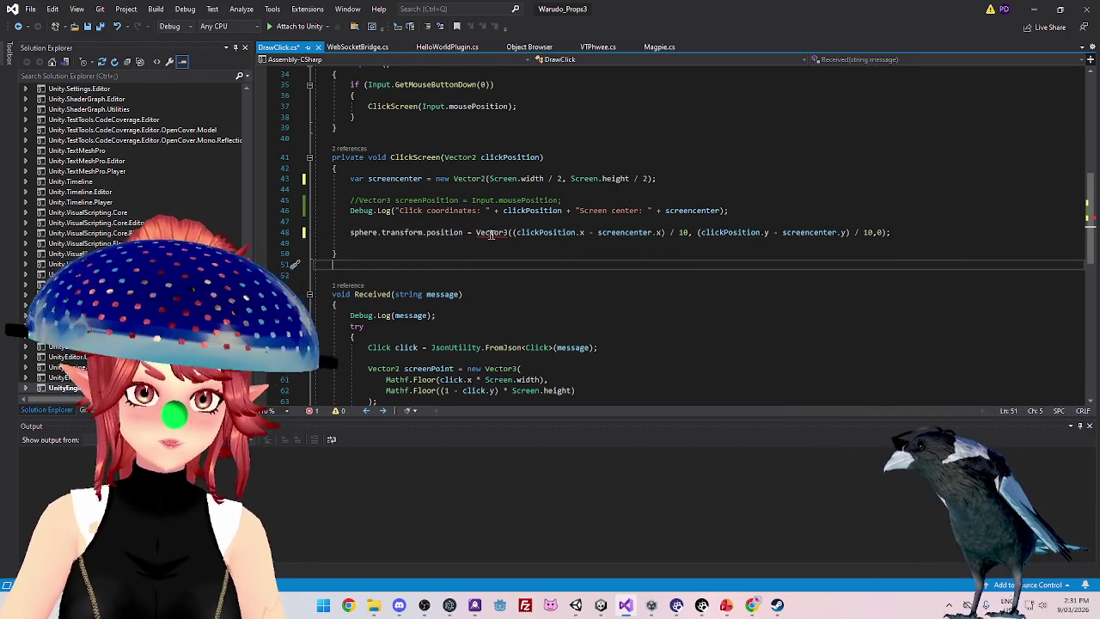
Try appending a ,0 z value to line 48, then undo the edits
{"action": "mouse_move", "coordinate": [480, 232]}
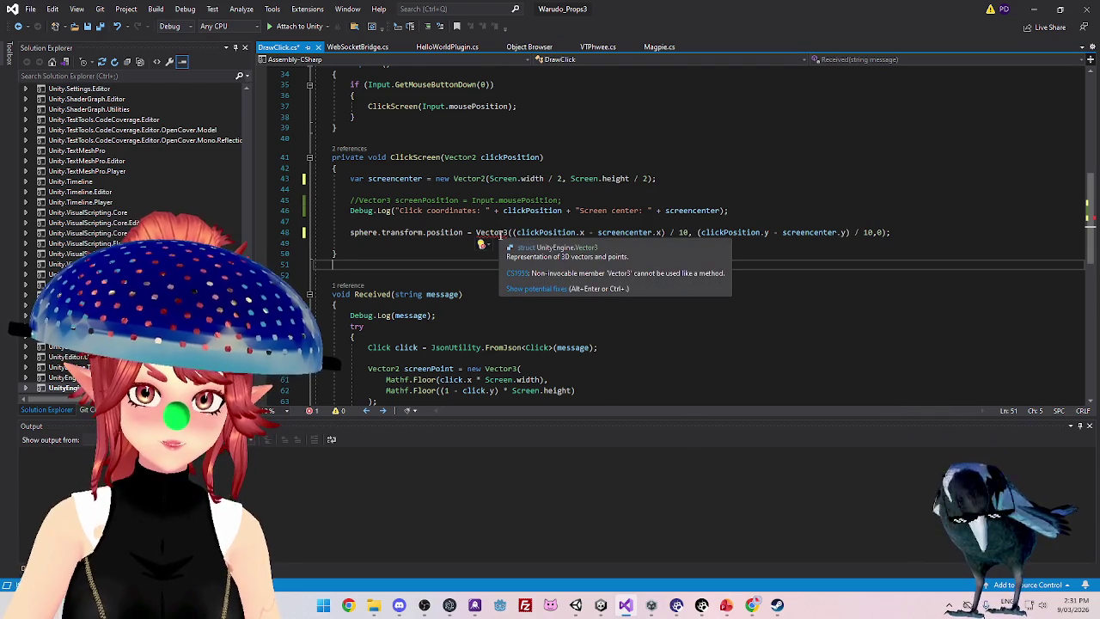
{"action": "key", "text": "Up"}
{"action": "key", "text": "Up"}
{"action": "key", "text": "Up"}
{"action": "left_click_drag", "start_coordinate": [513, 232], "coordinate": [627, 231]}
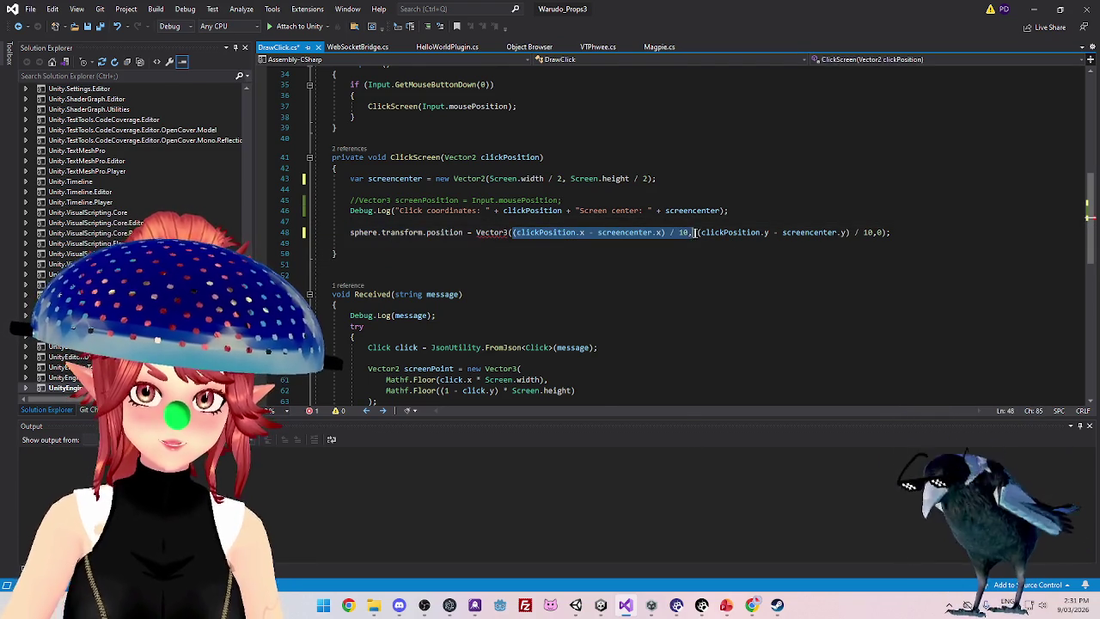
{"action": "left_click_drag", "start_coordinate": [698, 232], "coordinate": [767, 232]}
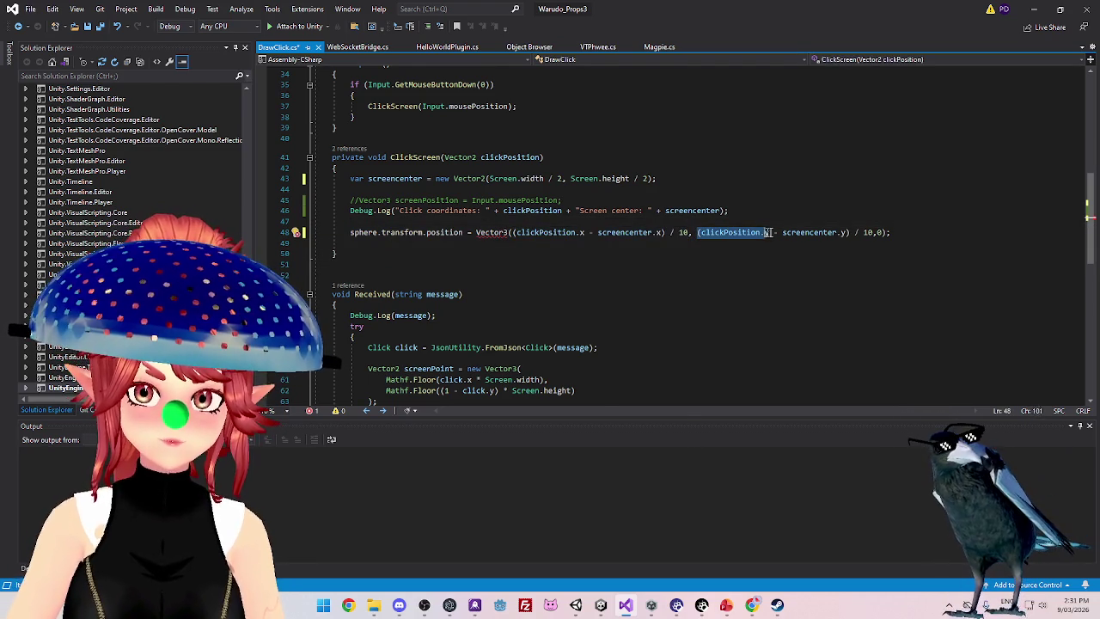
{"action": "left_click", "coordinate": [875, 232]}
{"action": "type", "text": ",0"}
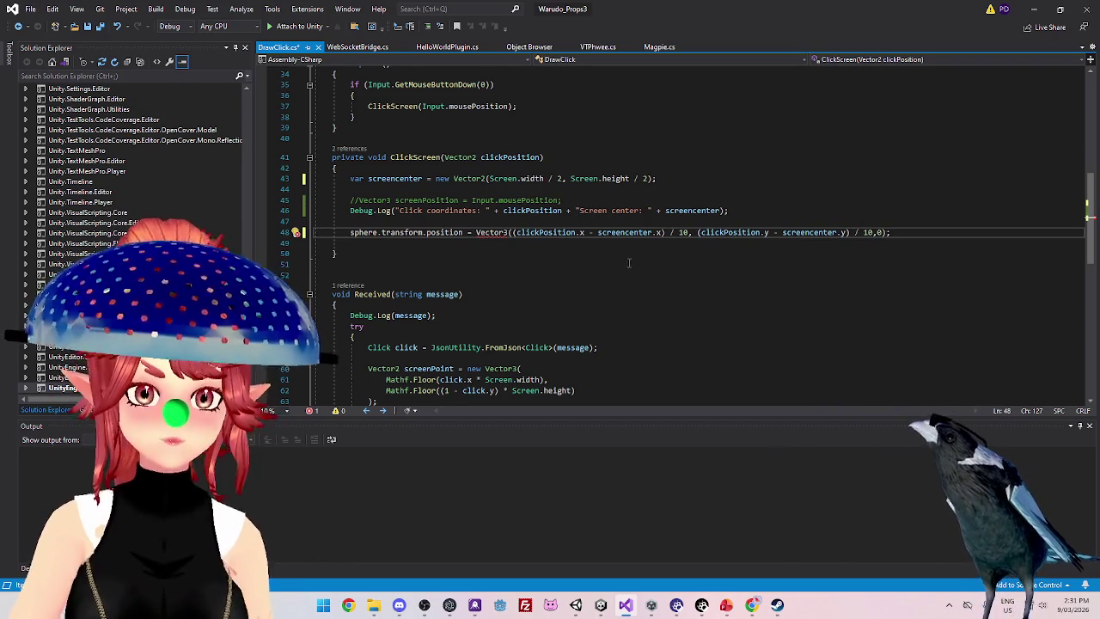
{"action": "key", "text": "ctrl+z"}
{"action": "key", "text": "ctrl+z"}
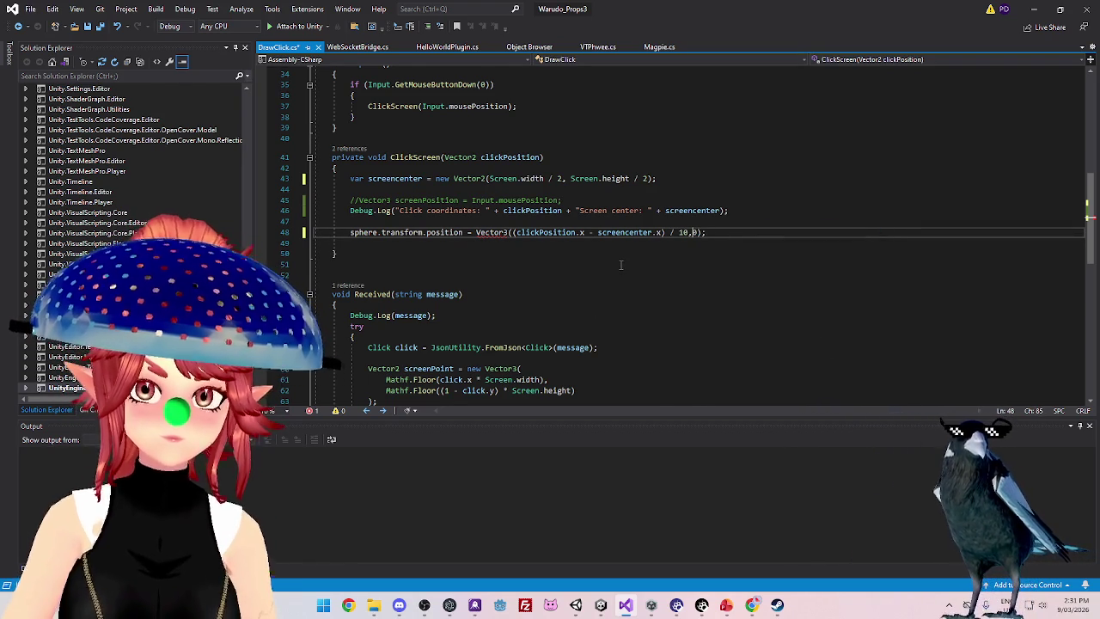
Save DrawClick.cs and add a '//vec2 assigned to vec3 assumes z is 0' comment on line 48
{"action": "left_click", "coordinate": [536, 259]}
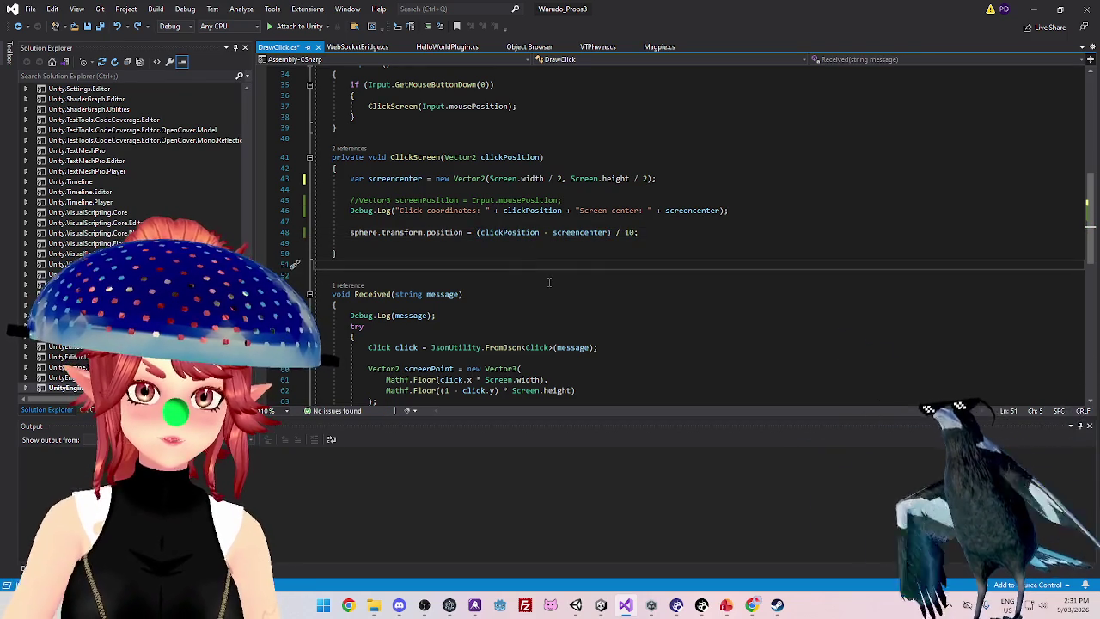
{"action": "left_click", "coordinate": [632, 234]}
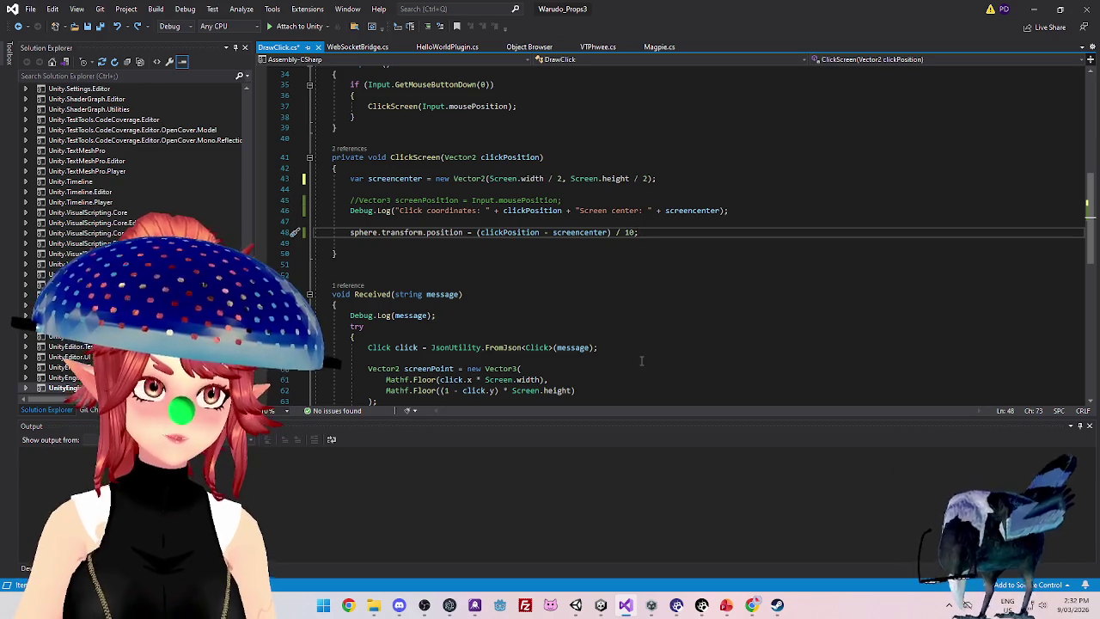
{"action": "key", "text": "ctrl+s"}
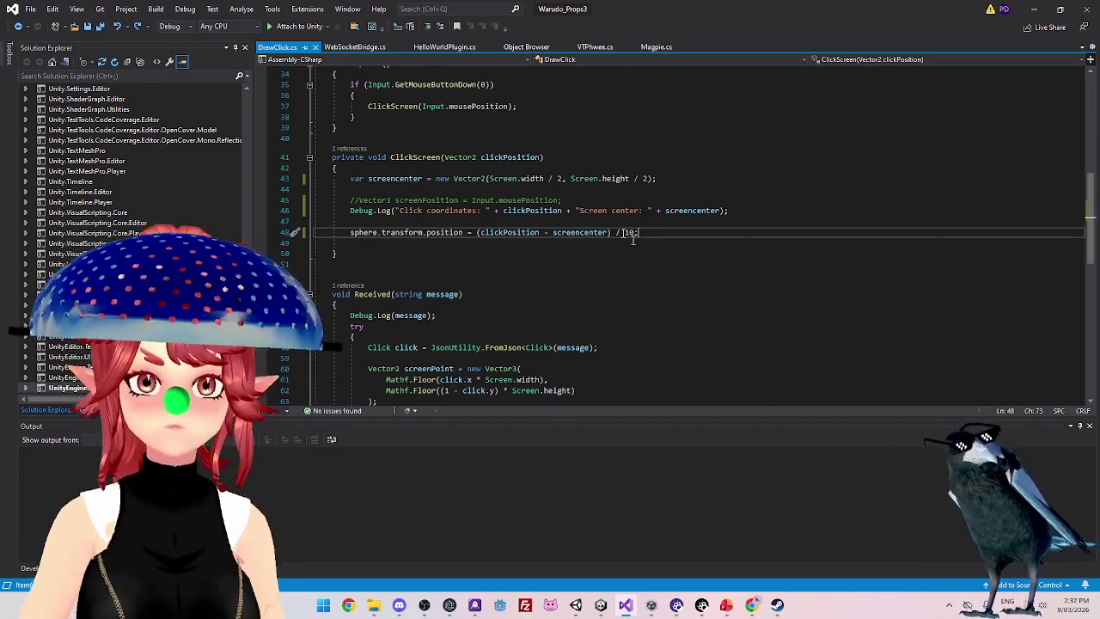
{"action": "type", "text": " //"}
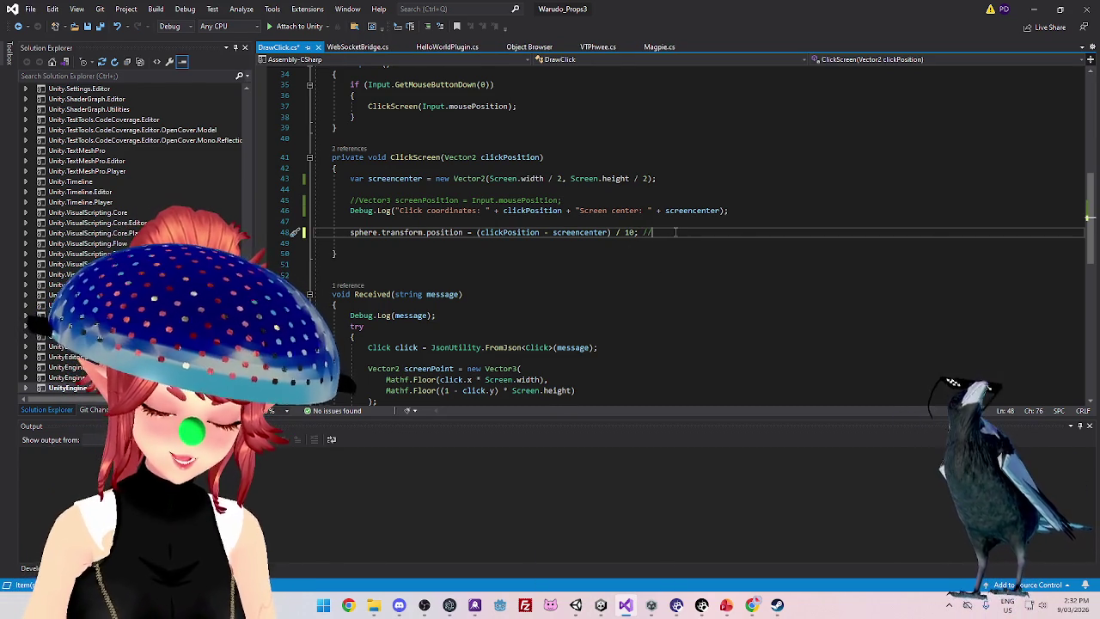
{"action": "type", "text": "vec"}
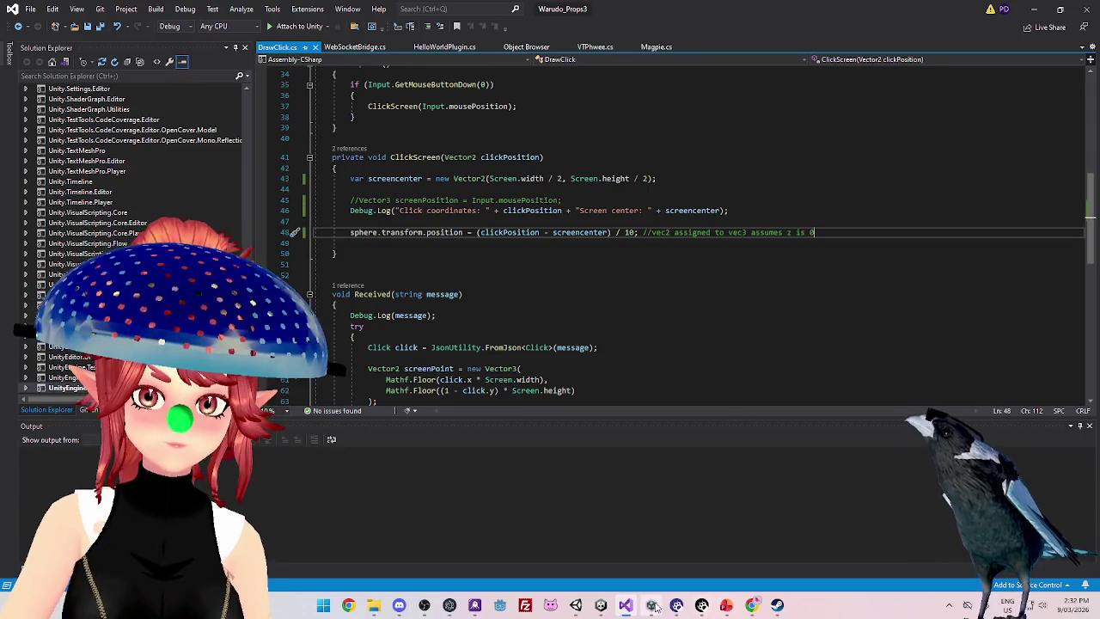
{"action": "left_click", "coordinate": [601, 605]}
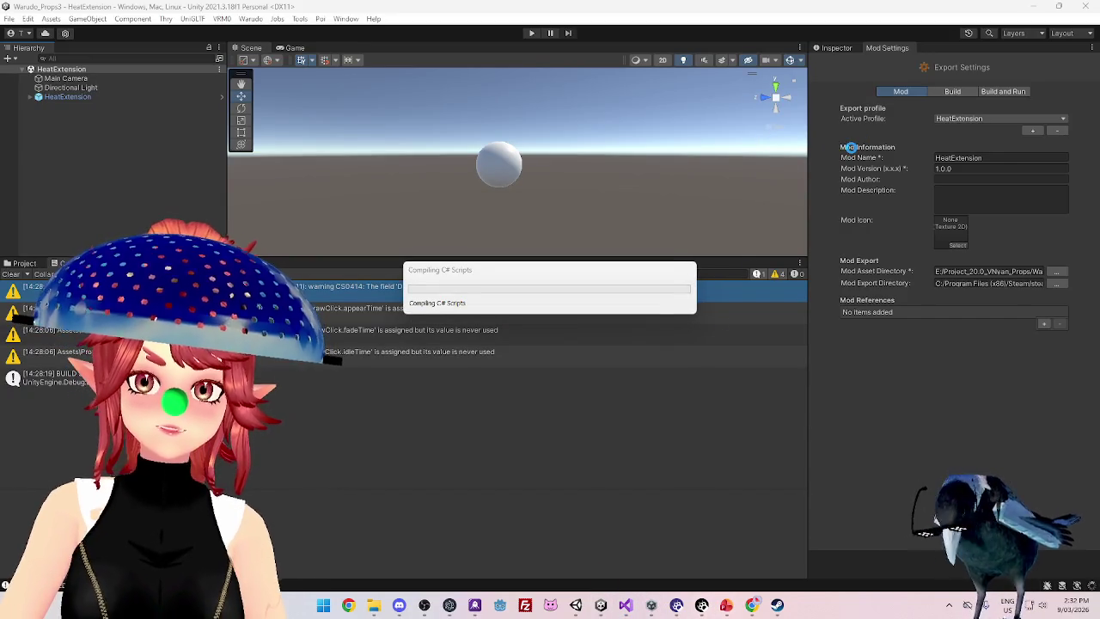
Add a new export profile in Unity with the mod name HeatExtension
{"action": "mouse_move", "coordinate": [651, 605]}
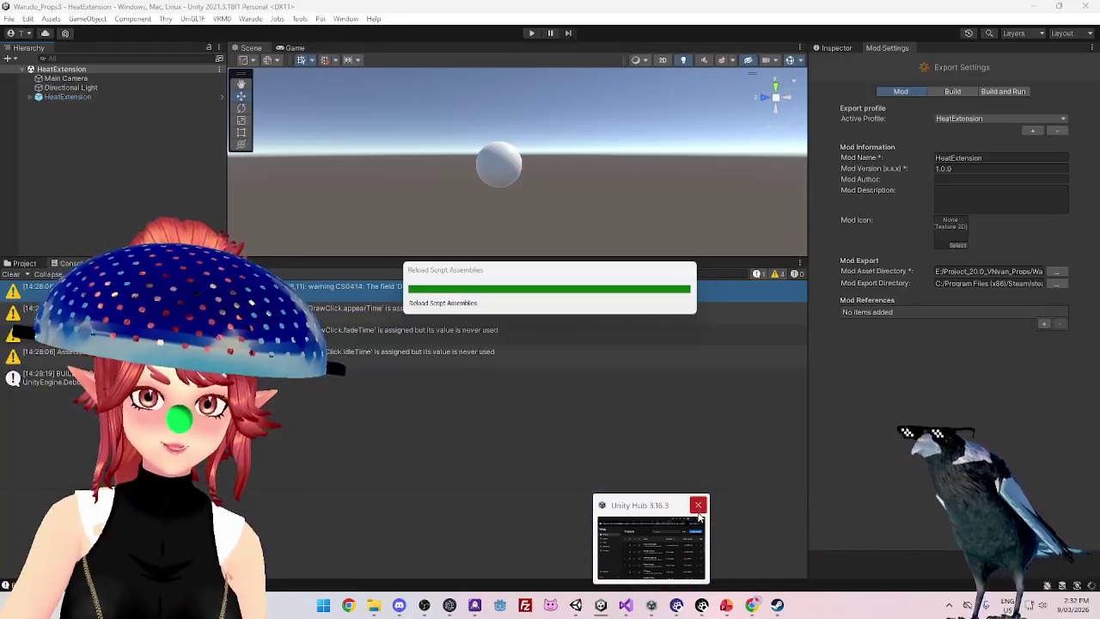
{"action": "left_click", "coordinate": [576, 606]}
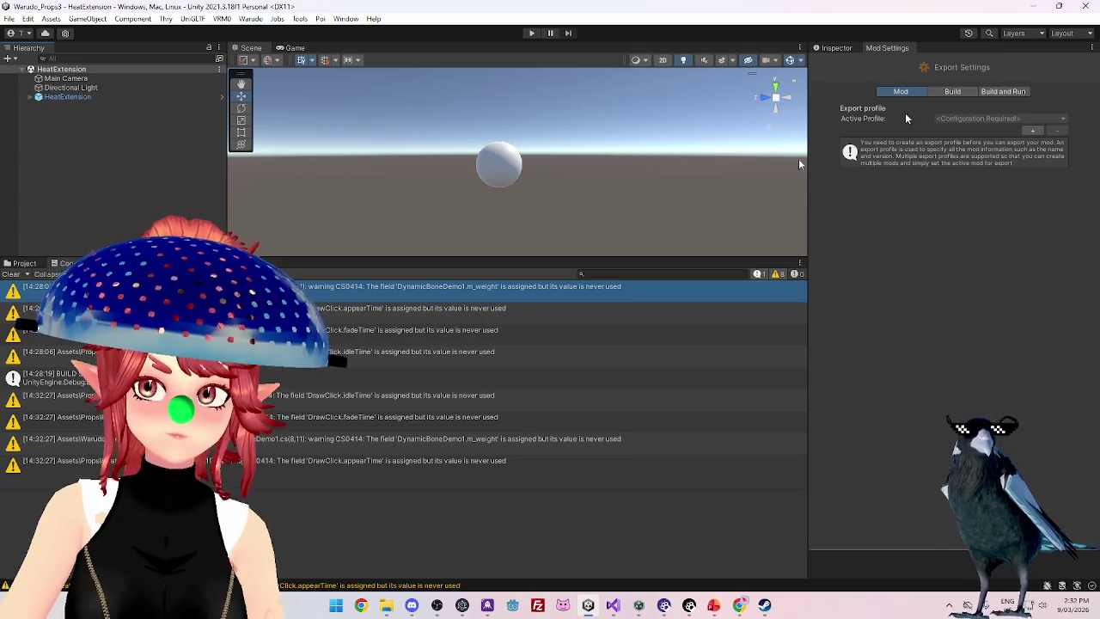
{"action": "left_click", "coordinate": [1029, 129]}
{"action": "left_click", "coordinate": [1004, 157]}
{"action": "type", "text": "HeatExten"}
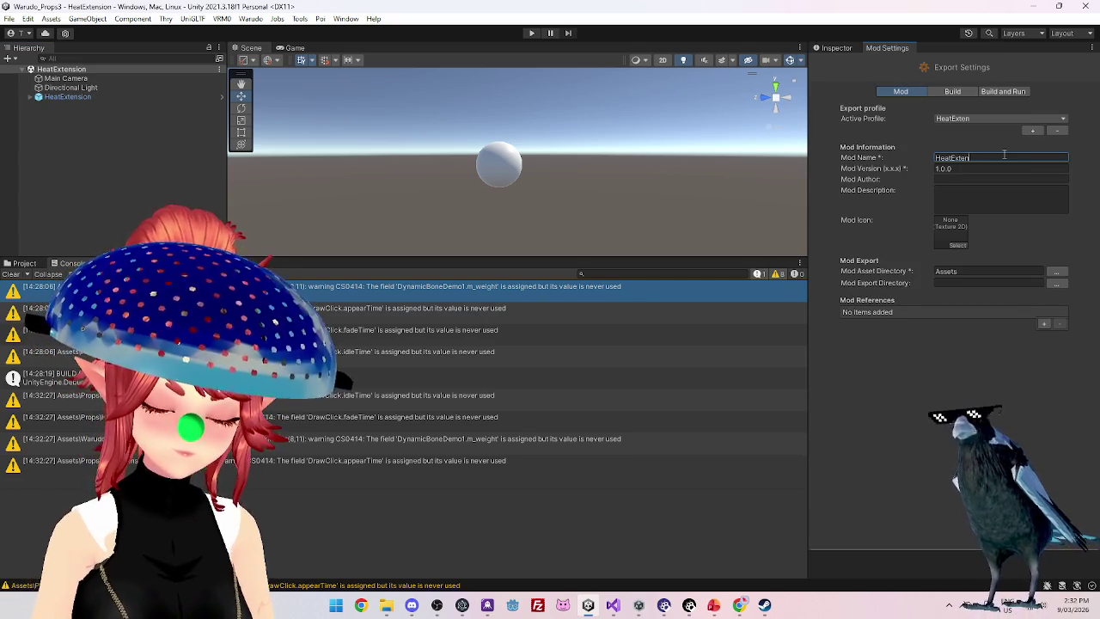
{"action": "type", "text": "sion"}
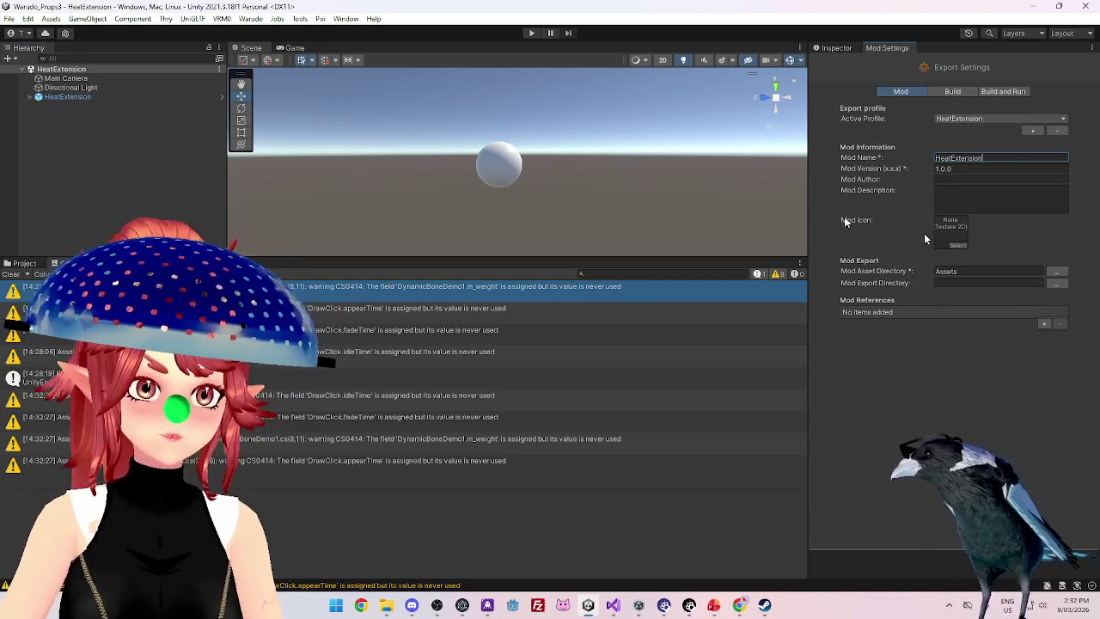
Set the mod asset directory to the project's Props/HeatExtension folder
{"action": "left_click", "coordinate": [963, 271]}
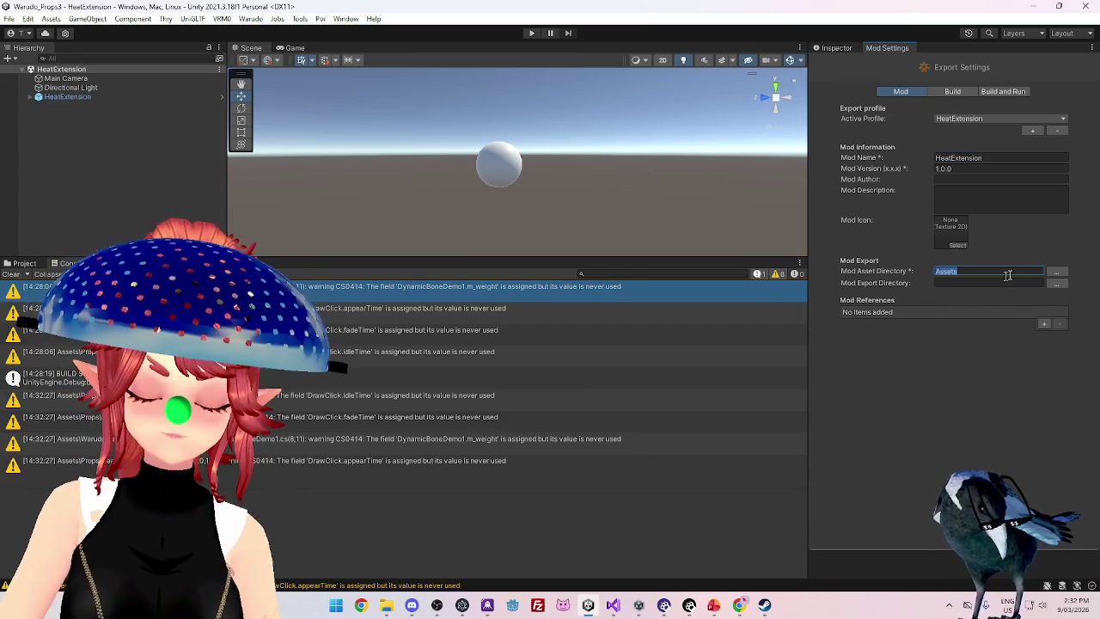
{"action": "left_click", "coordinate": [1056, 270]}
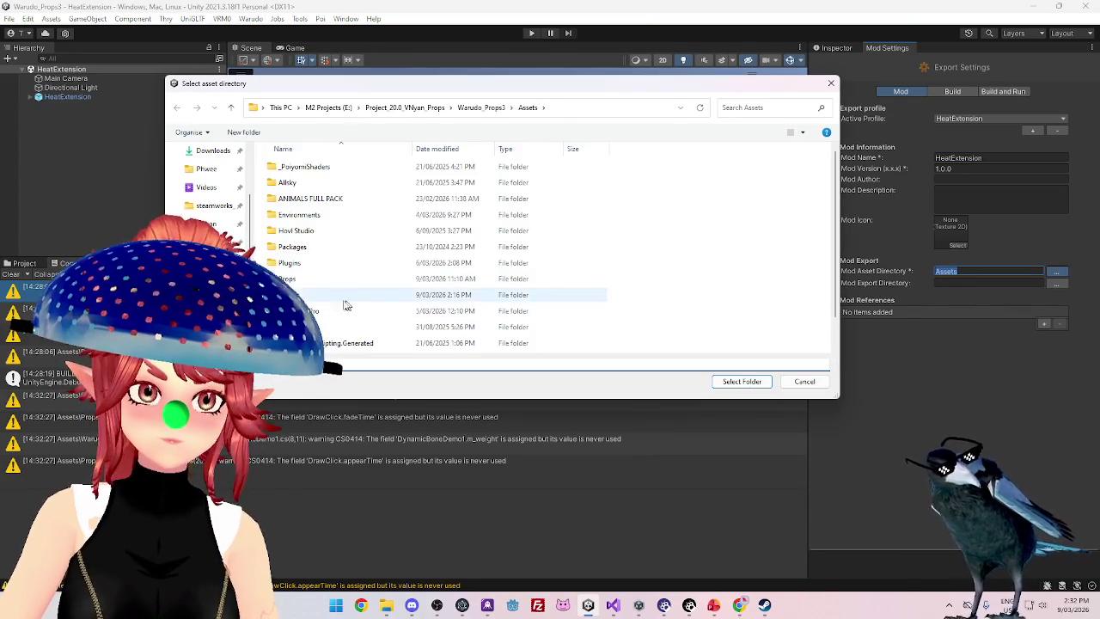
{"action": "double_click", "coordinate": [361, 279]}
{"action": "double_click", "coordinate": [361, 230]}
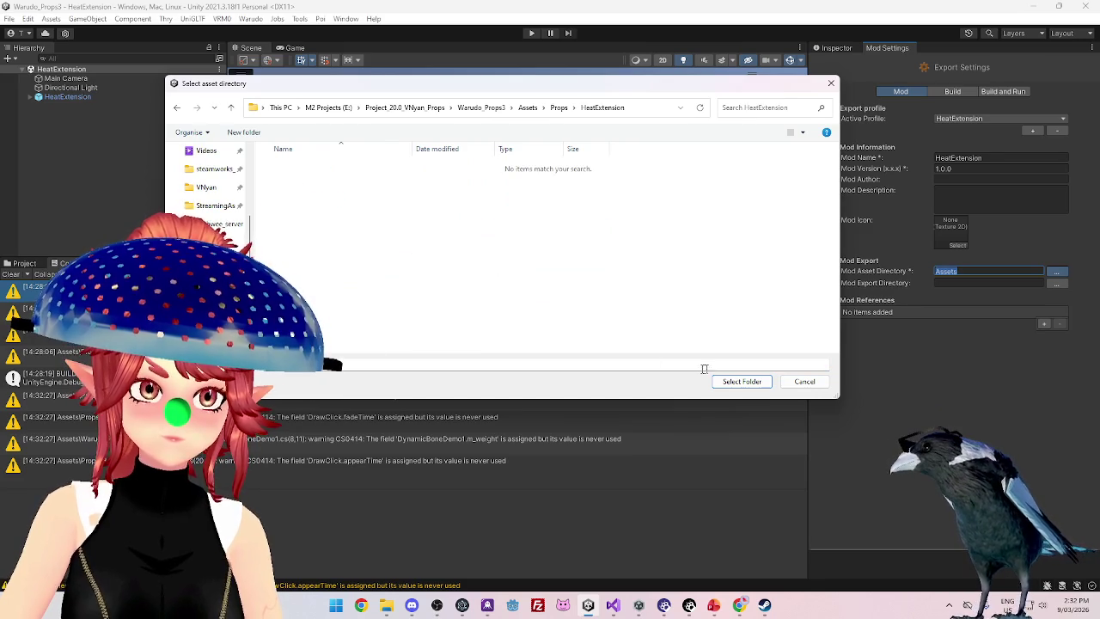
{"action": "left_click", "coordinate": [742, 381]}
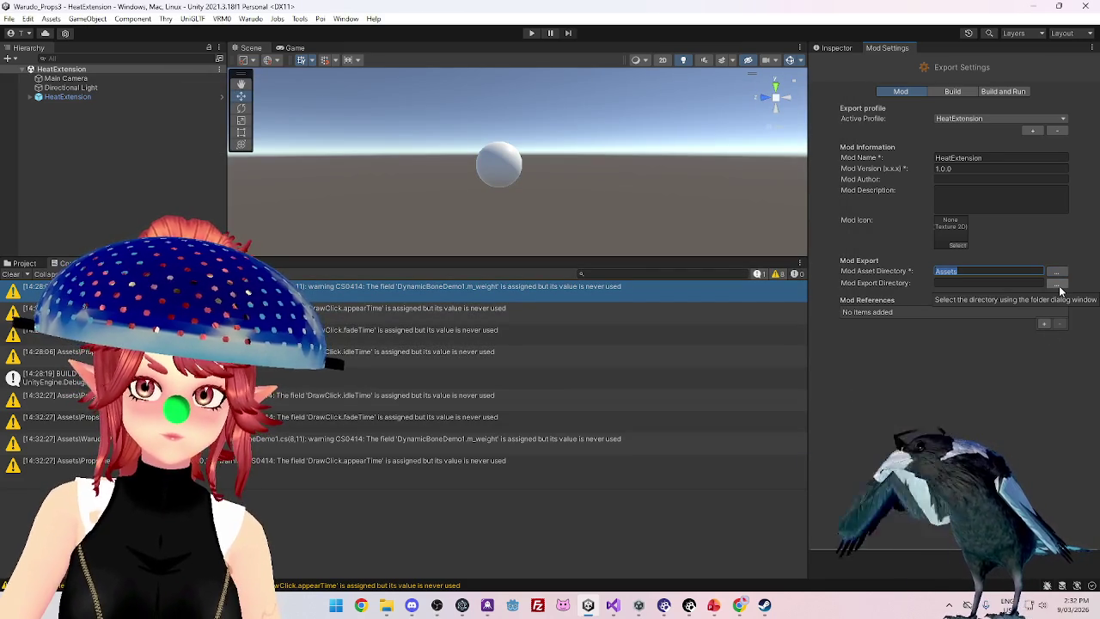
Set the mod export directory to a folder inside Warudo's StreamingAssets
{"action": "left_click", "coordinate": [1057, 284]}
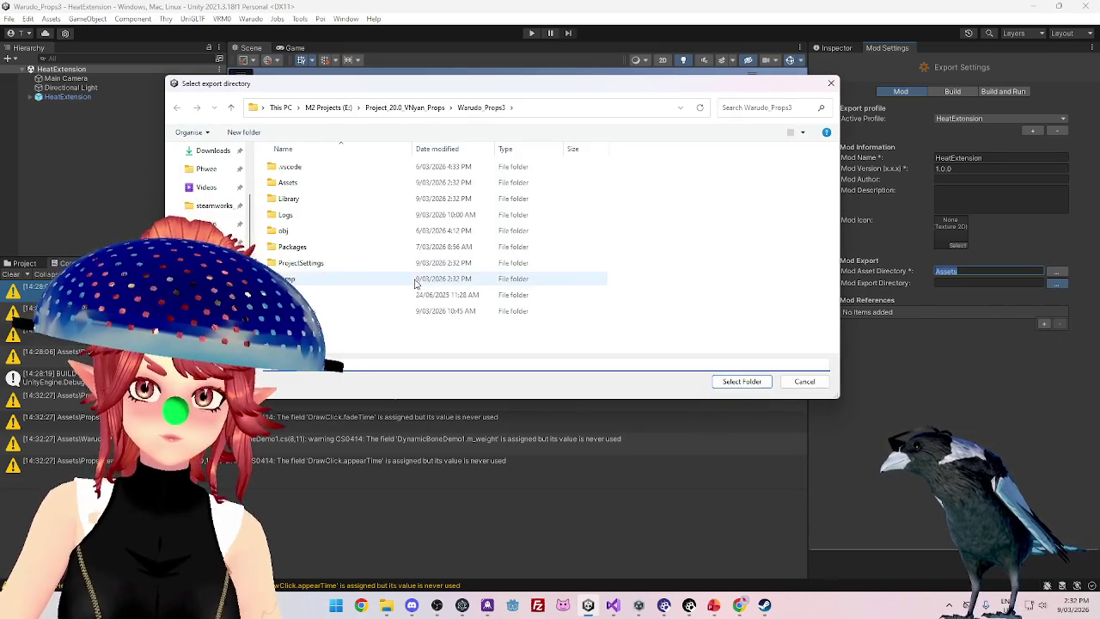
{"action": "left_click", "coordinate": [219, 243]}
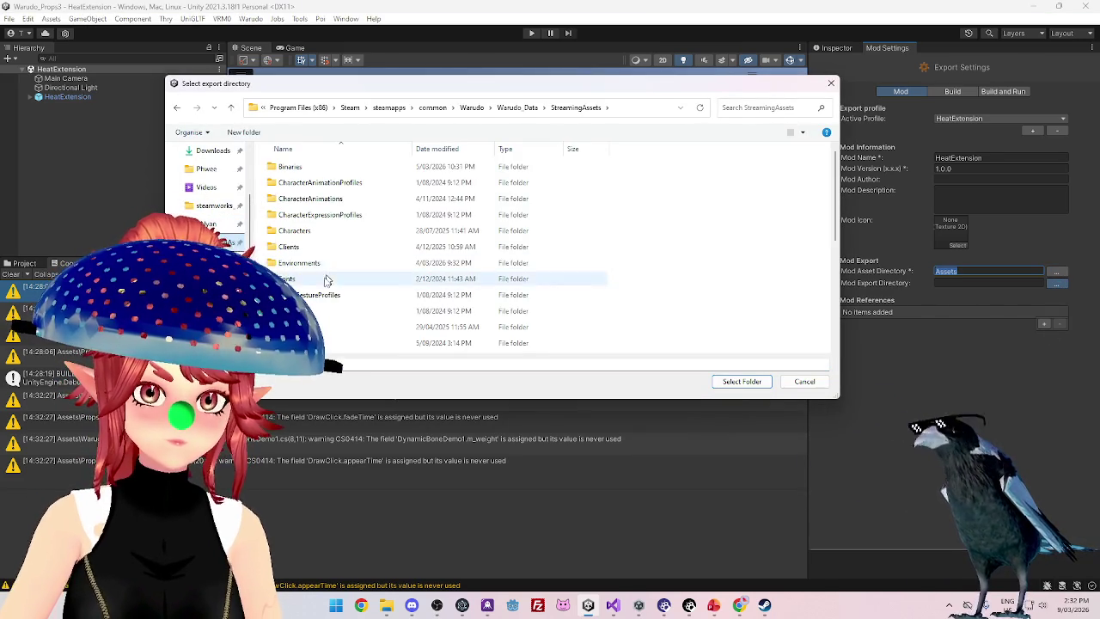
{"action": "scroll", "coordinate": [314, 284], "scroll_direction": "down", "scroll_amount": 3}
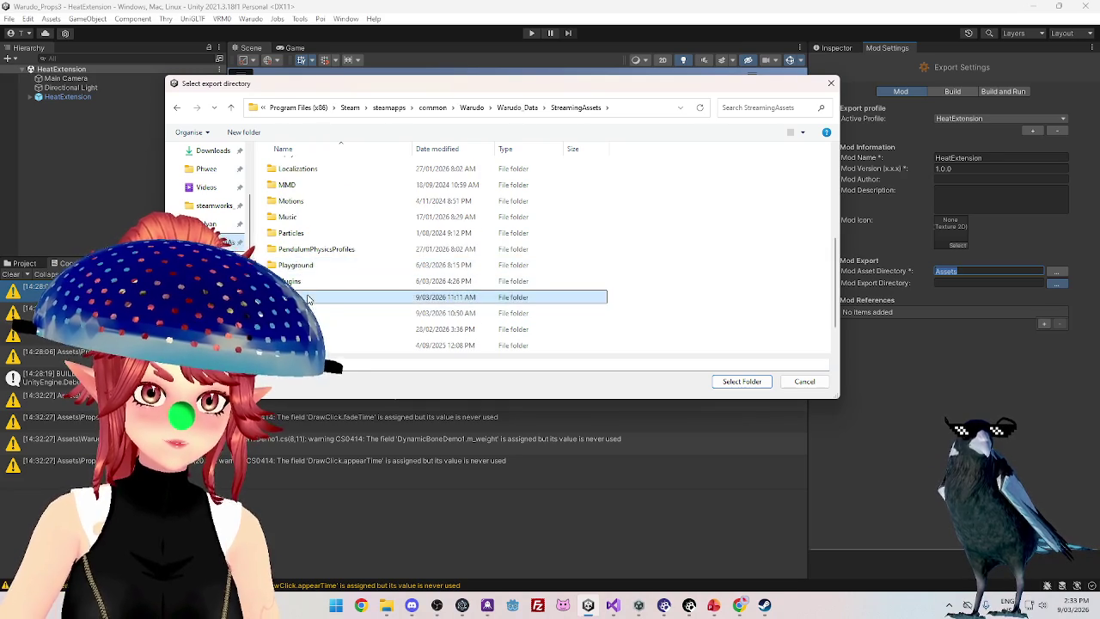
{"action": "double_click", "coordinate": [344, 281]}
{"action": "left_click", "coordinate": [741, 381]}
{"action": "key", "text": "ctrl+v"}
{"action": "key", "text": "Tab"}
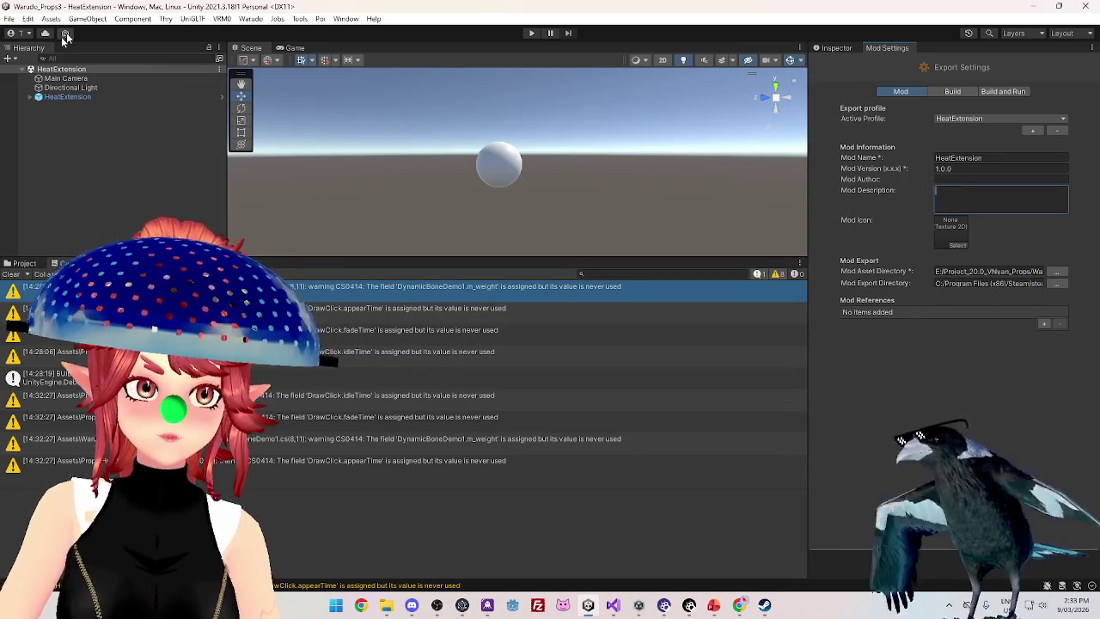
Run Build Mod from Unity's Warudo menu to build the HeatExtension mod
{"action": "left_click", "coordinate": [251, 18]}
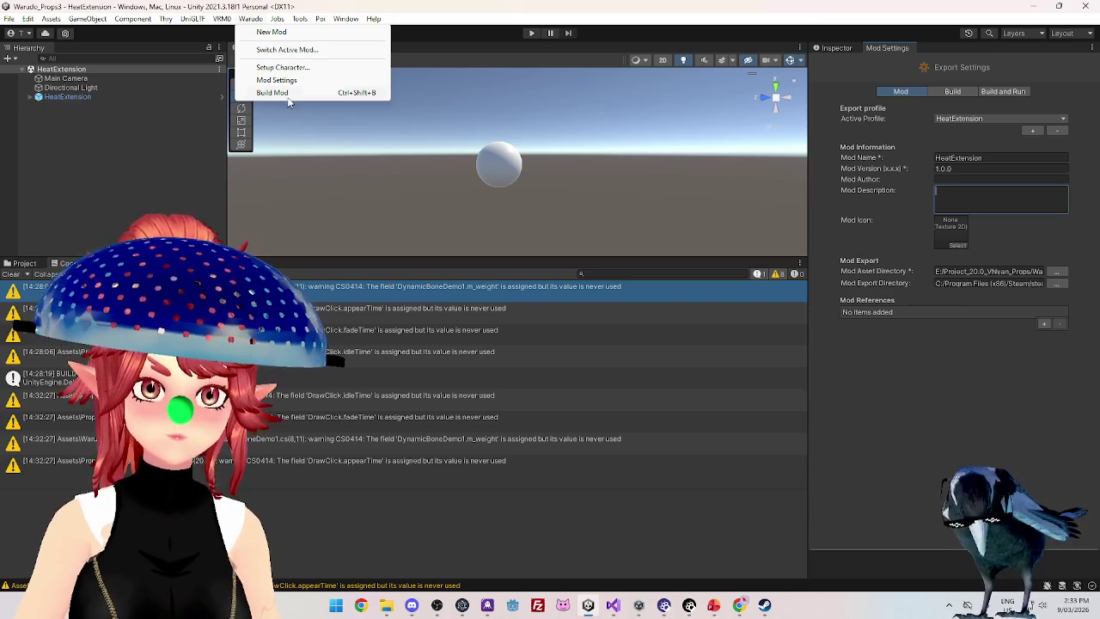
{"action": "left_click", "coordinate": [287, 94]}
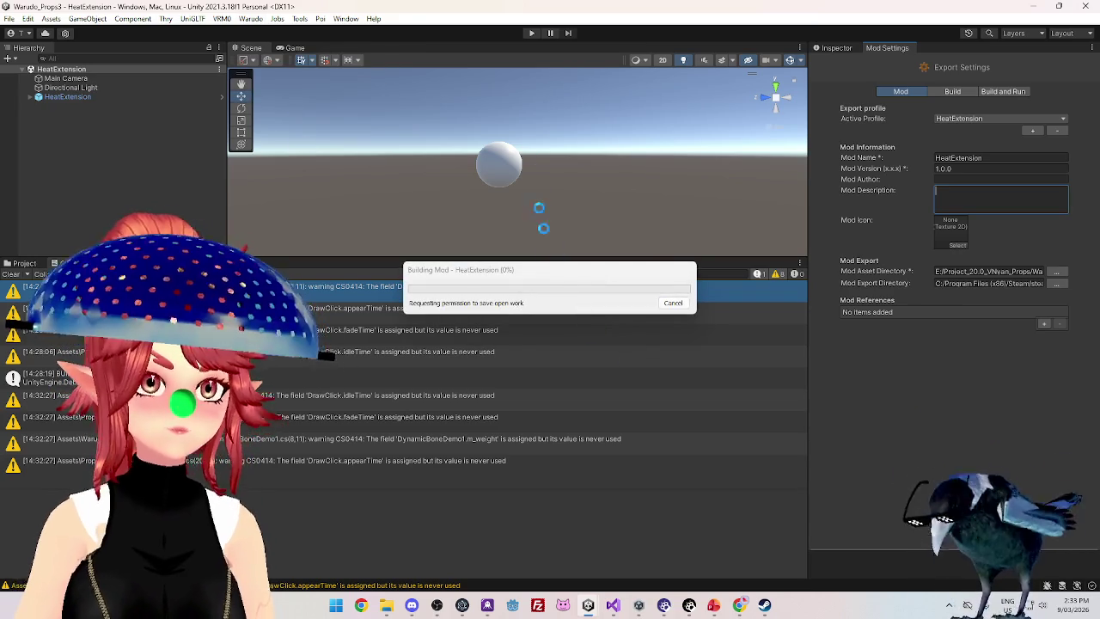
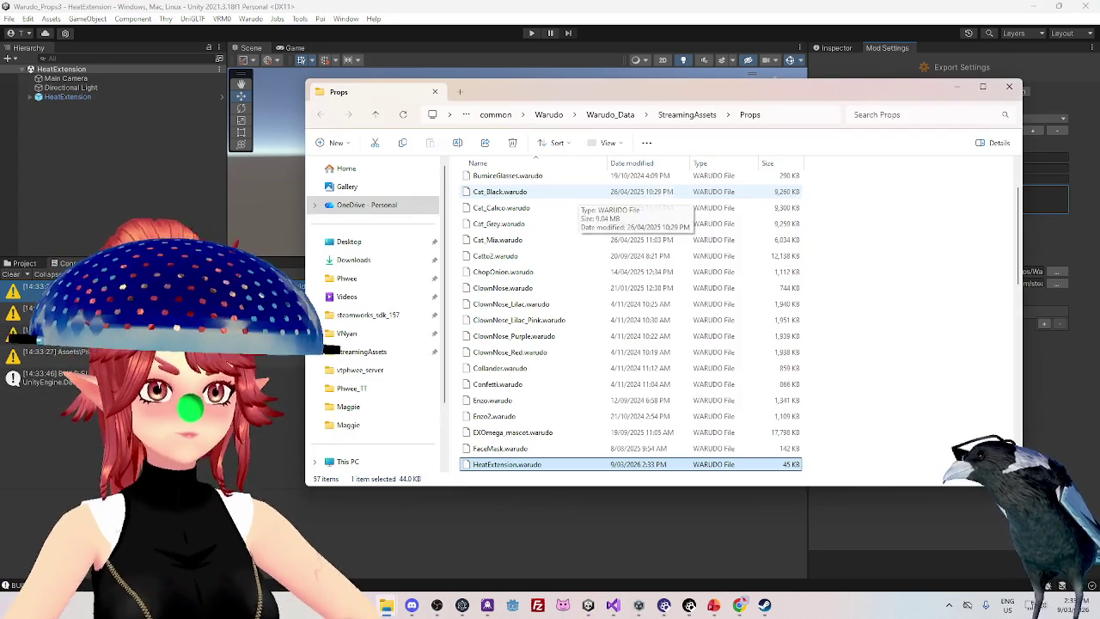
Close the Props folder Explorer window and switch to the Warudo editor
{"action": "key", "text": "alt+F4"}
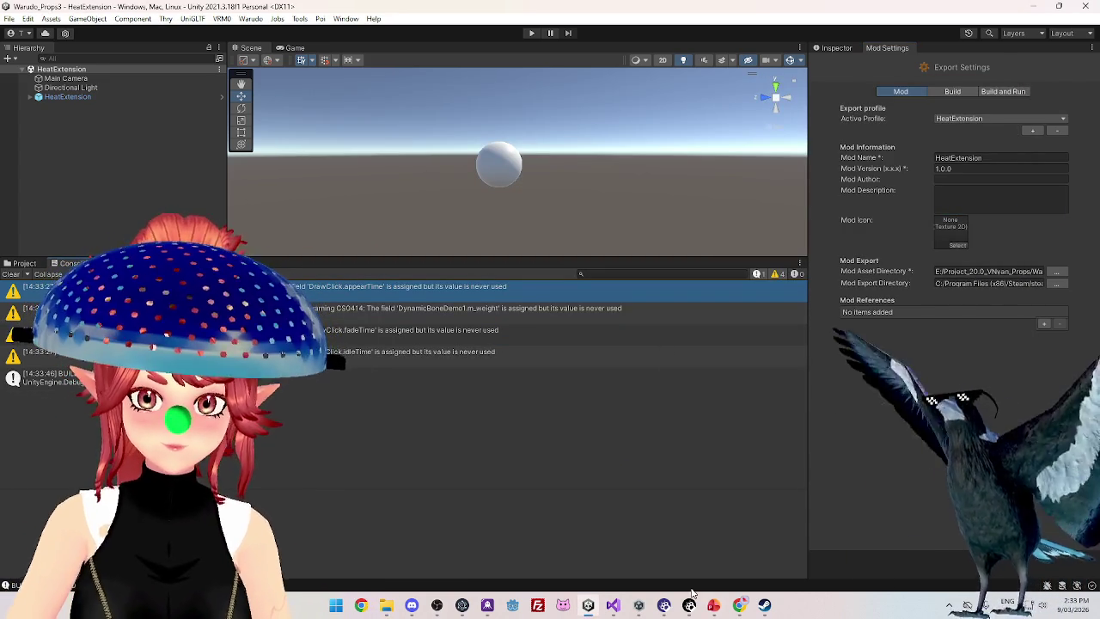
{"action": "mouse_move", "coordinate": [665, 607]}
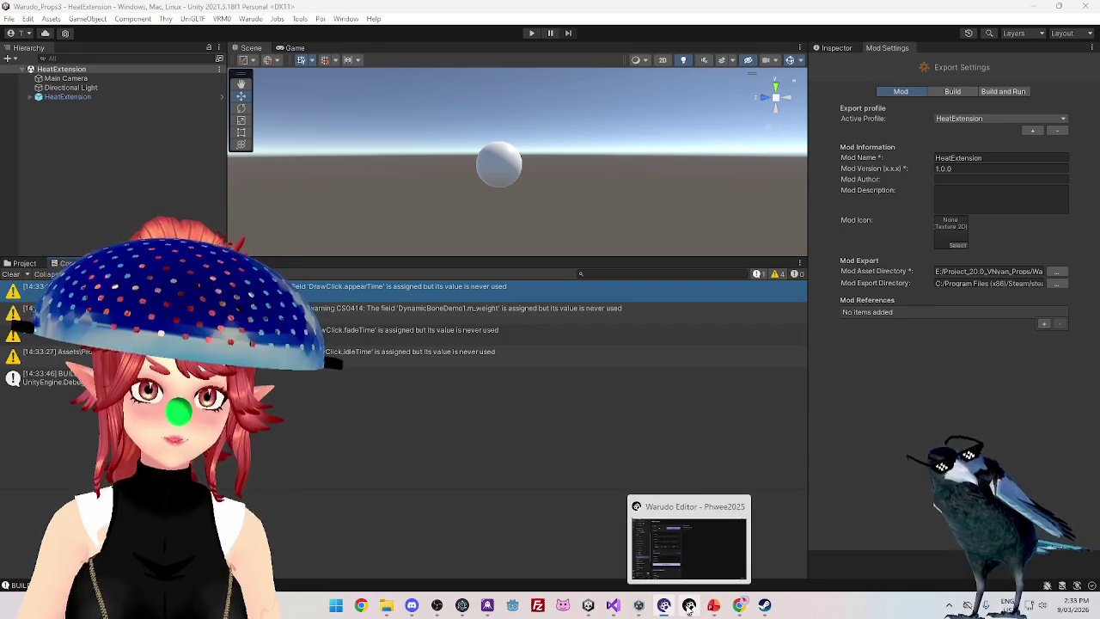
{"action": "left_click", "coordinate": [689, 607]}
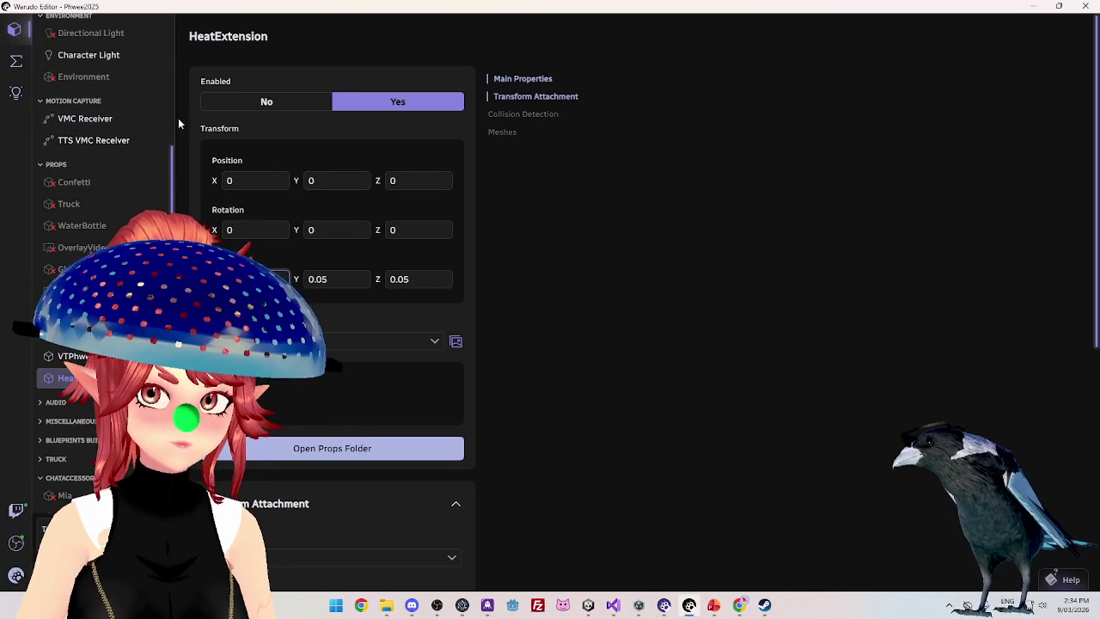
Select RPGCam and set the prop's Transform Attachment to Body Bone
{"action": "scroll", "coordinate": [112, 171], "scroll_direction": "up", "scroll_amount": 3}
{"action": "left_click", "coordinate": [152, 91]}
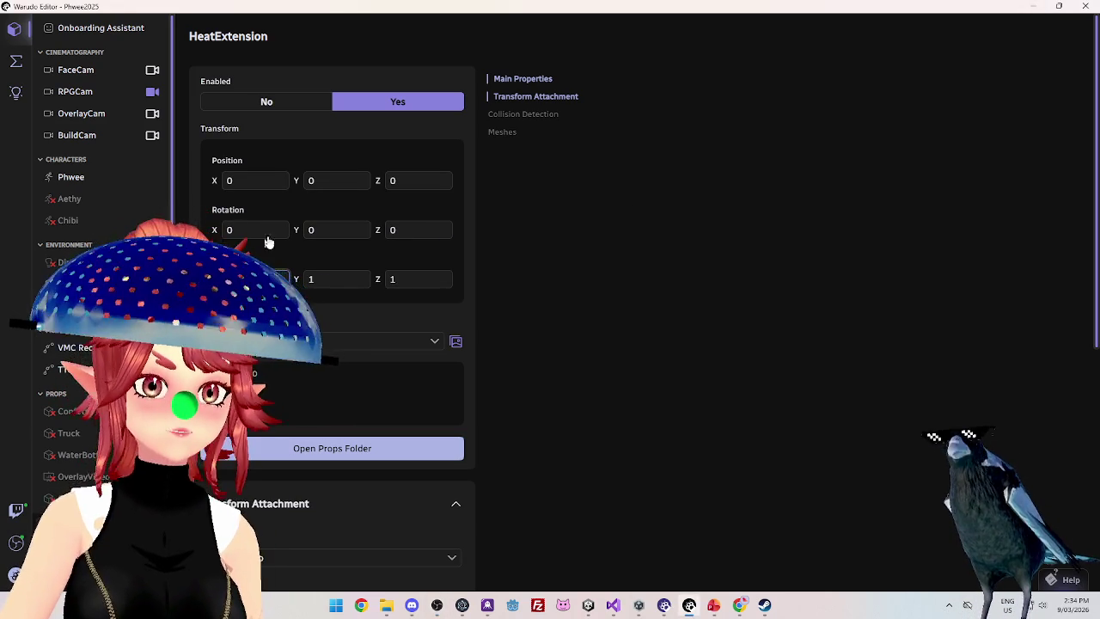
{"action": "scroll", "coordinate": [275, 410], "scroll_direction": "down", "scroll_amount": 3}
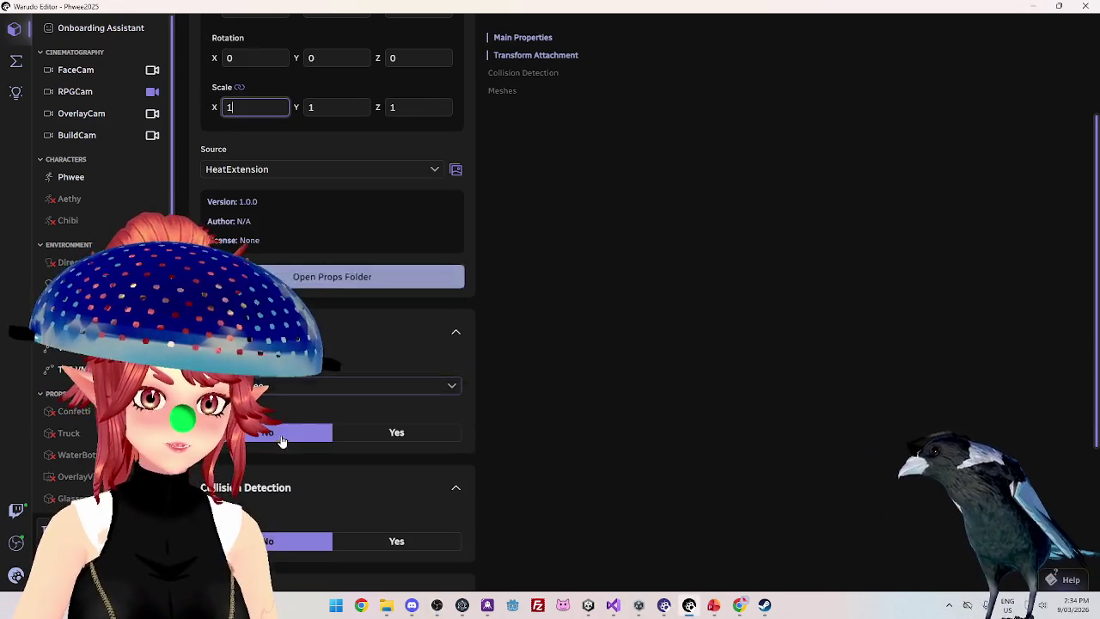
{"action": "left_click", "coordinate": [264, 386]}
{"action": "scroll", "coordinate": [344, 257], "scroll_direction": "down", "scroll_amount": 2}
{"action": "left_click", "coordinate": [361, 300]}
Try scale values on the prop, entering 0.5 for X and 0.01 for Y
{"action": "double_click", "coordinate": [251, 107]}
{"action": "type", "text": "0.5"}
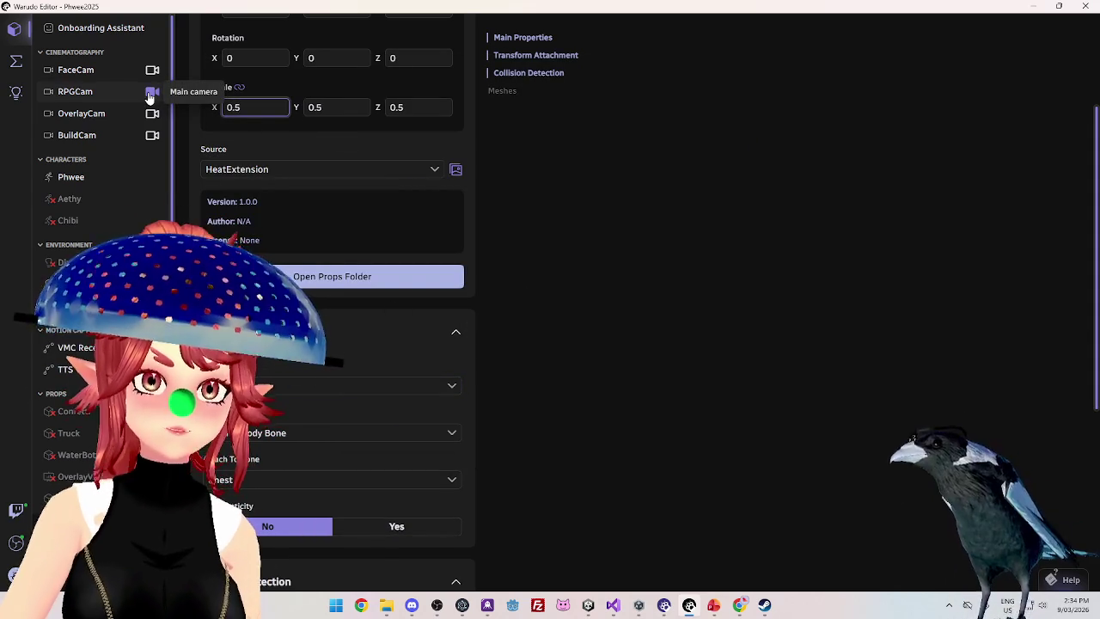
{"action": "key", "text": "Tab"}
{"action": "type", "text": "1"}
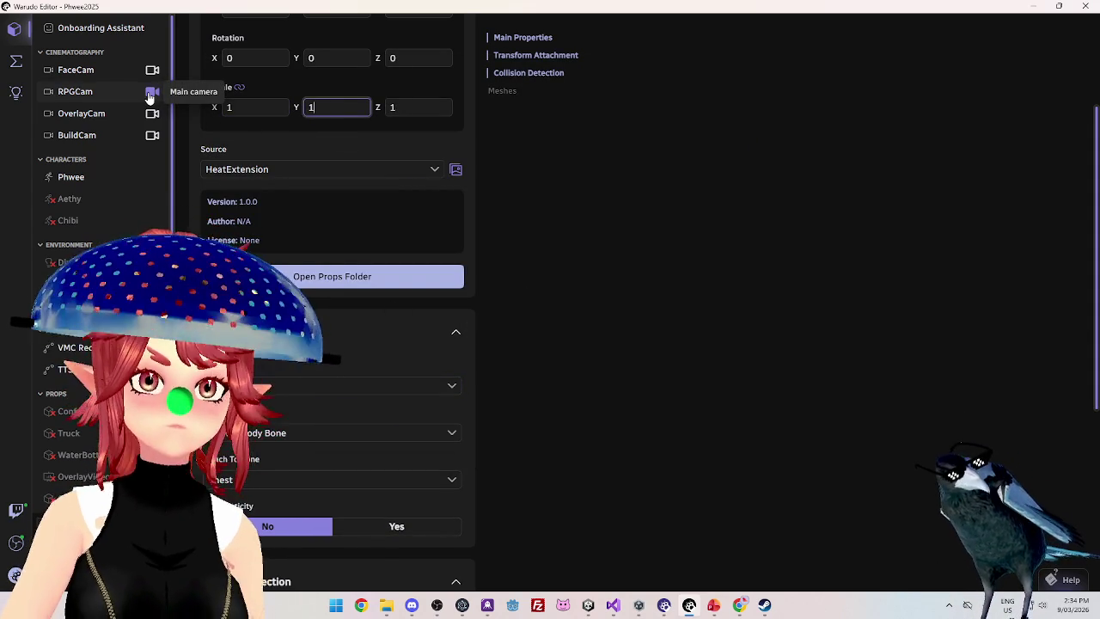
{"action": "key", "text": "BackSpace"}
{"action": "type", "text": "0.01"}
{"action": "left_click", "coordinate": [276, 110]}
{"action": "key", "text": "BackSpace"}
{"action": "key", "text": "BackSpace"}
{"action": "key", "text": "BackSpace"}
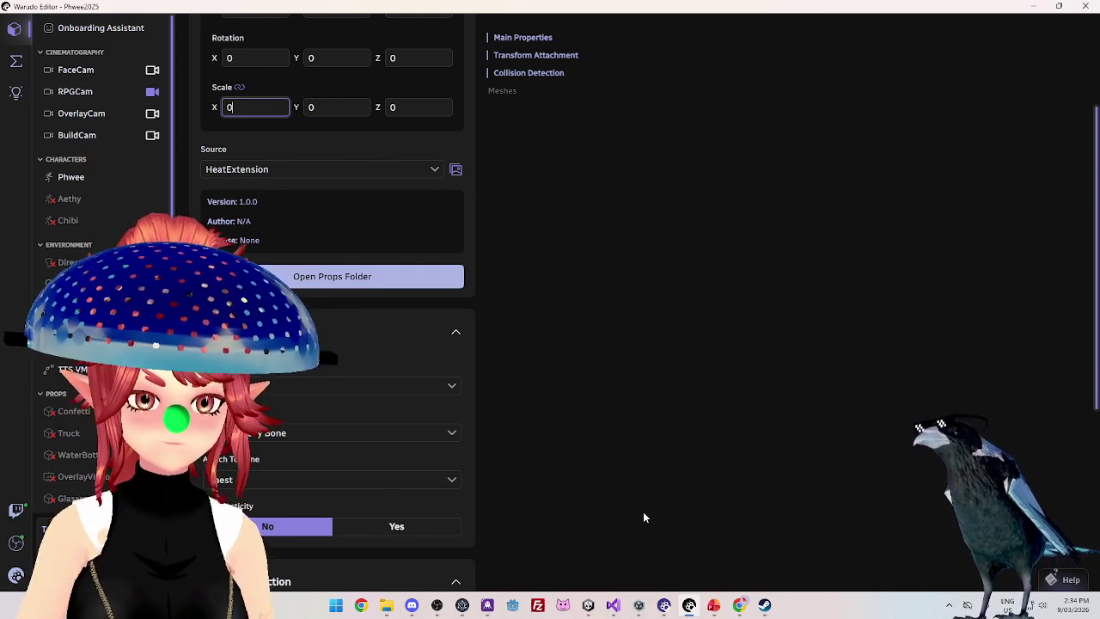
Attach the prop to the Head bone and set its Scale X to 0.1
{"action": "left_click", "coordinate": [391, 483]}
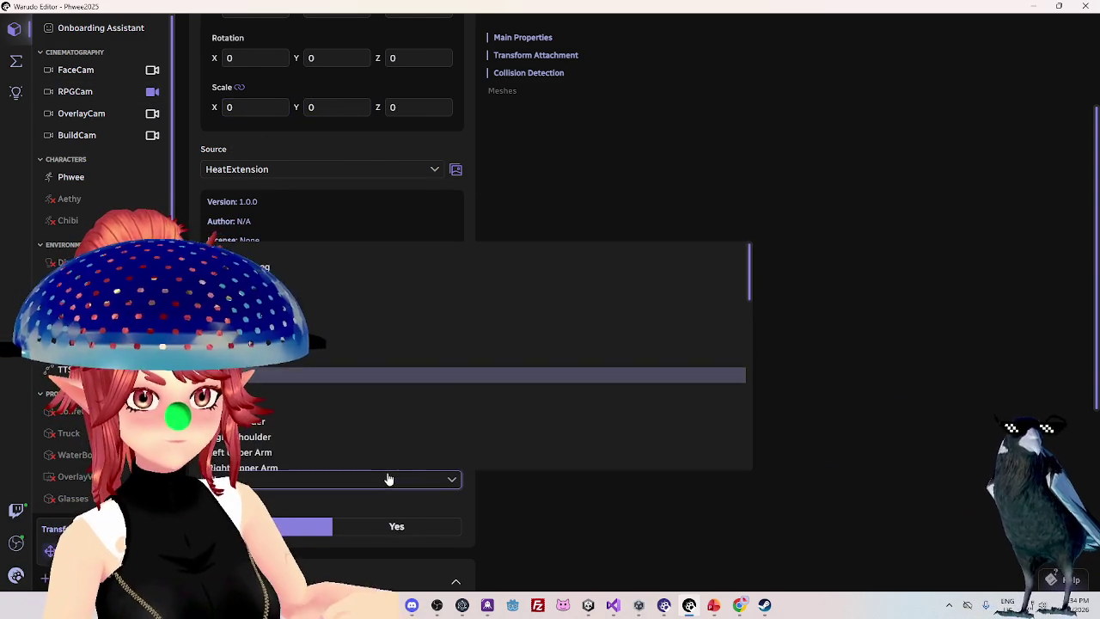
{"action": "left_click", "coordinate": [369, 373]}
{"action": "double_click", "coordinate": [256, 106]}
{"action": "type", "text": "0.01"}
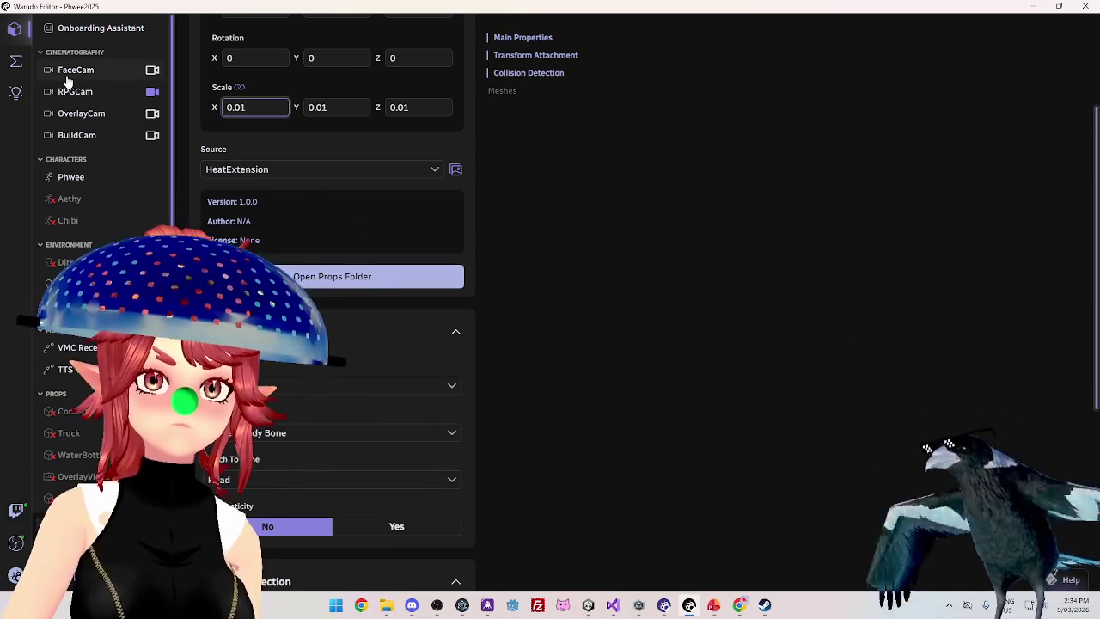
{"action": "key", "text": "BackSpace"}
{"action": "key", "text": "BackSpace"}
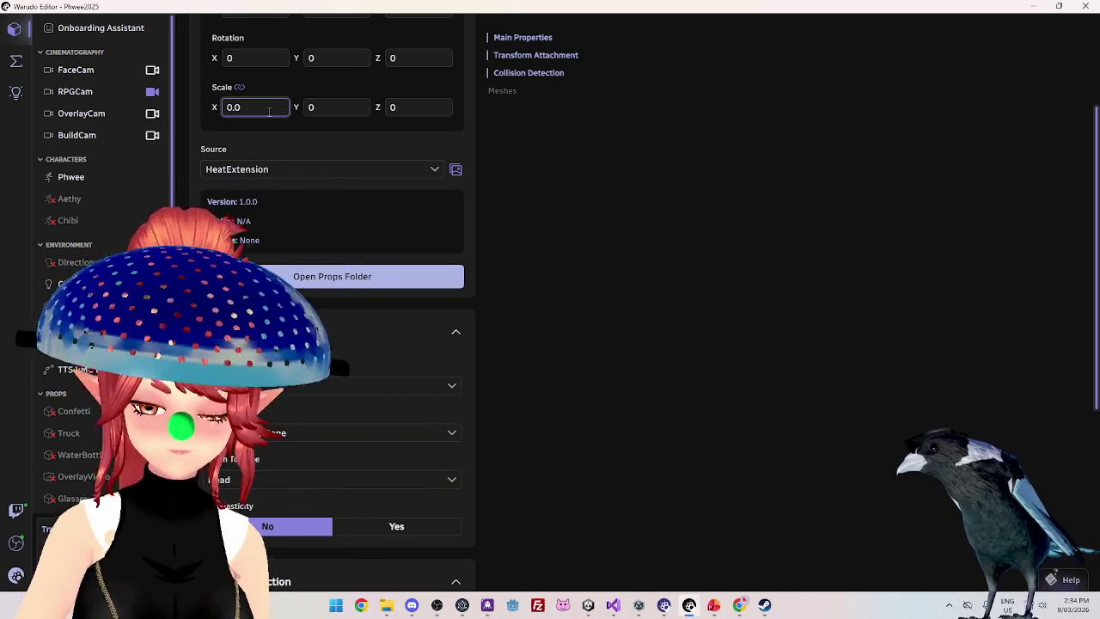
{"action": "type", "text": "1"}
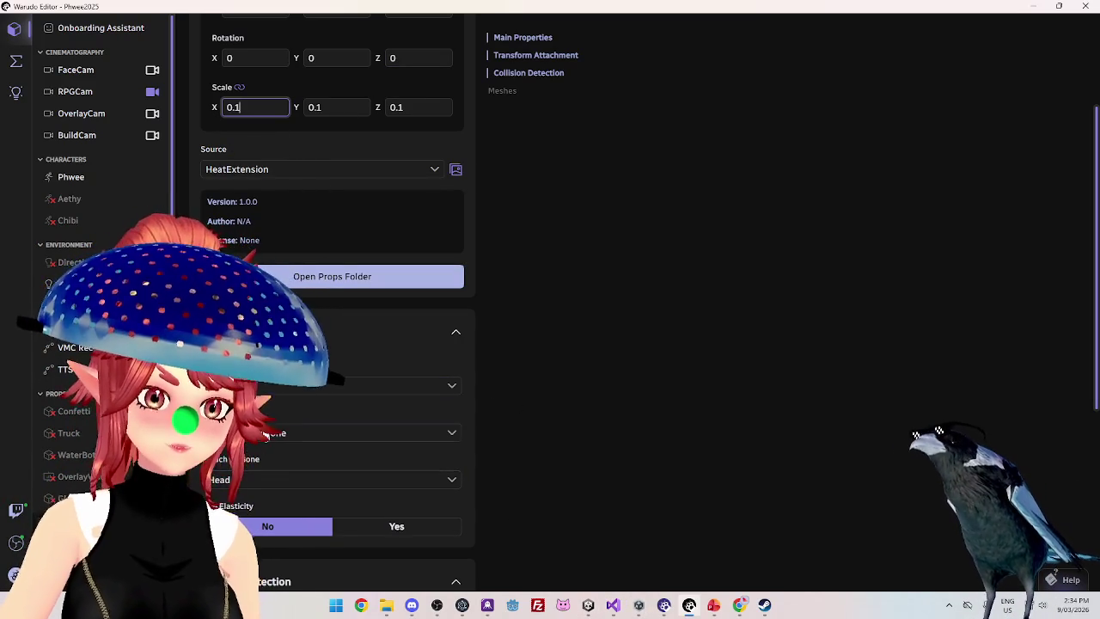
Re-pick the attachment target, then bring up DrawClick.cs in Visual Studio
{"action": "left_click", "coordinate": [396, 386]}
{"action": "left_click", "coordinate": [347, 349]}
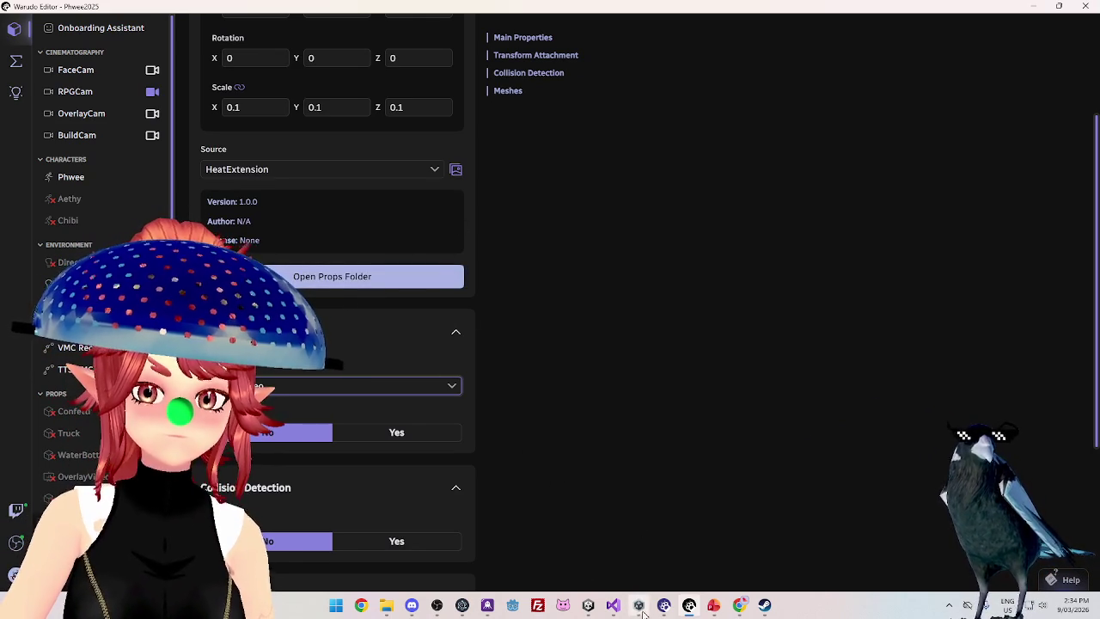
{"action": "mouse_move", "coordinate": [591, 611]}
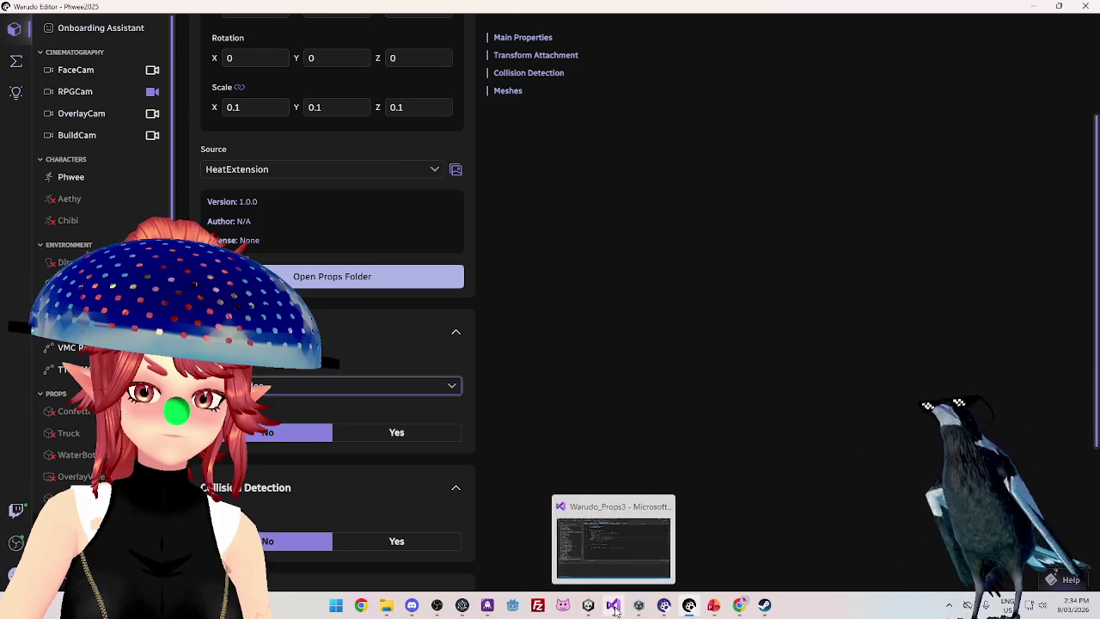
{"action": "left_click", "coordinate": [585, 558]}
{"action": "left_click", "coordinate": [282, 48]}
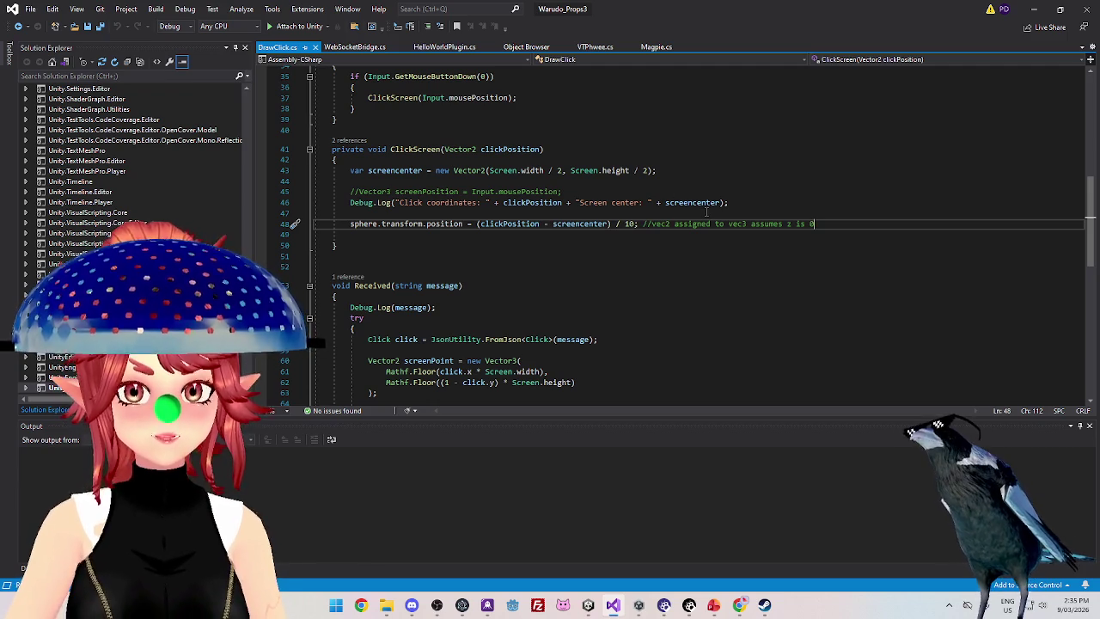
After reviewing DrawClick.cs's ClickScreen method, return to the Unity editor
{"action": "left_click", "coordinate": [588, 605]}
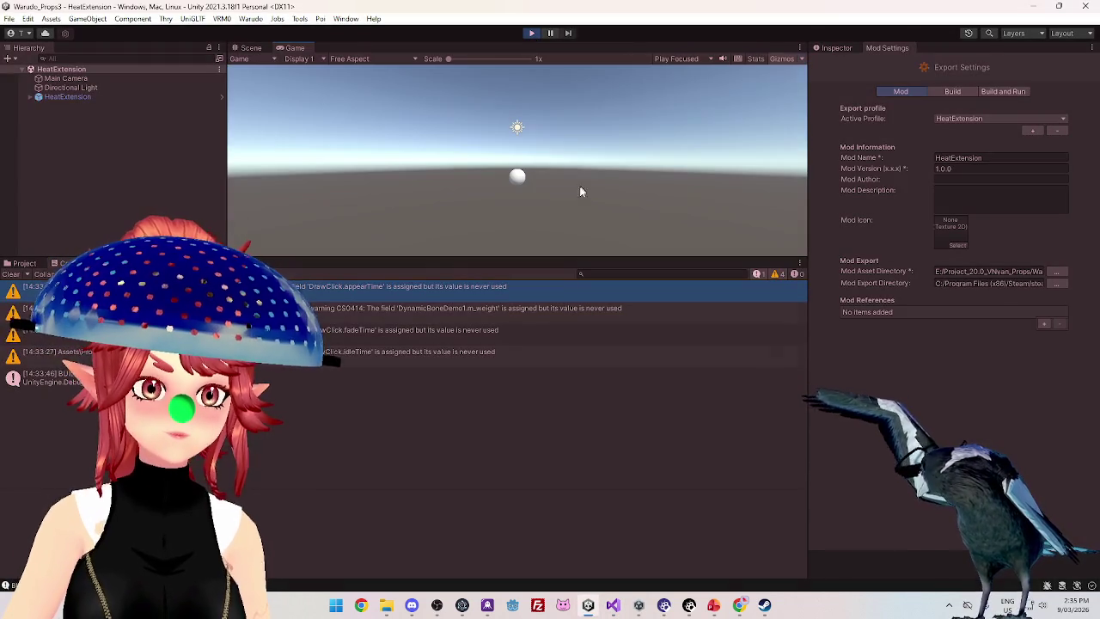
Resize the Game view and Console, bring up the Twitch stream, and click in-game to move the sphere
{"action": "left_click_drag", "start_coordinate": [575, 257], "coordinate": [574, 321]}
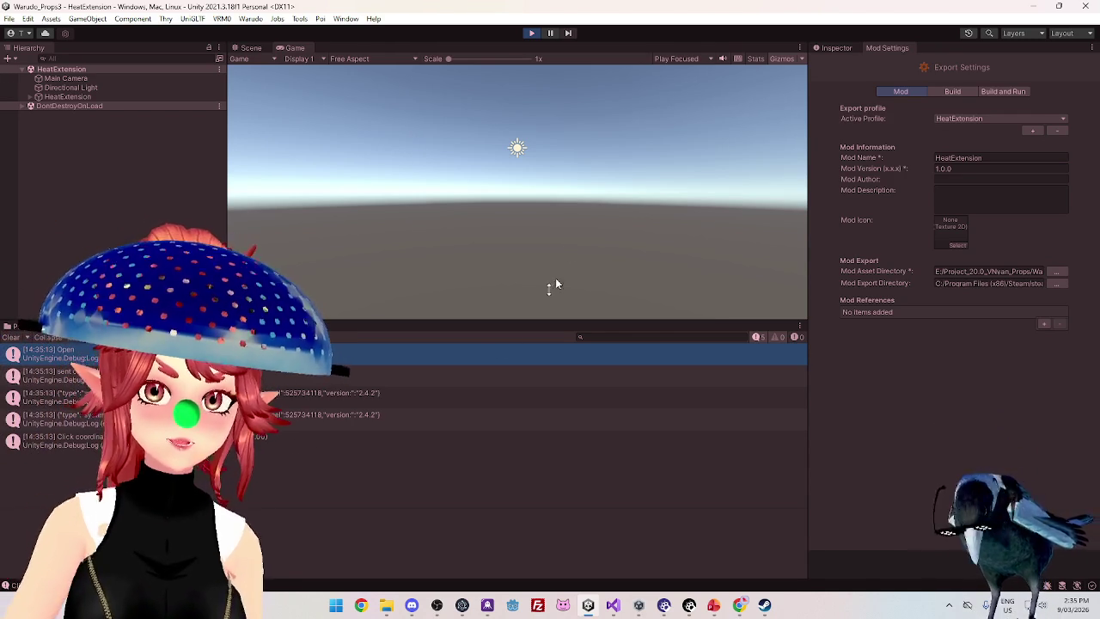
{"action": "left_click_drag", "start_coordinate": [634, 320], "coordinate": [591, 169]}
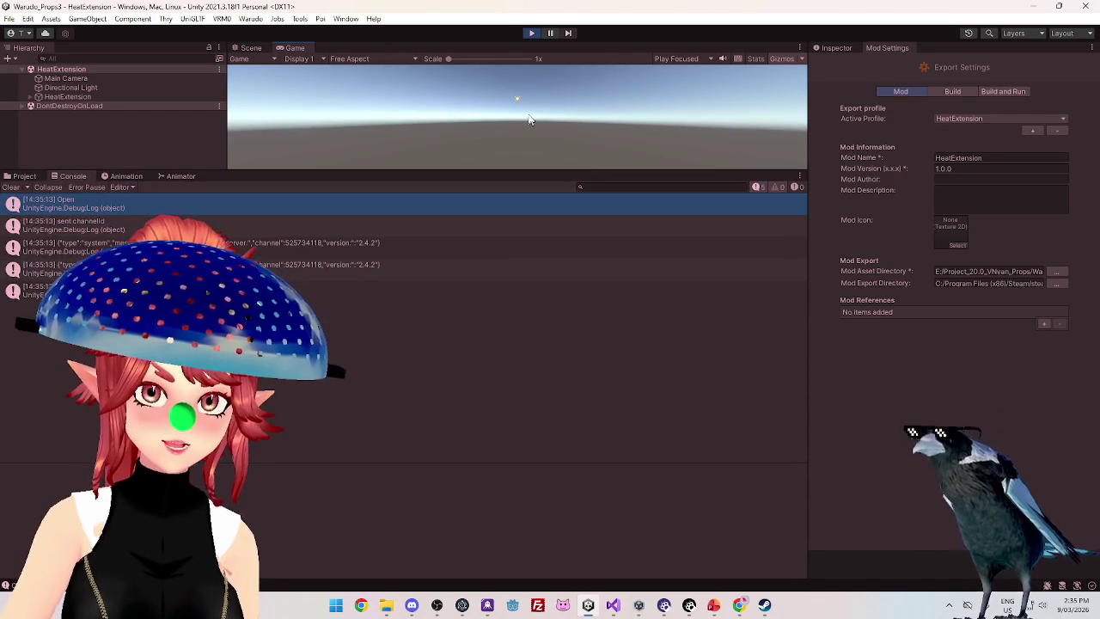
{"action": "left_click", "coordinate": [738, 607]}
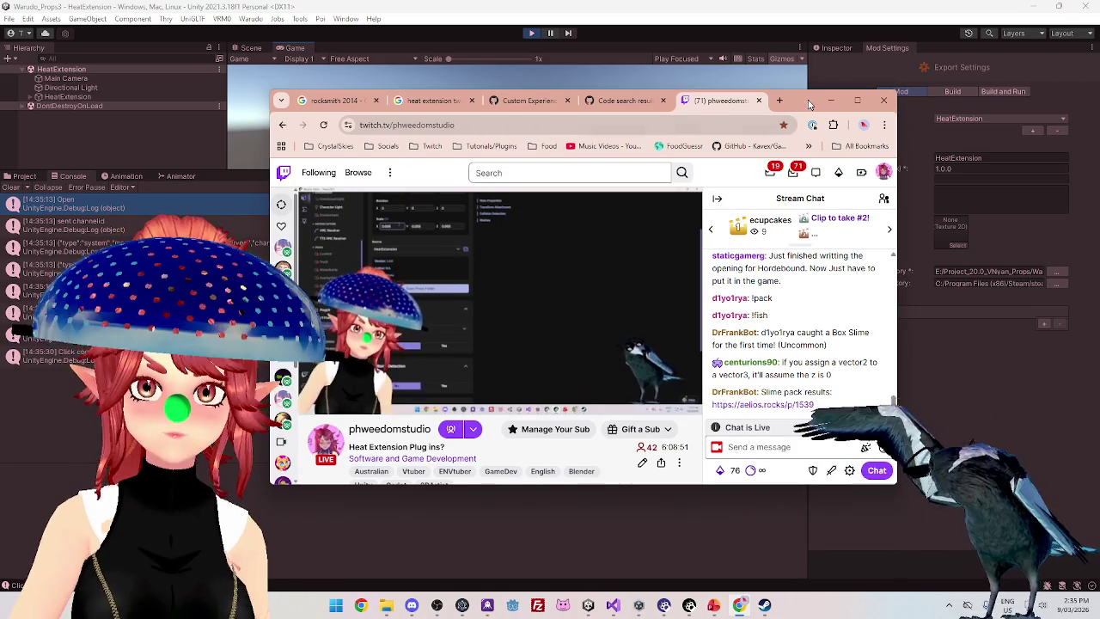
{"action": "left_click_drag", "start_coordinate": [799, 101], "coordinate": [851, 154]}
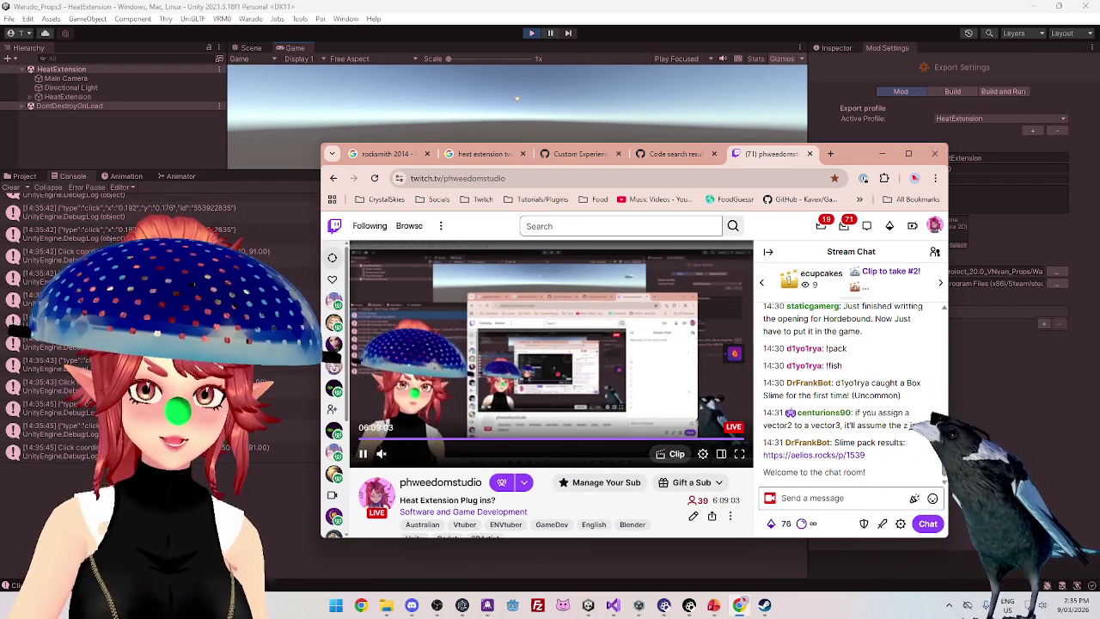
{"action": "left_click", "coordinate": [227, 152]}
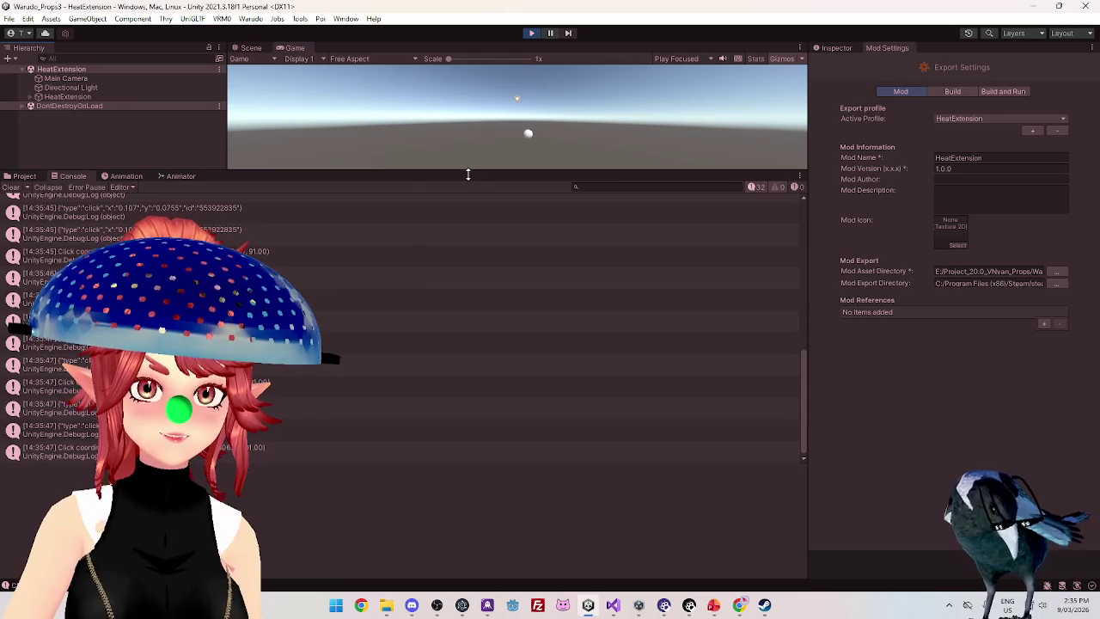
Enlarge the Game view, reposition the Twitch browser to show chat, stop the play test, and switch to Visual Studio
{"action": "mouse_move", "coordinate": [469, 172]}
{"action": "left_mouse_down"}
{"action": "mouse_move", "coordinate": [479, 444]}
{"action": "mouse_move", "coordinate": [485, 412]}
{"action": "left_mouse_up"}
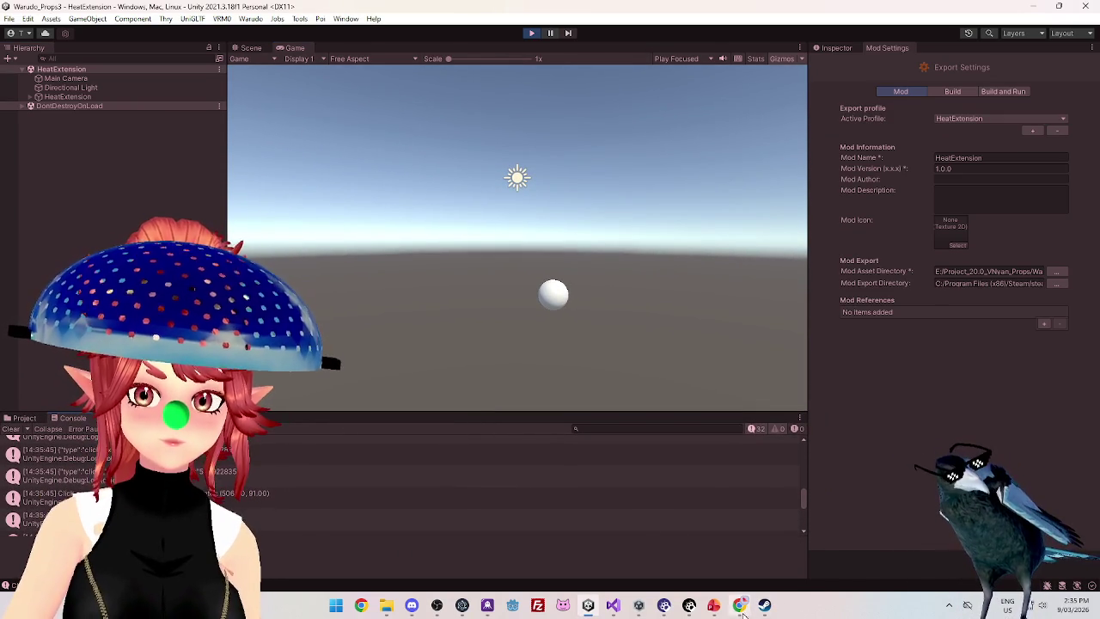
{"action": "left_click", "coordinate": [745, 610]}
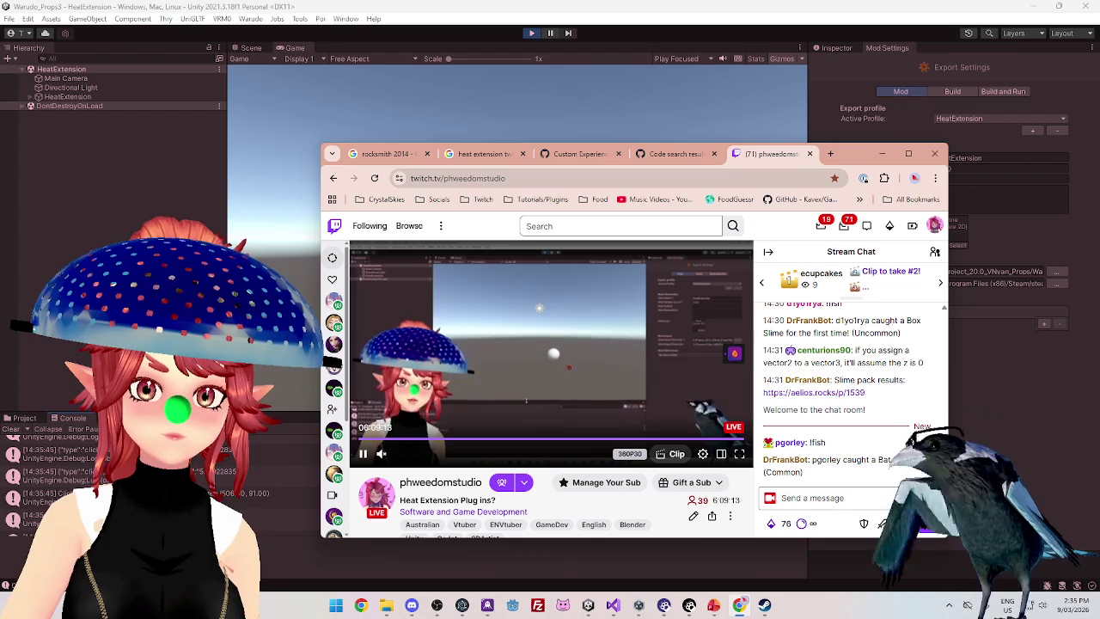
{"action": "mouse_move", "coordinate": [866, 156]}
{"action": "left_mouse_down"}
{"action": "mouse_move", "coordinate": [1024, 331]}
{"action": "mouse_move", "coordinate": [1049, 229]}
{"action": "mouse_move", "coordinate": [901, 417]}
{"action": "mouse_move", "coordinate": [831, 274]}
{"action": "left_mouse_up"}
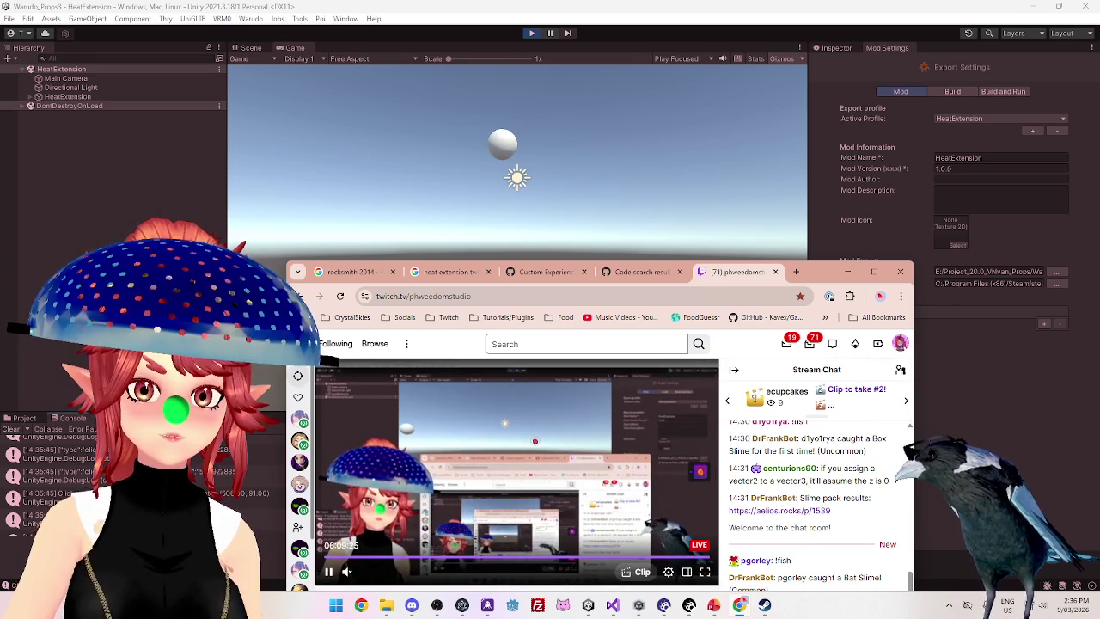
{"action": "mouse_move", "coordinate": [833, 261]}
{"action": "left_mouse_down"}
{"action": "mouse_move", "coordinate": [749, 192]}
{"action": "mouse_move", "coordinate": [784, 117]}
{"action": "left_mouse_up"}
{"action": "left_click", "coordinate": [533, 34]}
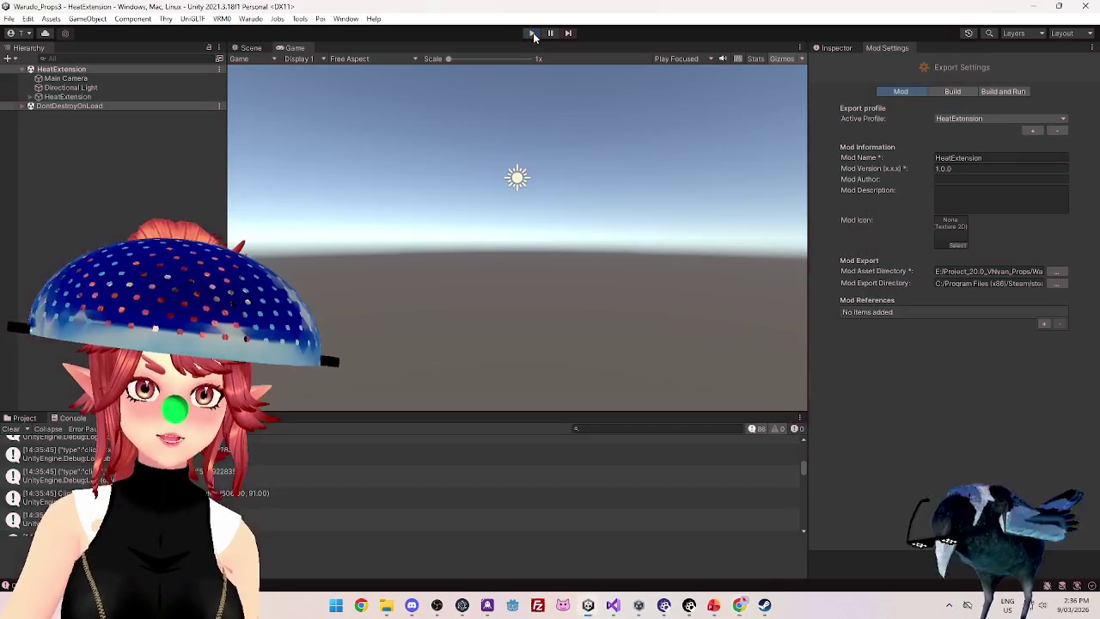
{"action": "left_click", "coordinate": [612, 605]}
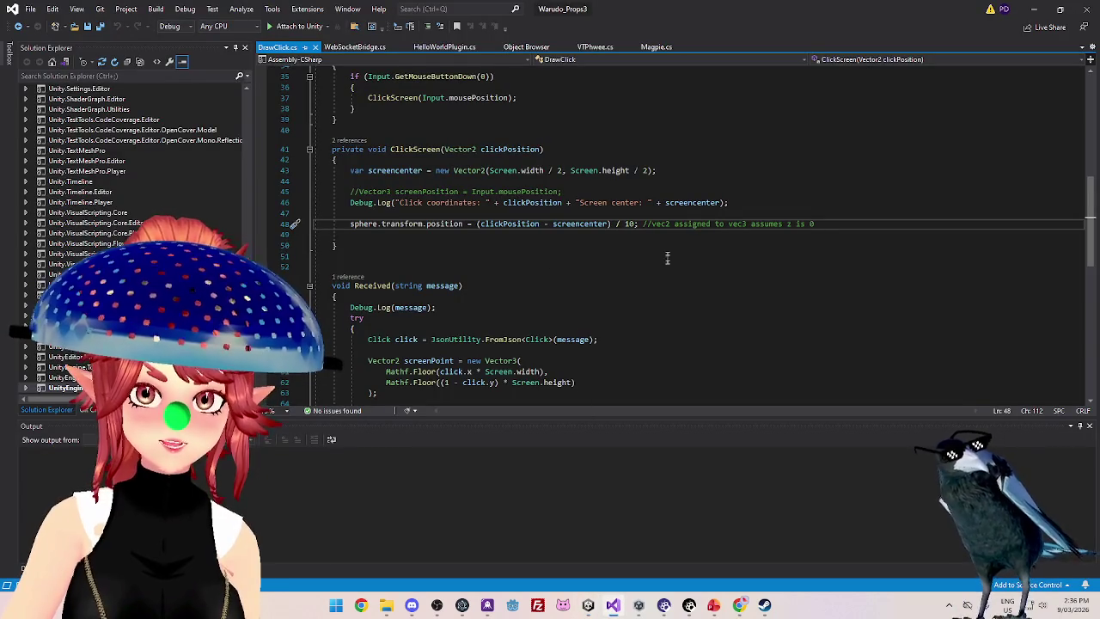
{"action": "type", "text": "0"}
Change line 48's divisor from 10 to 100, then return to Unity to recompile
{"action": "left_click", "coordinate": [616, 270]}
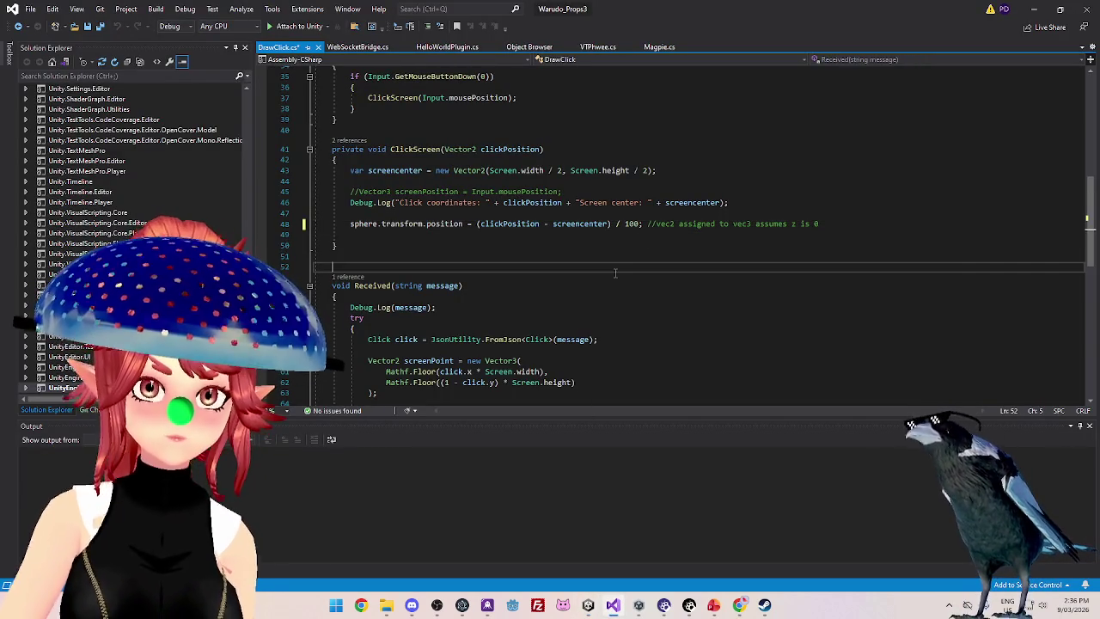
{"action": "left_click", "coordinate": [590, 605]}
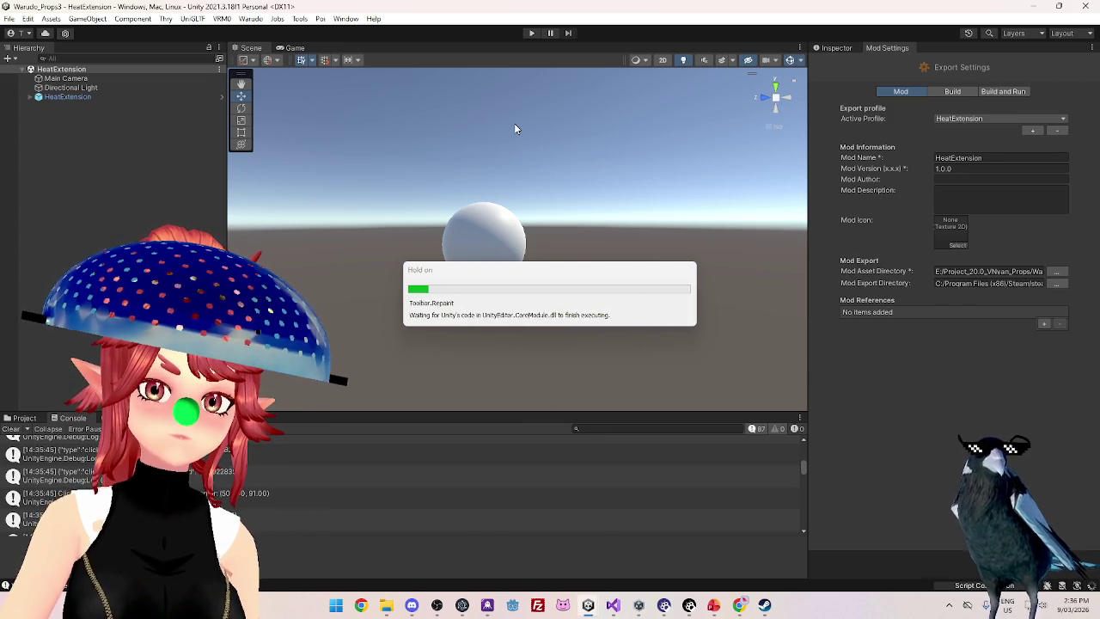
Run and stop Play mode, then add a HeatExtension export profile at version 1.0.0
{"action": "left_click", "coordinate": [532, 33]}
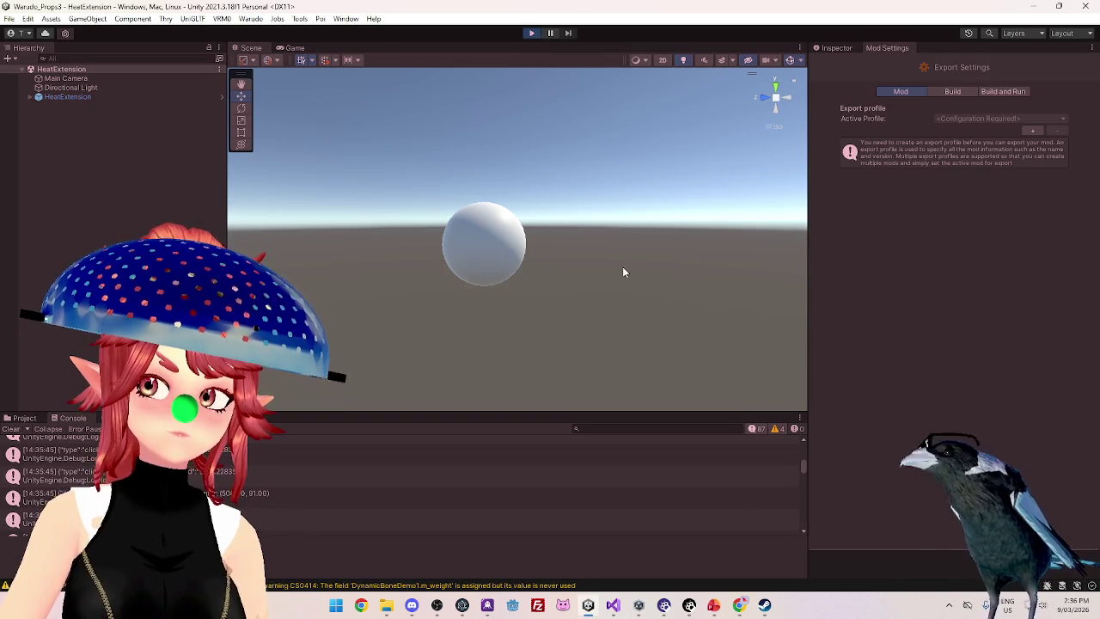
{"action": "left_click", "coordinate": [532, 33]}
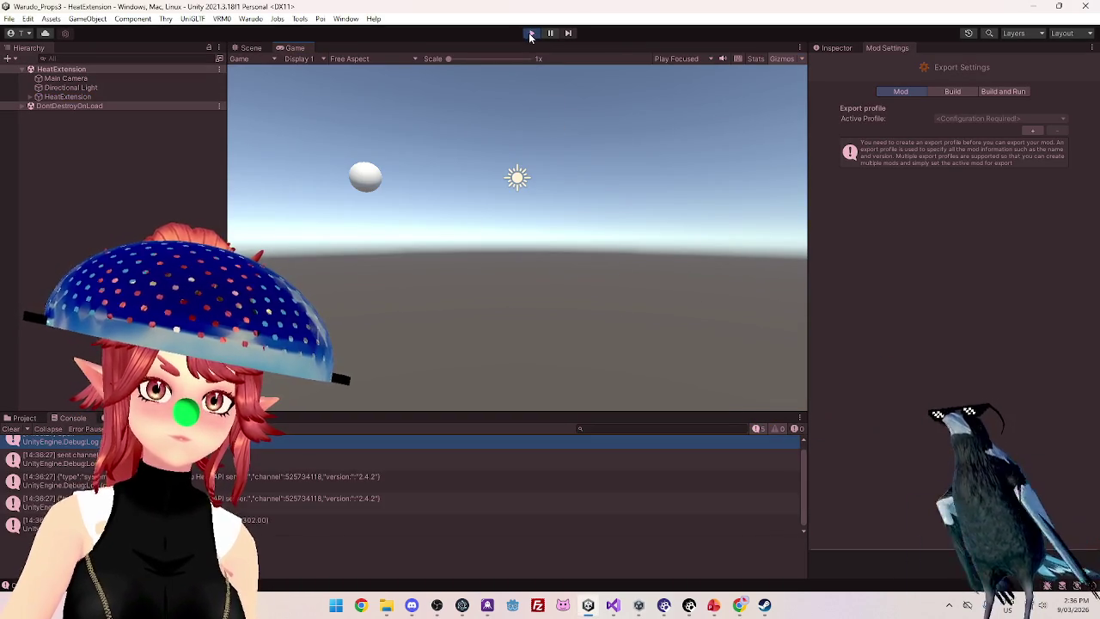
{"action": "left_click", "coordinate": [1032, 132]}
{"action": "type", "text": "HeatExtension"}
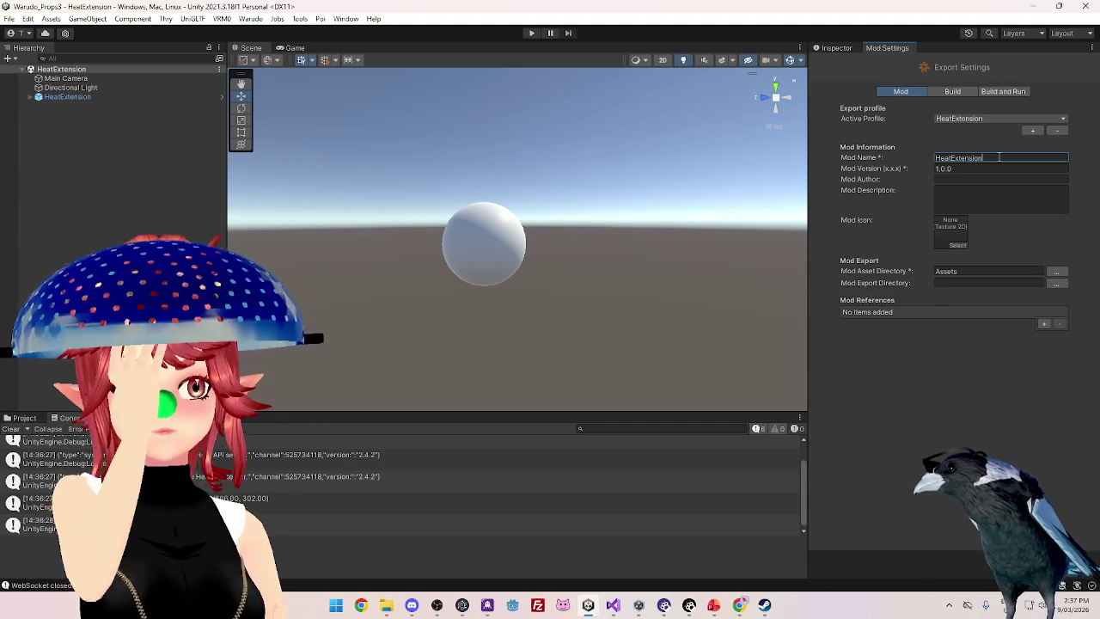
Set the Mod Asset Directory to Assets/Props/HeatExtension
{"action": "key", "text": "Tab"}
{"action": "key", "text": "Tab"}
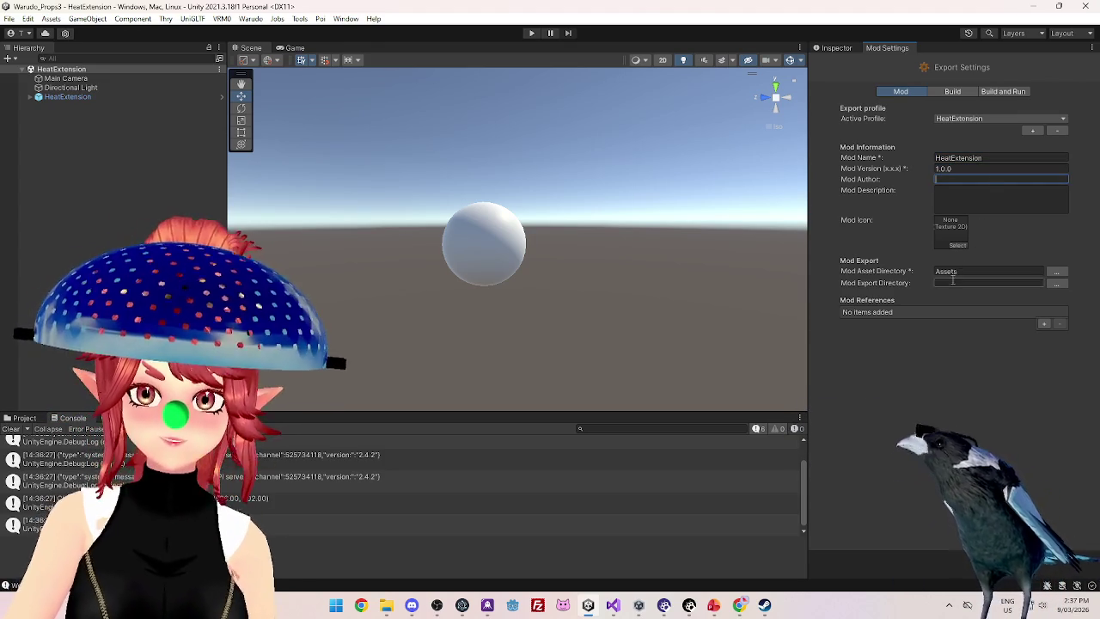
{"action": "left_click", "coordinate": [1056, 271]}
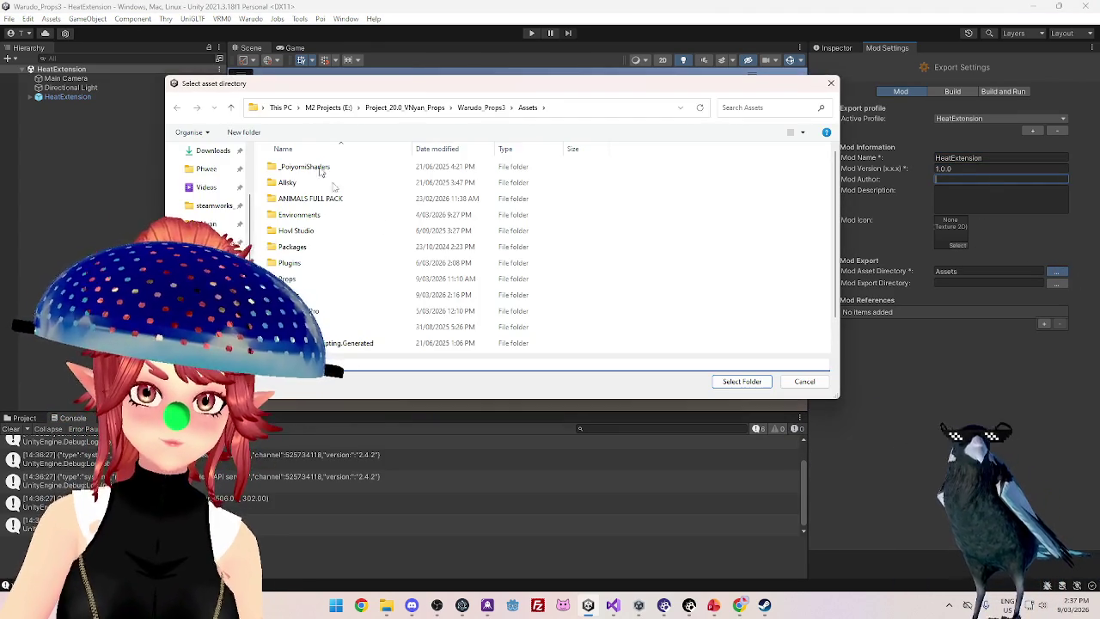
{"action": "scroll", "coordinate": [418, 254], "scroll_direction": "down", "scroll_amount": 1}
{"action": "scroll", "coordinate": [419, 250], "scroll_direction": "up", "scroll_amount": 1}
{"action": "scroll", "coordinate": [418, 250], "scroll_direction": "down", "scroll_amount": 1}
{"action": "double_click", "coordinate": [307, 251]}
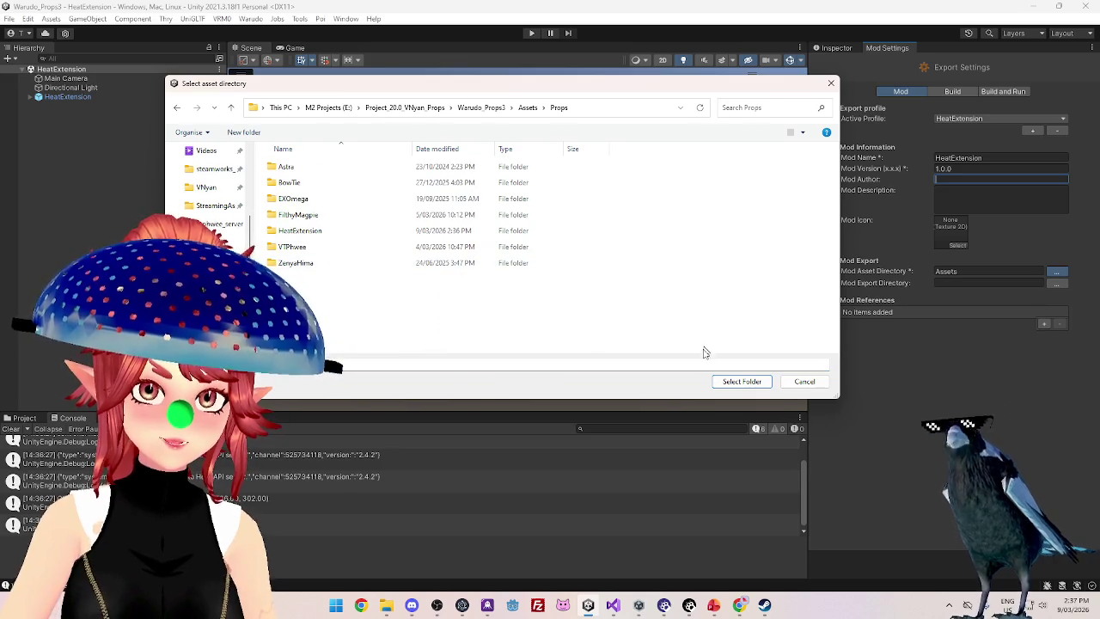
{"action": "double_click", "coordinate": [320, 231]}
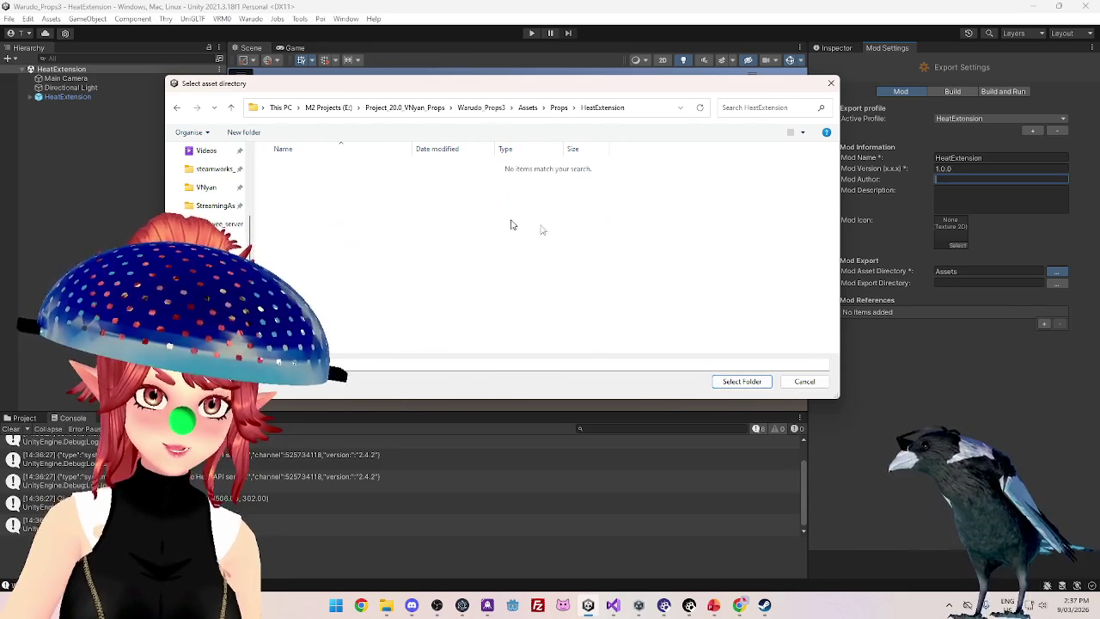
{"action": "left_click", "coordinate": [742, 381]}
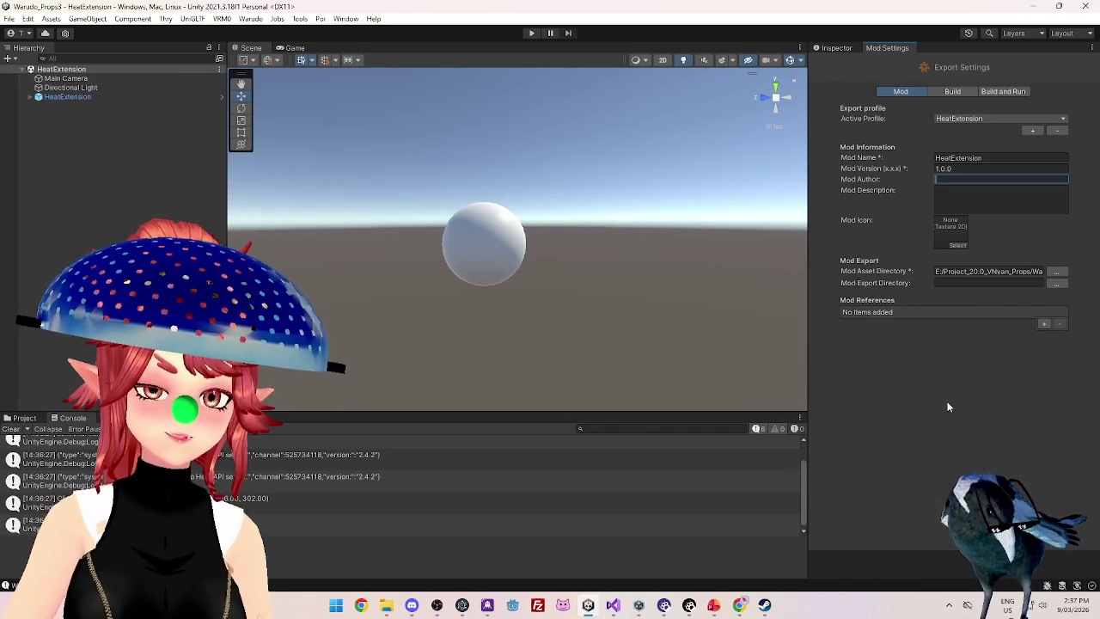
Set the Mod Export Directory to Warudo_Data/StreamingAssets/Props
{"action": "left_click", "coordinate": [1059, 284]}
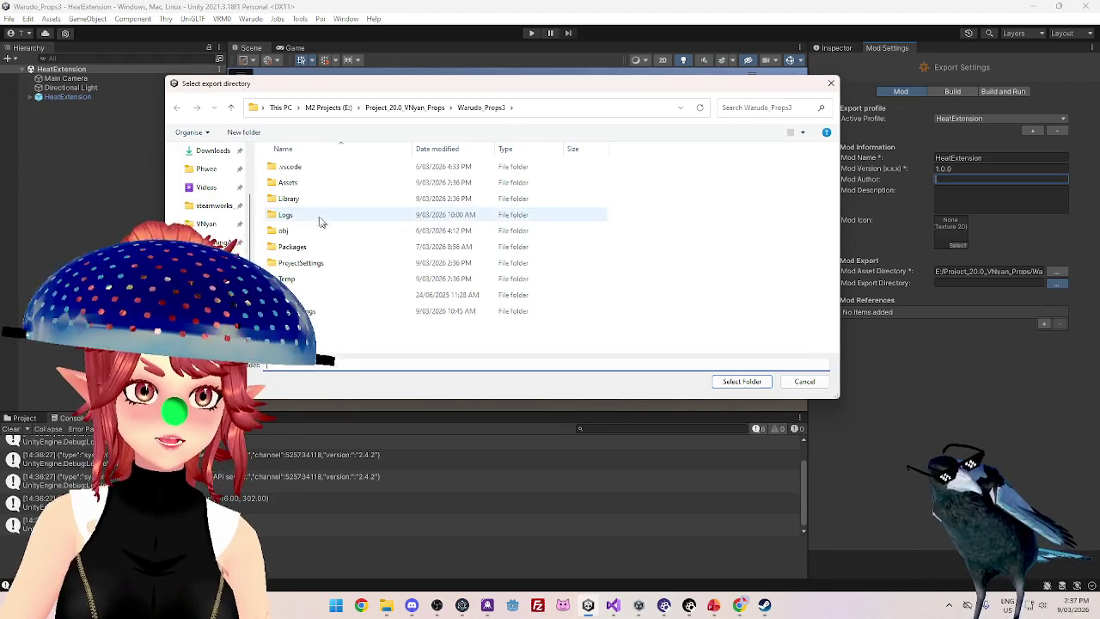
{"action": "left_click", "coordinate": [219, 241]}
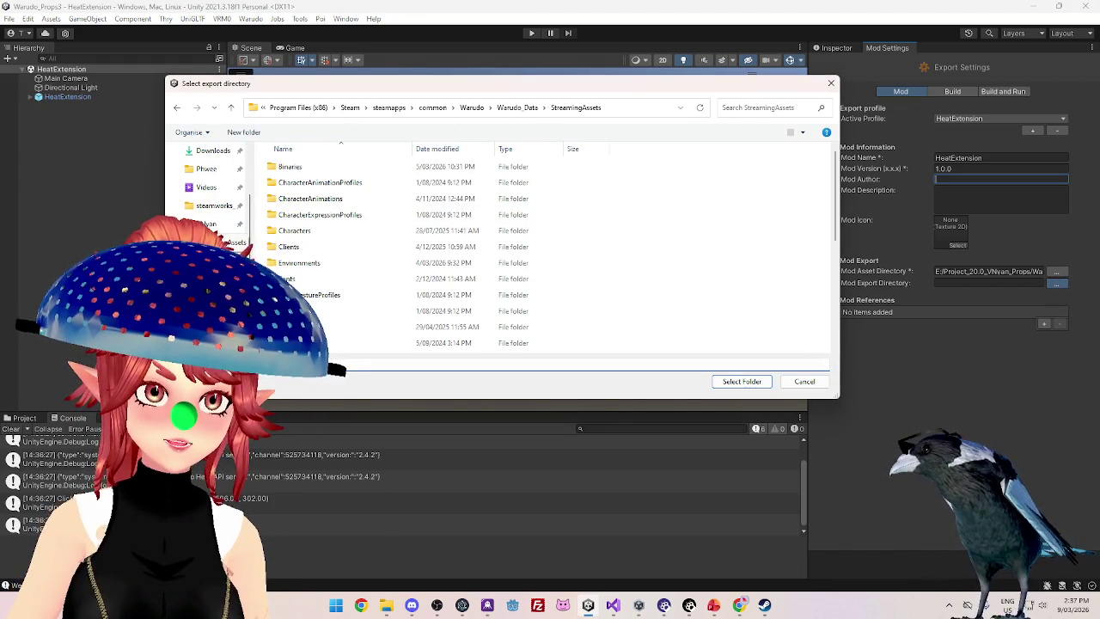
{"action": "scroll", "coordinate": [361, 245], "scroll_direction": "down", "scroll_amount": 4}
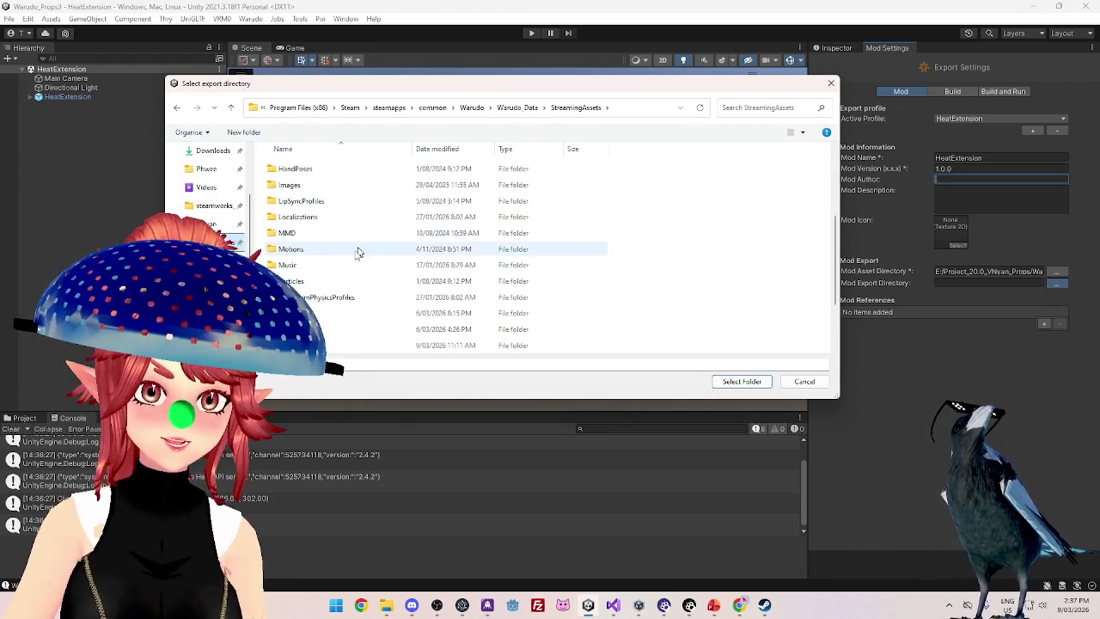
{"action": "double_click", "coordinate": [305, 298]}
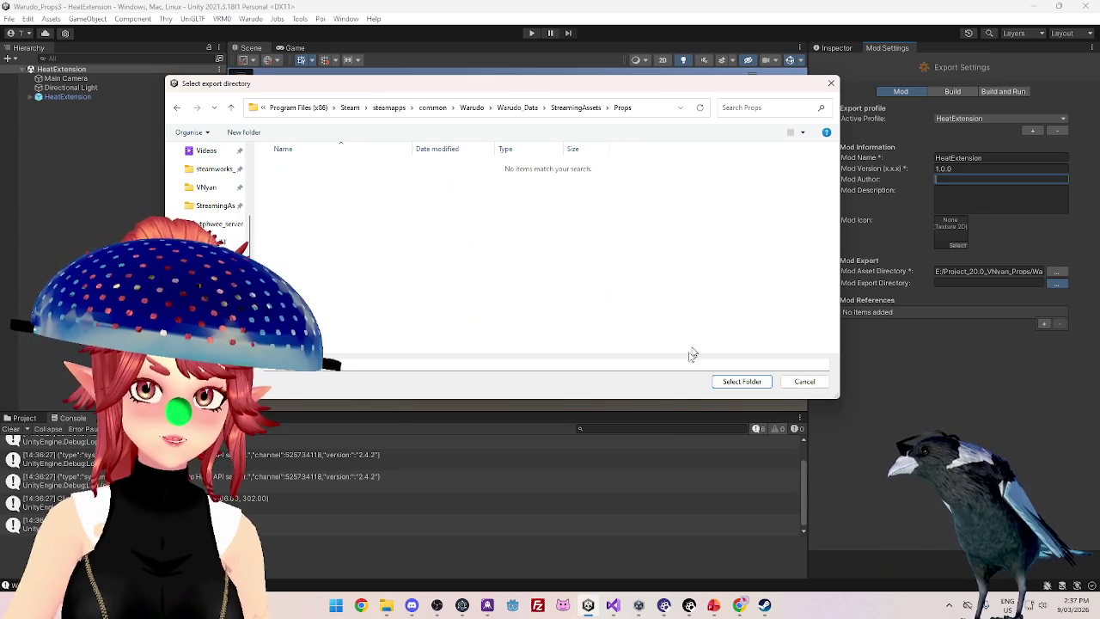
{"action": "left_click", "coordinate": [733, 382]}
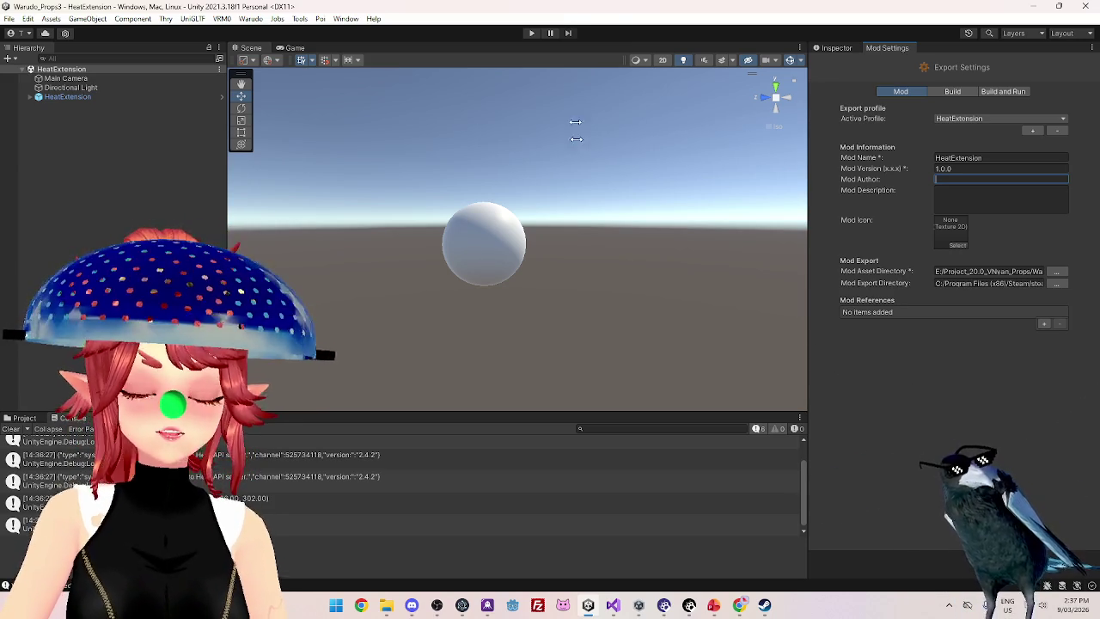
{"action": "left_click", "coordinate": [12, 19]}
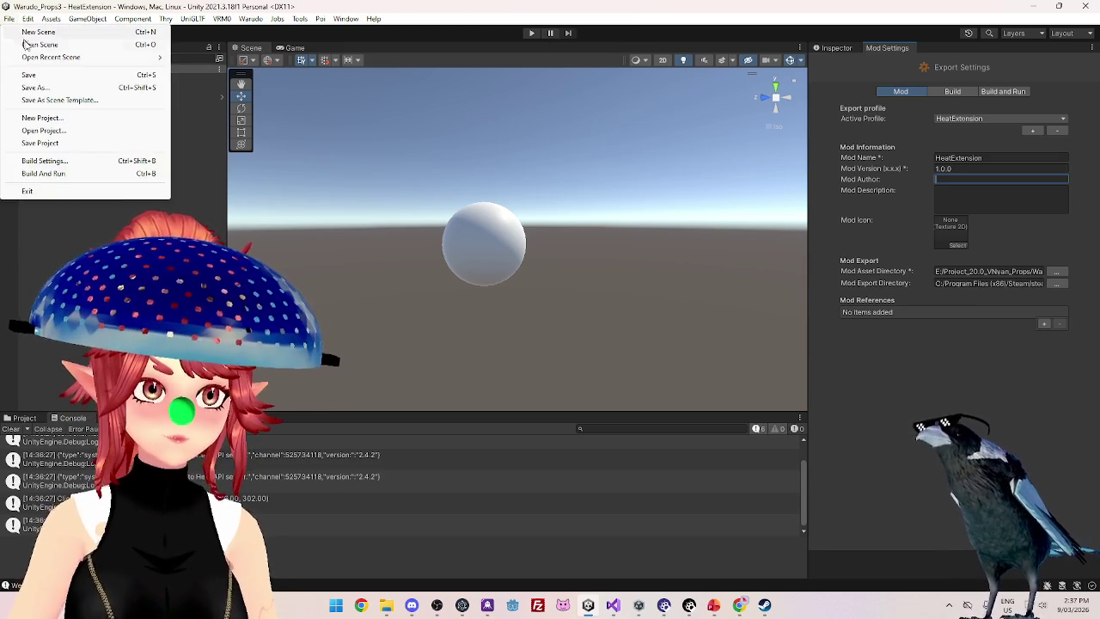
Save the scene and run Warudo > Build Mod to produce HeatExtension.warudo
{"action": "left_click", "coordinate": [28, 77]}
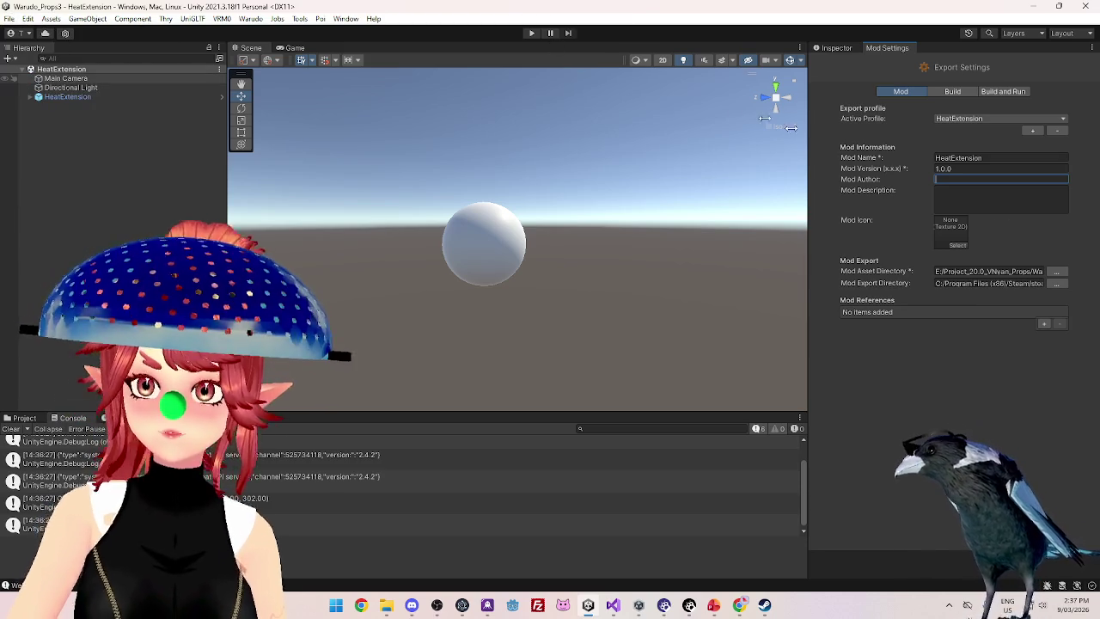
{"action": "left_click", "coordinate": [247, 19]}
{"action": "left_click", "coordinate": [274, 93]}
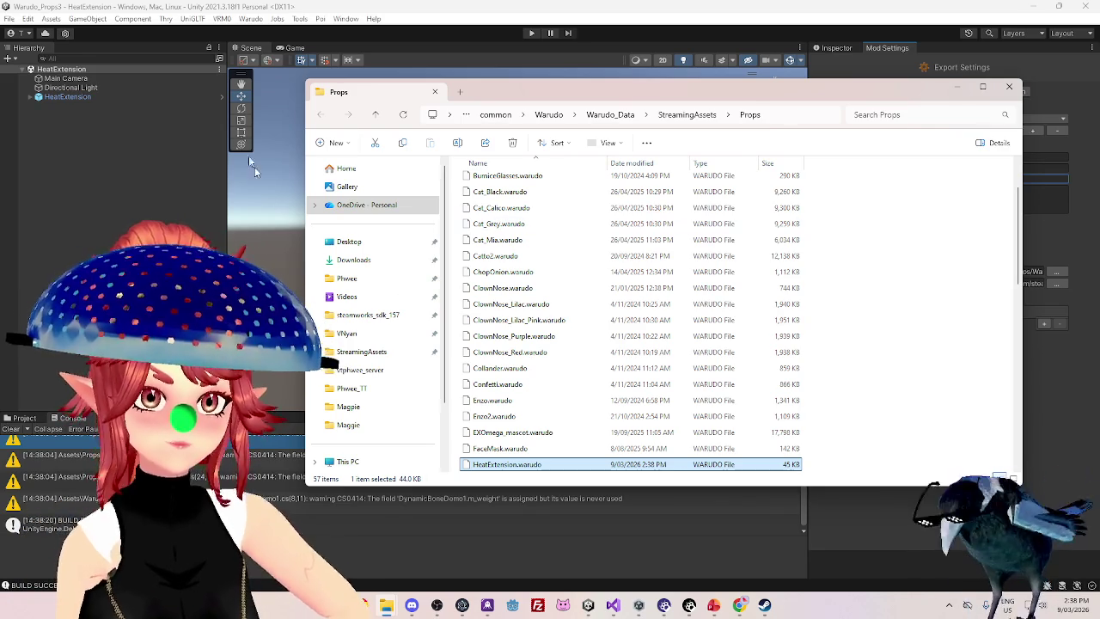
Bring the Unity editor in front of the File Explorer Props window
{"action": "left_click", "coordinate": [258, 9]}
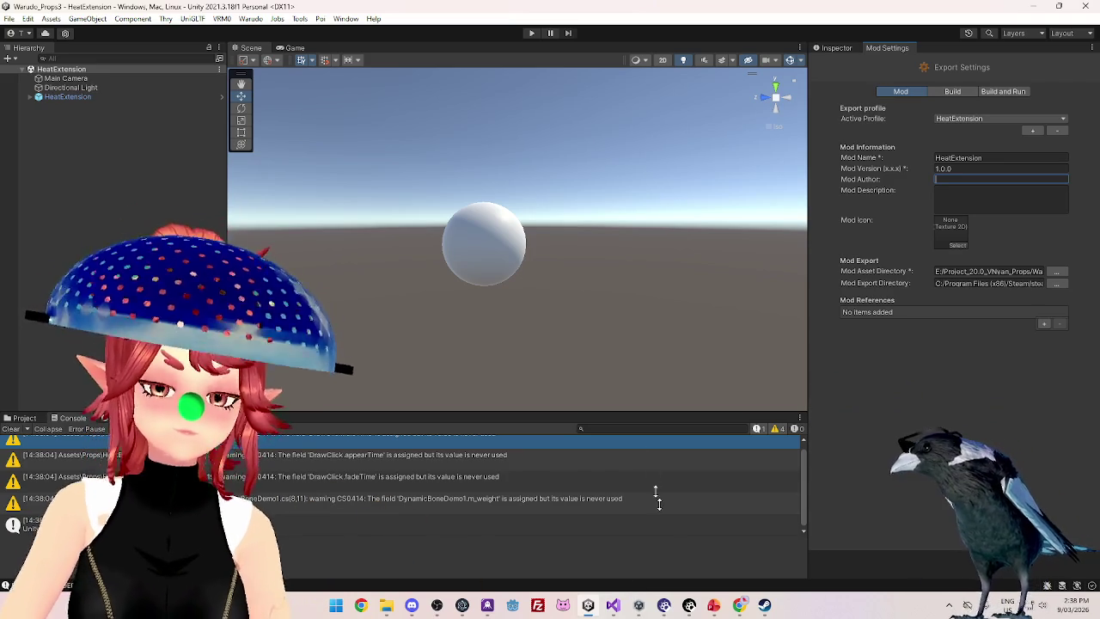
{"action": "mouse_move", "coordinate": [664, 606]}
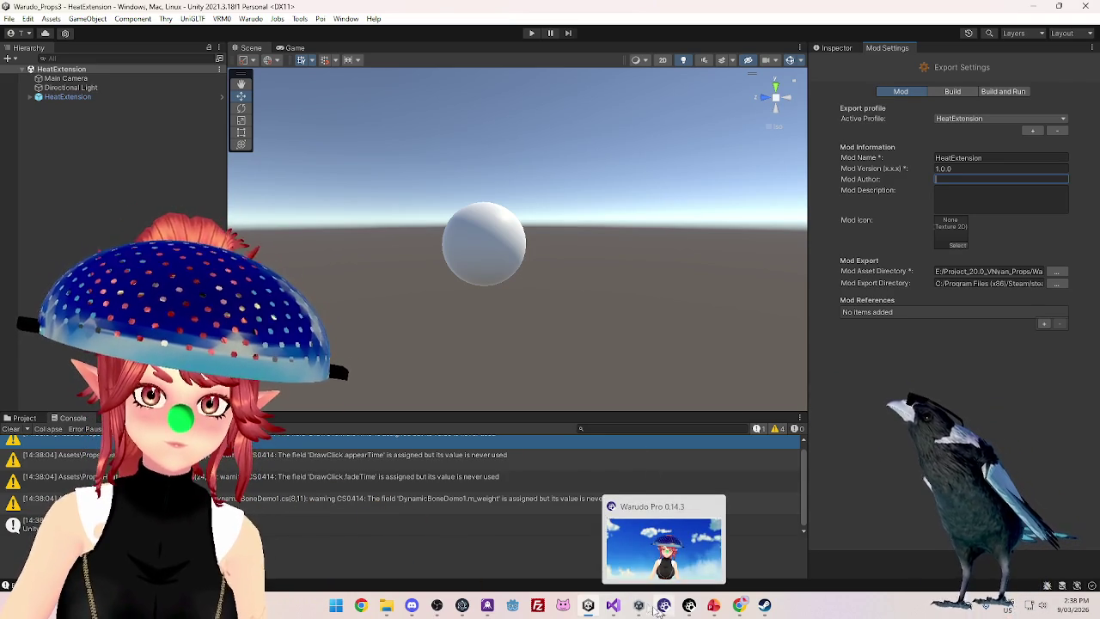
In Warudo, replace the prop's 0.1 scale with 1 so X, Y and Z read 1
{"action": "left_click", "coordinate": [689, 606]}
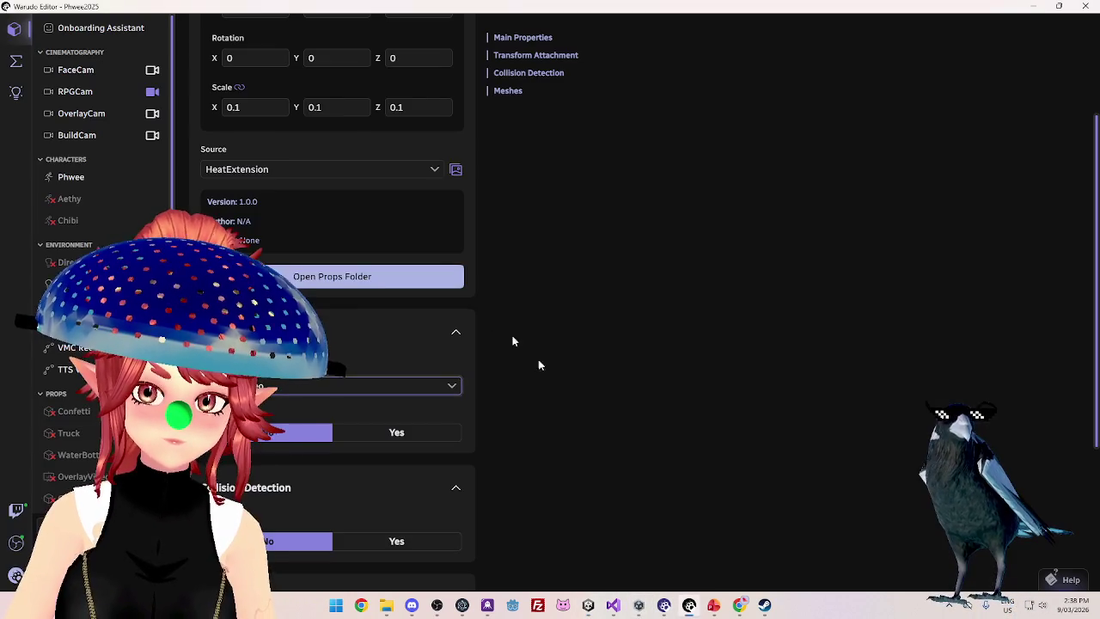
{"action": "left_click", "coordinate": [251, 108]}
{"action": "double_click", "coordinate": [249, 107]}
{"action": "type", "text": "1"}
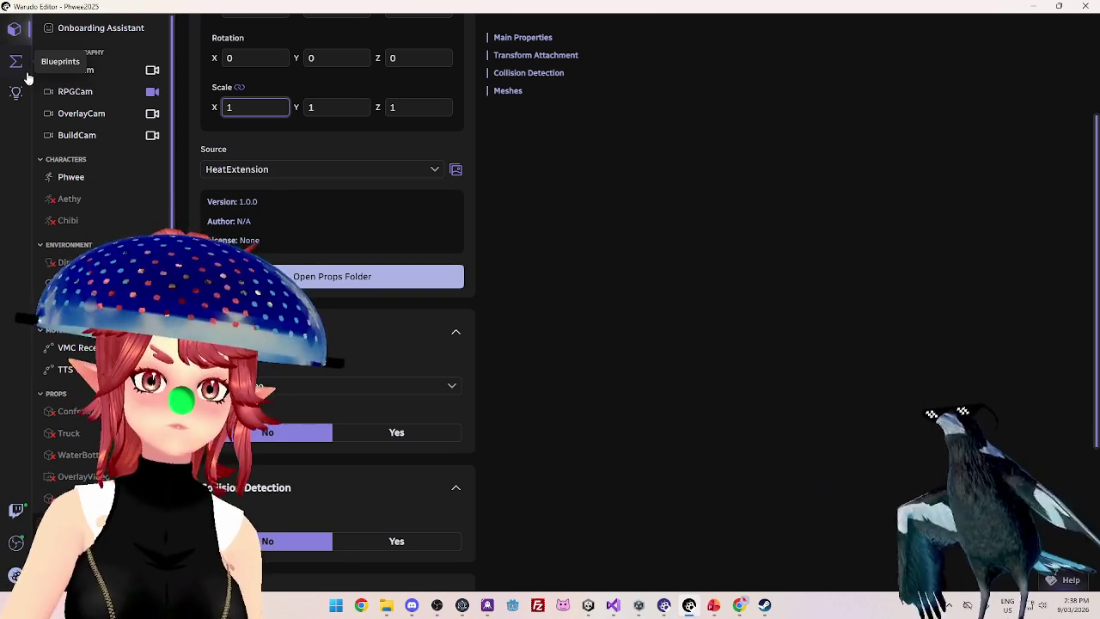
{"action": "scroll", "coordinate": [286, 397], "scroll_direction": "up", "scroll_amount": 3}
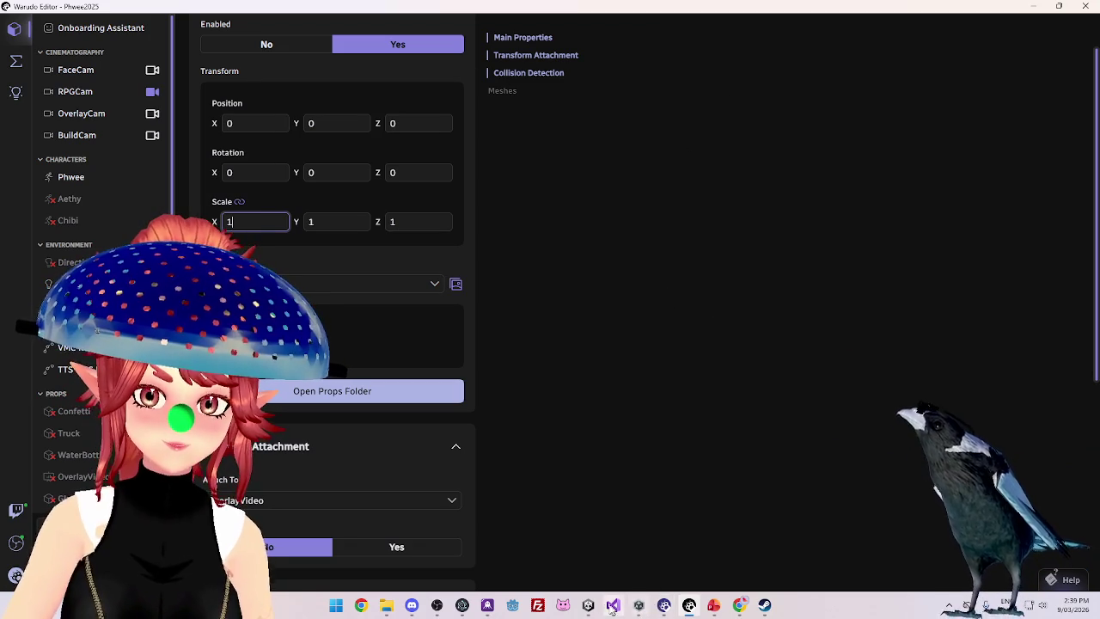
Check the live stream in the browser, then return to Warudo
{"action": "left_click", "coordinate": [737, 608]}
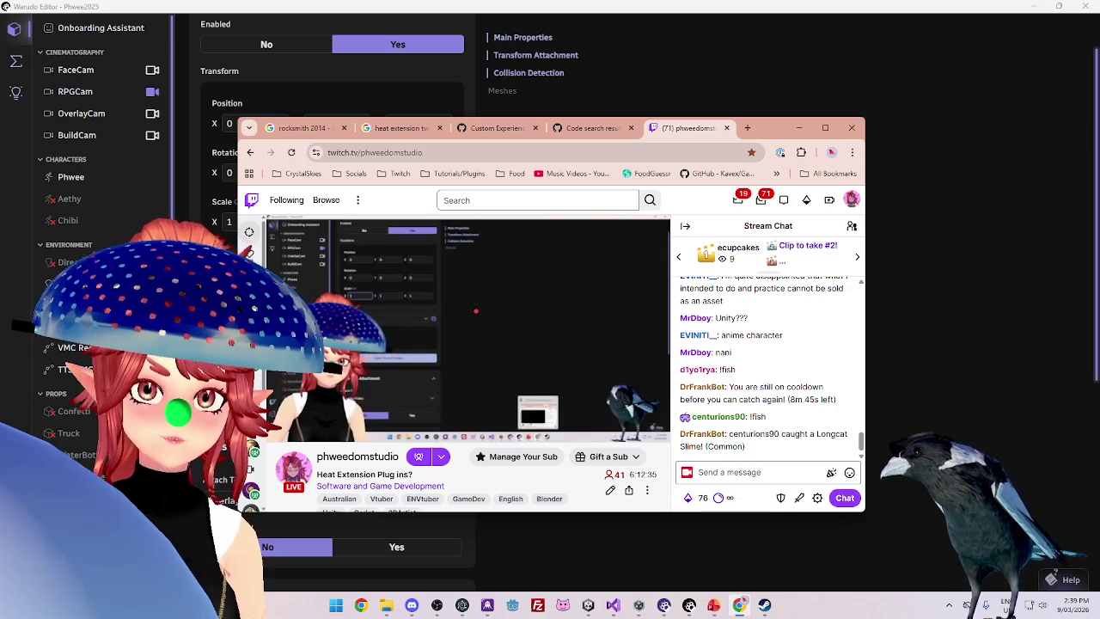
{"action": "left_click", "coordinate": [799, 131]}
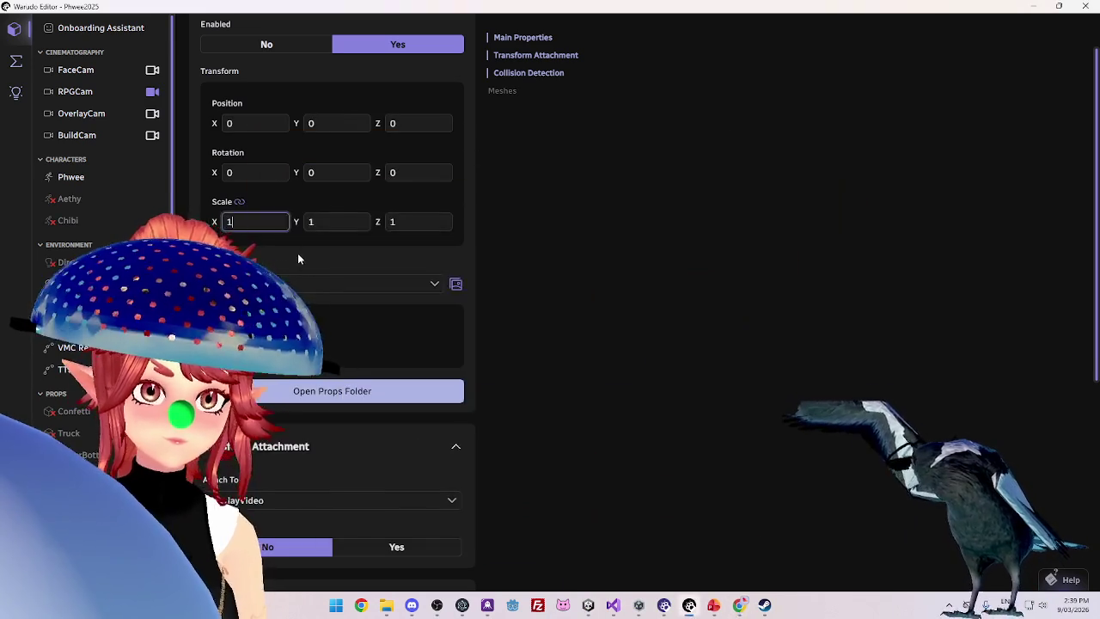
{"action": "scroll", "coordinate": [298, 252], "scroll_direction": "up", "scroll_amount": 1}
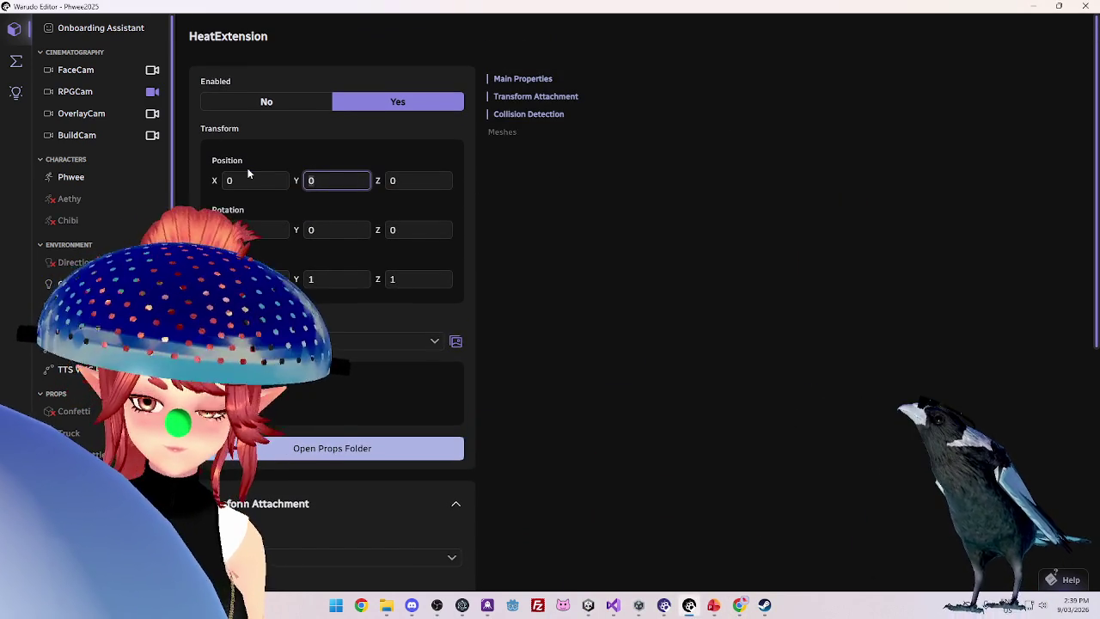
Try -5 and 5 on the HeatExtension prop's Y Position, then reset Y and Z to 0
{"action": "type", "text": "-5"}
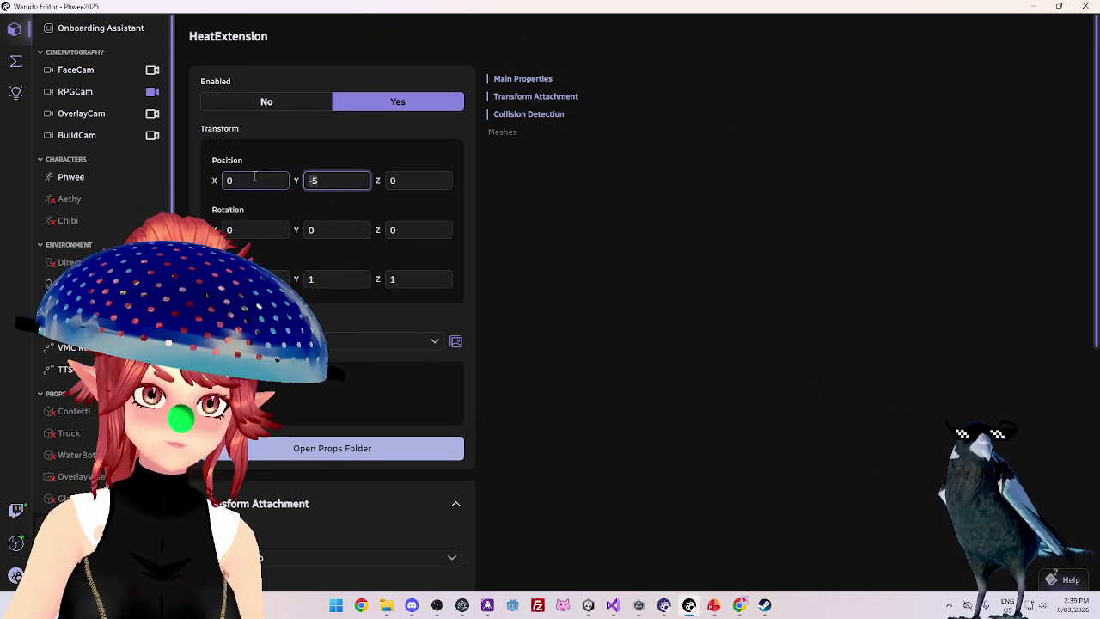
{"action": "double_click", "coordinate": [319, 175]}
{"action": "type", "text": "5"}
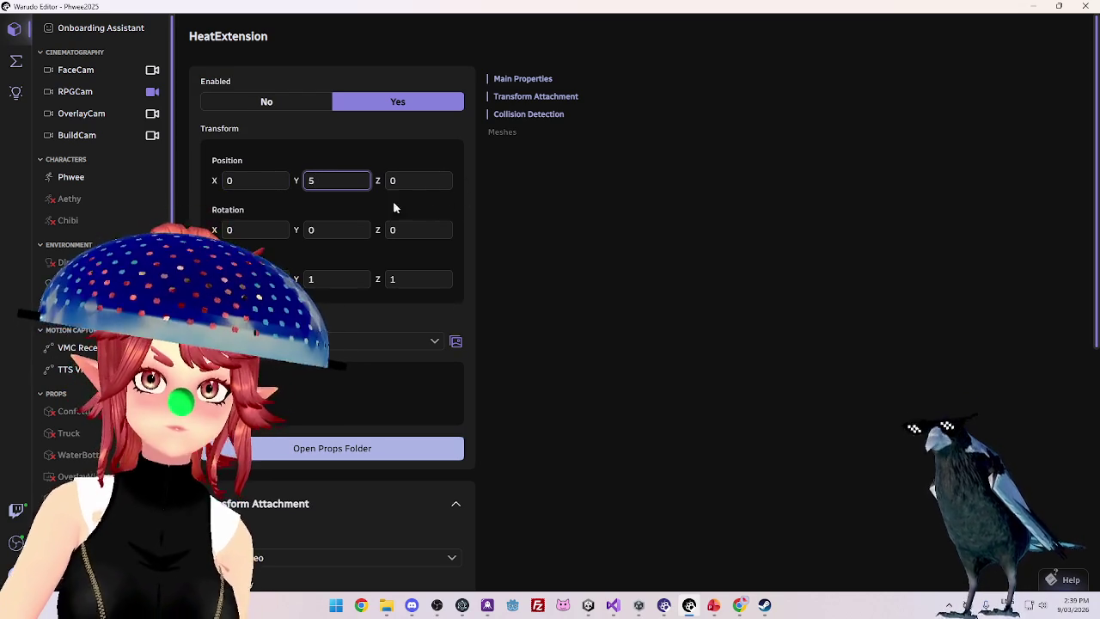
{"action": "key", "text": "BackSpace"}
{"action": "type", "text": "0"}
{"action": "key", "text": "Tab"}
{"action": "type", "text": "-5"}
{"action": "key", "text": "BackSpace"}
{"action": "key", "text": "BackSpace"}
{"action": "type", "text": "0"}
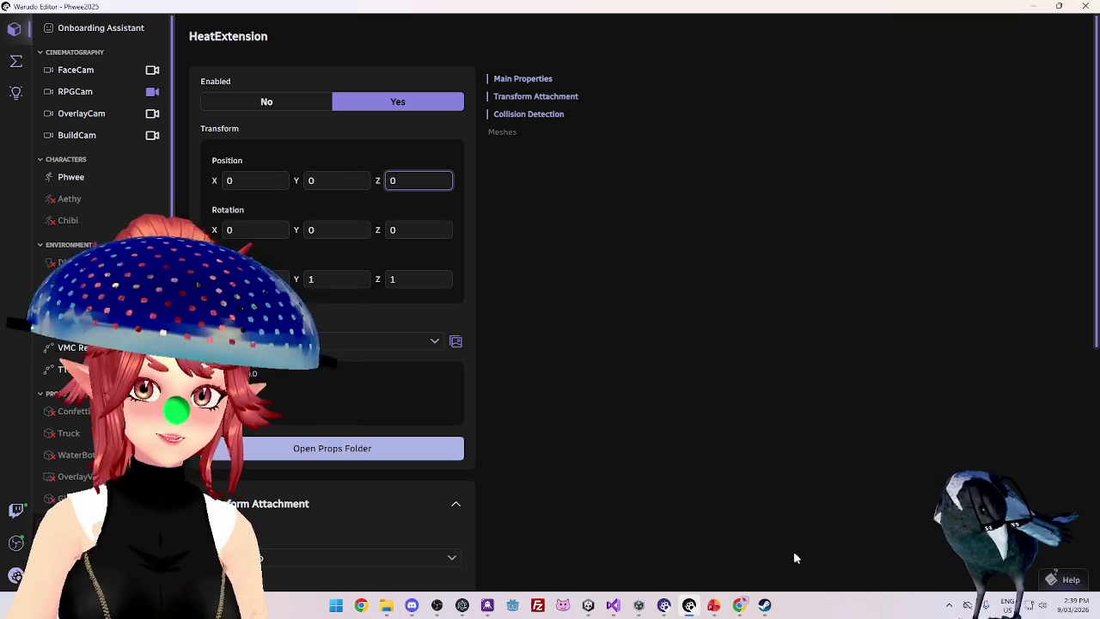
Check the live stream, then try a Z Position of -2 and return it to 0
{"action": "left_click", "coordinate": [739, 605]}
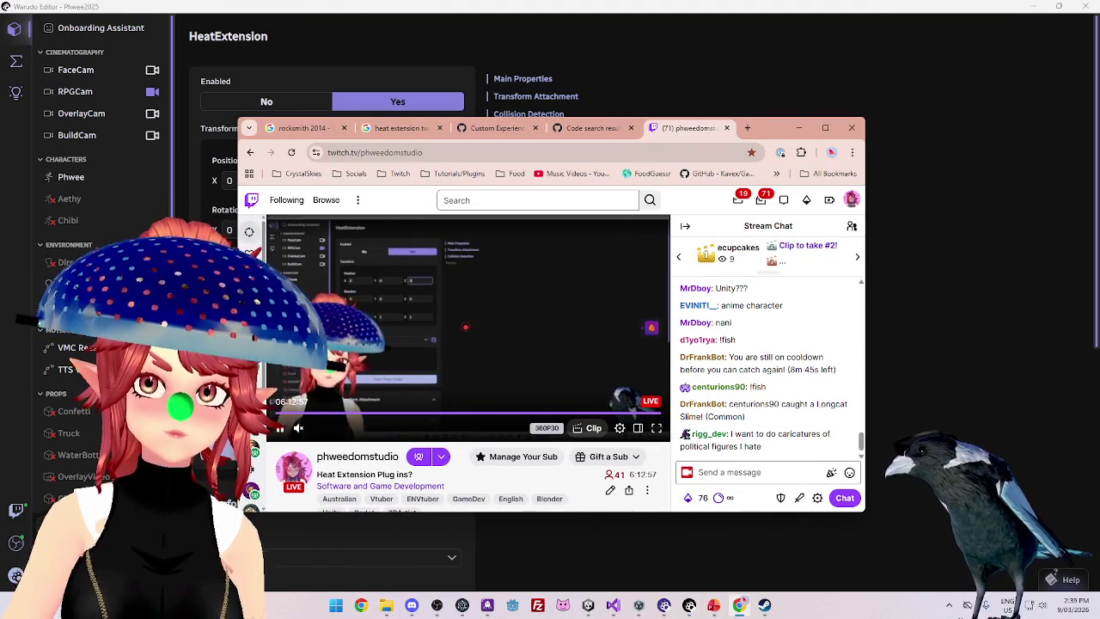
{"action": "mouse_move", "coordinate": [469, 326]}
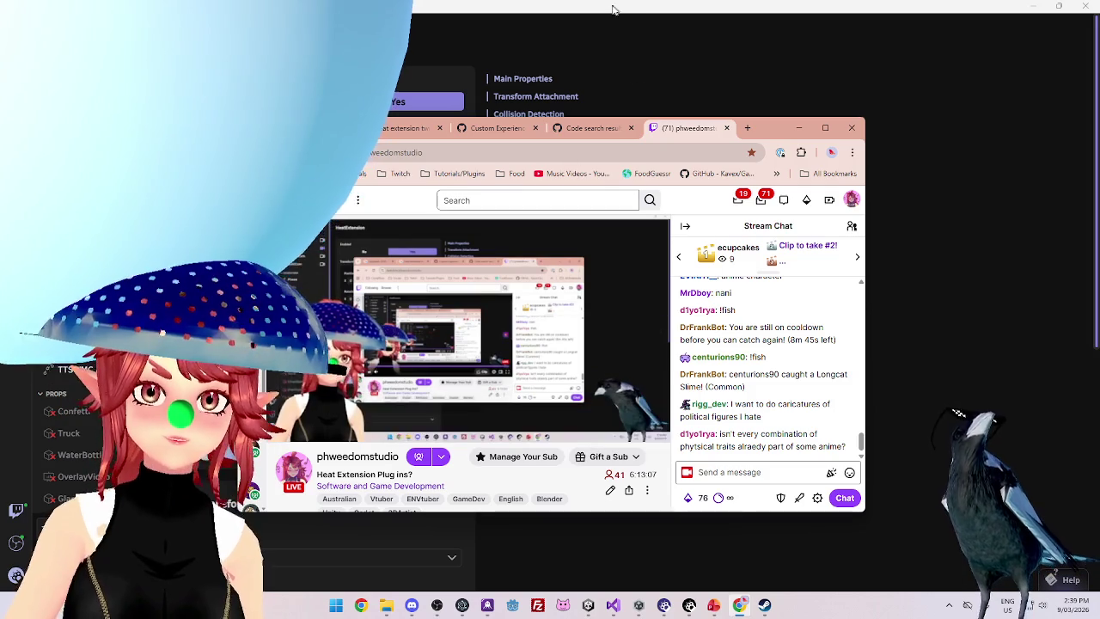
{"action": "left_click", "coordinate": [440, 73]}
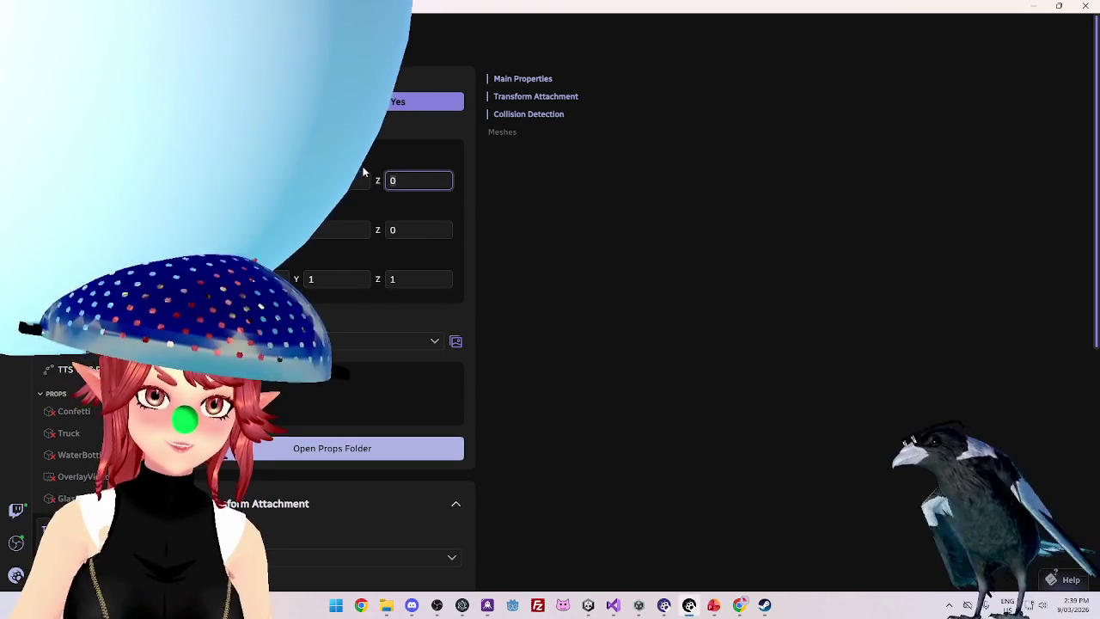
{"action": "key", "text": "BackSpace"}
{"action": "type", "text": "-2"}
{"action": "key", "text": "BackSpace"}
{"action": "key", "text": "BackSpace"}
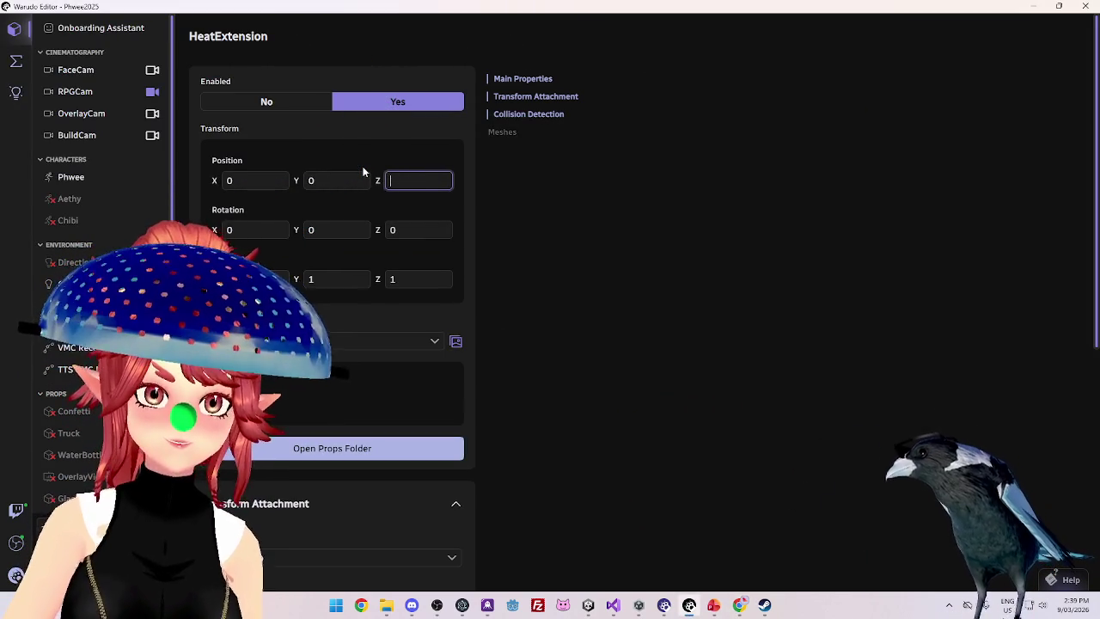
{"action": "type", "text": "0"}
Try Y Position values -2, -5 and 1-2, and set X Position to 1
{"action": "left_click", "coordinate": [349, 190]}
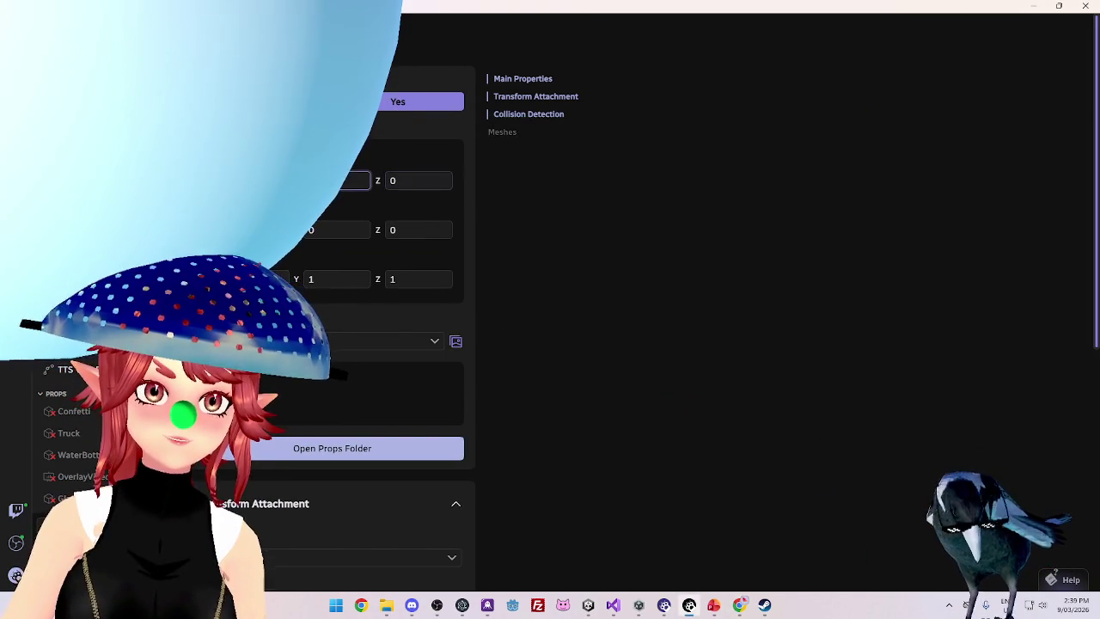
{"action": "type", "text": "-2"}
{"action": "key", "text": "BackSpace"}
{"action": "key", "text": "BackSpace"}
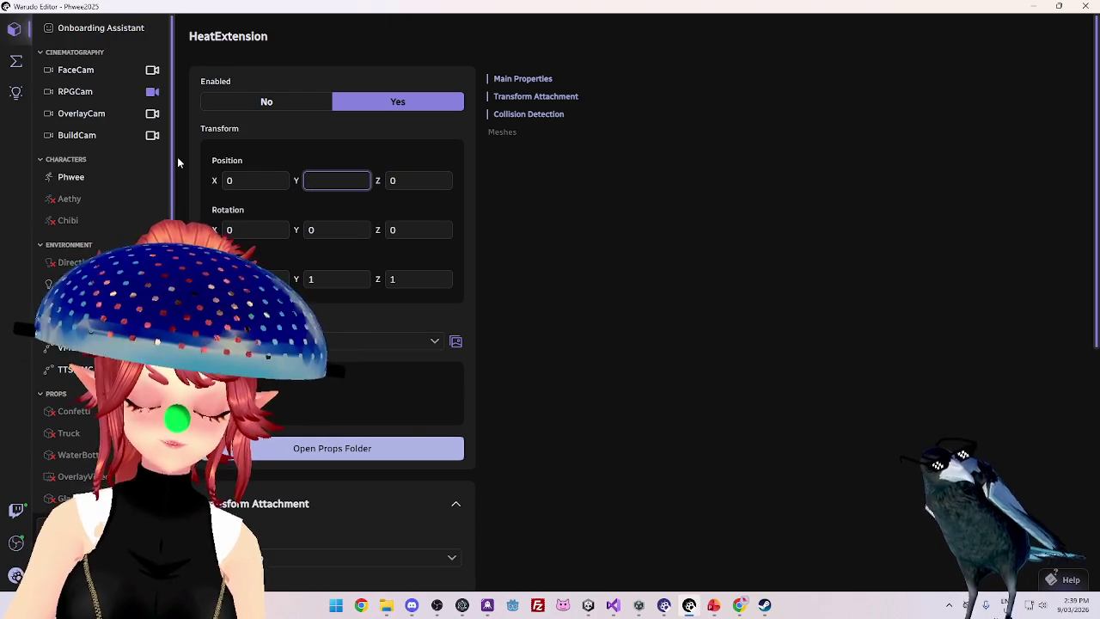
{"action": "type", "text": "-5"}
{"action": "key", "text": "BackSpace"}
{"action": "key", "text": "BackSpace"}
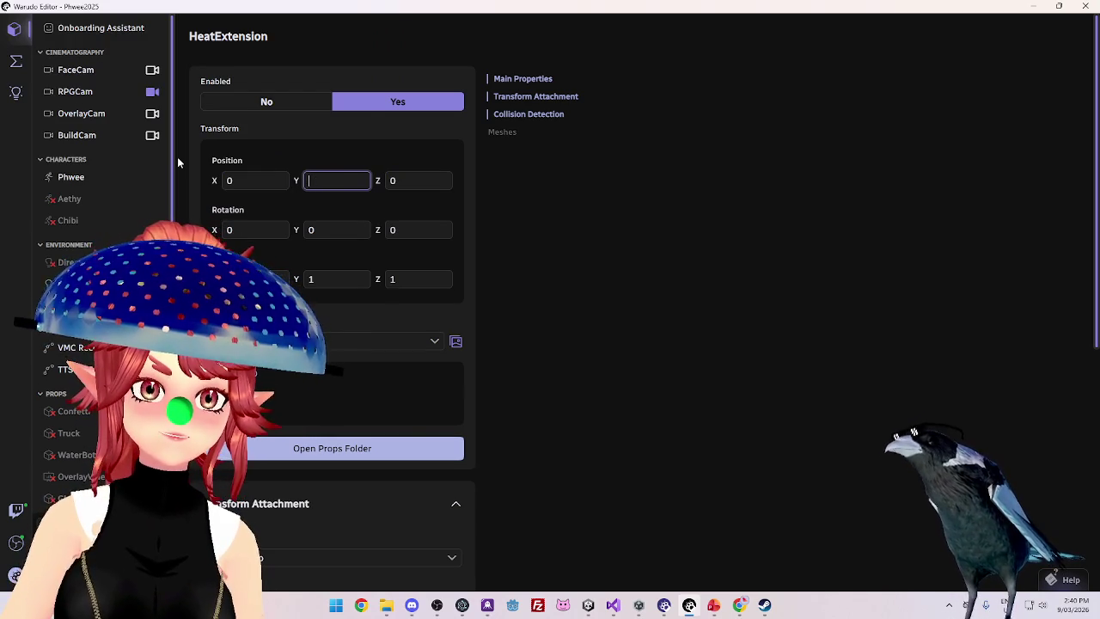
{"action": "type", "text": "1"}
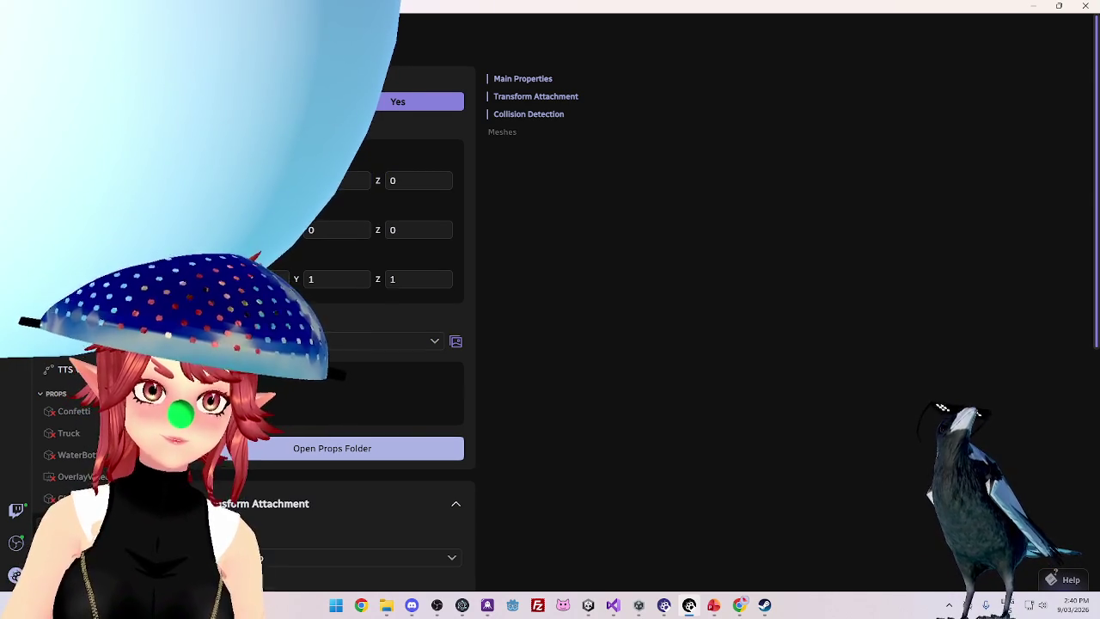
{"action": "type", "text": "-2"}
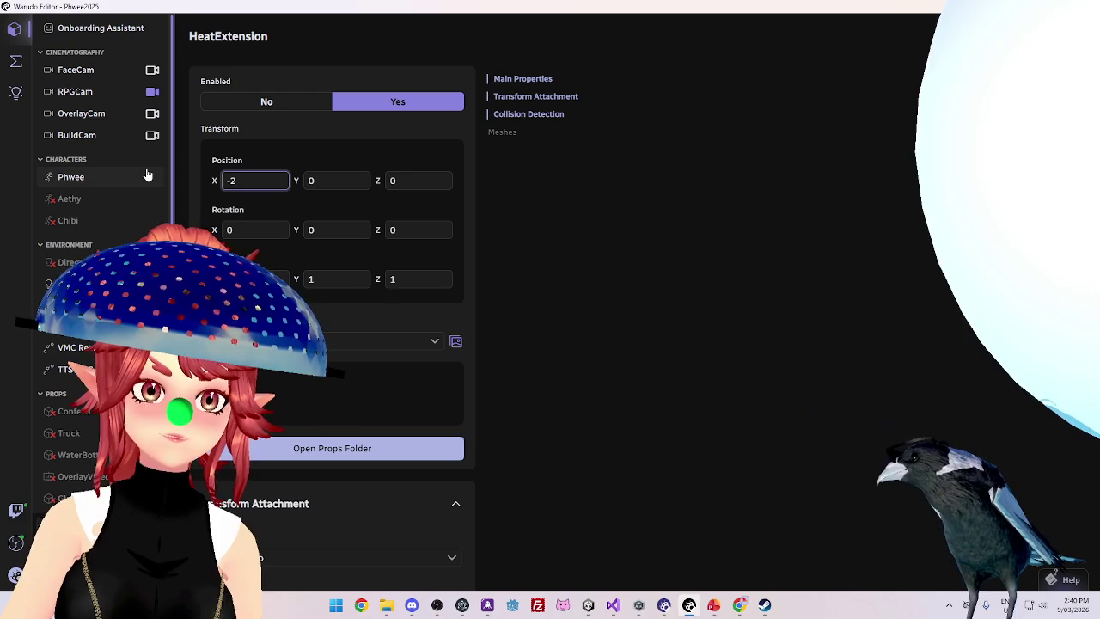
{"action": "key", "text": "BackSpace"}
{"action": "key", "text": "BackSpace"}
{"action": "type", "text": "1"}
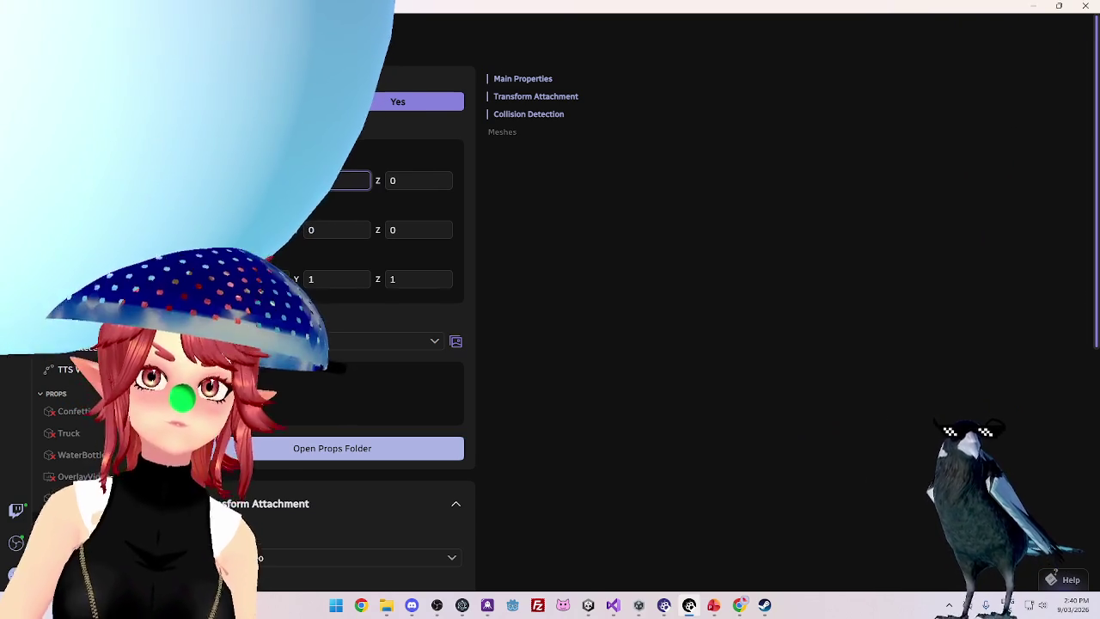
Set Y Position to -1 then 1, and Z Position to 3 then 1.84
{"action": "key", "text": "BackSpace"}
{"action": "type", "text": "-1"}
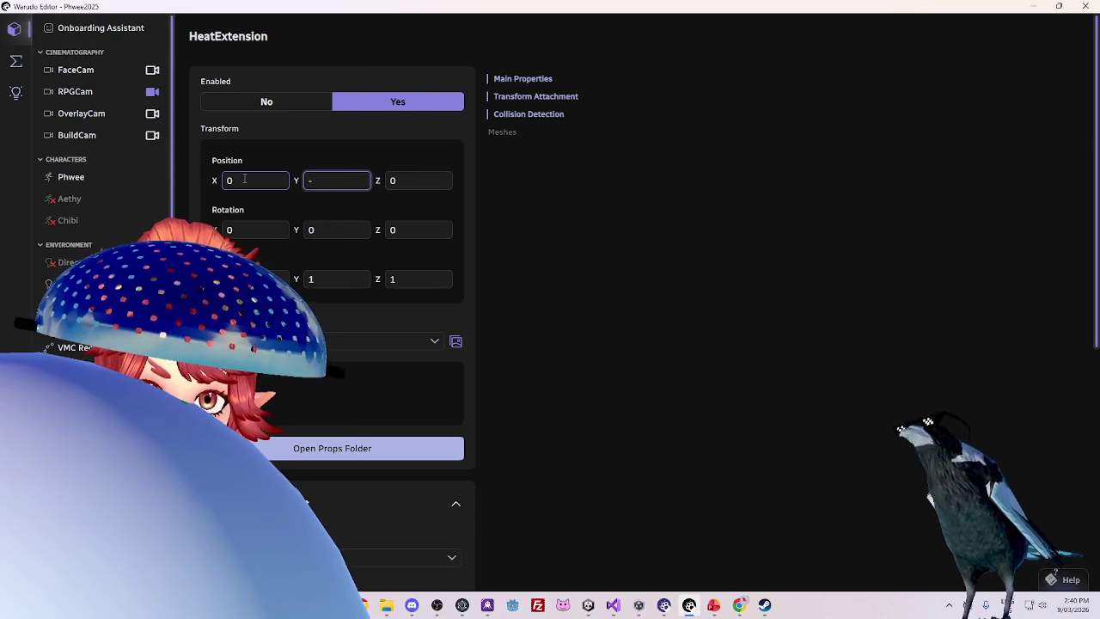
{"action": "key", "text": "BackSpace"}
{"action": "key", "text": "BackSpace"}
{"action": "type", "text": "1"}
{"action": "key", "text": "Tab"}
{"action": "type", "text": "3"}
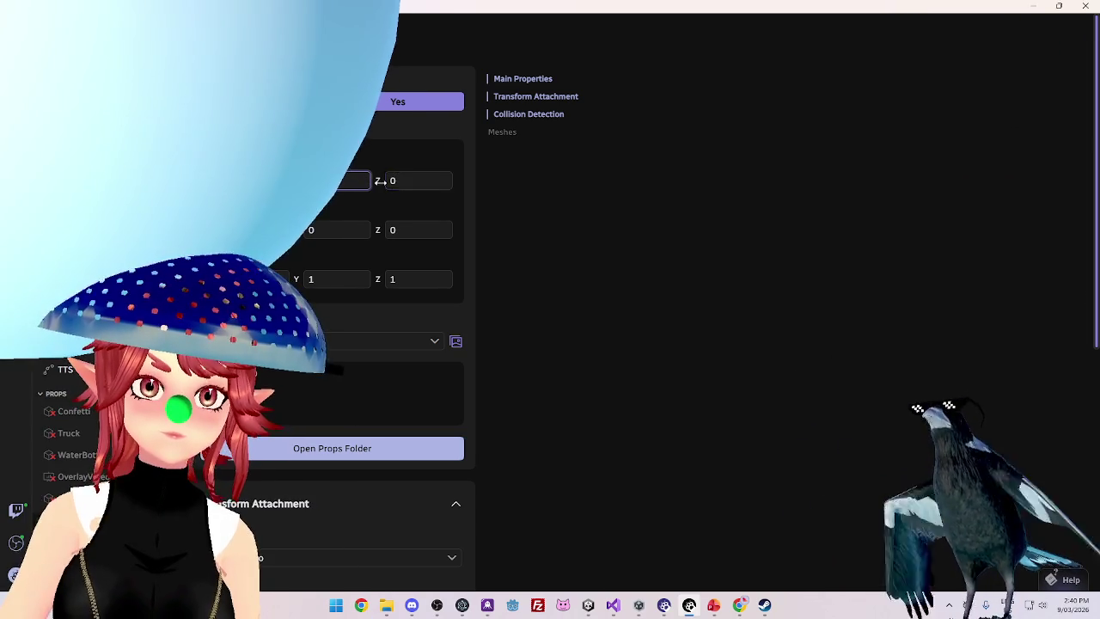
{"action": "key", "text": "BackSpace"}
{"action": "type", "text": "1.84"}
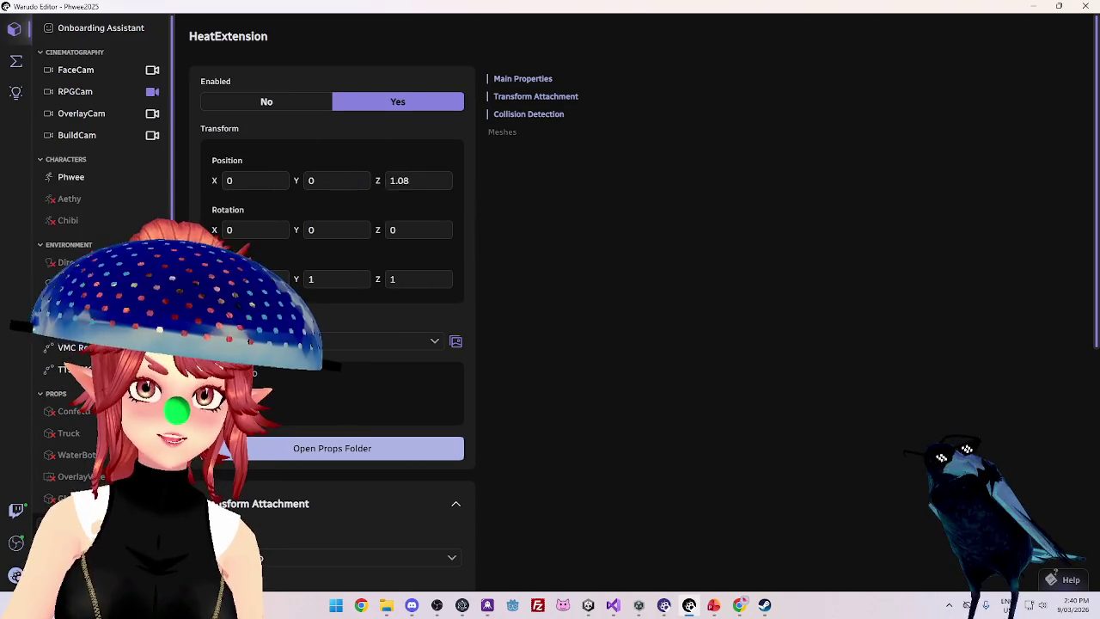
{"action": "left_click_drag", "start_coordinate": [423, 182], "coordinate": [301, 173]}
{"action": "type", "text": "0"}
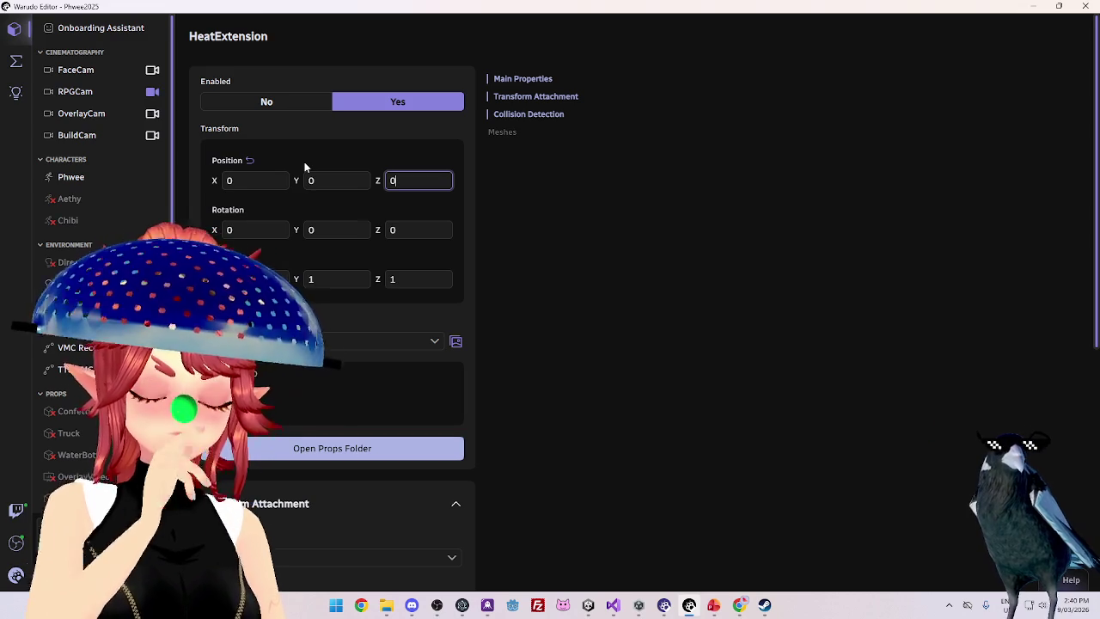
{"action": "left_click", "coordinate": [312, 182]}
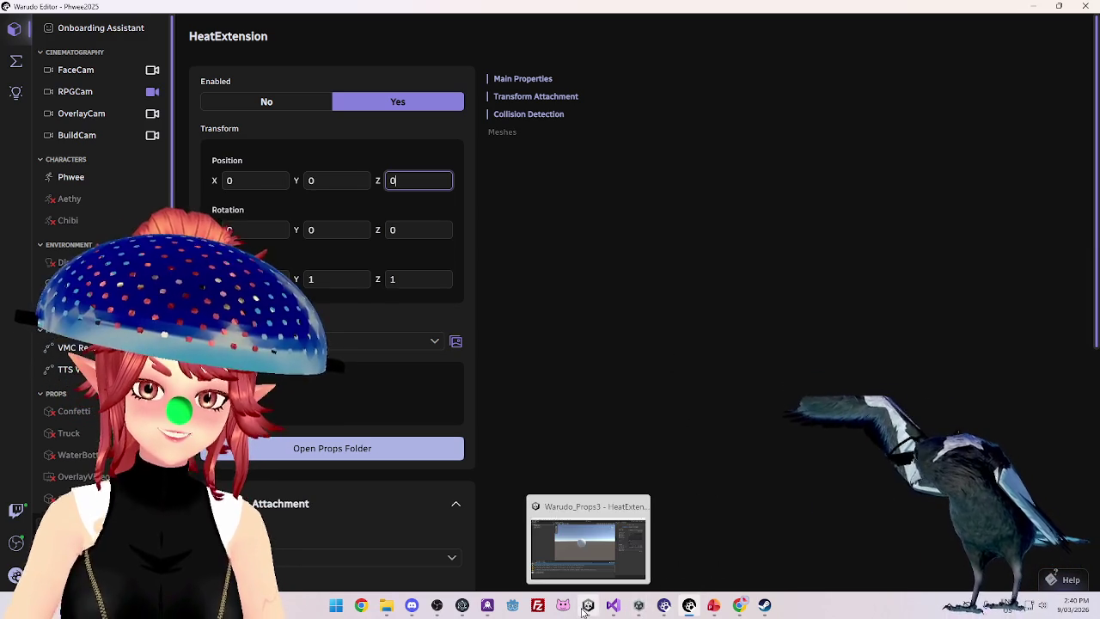
{"action": "left_click", "coordinate": [740, 606]}
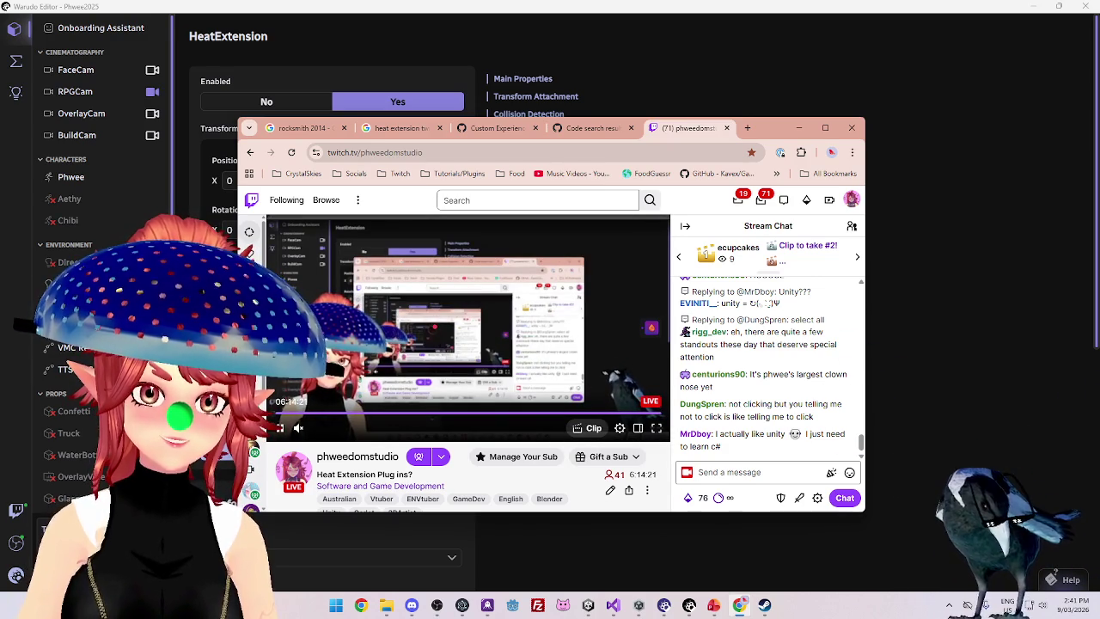
{"action": "left_click", "coordinate": [844, 62]}
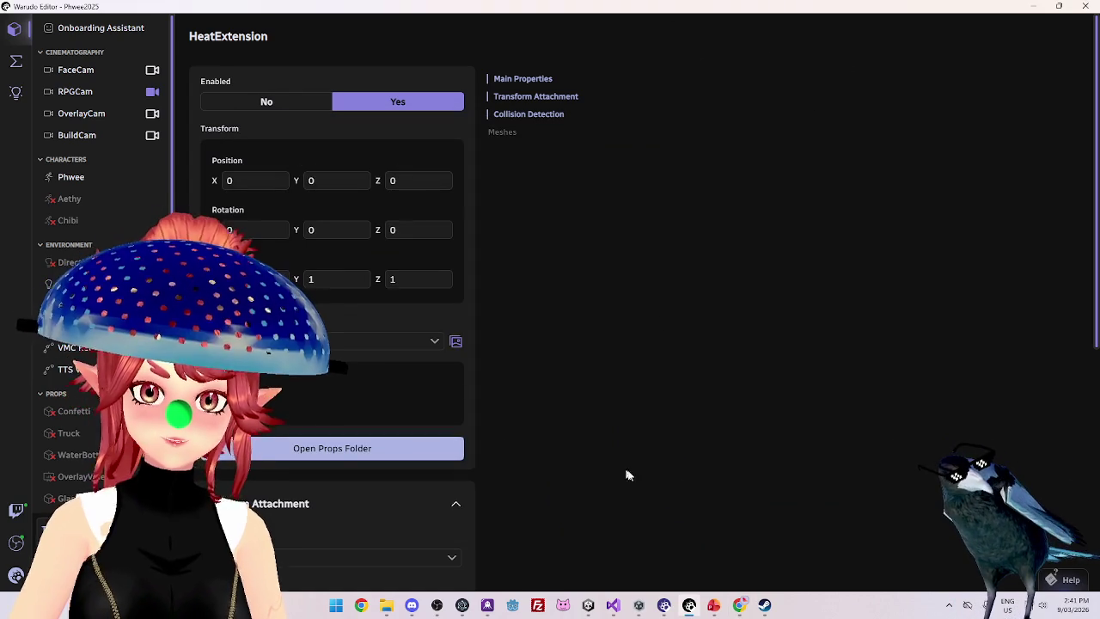
{"action": "mouse_move", "coordinate": [641, 607]}
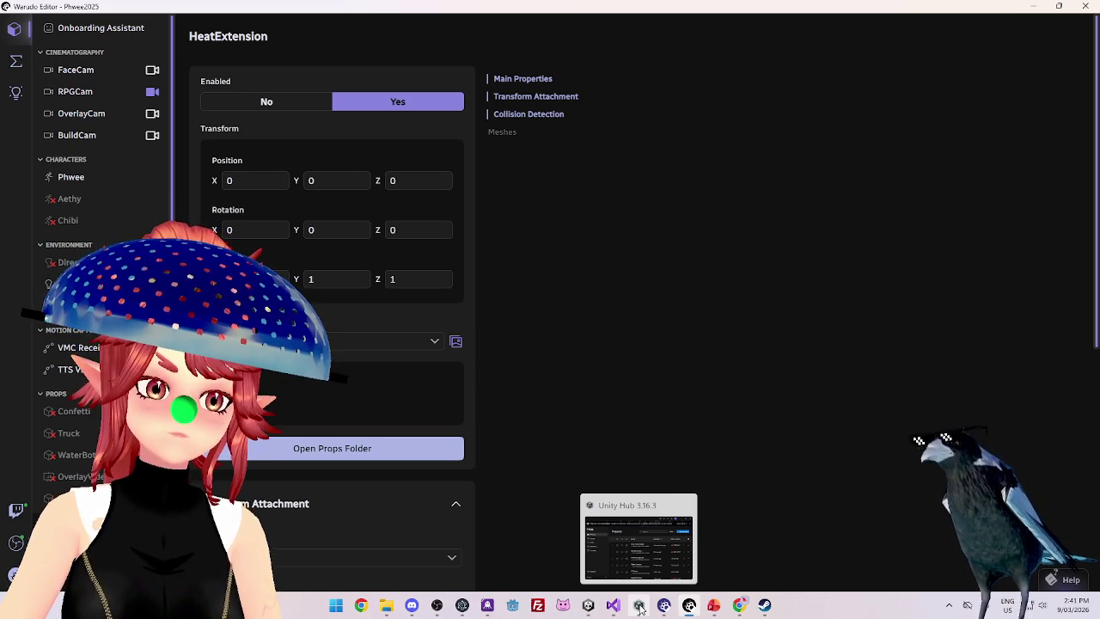
{"action": "scroll", "coordinate": [284, 533], "scroll_direction": "down", "scroll_amount": 3}
Browse the Transform Attachment target list, close it, and go to the Unity HeatExtension project
{"action": "left_click", "coordinate": [279, 386]}
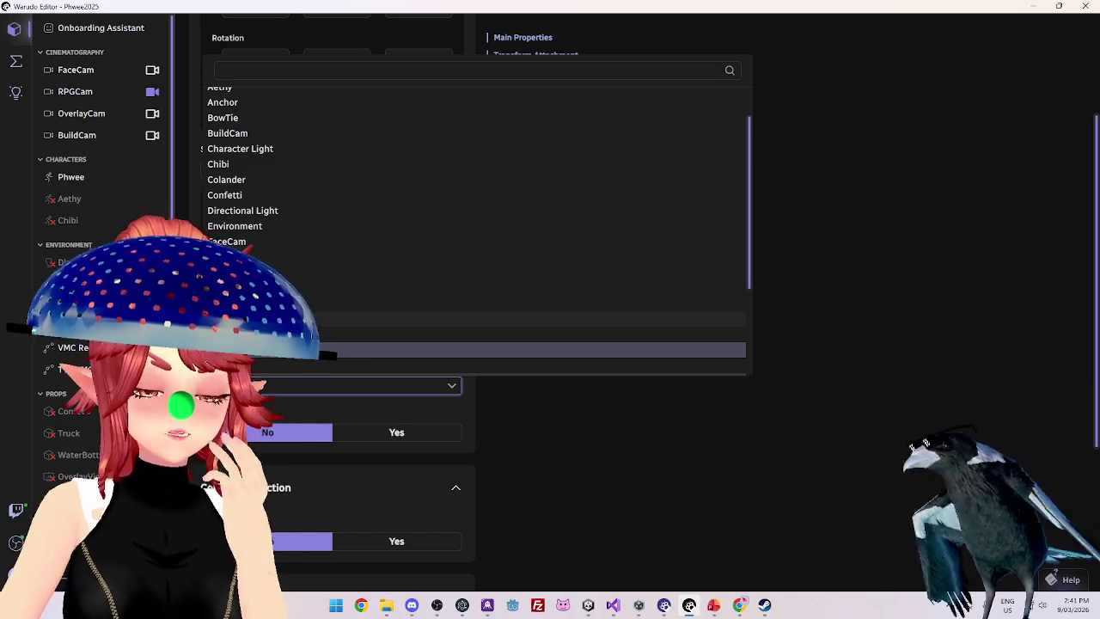
{"action": "scroll", "coordinate": [477, 189], "scroll_direction": "up", "scroll_amount": 1}
{"action": "key", "text": "Escape"}
{"action": "scroll", "coordinate": [331, 257], "scroll_direction": "up", "scroll_amount": 1}
{"action": "scroll", "coordinate": [339, 181], "scroll_direction": "up", "scroll_amount": 2}
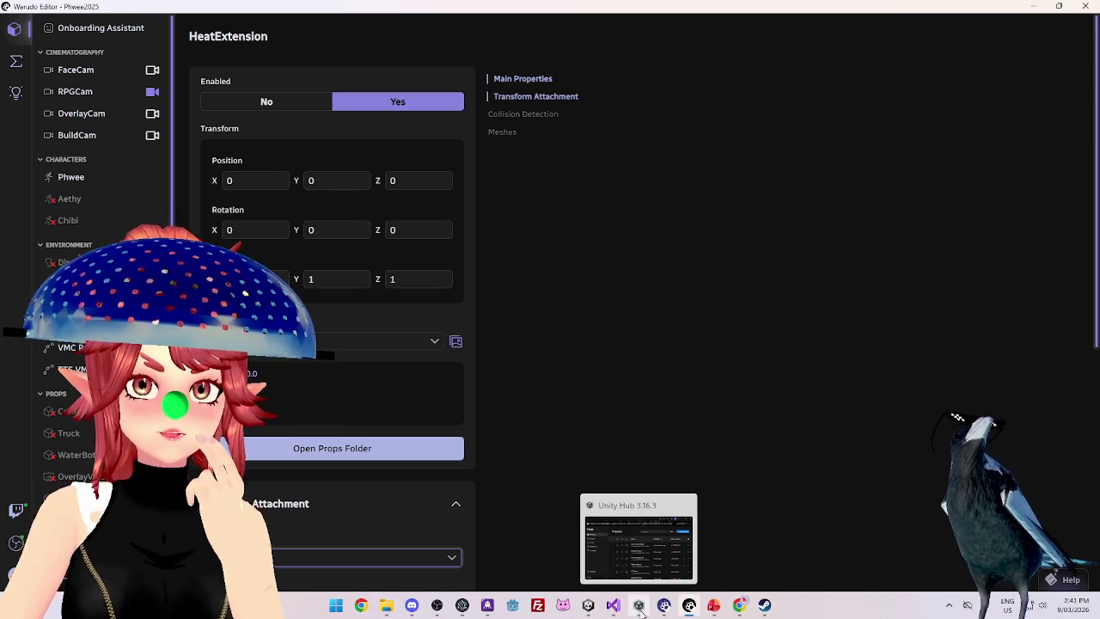
{"action": "left_click", "coordinate": [591, 613]}
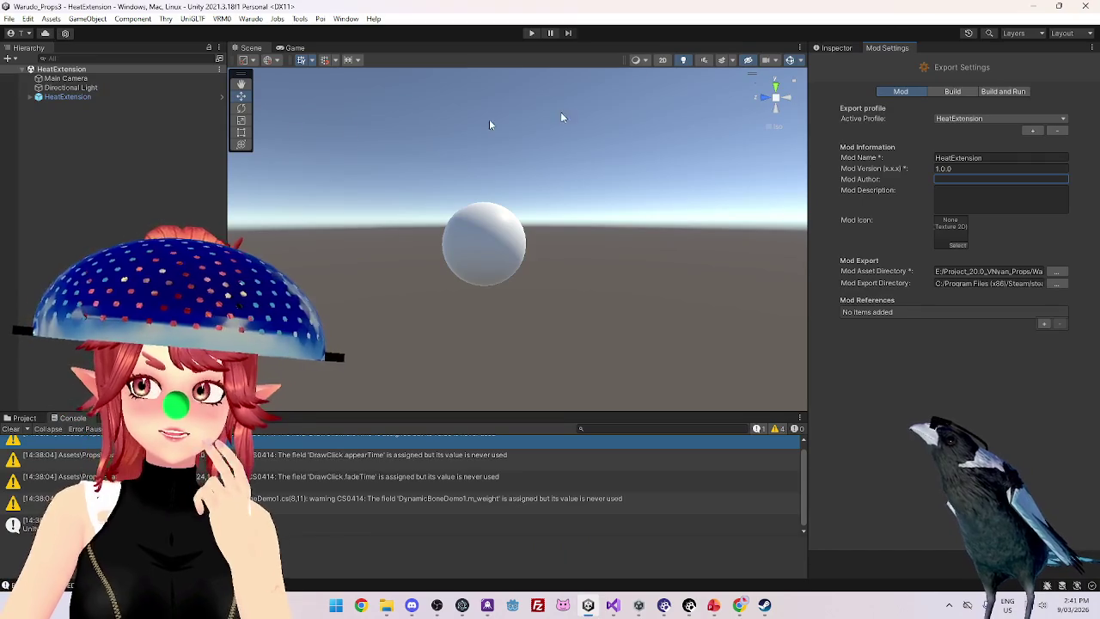
{"action": "left_click", "coordinate": [69, 96]}
{"action": "left_click", "coordinate": [31, 97]}
{"action": "left_click", "coordinate": [59, 106]}
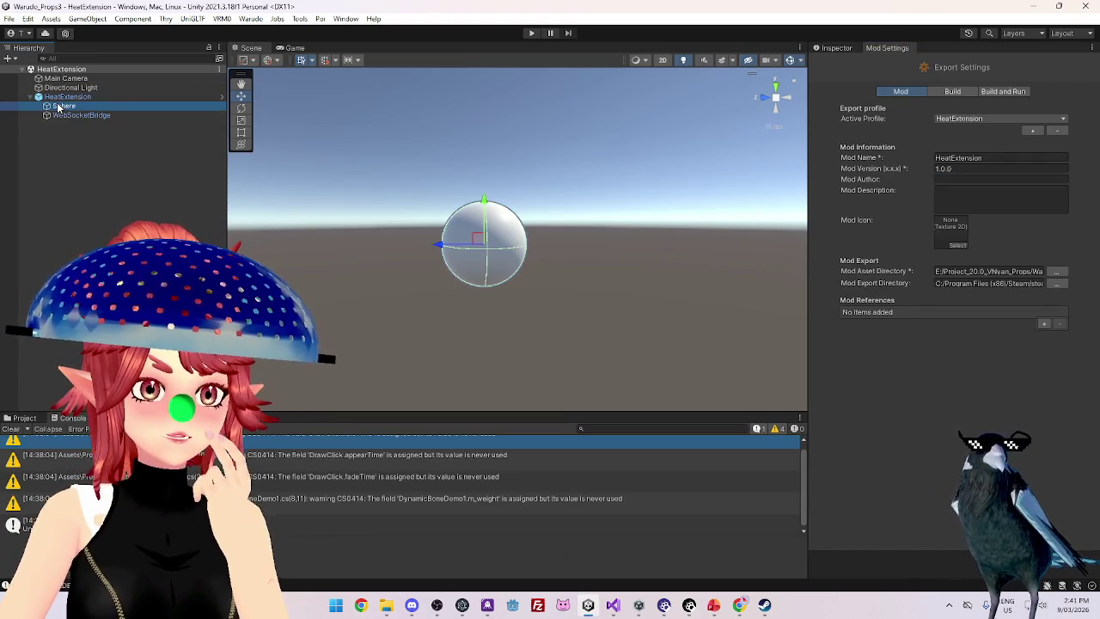
{"action": "left_click", "coordinate": [837, 48]}
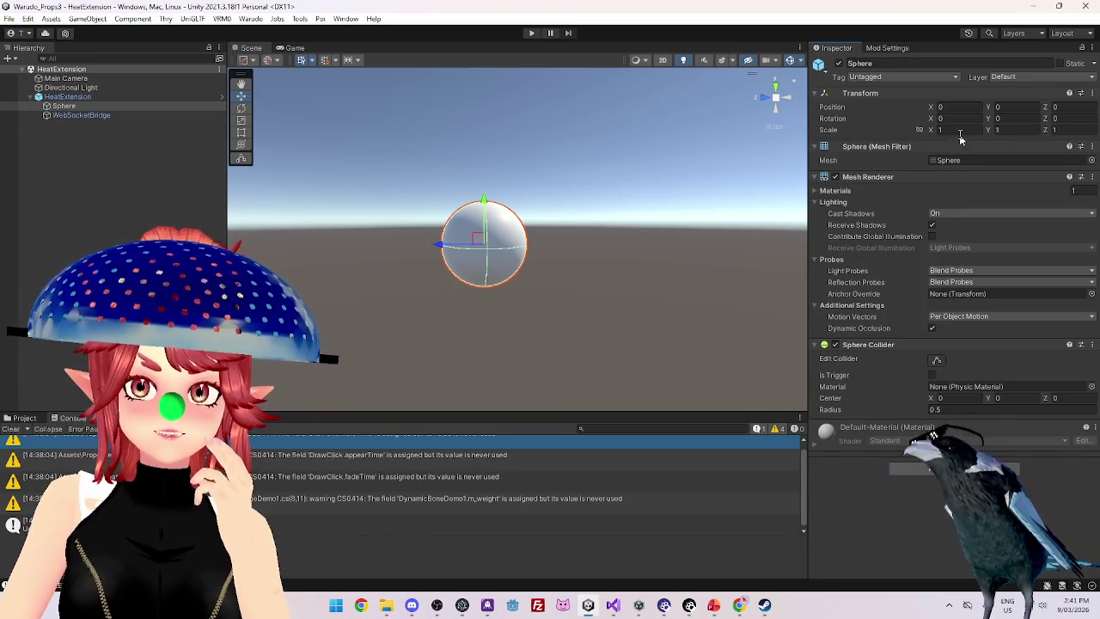
{"action": "left_click", "coordinate": [959, 129]}
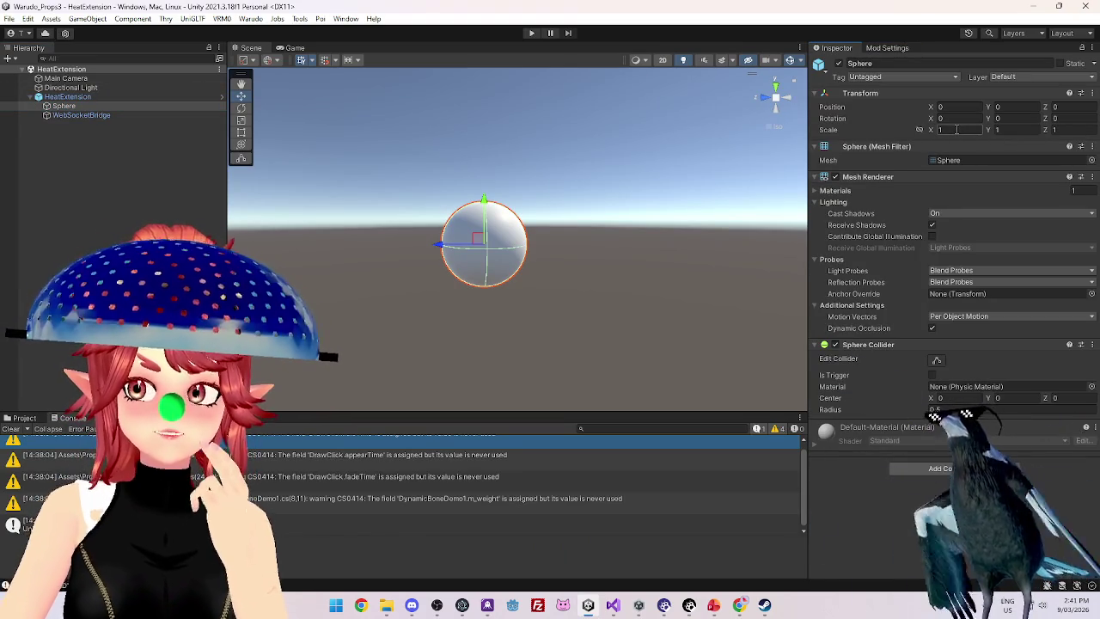
{"action": "type", "text": "0.1"}
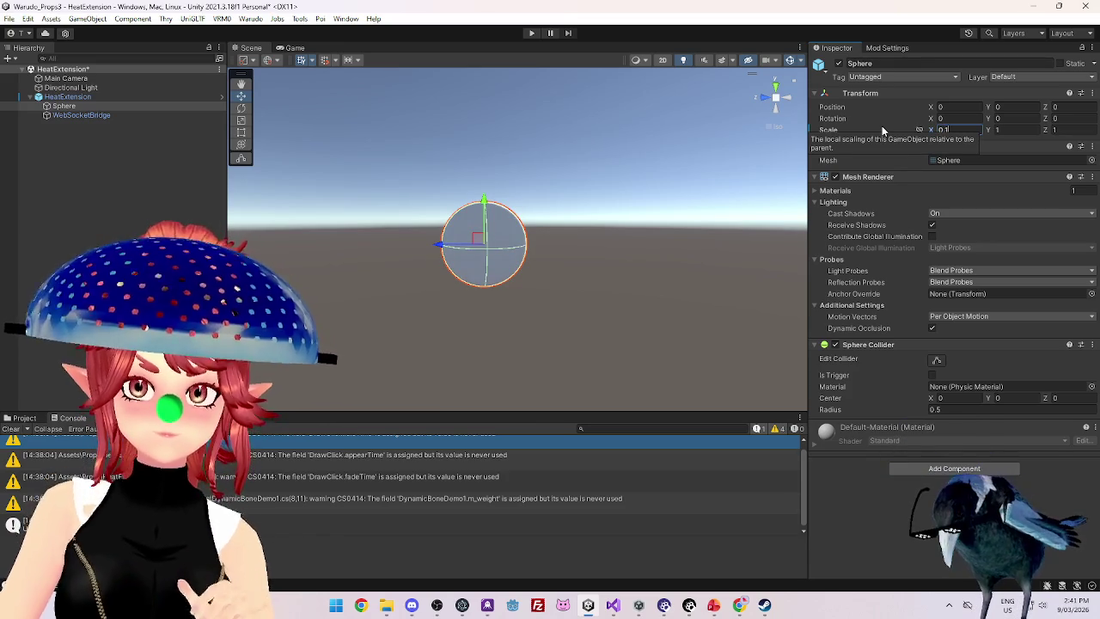
{"action": "key", "text": "BackSpace"}
{"action": "key", "text": "BackSpace"}
{"action": "key", "text": "BackSpace"}
{"action": "type", "text": "1"}
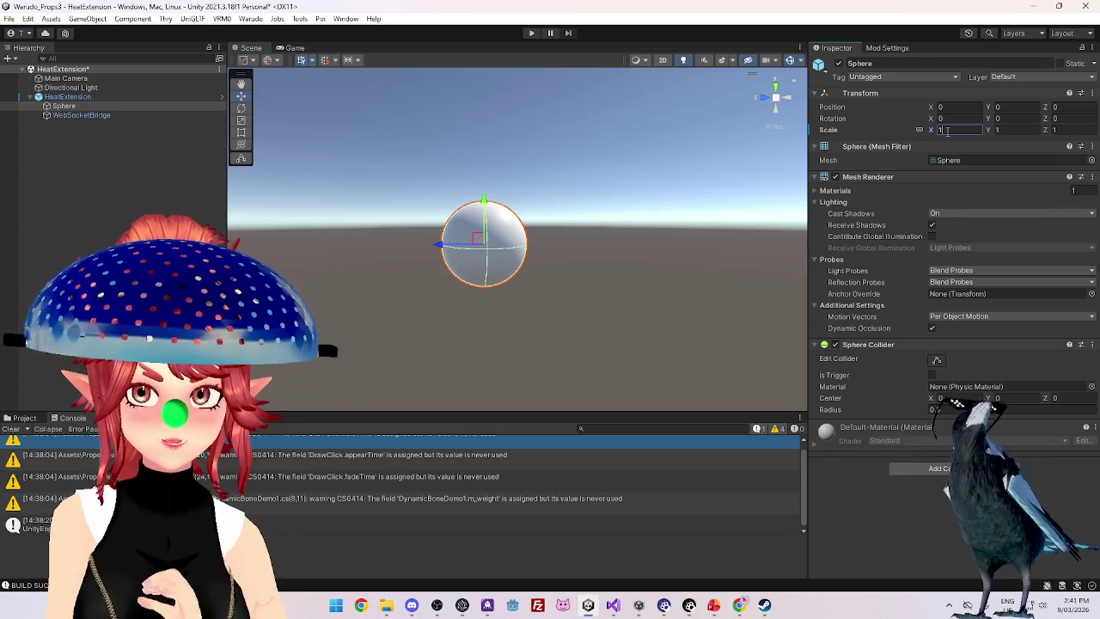
{"action": "key", "text": "BackSpace"}
{"action": "type", "text": "0.03"}
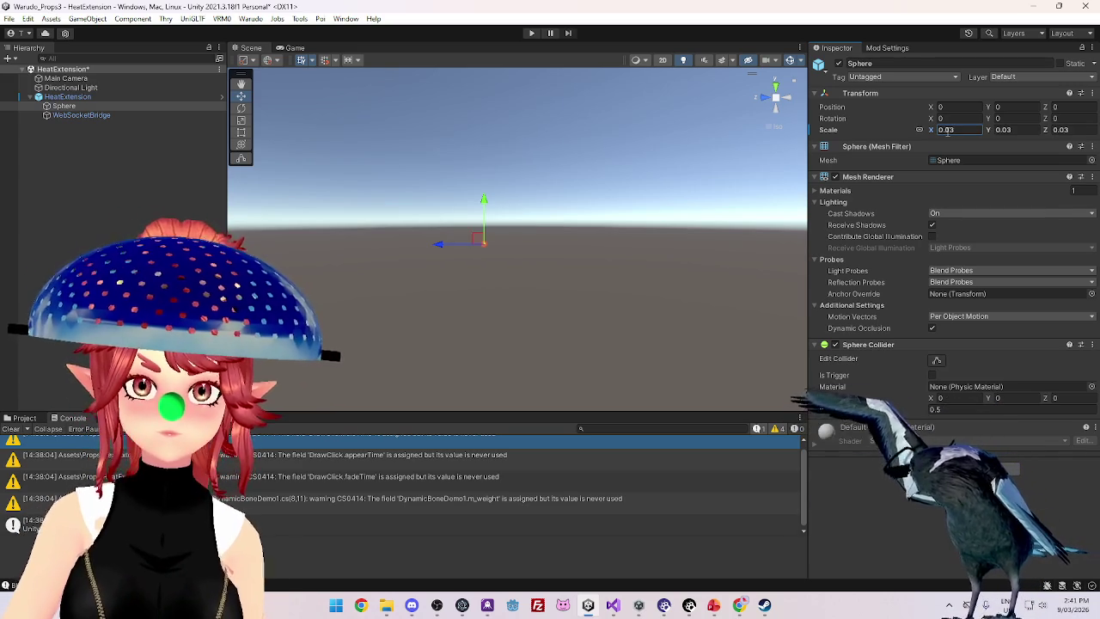
{"action": "type", "text": "f"}
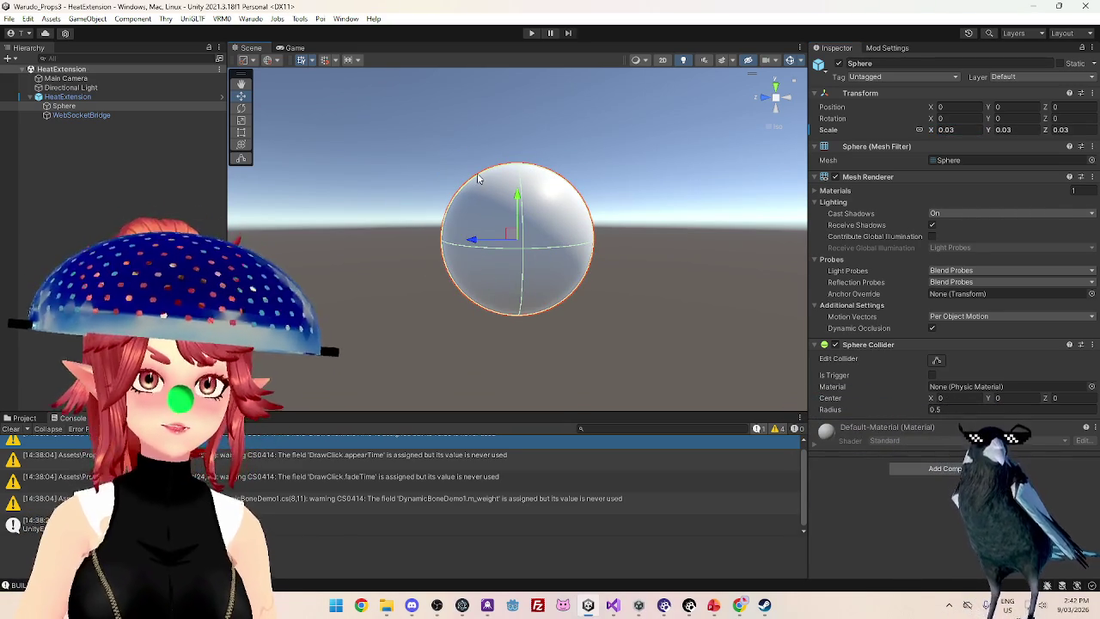
{"action": "left_click_drag", "start_coordinate": [633, 283], "coordinate": [590, 263]}
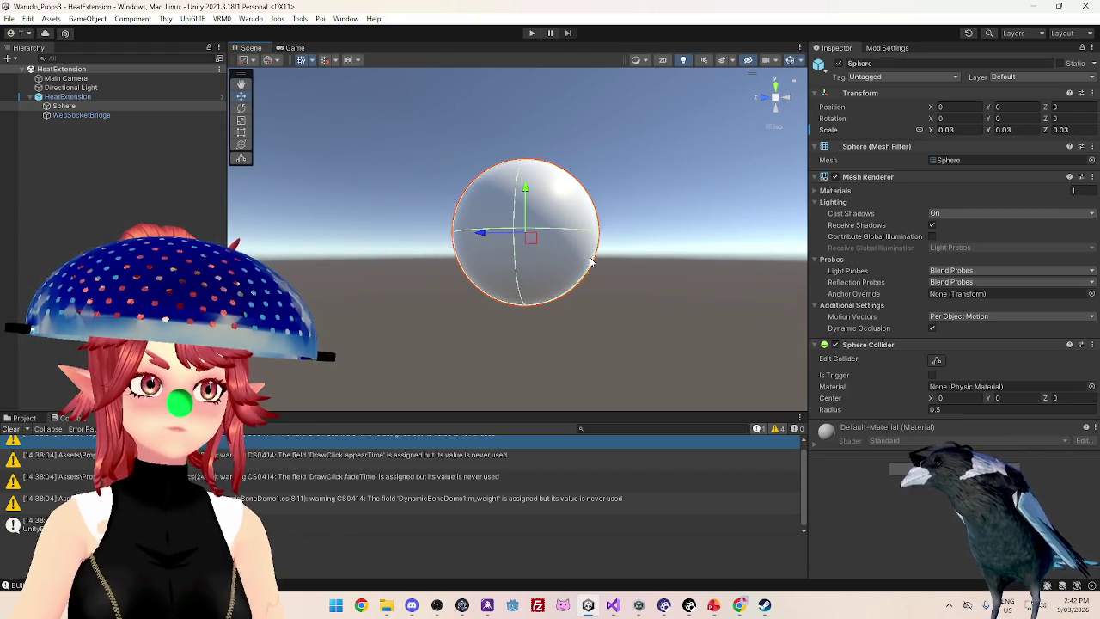
{"action": "scroll", "coordinate": [591, 262], "scroll_direction": "down", "scroll_amount": 1}
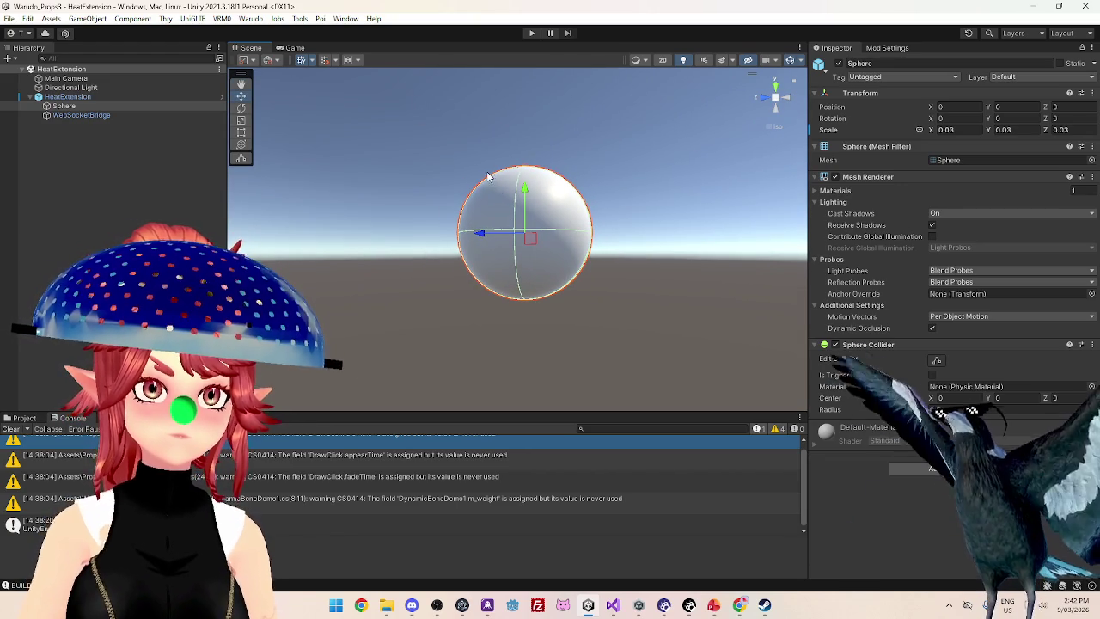
{"action": "left_click_drag", "start_coordinate": [538, 252], "coordinate": [589, 287]}
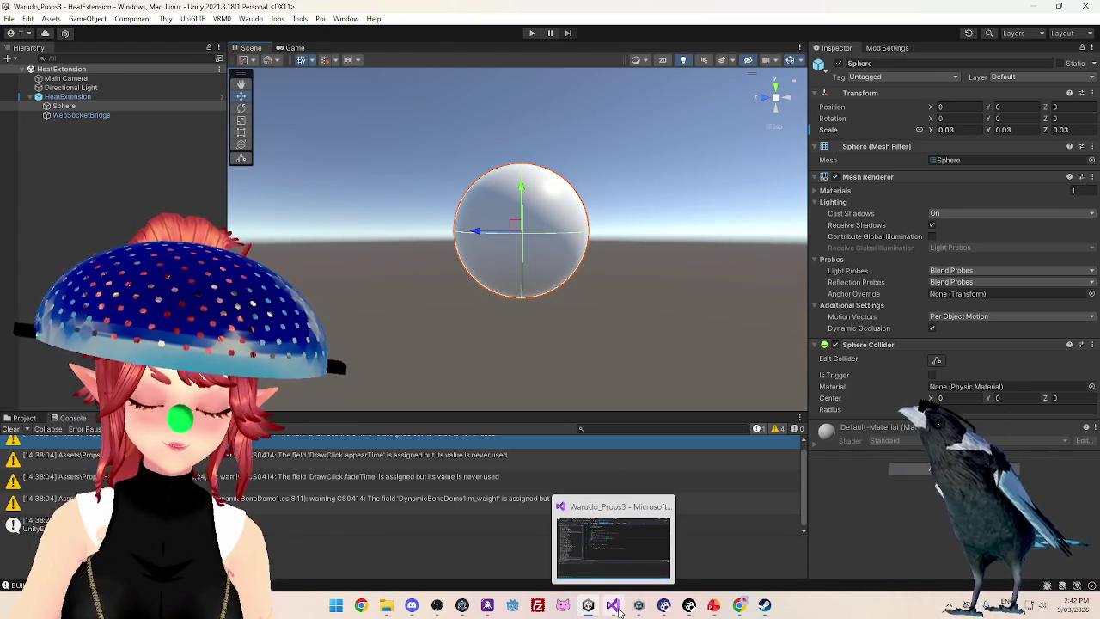
Bring up DrawClick.cs in Visual Studio and read through its ClickScreen and Received methods
{"action": "left_click", "coordinate": [618, 611]}
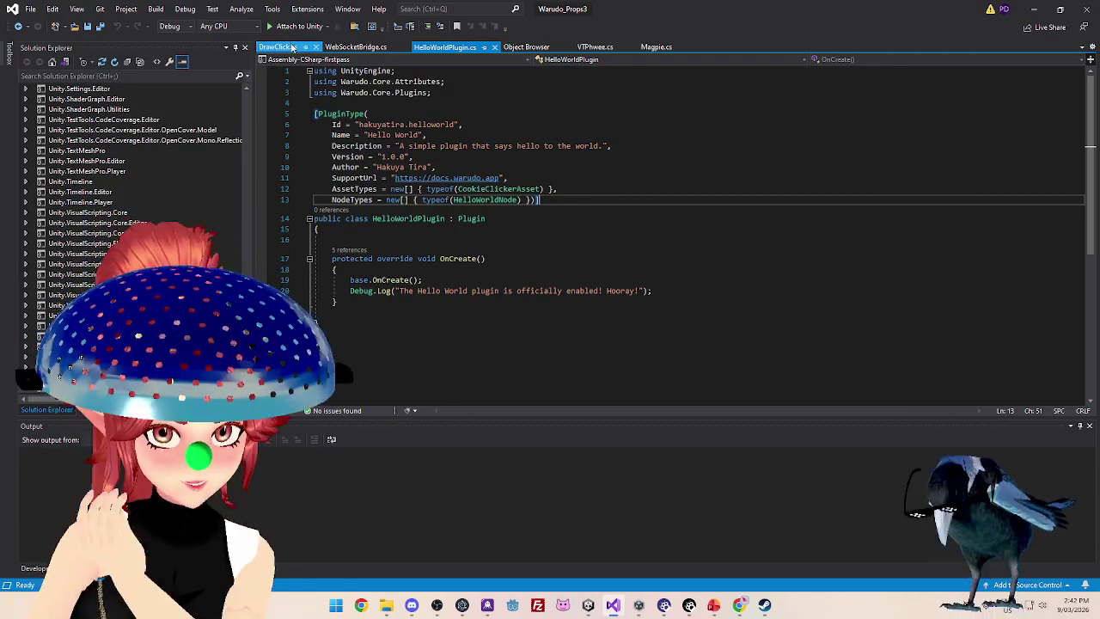
{"action": "left_click", "coordinate": [278, 47]}
{"action": "scroll", "coordinate": [611, 358], "scroll_direction": "down", "scroll_amount": 2}
{"action": "scroll", "coordinate": [611, 358], "scroll_direction": "up", "scroll_amount": 2}
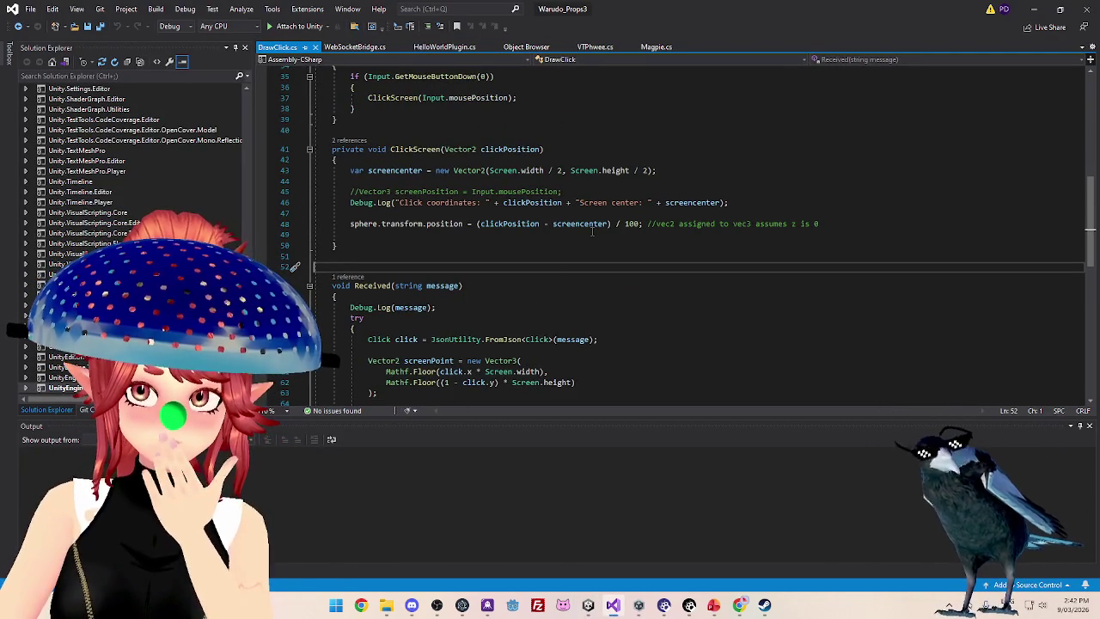
{"action": "scroll", "coordinate": [544, 219], "scroll_direction": "down", "scroll_amount": 1}
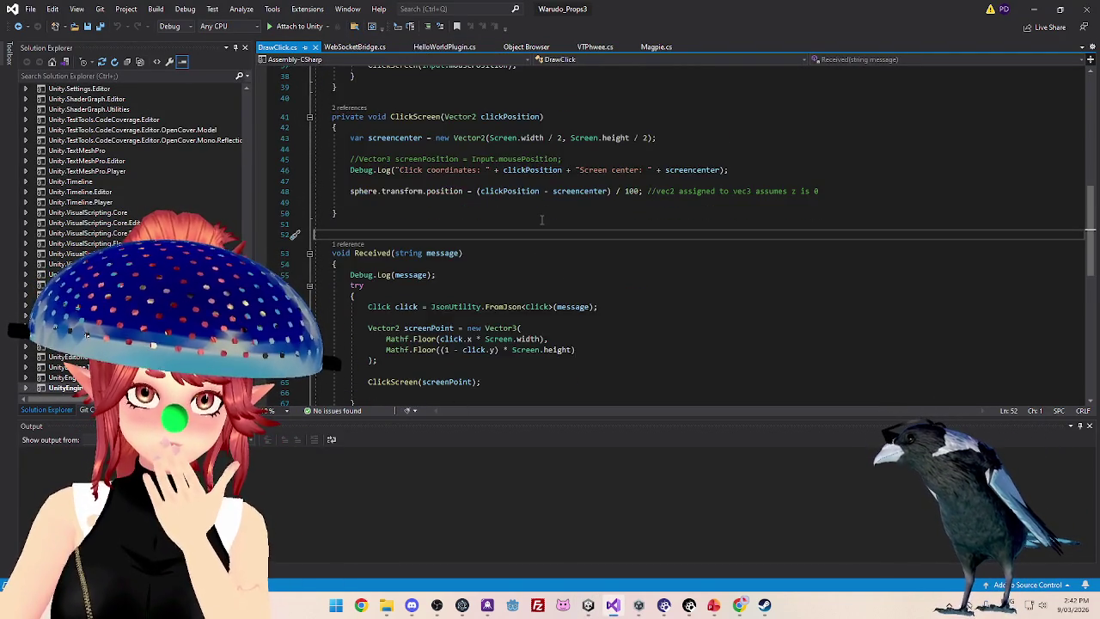
{"action": "scroll", "coordinate": [544, 219], "scroll_direction": "up", "scroll_amount": 1}
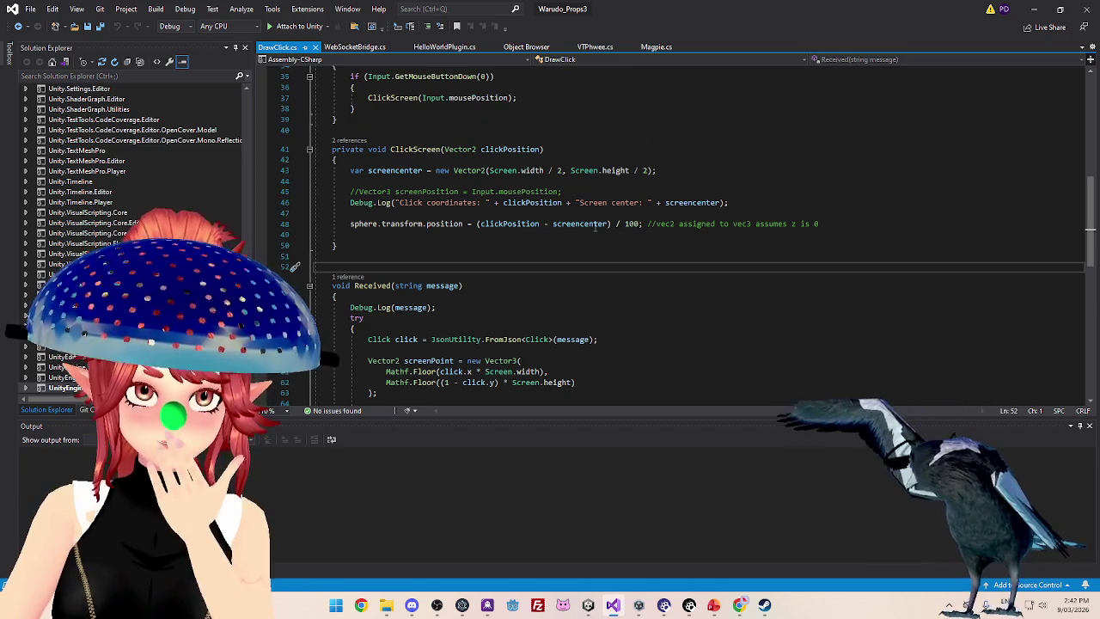
{"action": "mouse_move", "coordinate": [595, 227]}
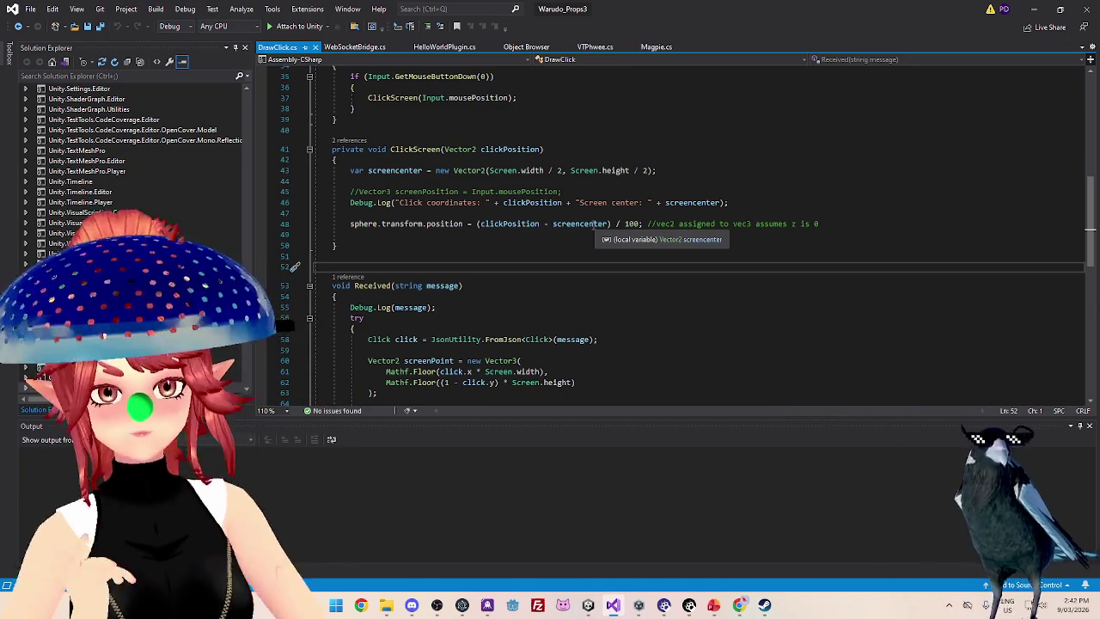
{"action": "scroll", "coordinate": [646, 245], "scroll_direction": "down", "scroll_amount": 1}
{"action": "scroll", "coordinate": [646, 245], "scroll_direction": "down", "scroll_amount": 1}
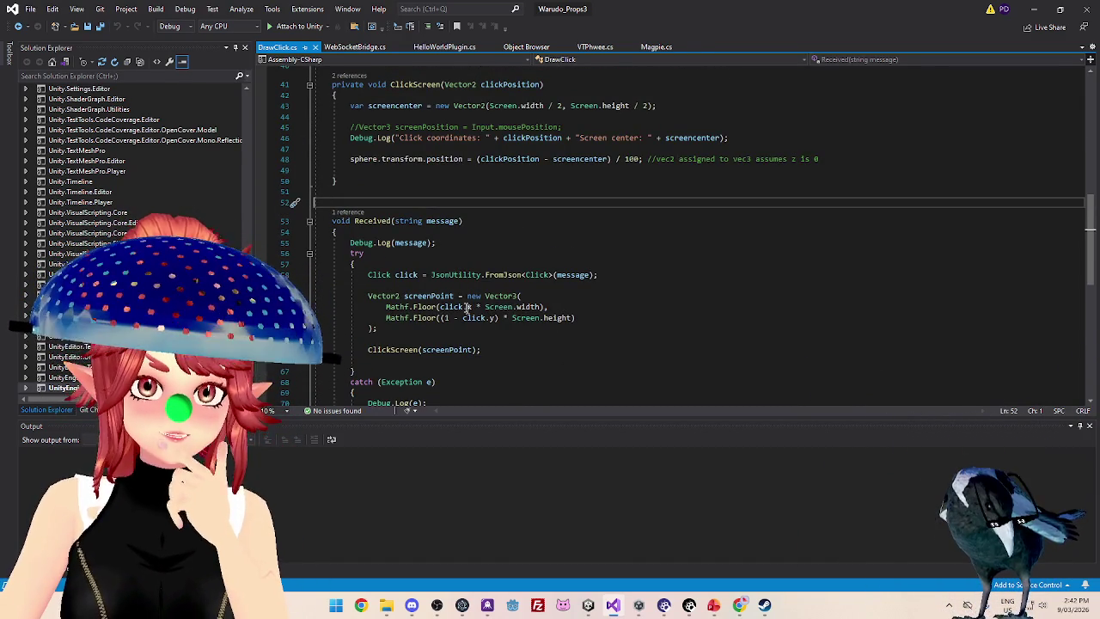
{"action": "scroll", "coordinate": [475, 314], "scroll_direction": "down", "scroll_amount": 1}
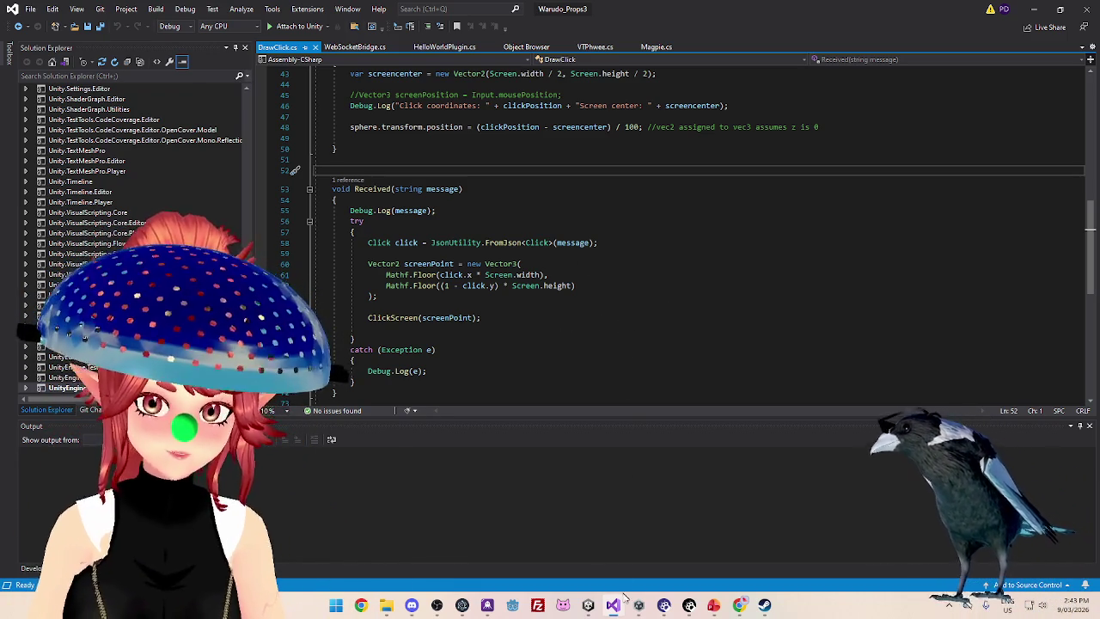
Back in Unity, add a 3D Object > Plane as a child of HeatExtension in the Hierarchy
{"action": "mouse_move", "coordinate": [639, 609]}
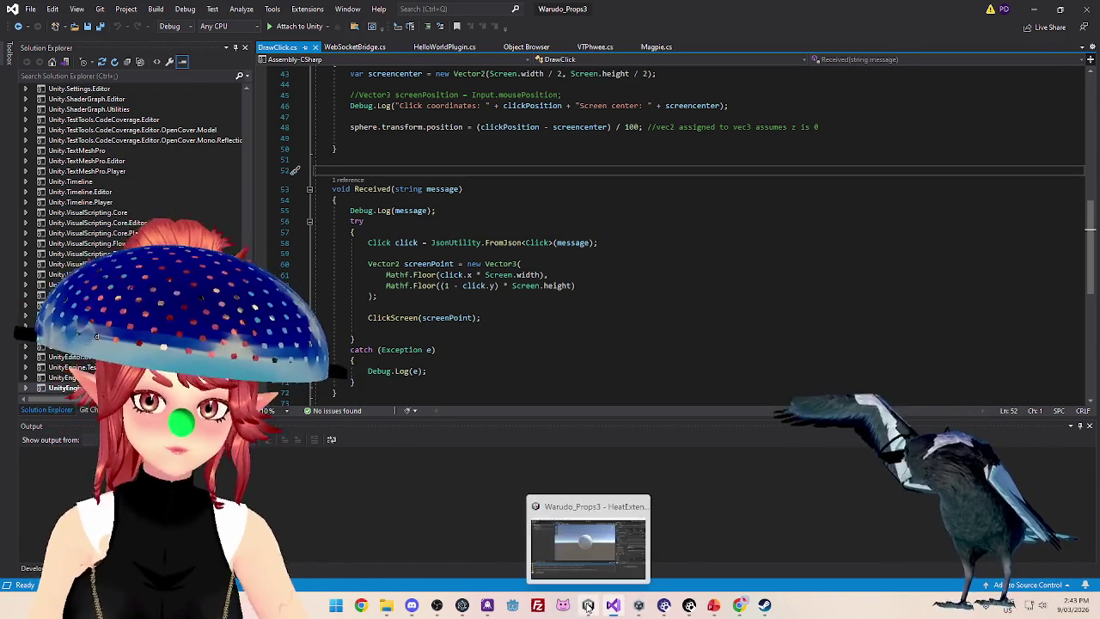
{"action": "left_click", "coordinate": [588, 605]}
{"action": "scroll", "coordinate": [535, 274], "scroll_direction": "down", "scroll_amount": 2}
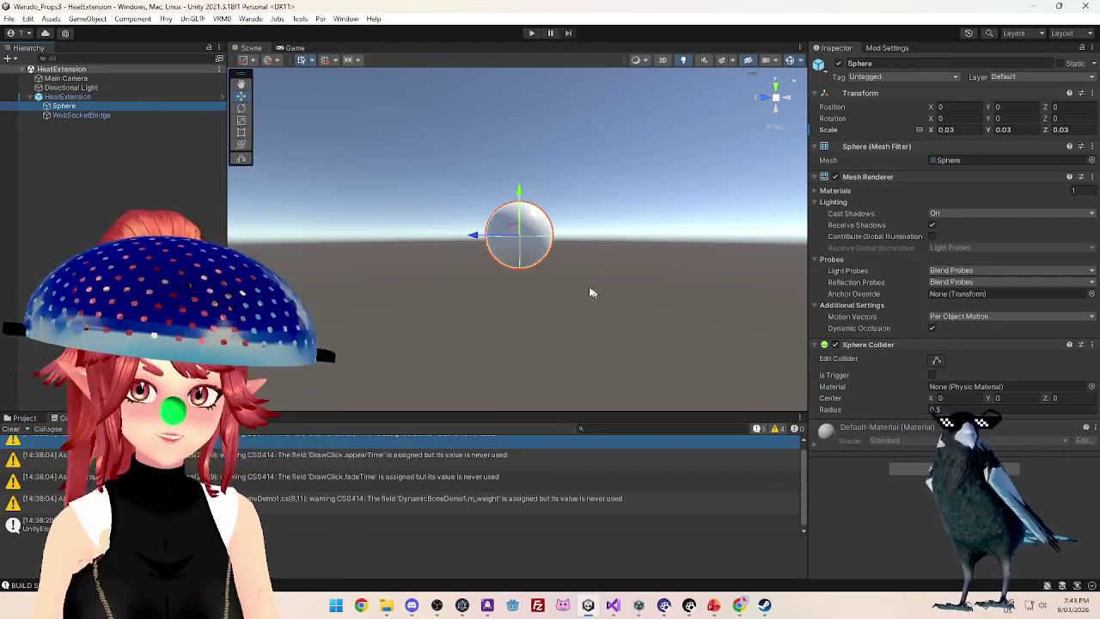
{"action": "left_click_drag", "start_coordinate": [590, 287], "coordinate": [526, 271]}
{"action": "scroll", "coordinate": [616, 304], "scroll_direction": "down", "scroll_amount": 2}
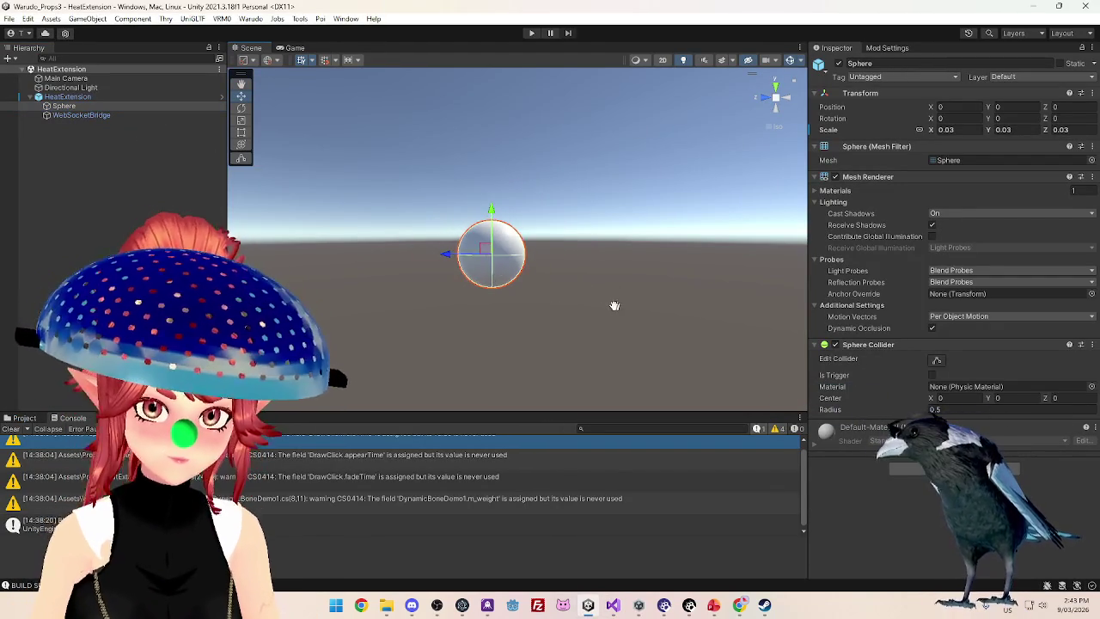
{"action": "right_click", "coordinate": [70, 95]}
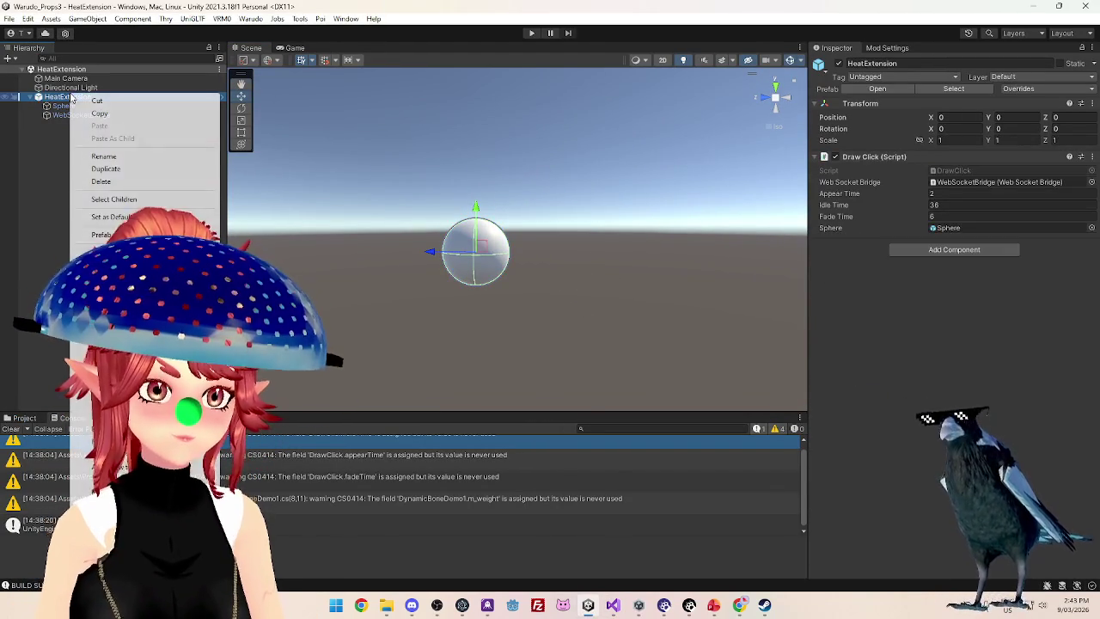
{"action": "mouse_move", "coordinate": [206, 270]}
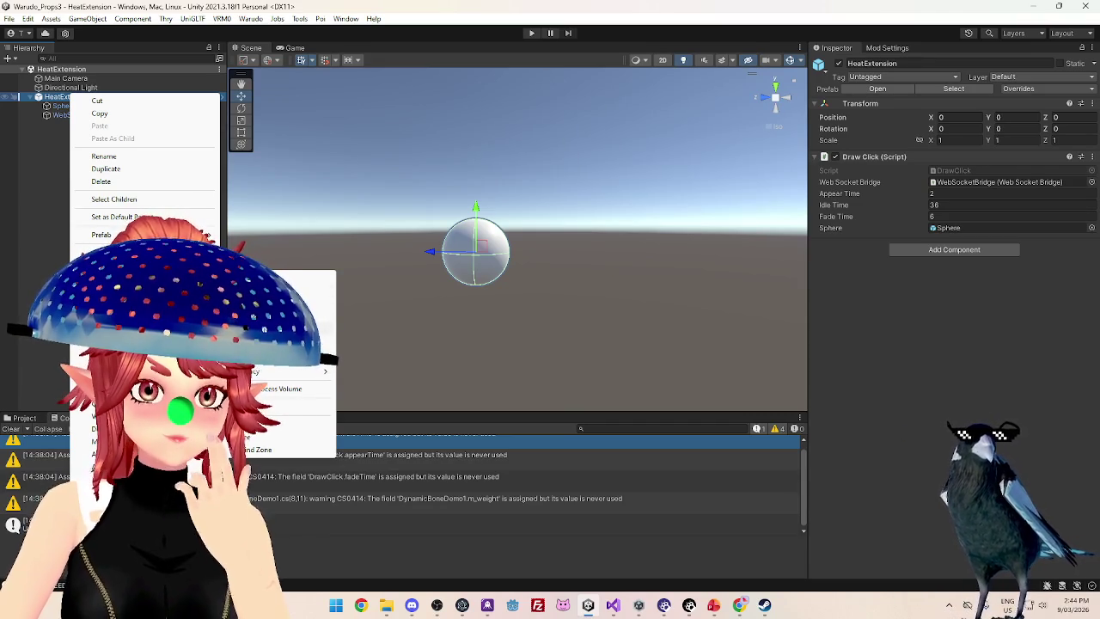
{"action": "left_click", "coordinate": [284, 332]}
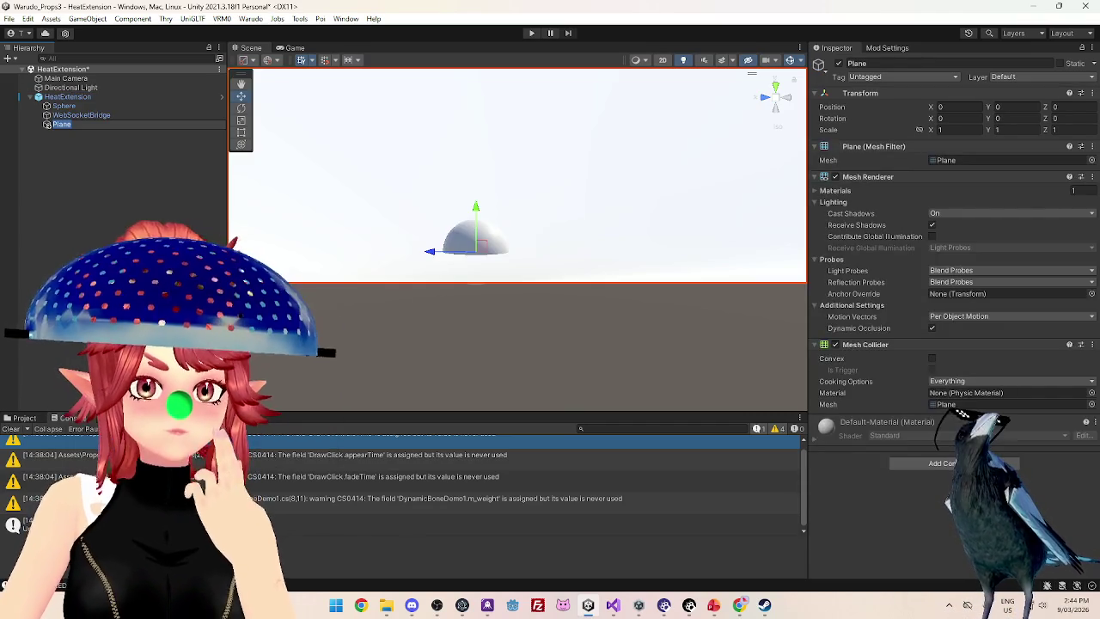
Orbit the Scene view around the new Plane, then select the Sphere
{"action": "left_click_drag", "start_coordinate": [576, 303], "coordinate": [611, 277]}
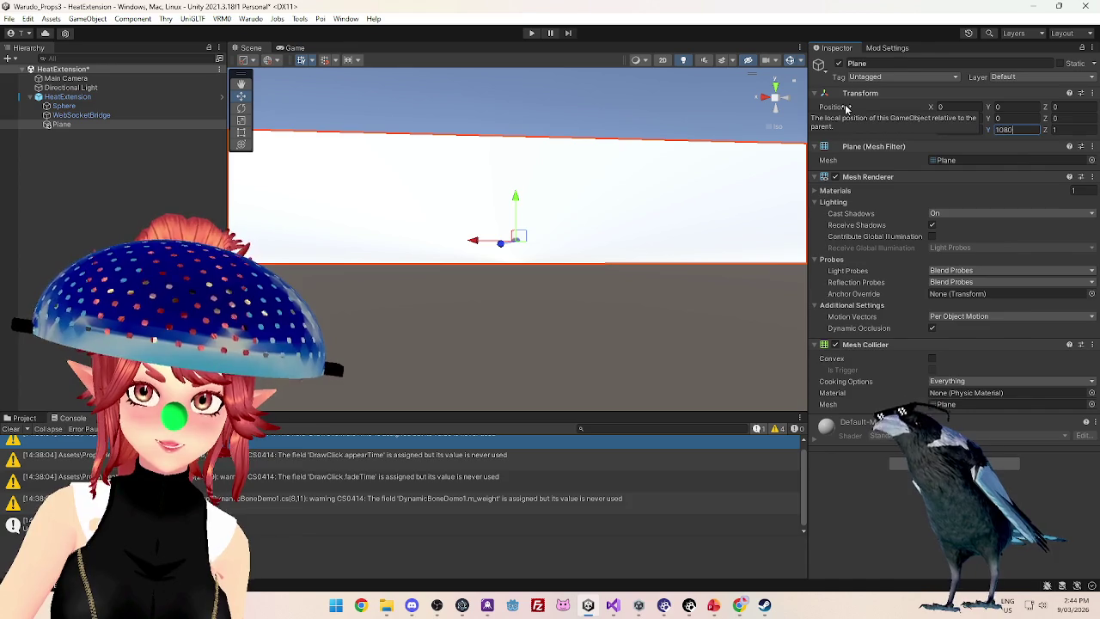
{"action": "mouse_move", "coordinate": [777, 180]}
{"action": "left_mouse_down"}
{"action": "mouse_move", "coordinate": [654, 209]}
{"action": "mouse_move", "coordinate": [577, 342]}
{"action": "mouse_move", "coordinate": [691, 354]}
{"action": "mouse_move", "coordinate": [649, 362]}
{"action": "mouse_move", "coordinate": [579, 329]}
{"action": "mouse_move", "coordinate": [587, 335]}
{"action": "mouse_move", "coordinate": [558, 270]}
{"action": "mouse_move", "coordinate": [648, 289]}
{"action": "mouse_move", "coordinate": [720, 255]}
{"action": "mouse_move", "coordinate": [696, 275]}
{"action": "left_mouse_up"}
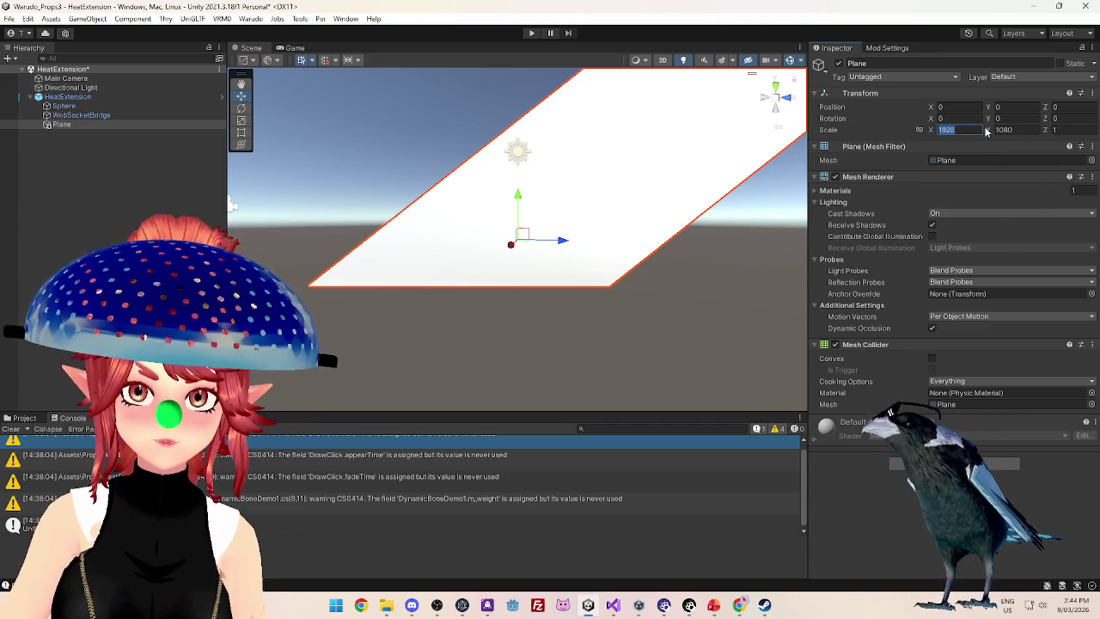
{"action": "left_click", "coordinate": [81, 106]}
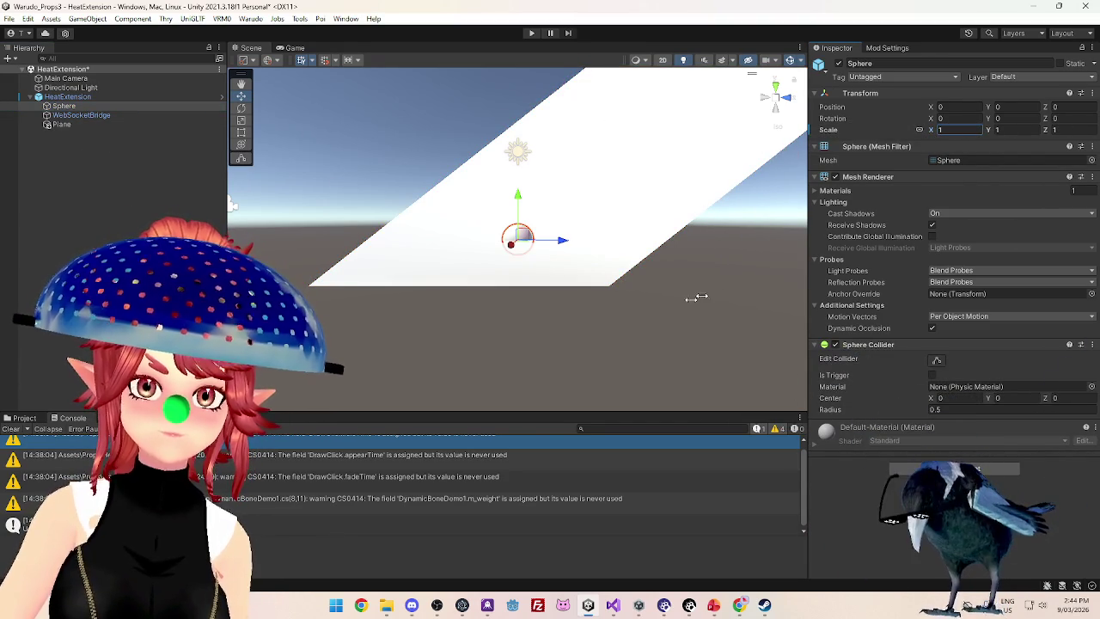
Scale the Sphere up to a uniform 100 and reselect the 1920 × 1080 Plane
{"action": "scroll", "coordinate": [676, 246], "scroll_direction": "down", "scroll_amount": 5}
{"action": "scroll", "coordinate": [643, 238], "scroll_direction": "up", "scroll_amount": 2}
{"action": "left_click", "coordinate": [62, 125]}
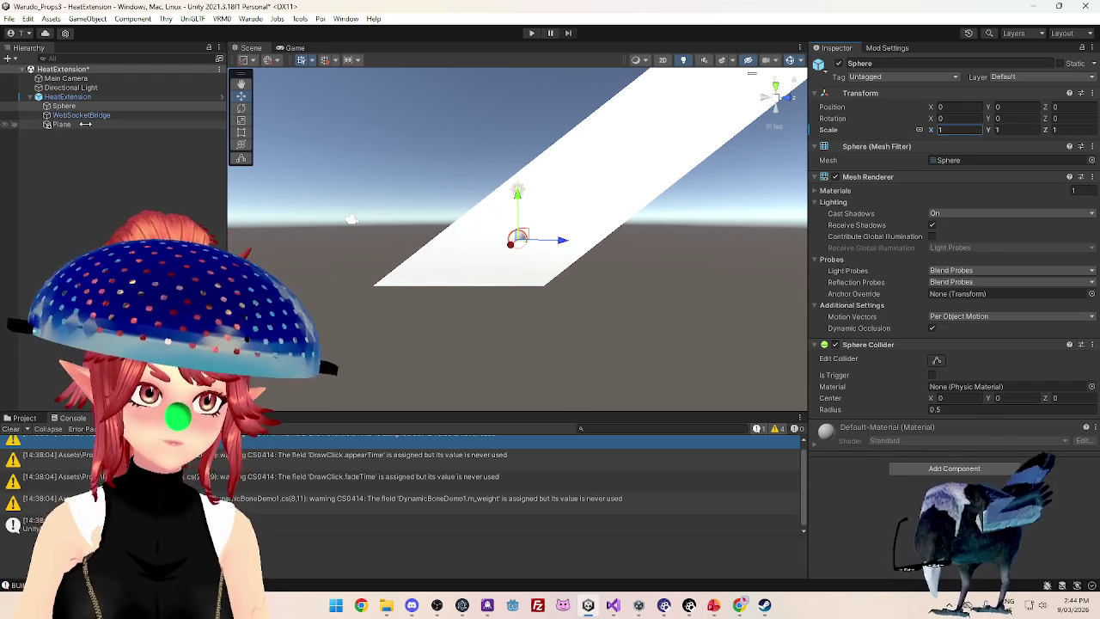
{"action": "mouse_move", "coordinate": [767, 163]}
{"action": "left_mouse_down"}
{"action": "mouse_move", "coordinate": [739, 198]}
{"action": "mouse_move", "coordinate": [463, 293]}
{"action": "mouse_move", "coordinate": [555, 313]}
{"action": "left_mouse_up"}
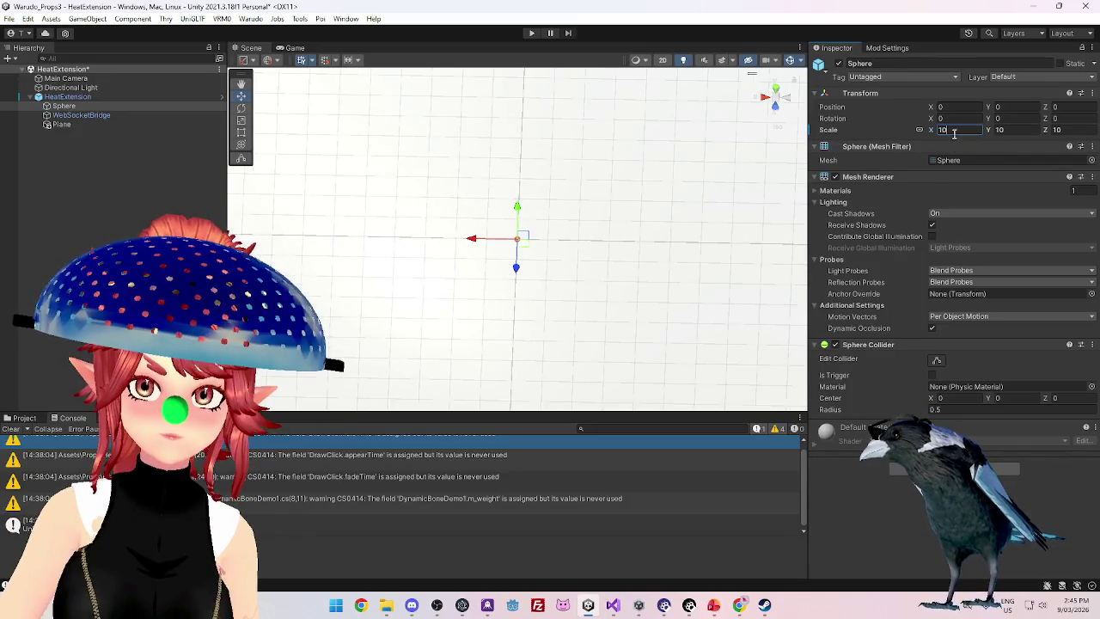
{"action": "key", "text": "Return"}
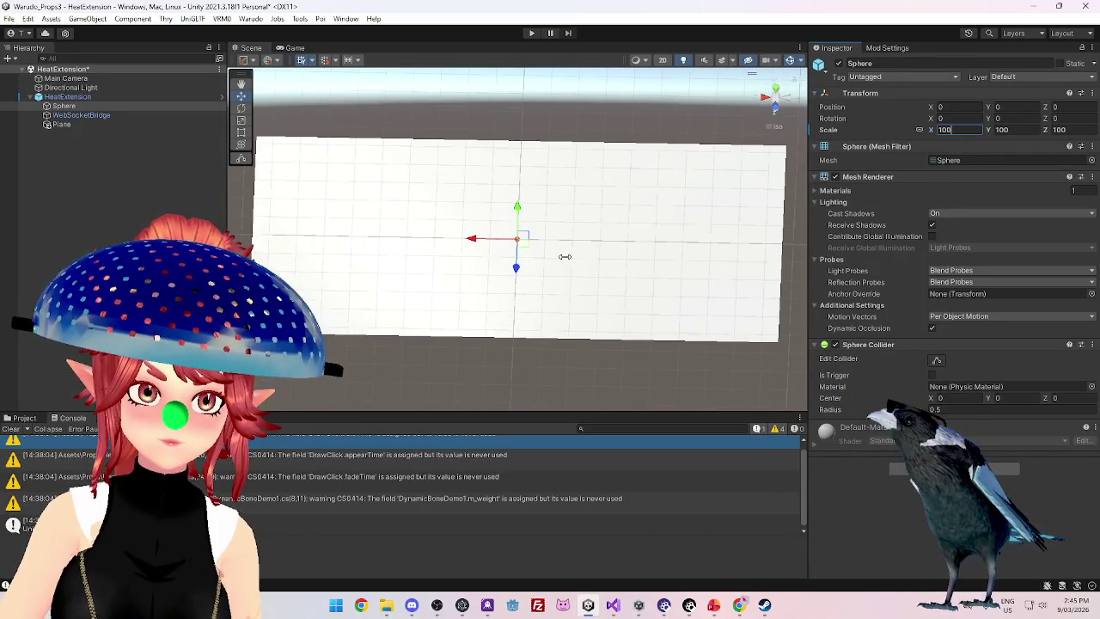
{"action": "mouse_move", "coordinate": [591, 212]}
{"action": "left_mouse_down"}
{"action": "mouse_move", "coordinate": [627, 244]}
{"action": "mouse_move", "coordinate": [565, 255]}
{"action": "mouse_move", "coordinate": [627, 194]}
{"action": "mouse_move", "coordinate": [539, 269]}
{"action": "mouse_move", "coordinate": [565, 215]}
{"action": "mouse_move", "coordinate": [590, 246]}
{"action": "mouse_move", "coordinate": [690, 189]}
{"action": "mouse_move", "coordinate": [615, 232]}
{"action": "mouse_move", "coordinate": [584, 218]}
{"action": "mouse_move", "coordinate": [642, 164]}
{"action": "mouse_move", "coordinate": [627, 195]}
{"action": "left_mouse_up"}
{"action": "left_click", "coordinate": [96, 125]}
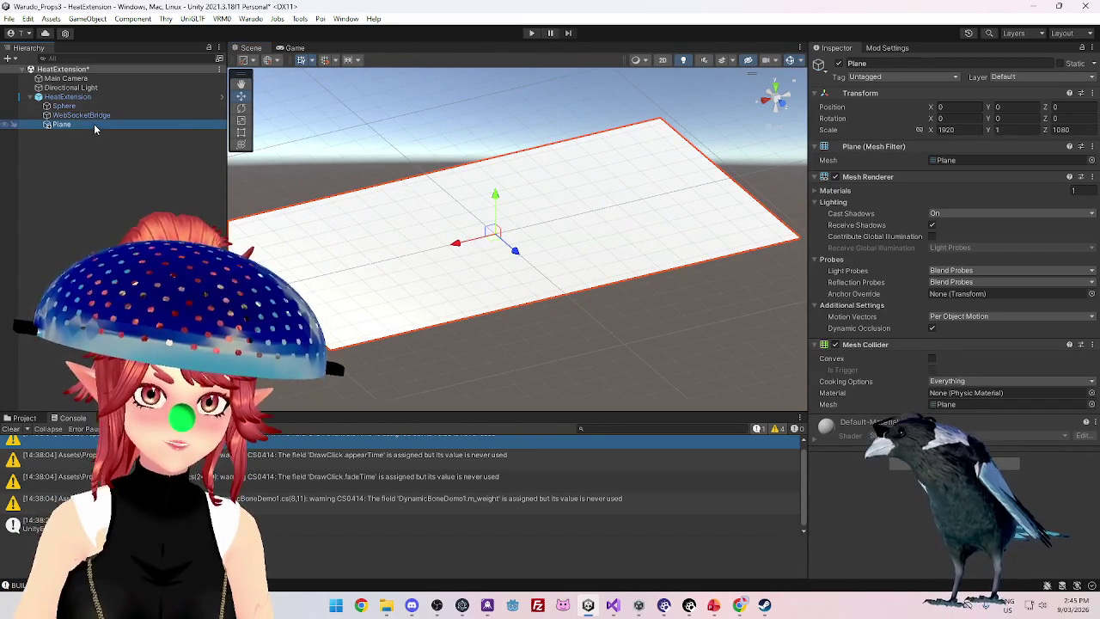
Stand the Plane upright by setting its X rotation to 90
{"action": "left_click", "coordinate": [1018, 129]}
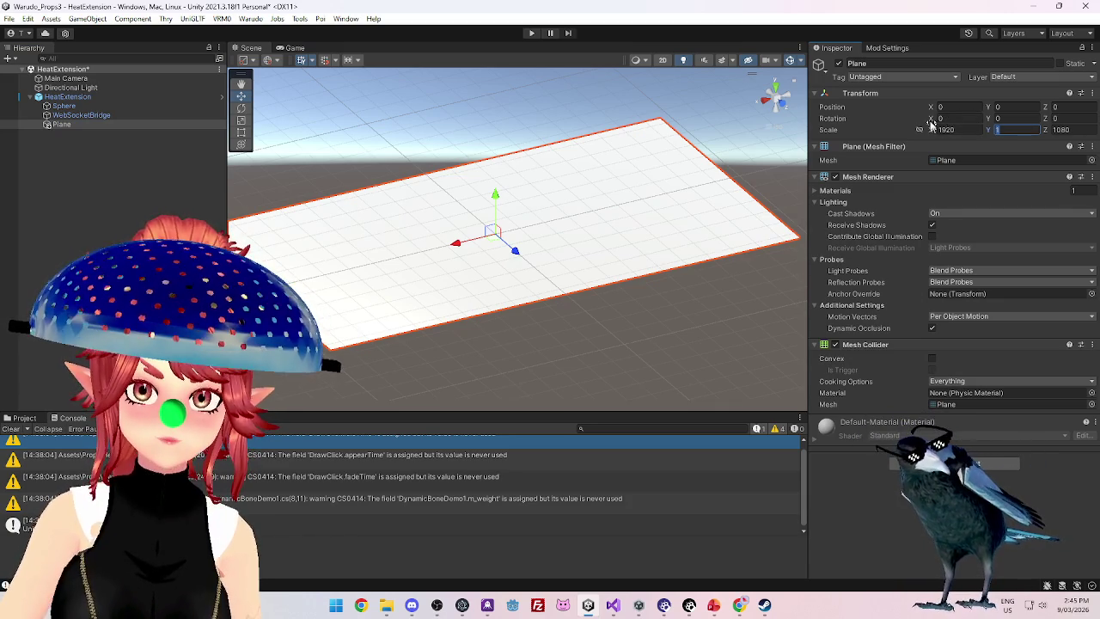
{"action": "mouse_move", "coordinate": [933, 120]}
{"action": "left_mouse_down"}
{"action": "mouse_move", "coordinate": [1066, 124]}
{"action": "mouse_move", "coordinate": [191, 174]}
{"action": "mouse_move", "coordinate": [808, 161]}
{"action": "left_mouse_up"}
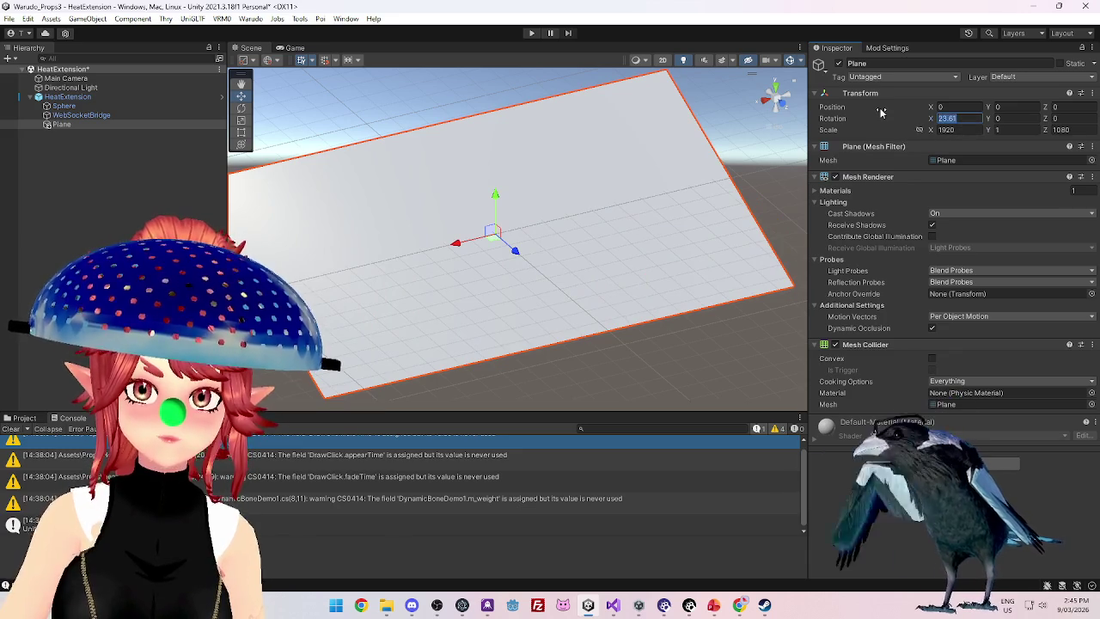
{"action": "type", "text": "90"}
{"action": "key", "text": "Return"}
{"action": "scroll", "coordinate": [513, 260], "scroll_direction": "down", "scroll_amount": 2}
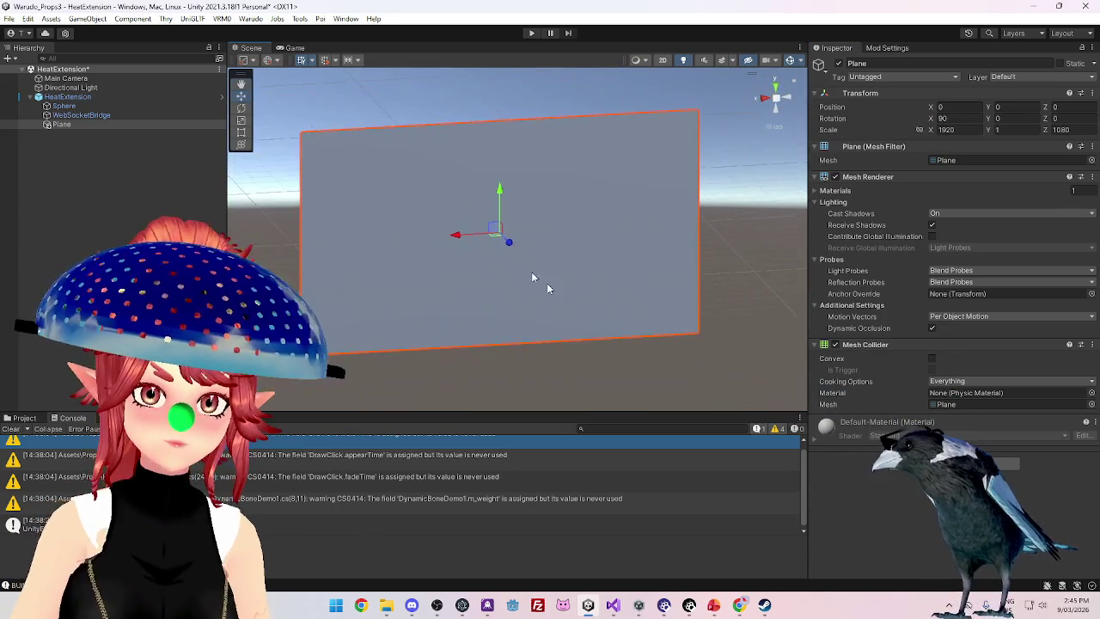
{"action": "left_click_drag", "start_coordinate": [513, 260], "coordinate": [522, 285]}
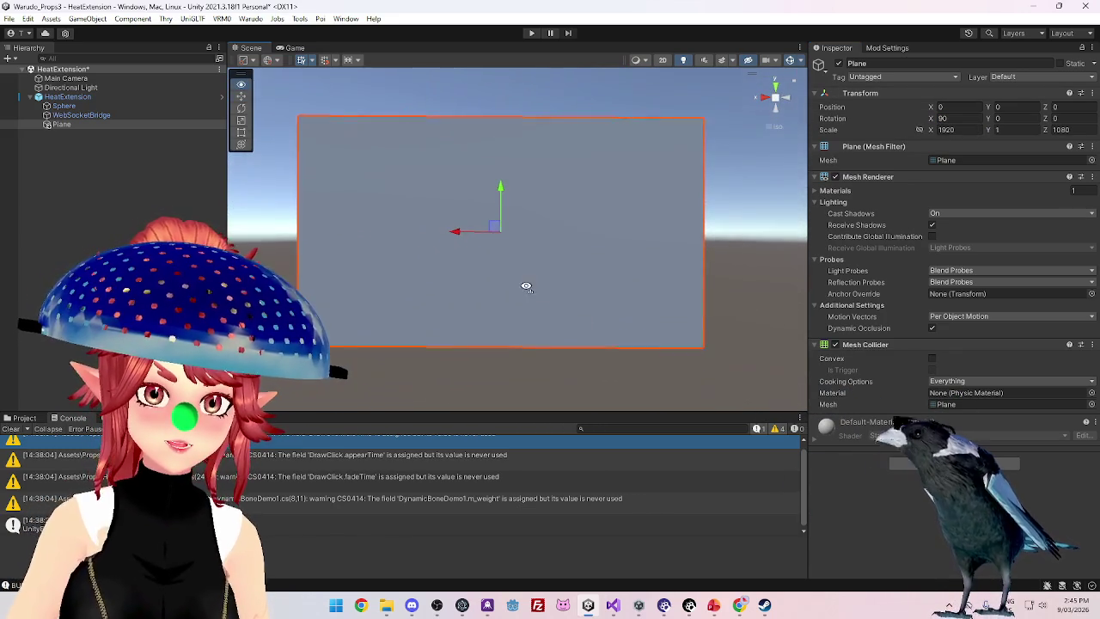
Try Plane X positions of 1920/2 and 1080, orbiting to view the result
{"action": "left_click", "coordinate": [952, 106]}
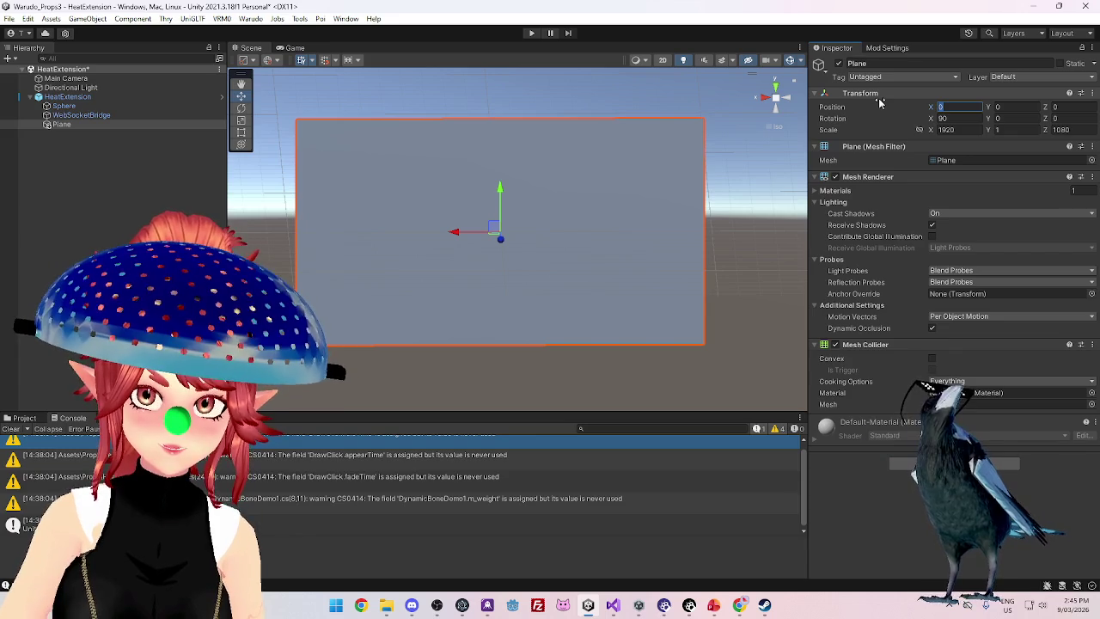
{"action": "type", "text": "1920/2"}
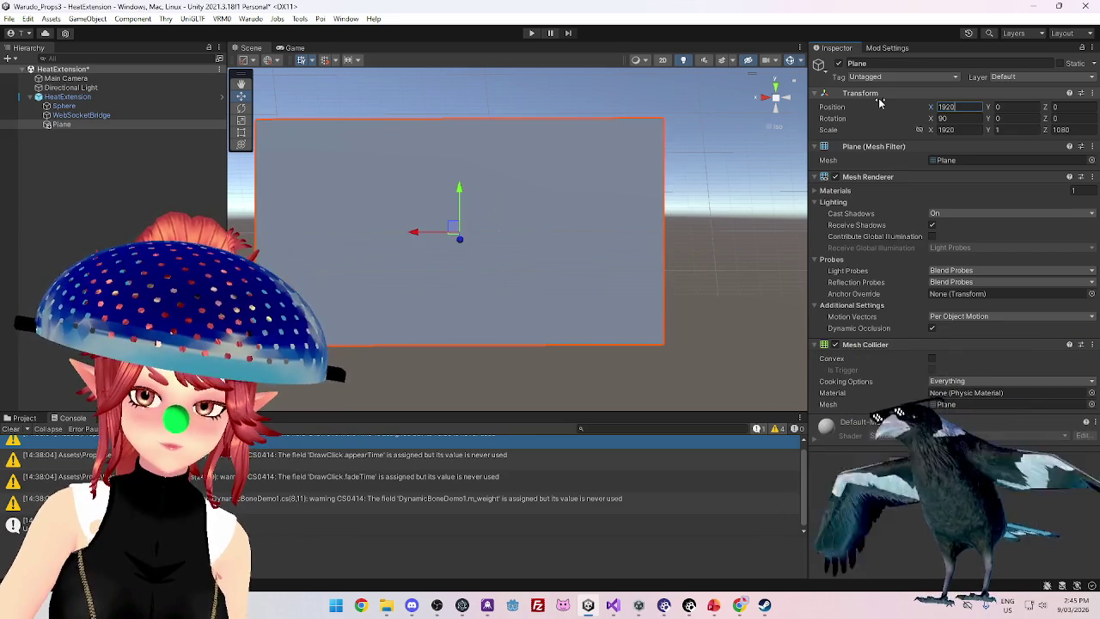
{"action": "key", "text": "Return"}
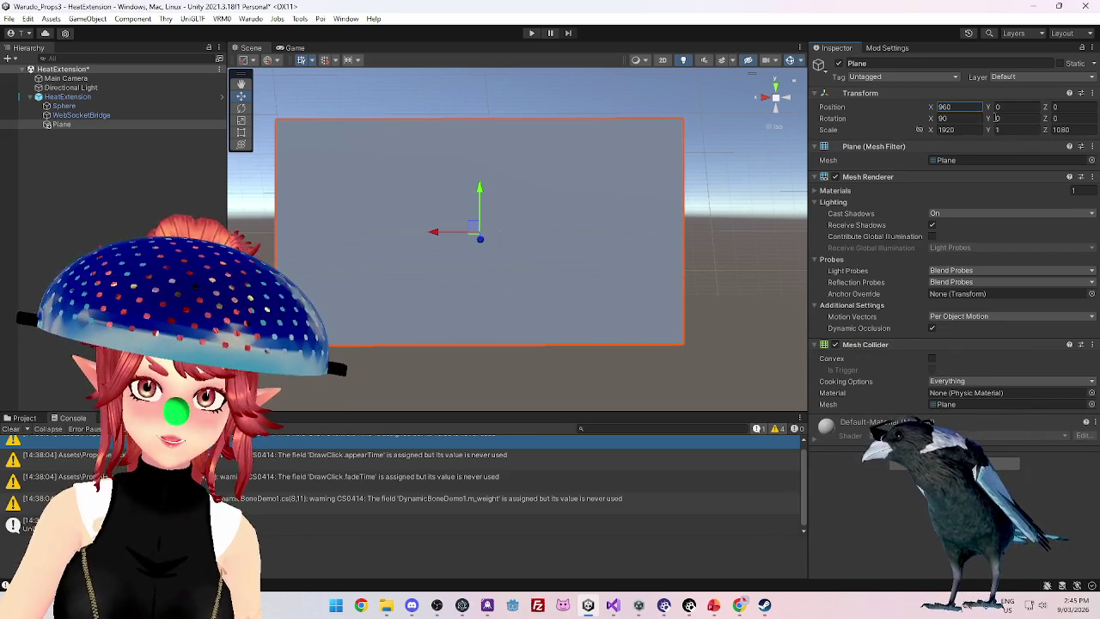
{"action": "left_click", "coordinate": [1079, 106]}
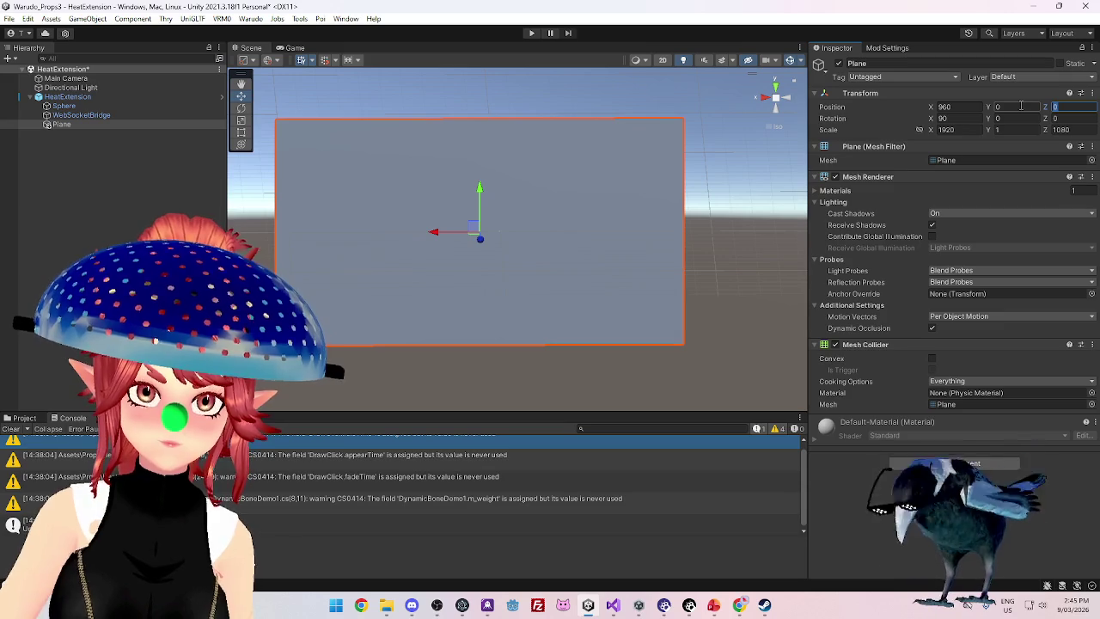
{"action": "left_click", "coordinate": [967, 106]}
{"action": "type", "text": "1080/2"}
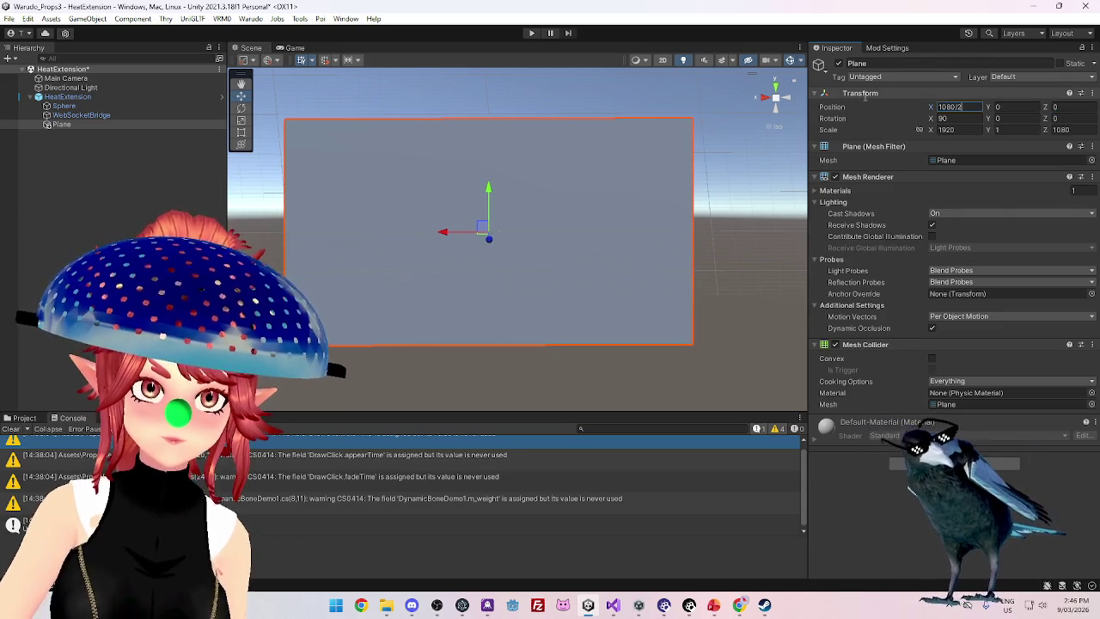
{"action": "key", "text": "Return"}
{"action": "mouse_move", "coordinate": [555, 272]}
{"action": "left_mouse_down"}
{"action": "mouse_move", "coordinate": [685, 265]}
{"action": "mouse_move", "coordinate": [565, 300]}
{"action": "mouse_move", "coordinate": [570, 245]}
{"action": "mouse_move", "coordinate": [565, 255]}
{"action": "left_mouse_up"}
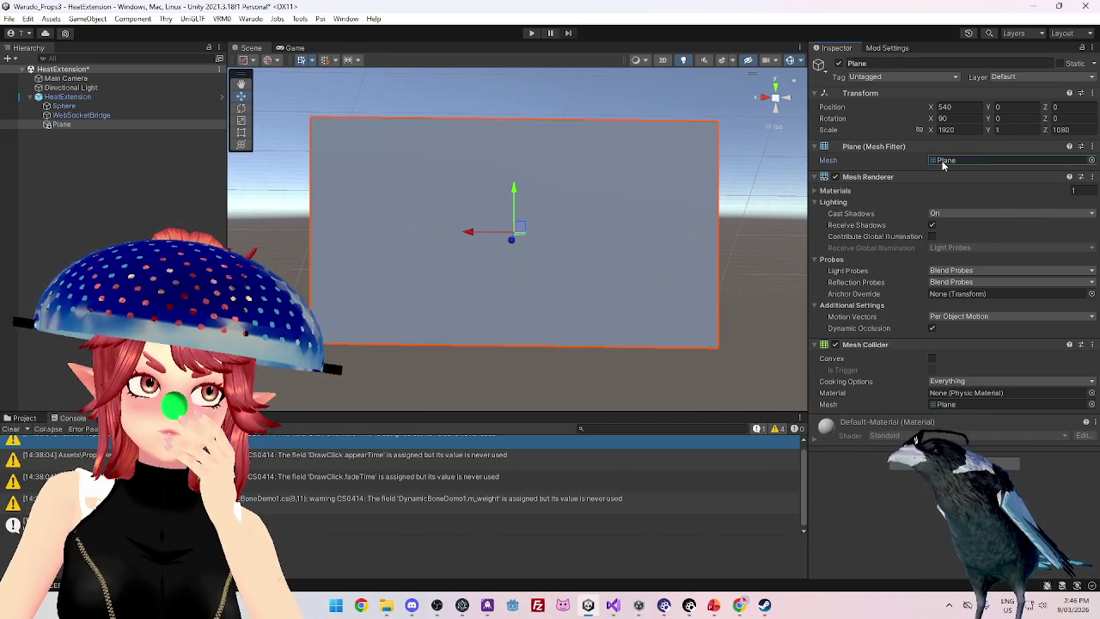
{"action": "mouse_move", "coordinate": [602, 226]}
{"action": "left_mouse_down"}
{"action": "mouse_move", "coordinate": [533, 241]}
{"action": "mouse_move", "coordinate": [569, 251]}
{"action": "left_mouse_up"}
Slide the Plane's X position down to -1475.33 and reselect the Plane
{"action": "mouse_move", "coordinate": [970, 108]}
{"action": "left_mouse_down"}
{"action": "mouse_move", "coordinate": [946, 110]}
{"action": "mouse_move", "coordinate": [792, 576]}
{"action": "left_mouse_up"}
{"action": "mouse_move", "coordinate": [3, 437]}
{"action": "left_mouse_down"}
{"action": "mouse_move", "coordinate": [602, 361]}
{"action": "mouse_move", "coordinate": [338, 277]}
{"action": "mouse_move", "coordinate": [129, 387]}
{"action": "mouse_move", "coordinate": [879, 510]}
{"action": "mouse_move", "coordinate": [690, 438]}
{"action": "mouse_move", "coordinate": [84, 453]}
{"action": "mouse_move", "coordinate": [767, 310]}
{"action": "mouse_move", "coordinate": [545, 356]}
{"action": "mouse_move", "coordinate": [344, 378]}
{"action": "left_mouse_up"}
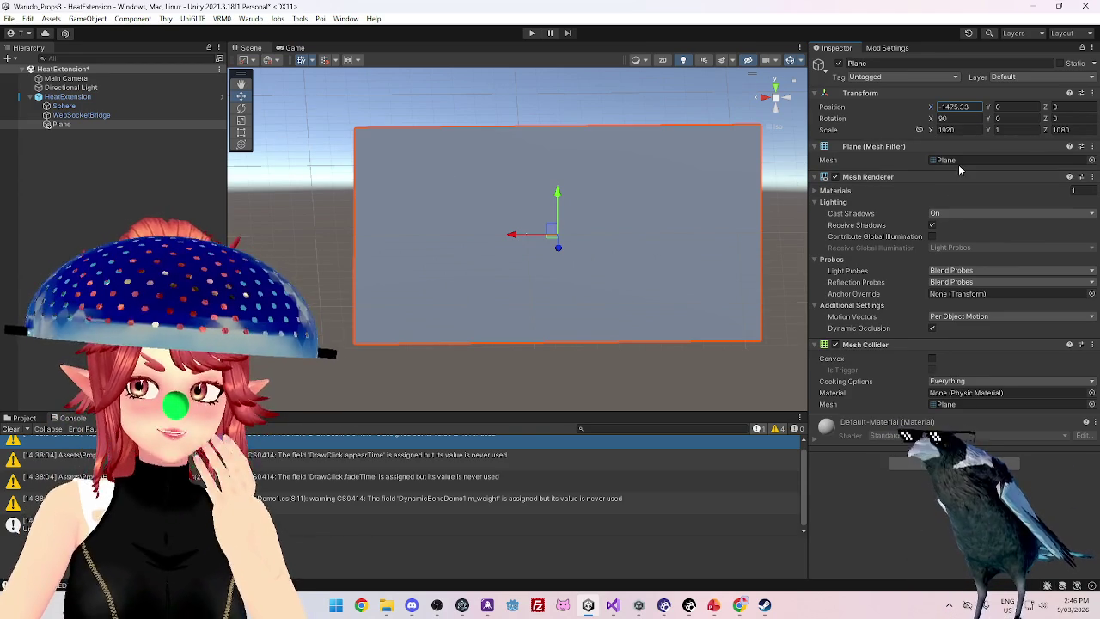
{"action": "left_click", "coordinate": [92, 124]}
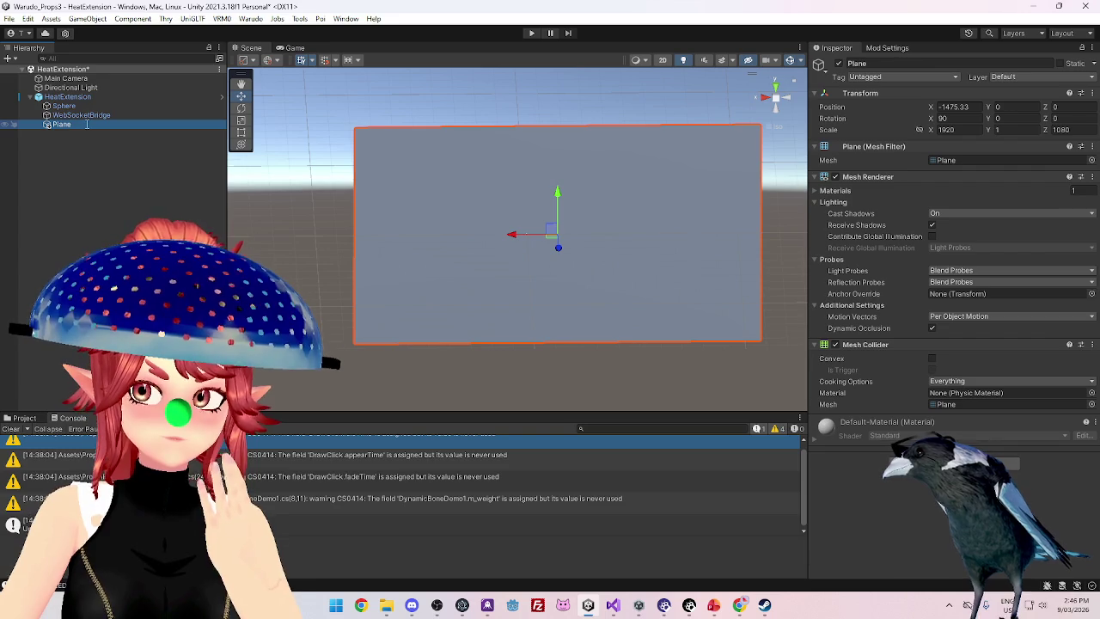
{"action": "left_click", "coordinate": [967, 159]}
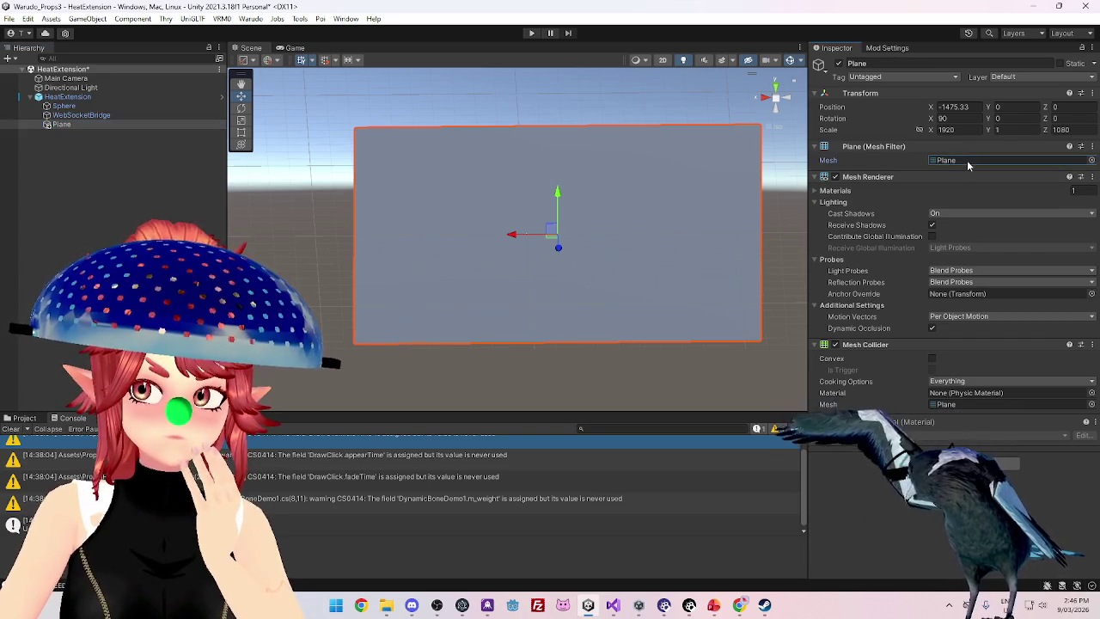
{"action": "mouse_move", "coordinate": [516, 201]}
{"action": "left_mouse_down"}
{"action": "mouse_move", "coordinate": [571, 176]}
{"action": "mouse_move", "coordinate": [694, 243]}
{"action": "left_mouse_up"}
{"action": "left_click", "coordinate": [963, 129]}
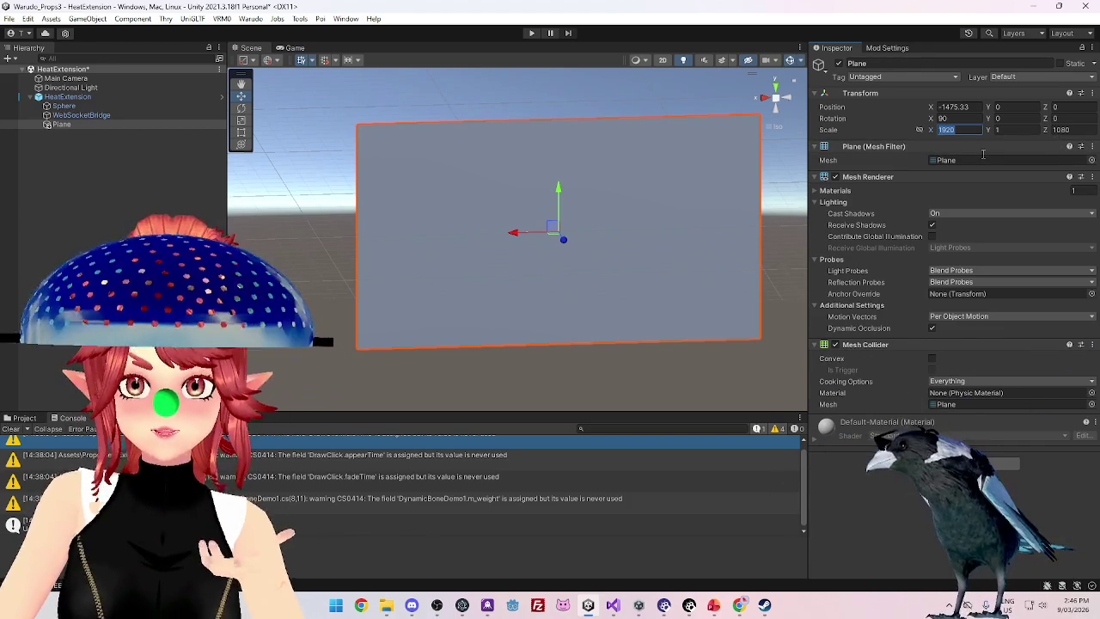
Resize the Plane to a 16 × 1 × 9 scale
{"action": "type", "text": "18"}
{"action": "key", "text": "Tab"}
{"action": "key", "text": "Tab"}
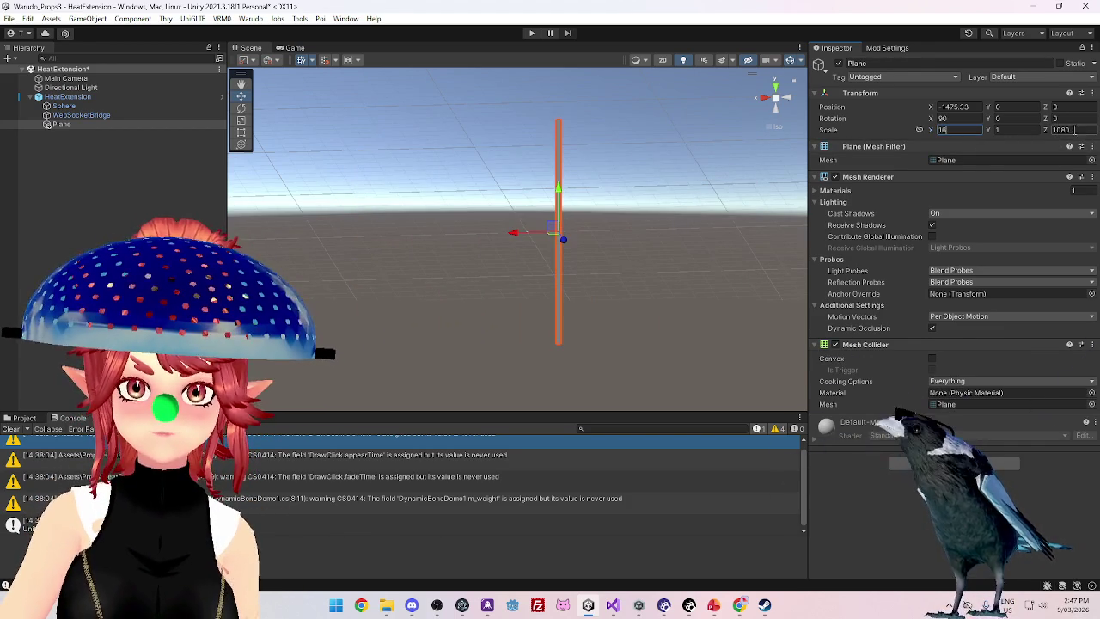
{"action": "type", "text": "9"}
{"action": "mouse_move", "coordinate": [668, 343]}
{"action": "left_mouse_down"}
{"action": "mouse_move", "coordinate": [651, 262]}
{"action": "mouse_move", "coordinate": [602, 287]}
{"action": "mouse_move", "coordinate": [575, 344]}
{"action": "mouse_move", "coordinate": [558, 299]}
{"action": "mouse_move", "coordinate": [538, 300]}
{"action": "mouse_move", "coordinate": [653, 325]}
{"action": "left_mouse_up"}
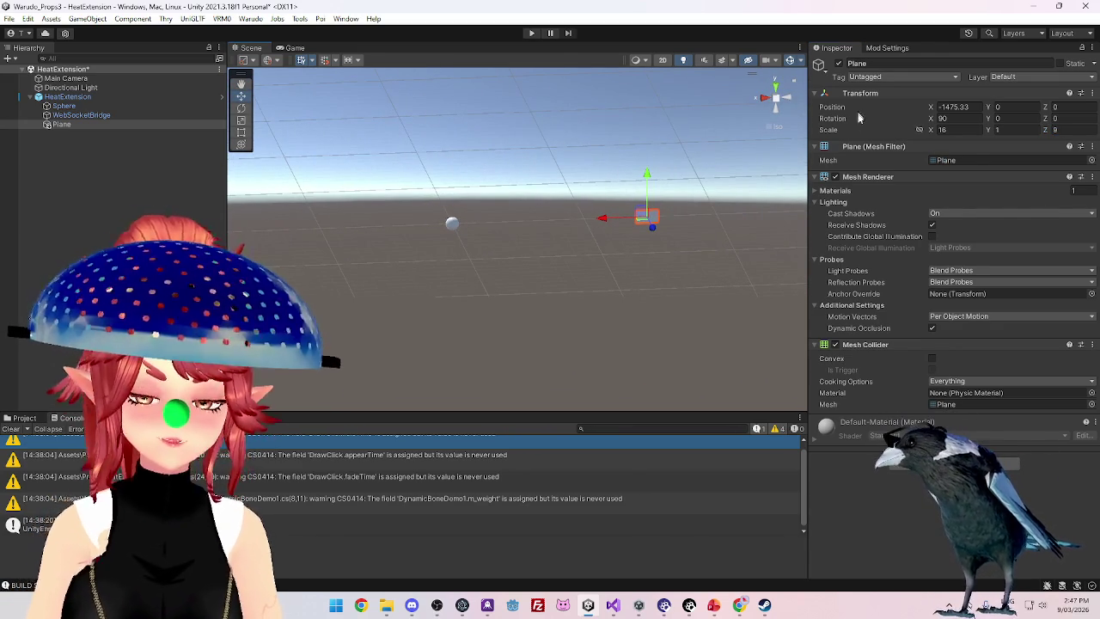
Centre the Plane at X 0, frame it, then slide it to X -80
{"action": "left_click", "coordinate": [954, 107]}
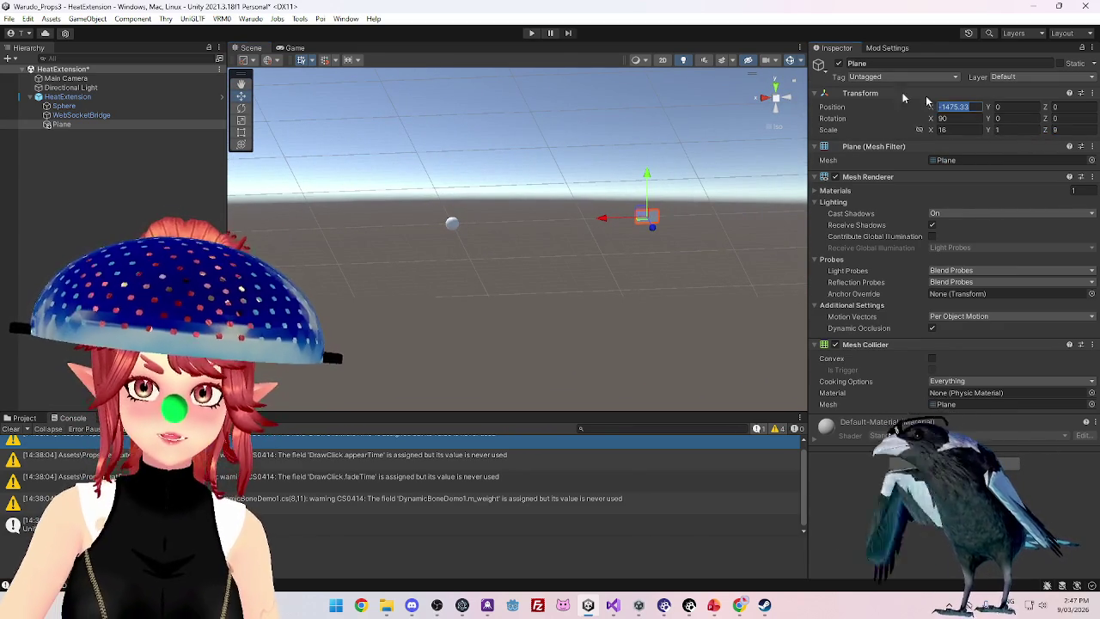
{"action": "type", "text": "0"}
{"action": "key", "text": "Return"}
{"action": "mouse_move", "coordinate": [447, 284]}
{"action": "left_mouse_down"}
{"action": "mouse_move", "coordinate": [309, 349]}
{"action": "mouse_move", "coordinate": [539, 239]}
{"action": "left_mouse_up"}
{"action": "key", "text": "f"}
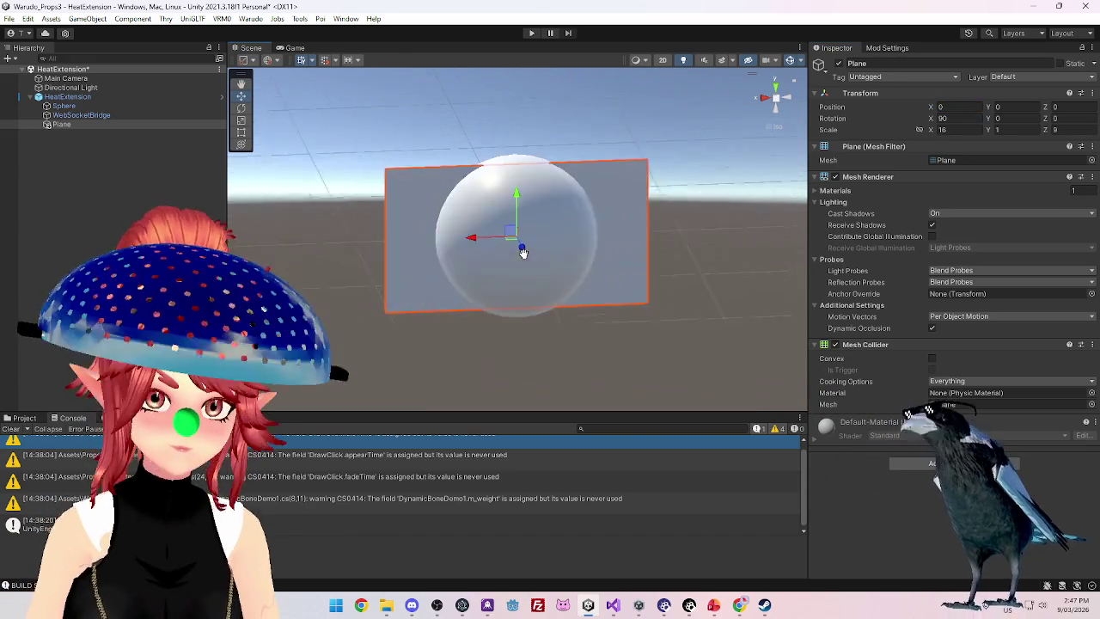
{"action": "scroll", "coordinate": [561, 297], "scroll_direction": "up", "scroll_amount": 3}
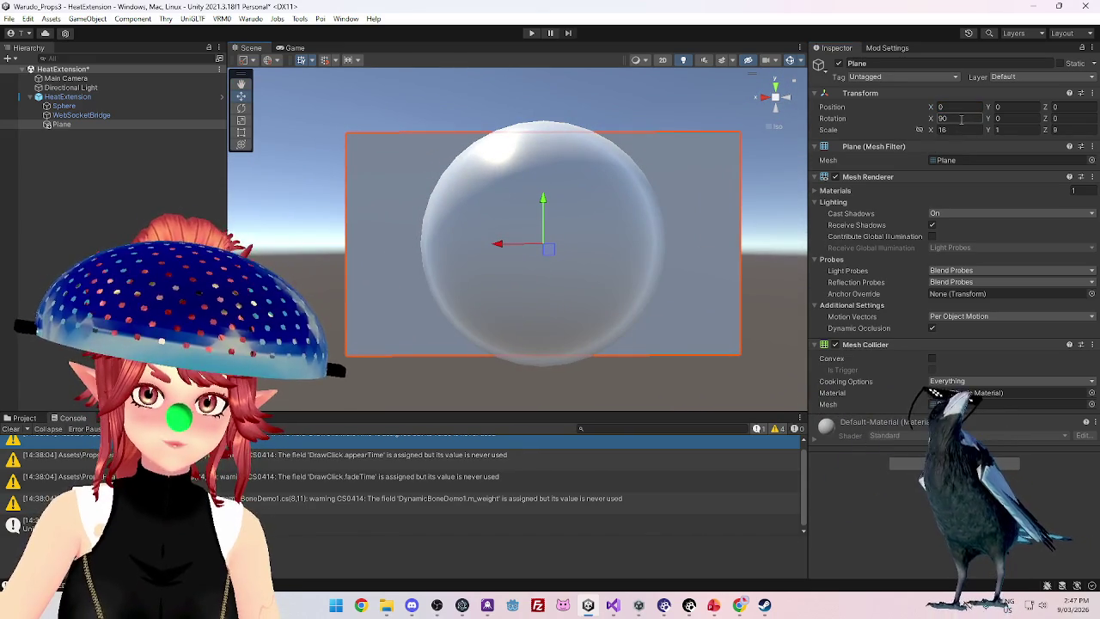
{"action": "left_click_drag", "start_coordinate": [931, 107], "coordinate": [864, 107]}
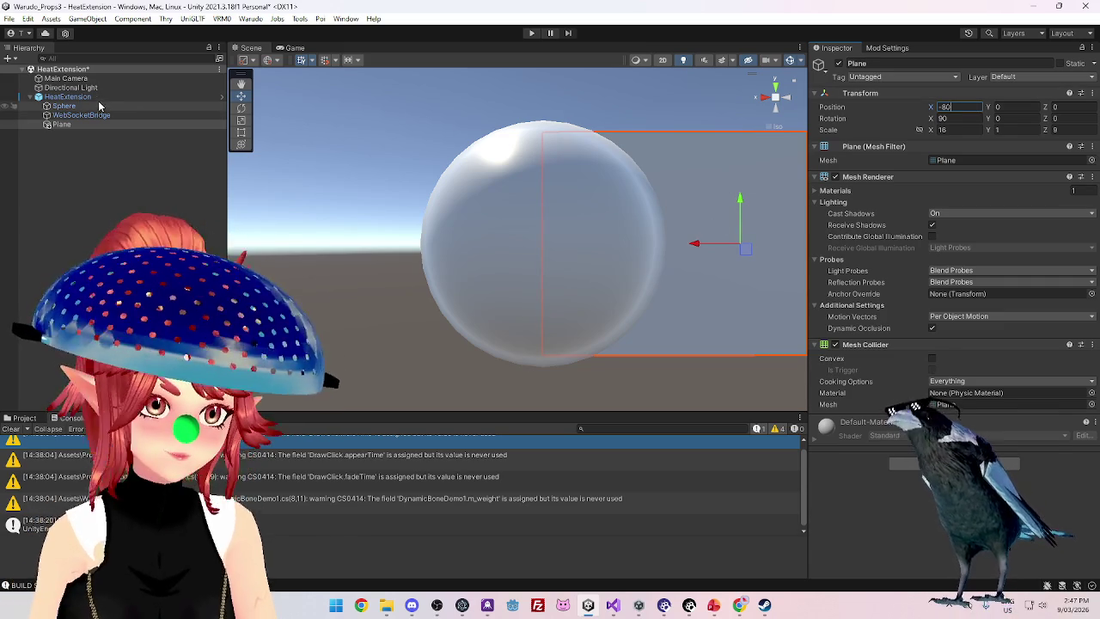
Shrink the Sphere to a uniform scale of 10
{"action": "left_click", "coordinate": [63, 106]}
{"action": "left_click", "coordinate": [950, 129]}
{"action": "type", "text": "10"}
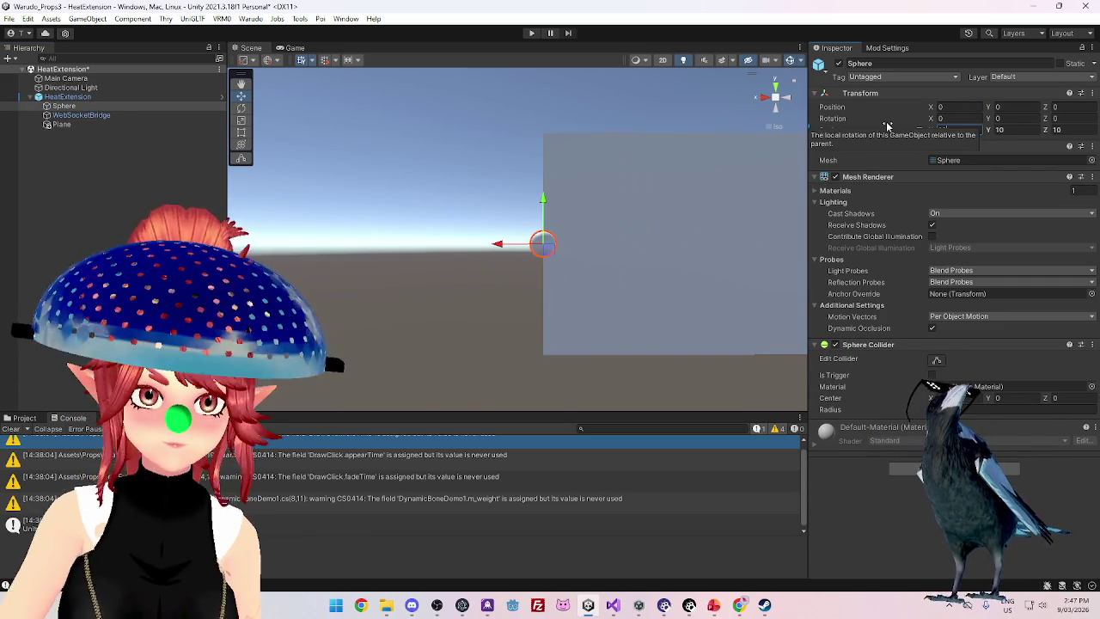
{"action": "scroll", "coordinate": [619, 279], "scroll_direction": "up", "scroll_amount": 3}
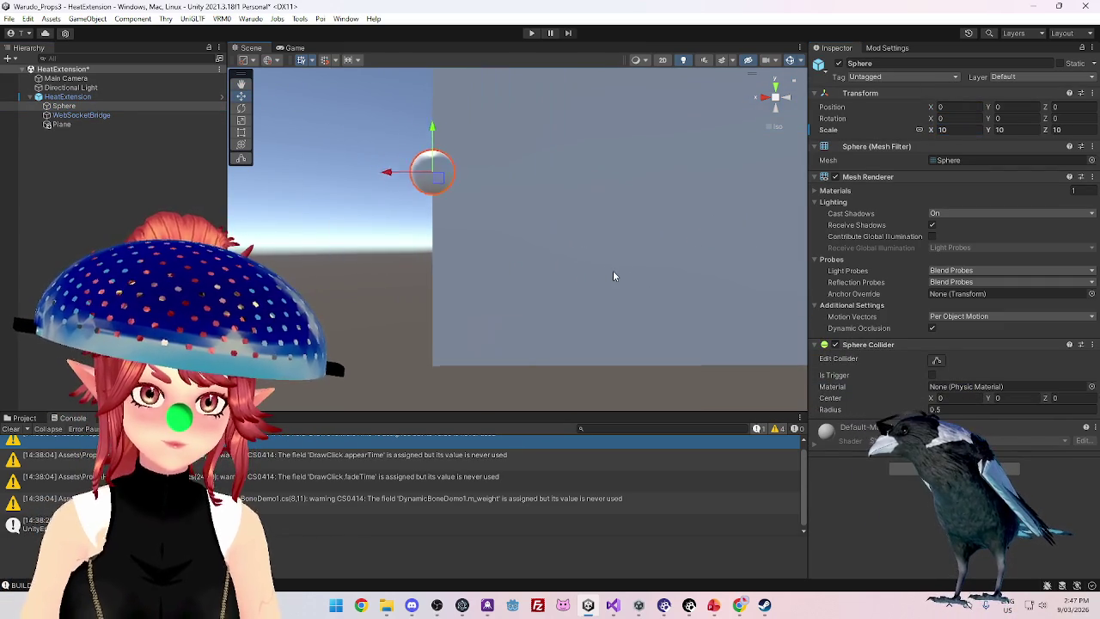
{"action": "scroll", "coordinate": [613, 276], "scroll_direction": "down", "scroll_amount": 2}
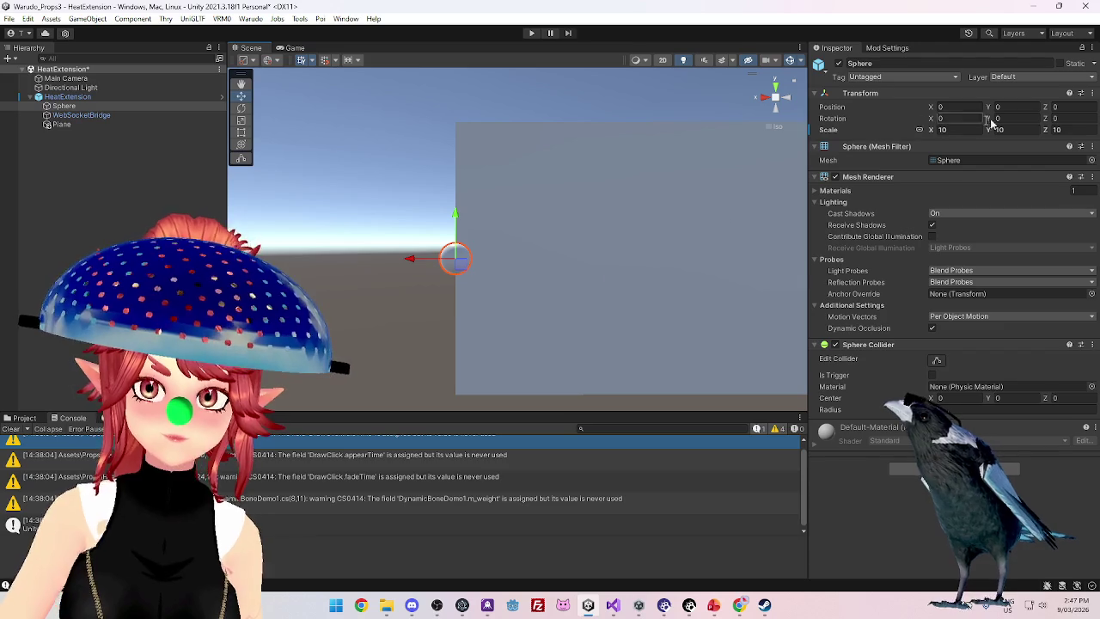
Raise the Plane to Y 45 and switch the Scene view to perspective, centred on it
{"action": "left_click", "coordinate": [222, 124]}
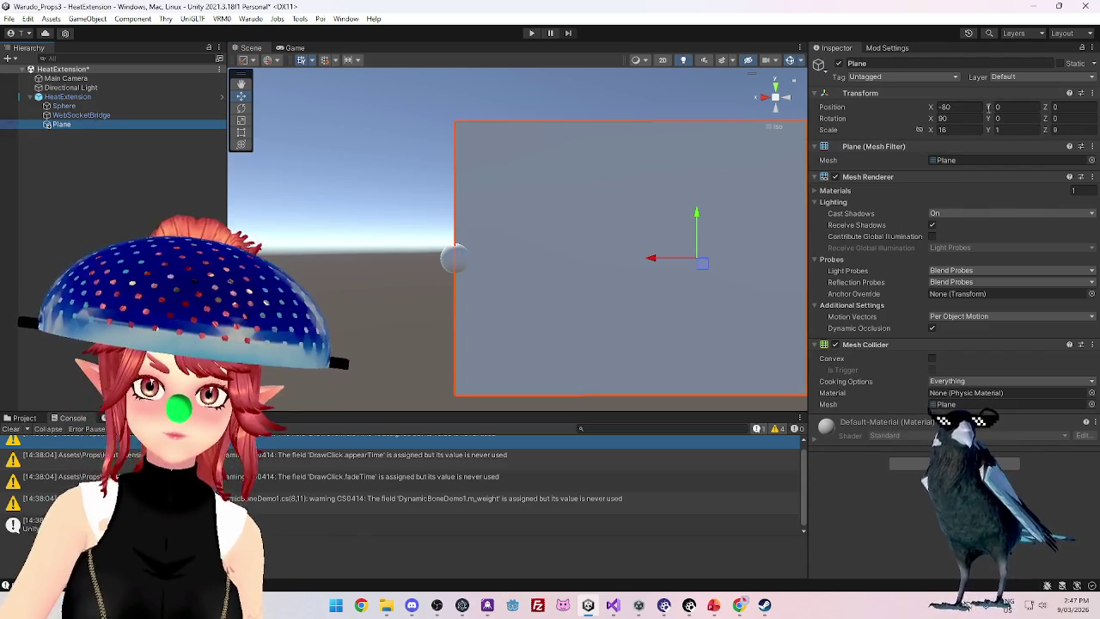
{"action": "mouse_move", "coordinate": [991, 110]}
{"action": "left_mouse_down"}
{"action": "mouse_move", "coordinate": [816, 180]}
{"action": "mouse_move", "coordinate": [622, 233]}
{"action": "mouse_move", "coordinate": [808, 258]}
{"action": "left_mouse_up"}
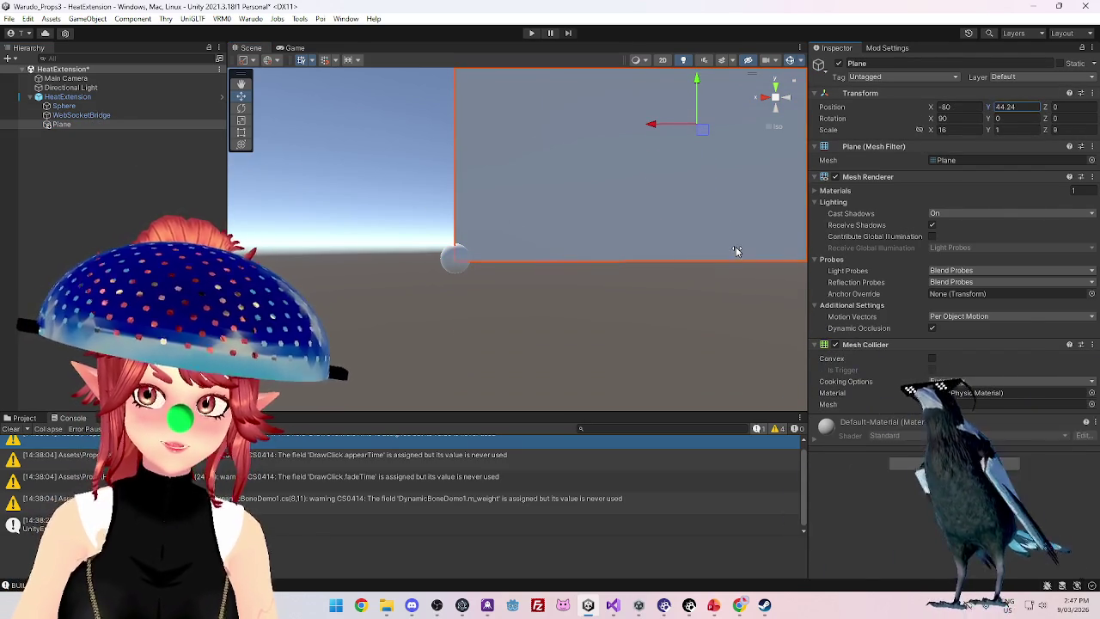
{"action": "type", "text": "45"}
{"action": "mouse_move", "coordinate": [514, 398]}
{"action": "left_mouse_down"}
{"action": "mouse_move", "coordinate": [425, 336]}
{"action": "mouse_move", "coordinate": [582, 315]}
{"action": "mouse_move", "coordinate": [688, 206]}
{"action": "left_mouse_up"}
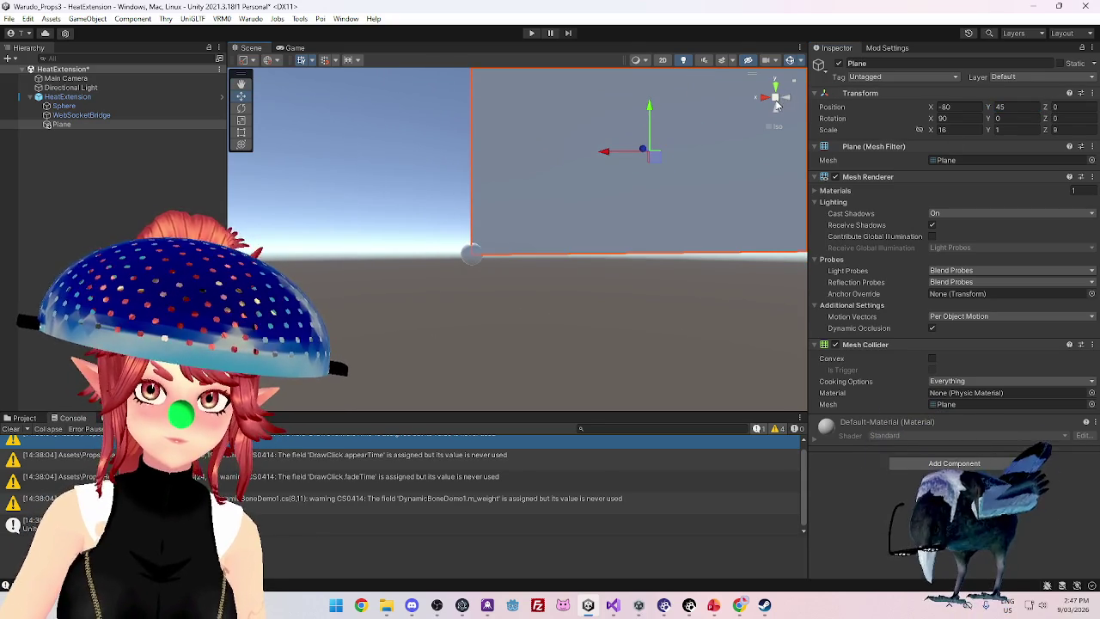
{"action": "left_click", "coordinate": [777, 103]}
{"action": "scroll", "coordinate": [528, 266], "scroll_direction": "down", "scroll_amount": 3}
{"action": "mouse_move", "coordinate": [560, 249]}
{"action": "left_mouse_down"}
{"action": "mouse_move", "coordinate": [594, 283]}
{"action": "mouse_move", "coordinate": [622, 287]}
{"action": "mouse_move", "coordinate": [570, 312]}
{"action": "mouse_move", "coordinate": [651, 336]}
{"action": "mouse_move", "coordinate": [508, 310]}
{"action": "mouse_move", "coordinate": [550, 325]}
{"action": "mouse_move", "coordinate": [610, 290]}
{"action": "mouse_move", "coordinate": [565, 275]}
{"action": "mouse_move", "coordinate": [628, 294]}
{"action": "mouse_move", "coordinate": [521, 307]}
{"action": "mouse_move", "coordinate": [548, 231]}
{"action": "mouse_move", "coordinate": [550, 263]}
{"action": "mouse_move", "coordinate": [599, 246]}
{"action": "mouse_move", "coordinate": [556, 202]}
{"action": "left_mouse_up"}
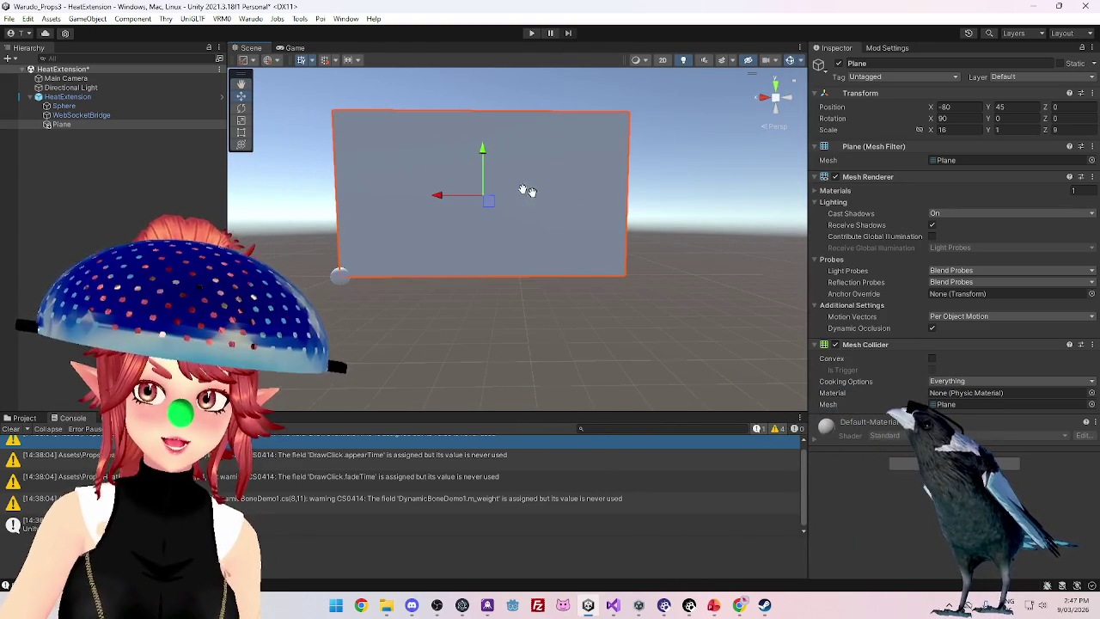
{"action": "left_click_drag", "start_coordinate": [445, 250], "coordinate": [485, 239]}
{"action": "left_click", "coordinate": [73, 106]}
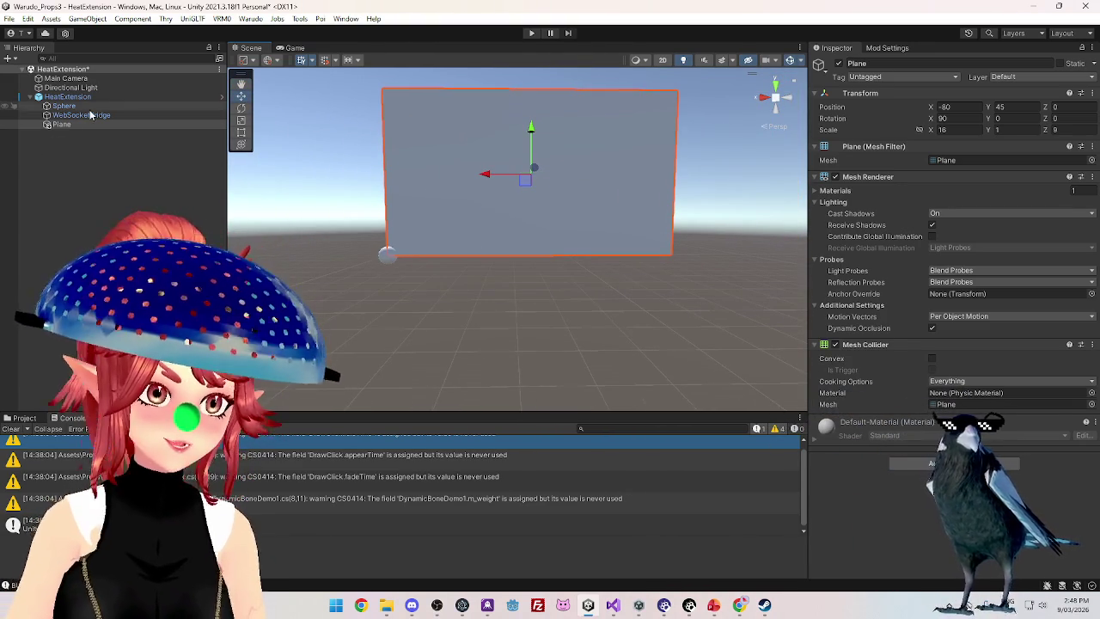
Set the Sphere's scale to 5 and reselect the Plane
{"action": "left_click", "coordinate": [943, 130]}
{"action": "type", "text": "5"}
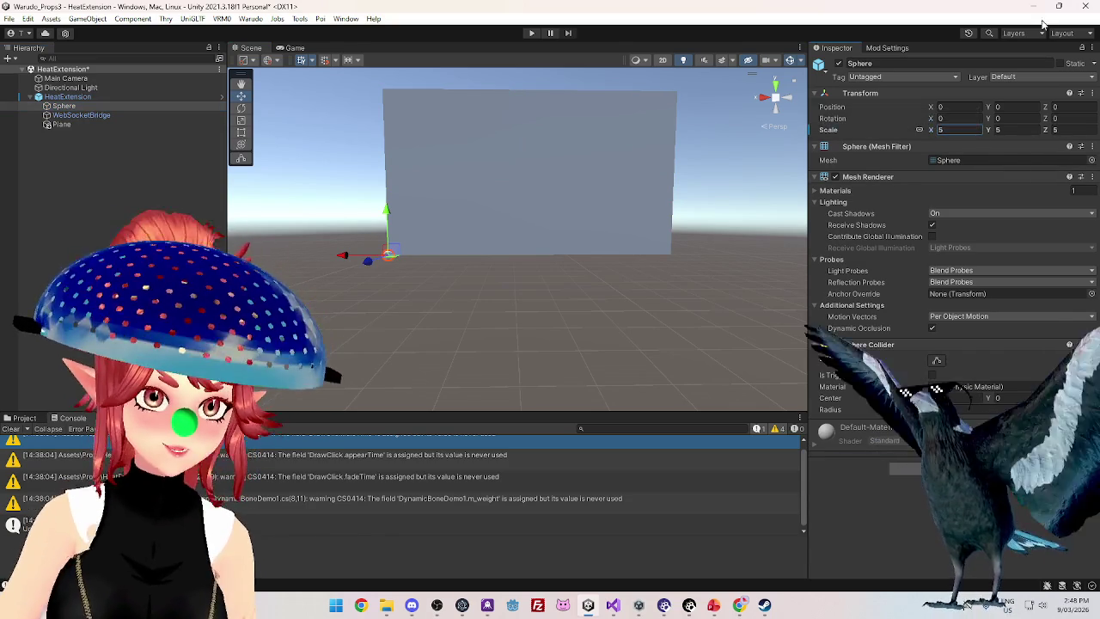
{"action": "left_click_drag", "start_coordinate": [396, 247], "coordinate": [484, 285]}
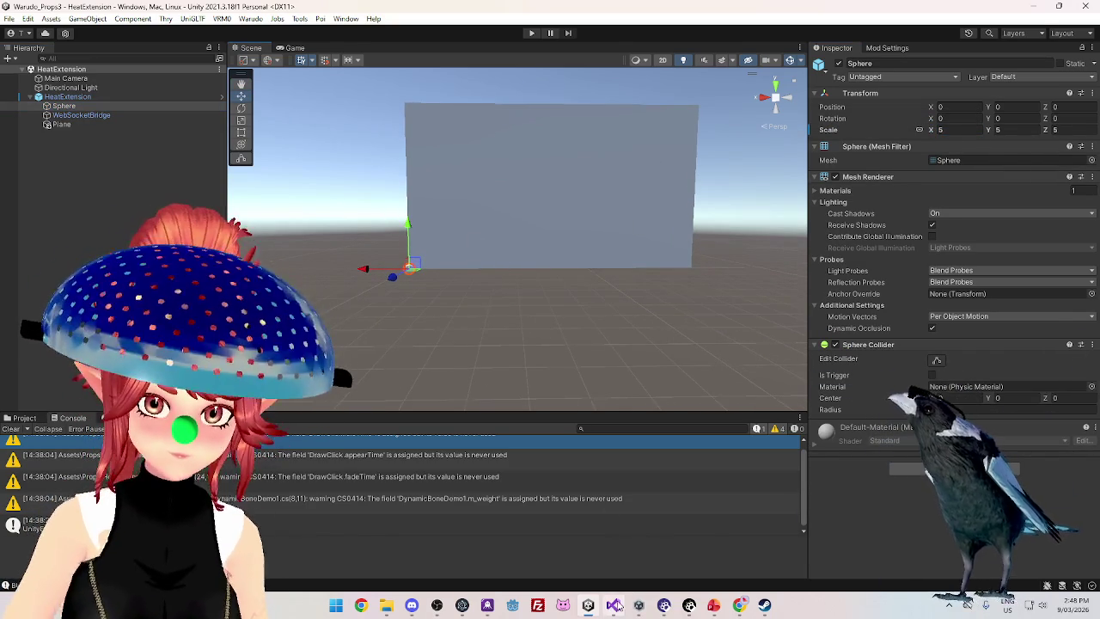
{"action": "mouse_move", "coordinate": [614, 605]}
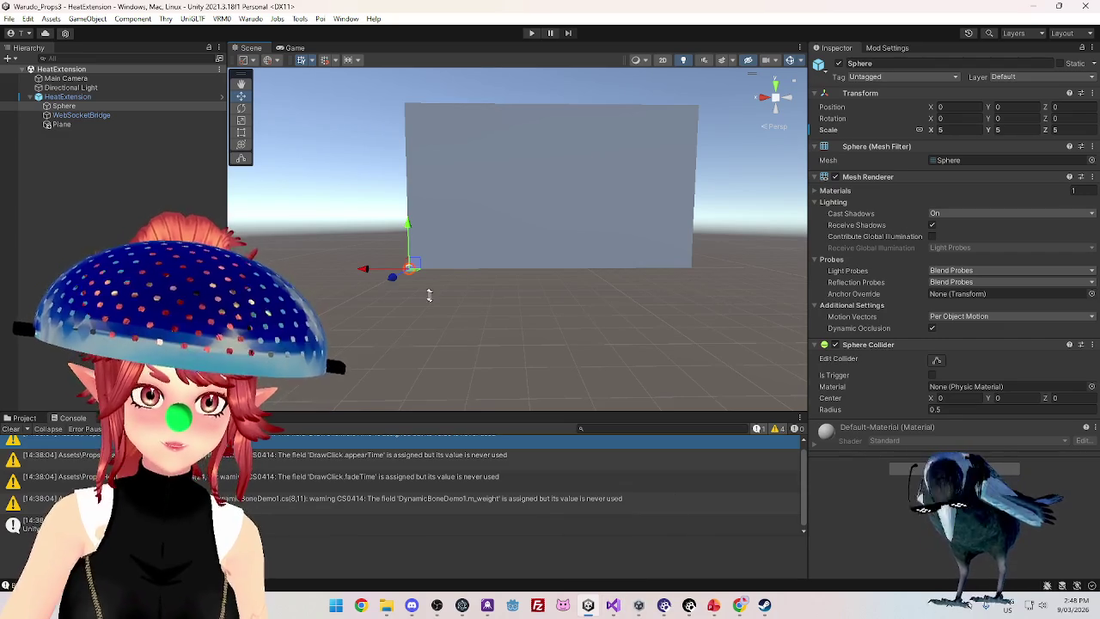
{"action": "left_click", "coordinate": [81, 125]}
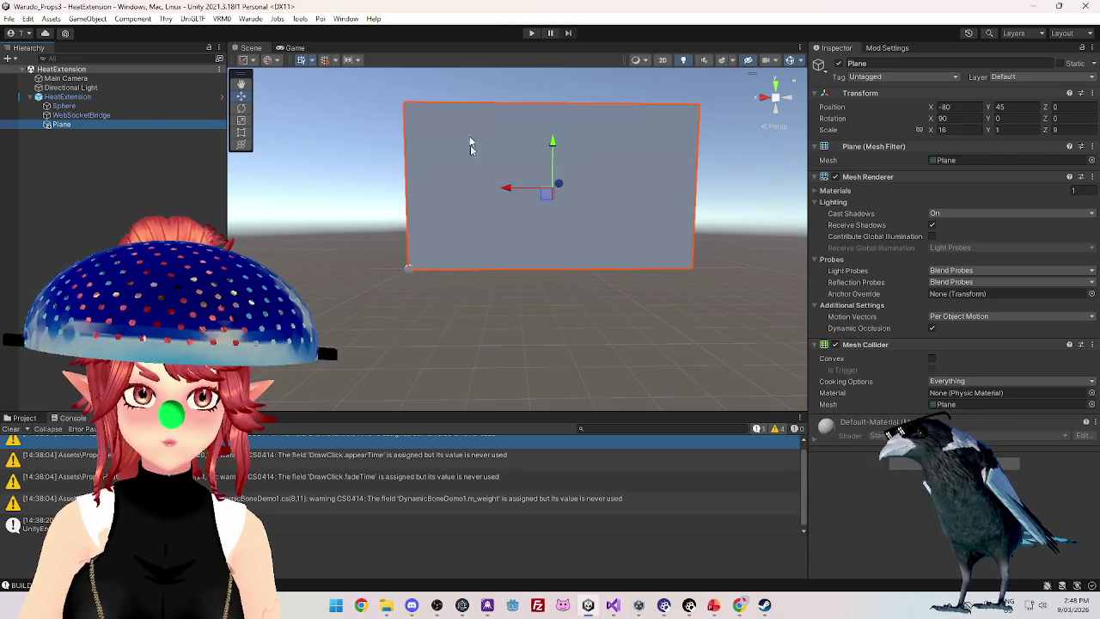
Bring DrawClick.cs forward in Visual Studio and scroll over its ClickScreen method
{"action": "left_click", "coordinate": [613, 605]}
{"action": "scroll", "coordinate": [496, 298], "scroll_direction": "down", "scroll_amount": 4}
{"action": "scroll", "coordinate": [496, 297], "scroll_direction": "up", "scroll_amount": 8}
{"action": "scroll", "coordinate": [496, 297], "scroll_direction": "down", "scroll_amount": 2}
{"action": "scroll", "coordinate": [496, 298], "scroll_direction": "up", "scroll_amount": 1}
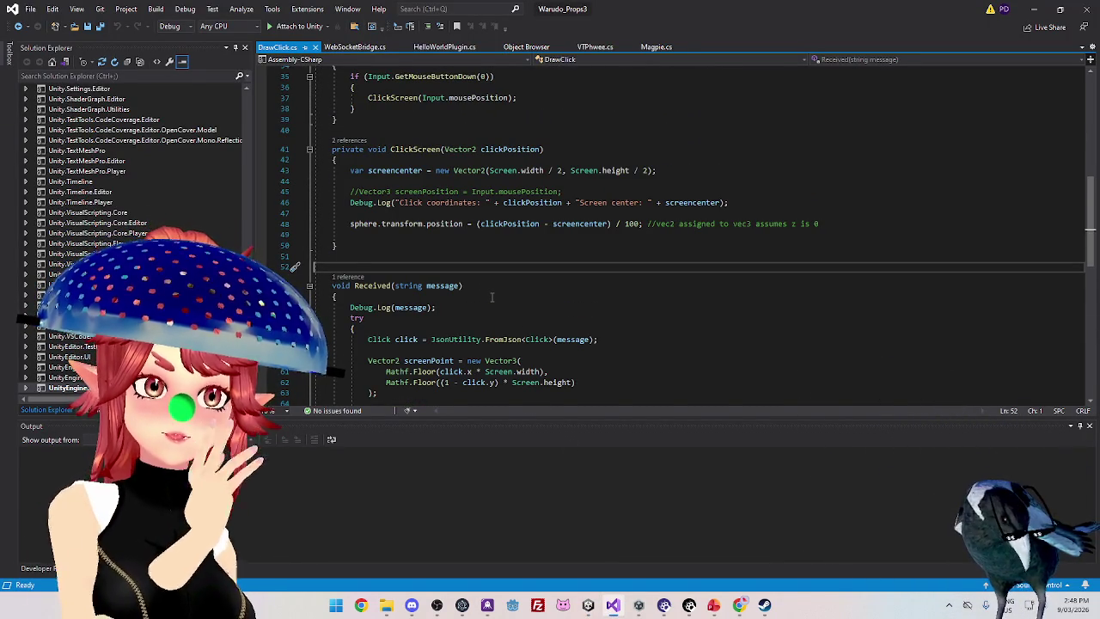
Comment out the old centre-offset sphere-position line 48 with //
{"action": "scroll", "coordinate": [492, 298], "scroll_direction": "down", "scroll_amount": 2}
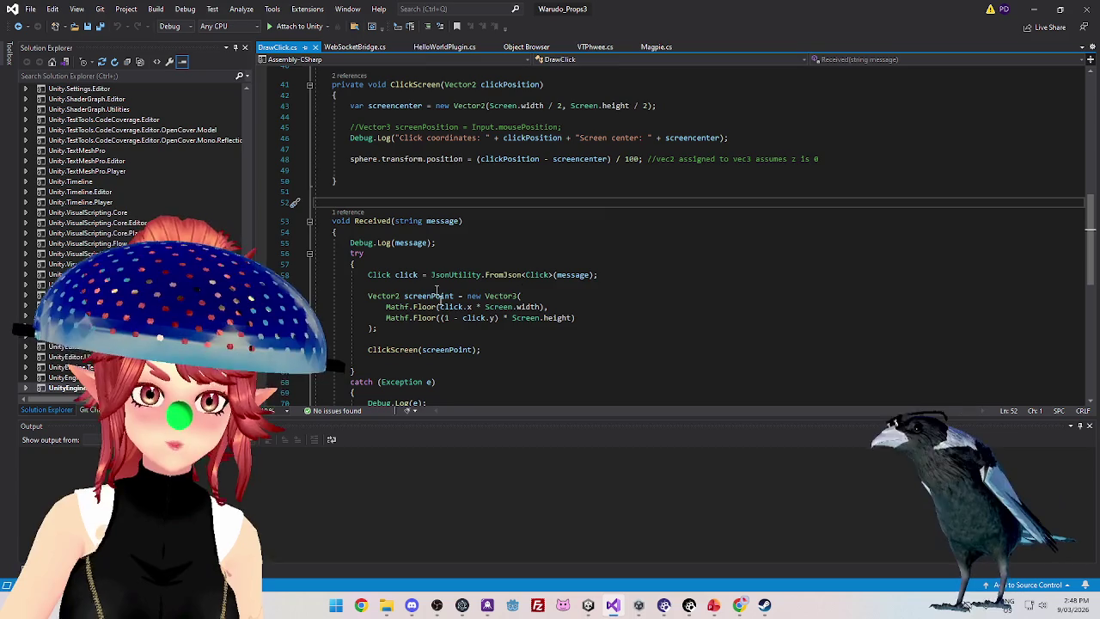
{"action": "scroll", "coordinate": [512, 316], "scroll_direction": "up", "scroll_amount": 1}
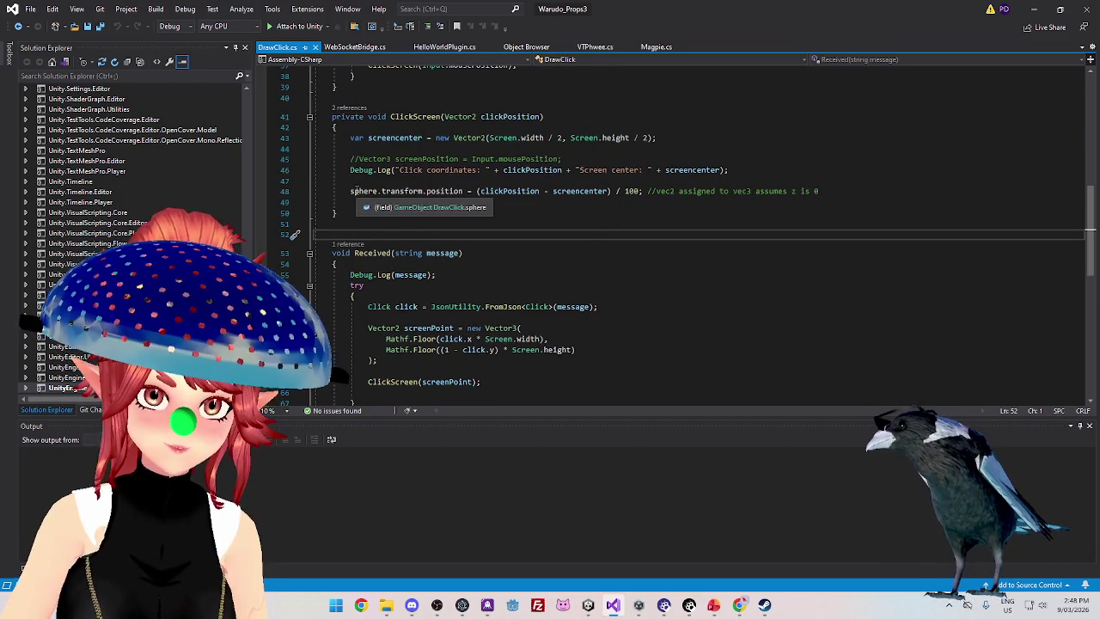
{"action": "left_click", "coordinate": [351, 191]}
{"action": "type", "text": "//"}
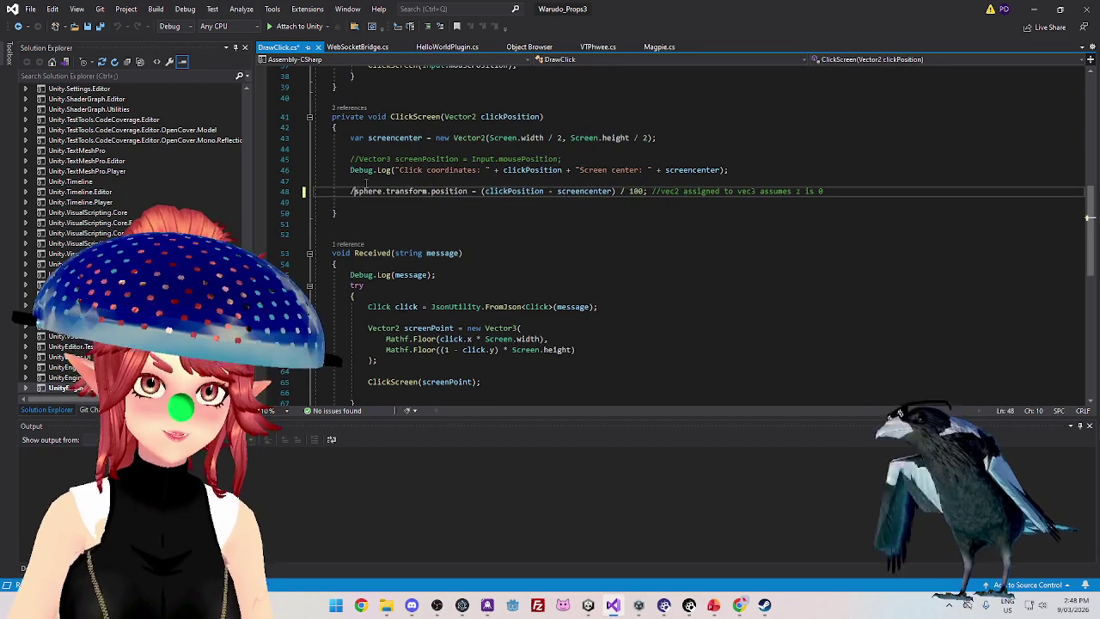
{"action": "key", "text": "shift+Down"}
{"action": "key", "text": "ctrl+k"}
{"action": "key", "text": "ctrl+c"}
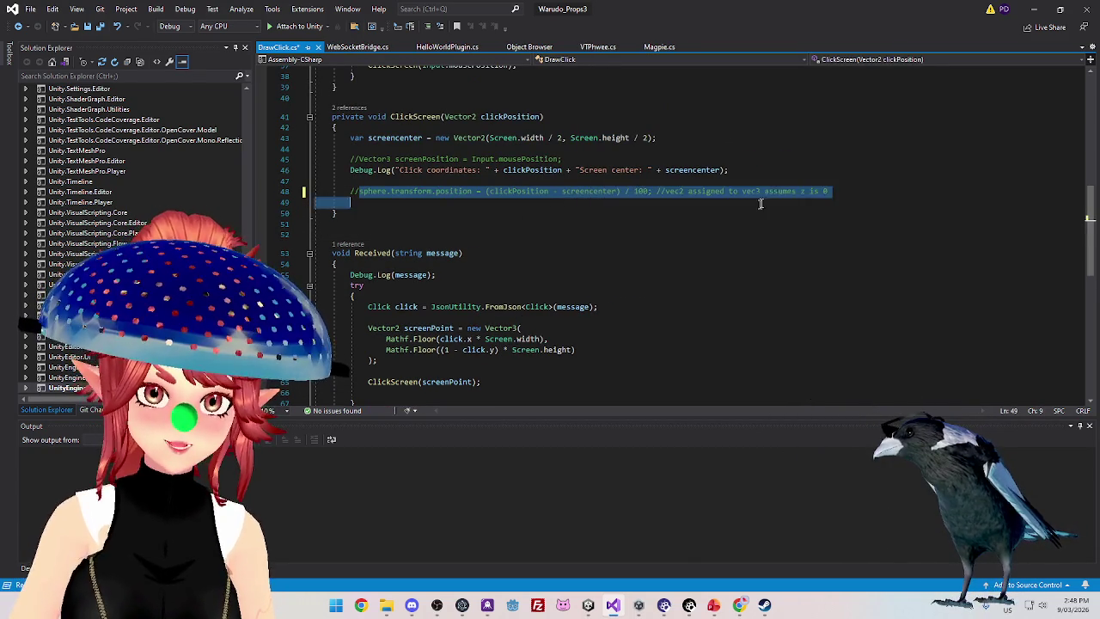
Add line 49: sphere.transform.position = clickPosition / 100;
{"action": "left_click", "coordinate": [359, 191]}
{"action": "left_click", "coordinate": [559, 192], "text": "shift"}
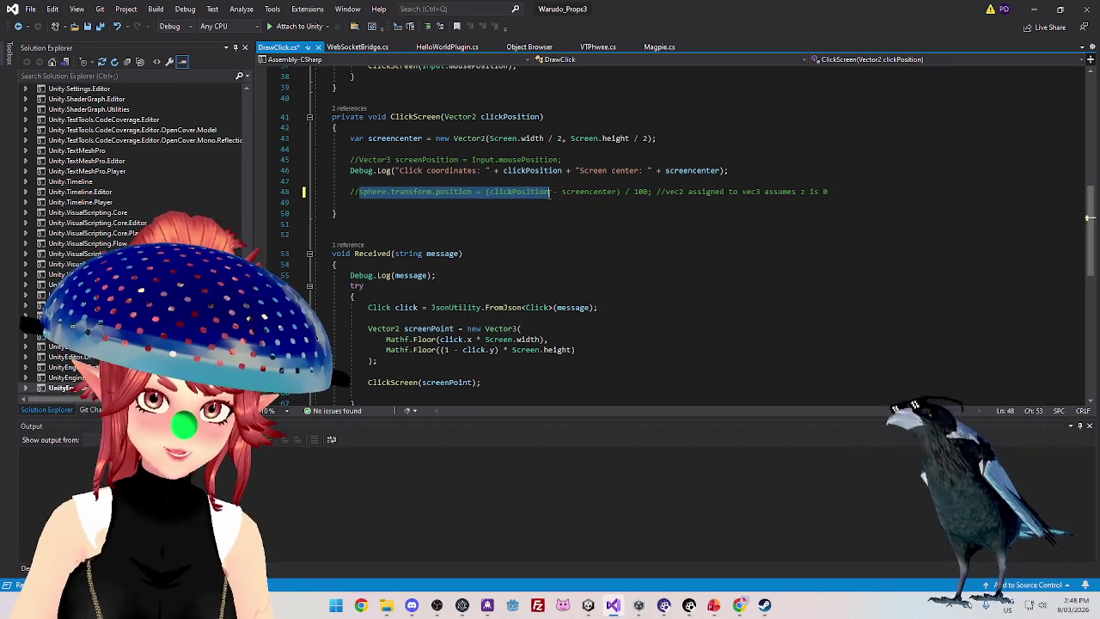
{"action": "left_click", "coordinate": [511, 206]}
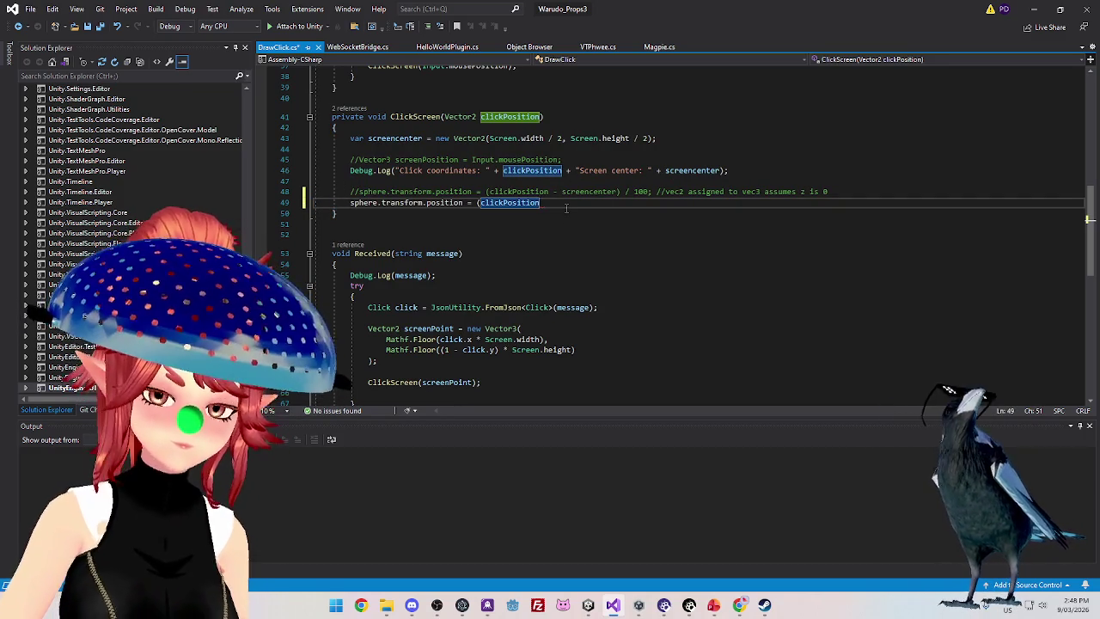
{"action": "type", "text": "/100"}
{"action": "left_click", "coordinate": [478, 202]}
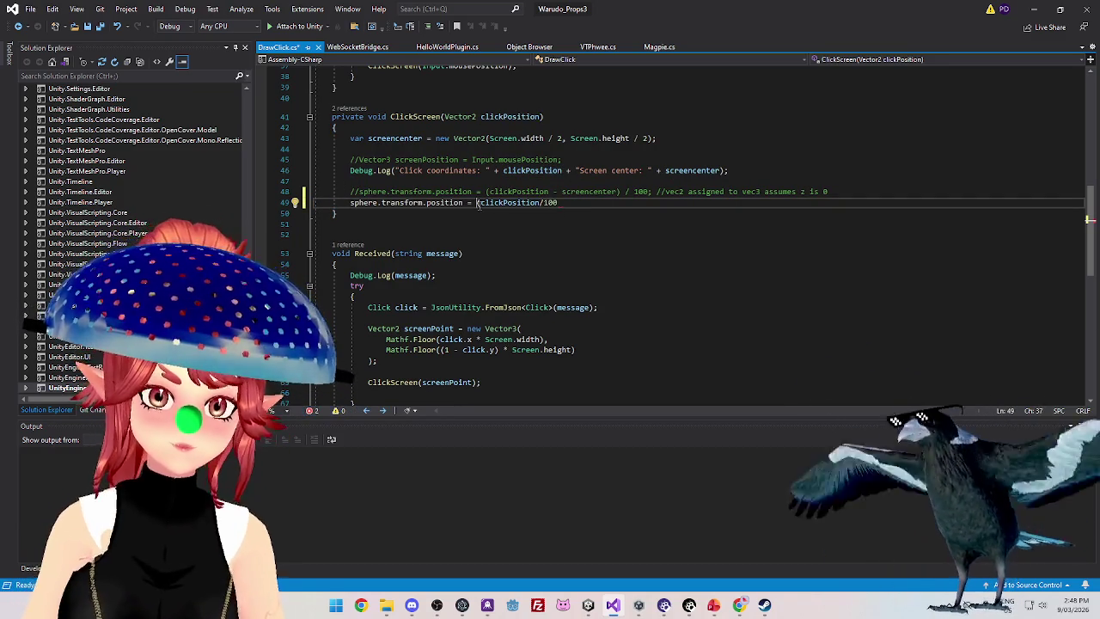
{"action": "key", "text": "Delete"}
{"action": "left_click", "coordinate": [573, 203]}
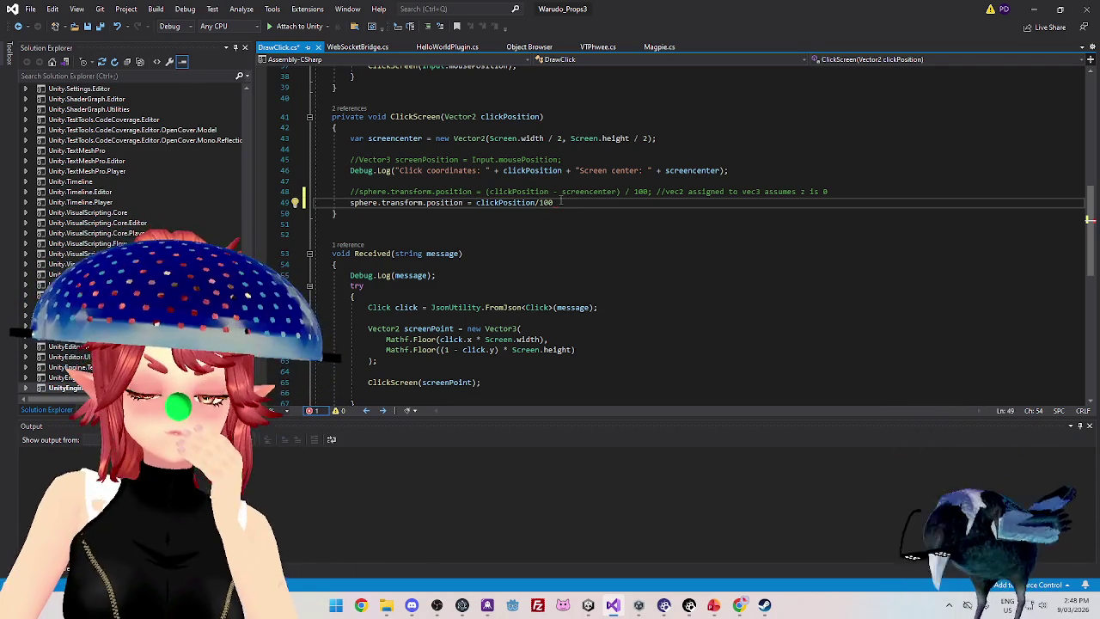
{"action": "key", "text": "BackSpace"}
{"action": "type", "text": "0"}
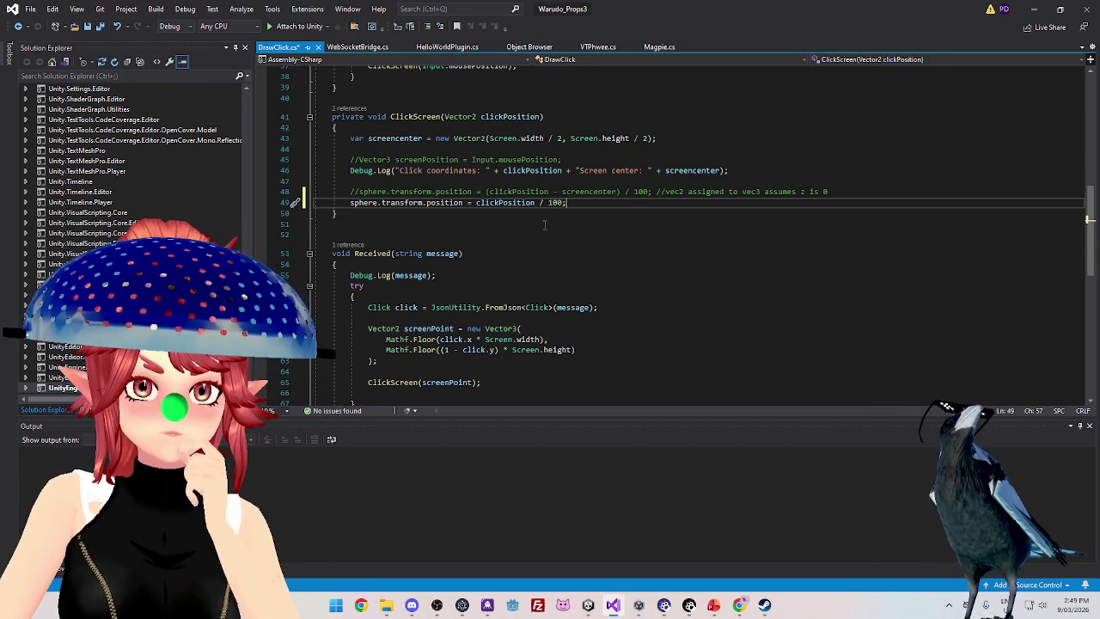
{"action": "scroll", "coordinate": [470, 322], "scroll_direction": "down", "scroll_amount": 3}
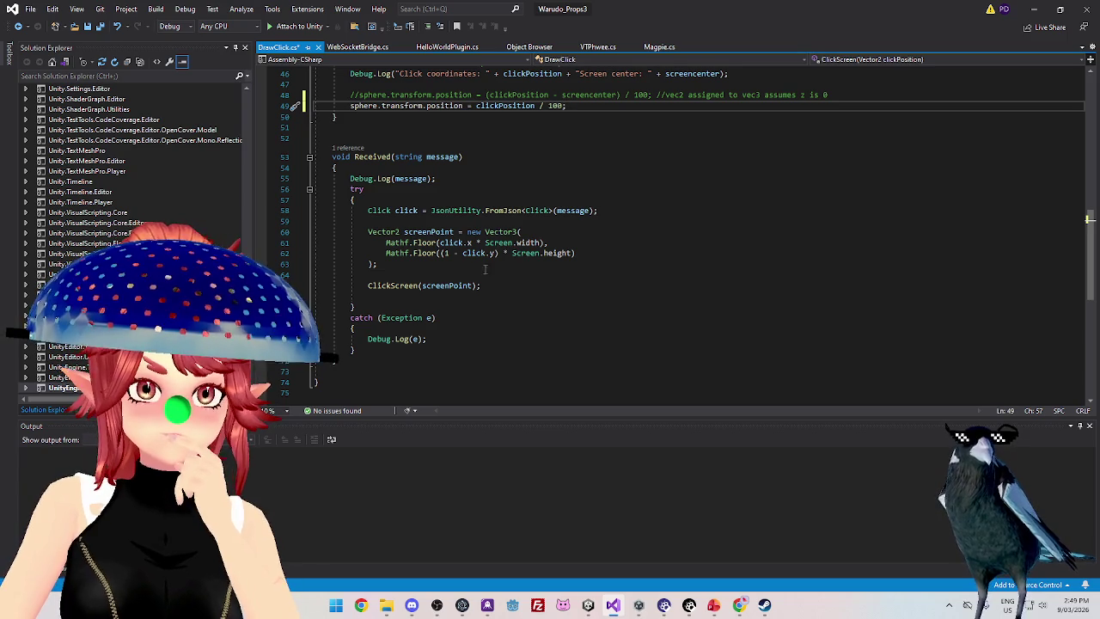
Save the edited DrawClick.cs and switch back to the Unity editor
{"action": "scroll", "coordinate": [516, 266], "scroll_direction": "up", "scroll_amount": 3}
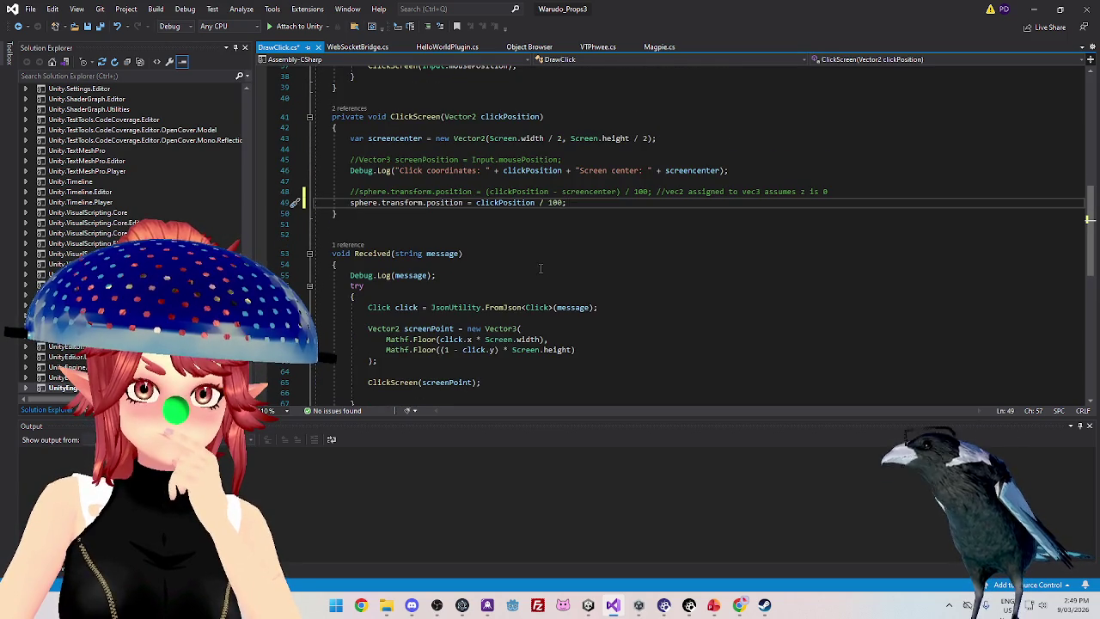
{"action": "scroll", "coordinate": [540, 267], "scroll_direction": "down", "scroll_amount": 1}
{"action": "scroll", "coordinate": [538, 267], "scroll_direction": "down", "scroll_amount": 2}
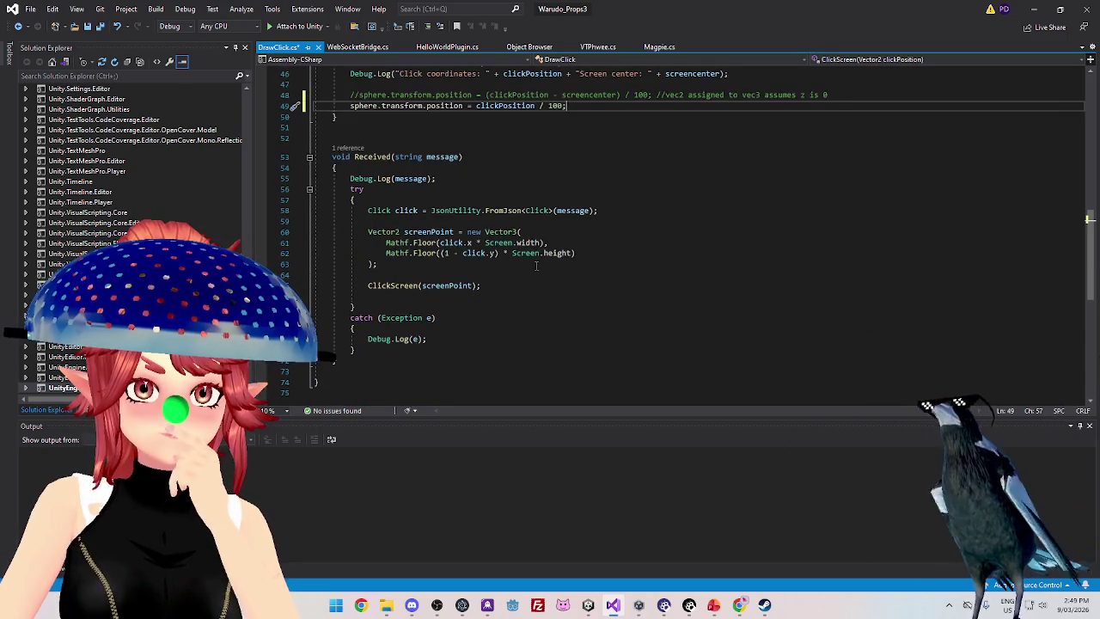
{"action": "scroll", "coordinate": [535, 265], "scroll_direction": "up", "scroll_amount": 1}
{"action": "scroll", "coordinate": [533, 265], "scroll_direction": "up", "scroll_amount": 3}
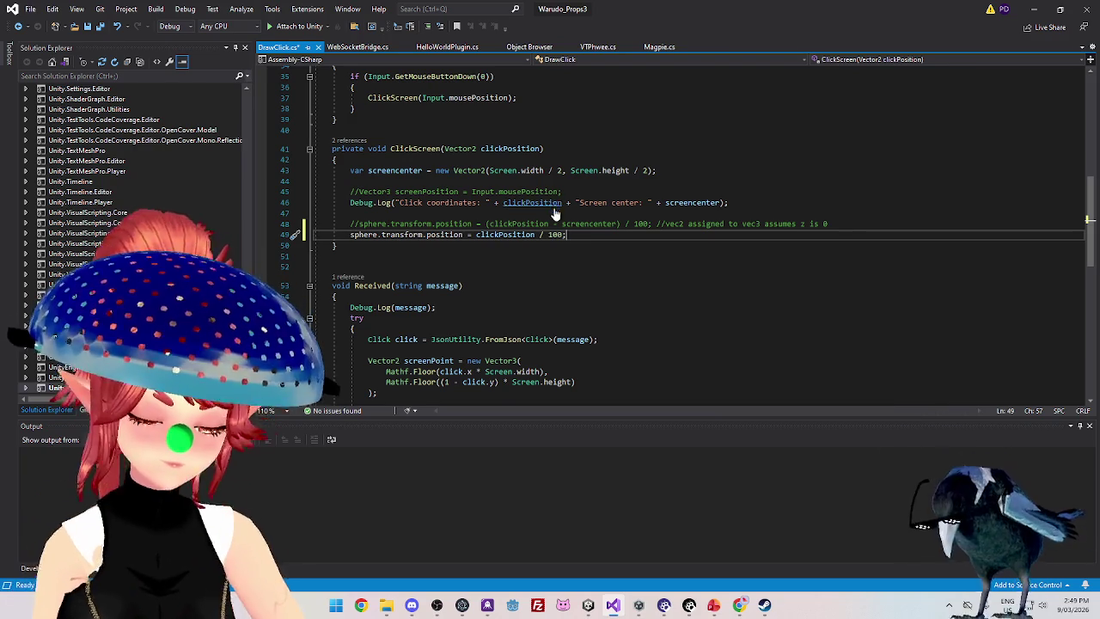
{"action": "key", "text": "ctrl+s"}
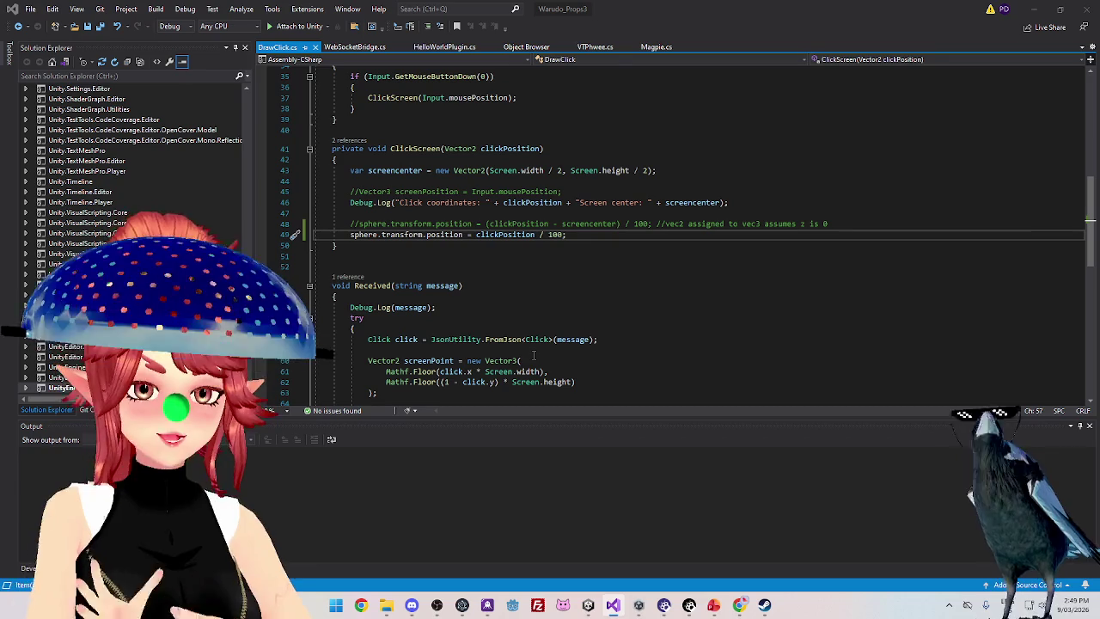
{"action": "key", "text": "alt+Tab"}
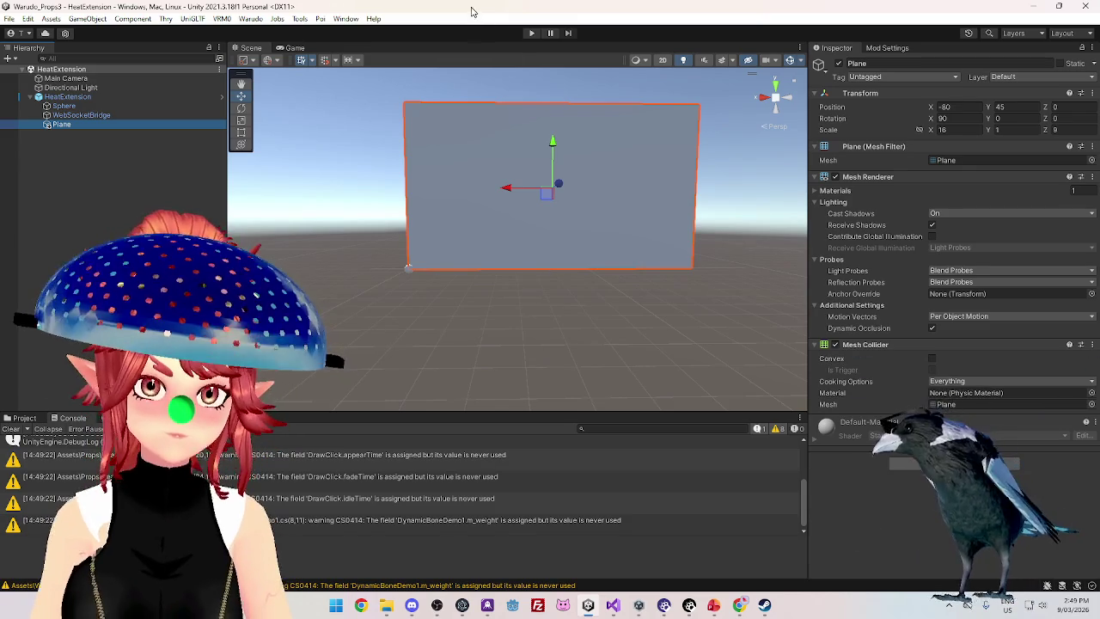
{"action": "left_click_drag", "start_coordinate": [565, 266], "coordinate": [536, 294]}
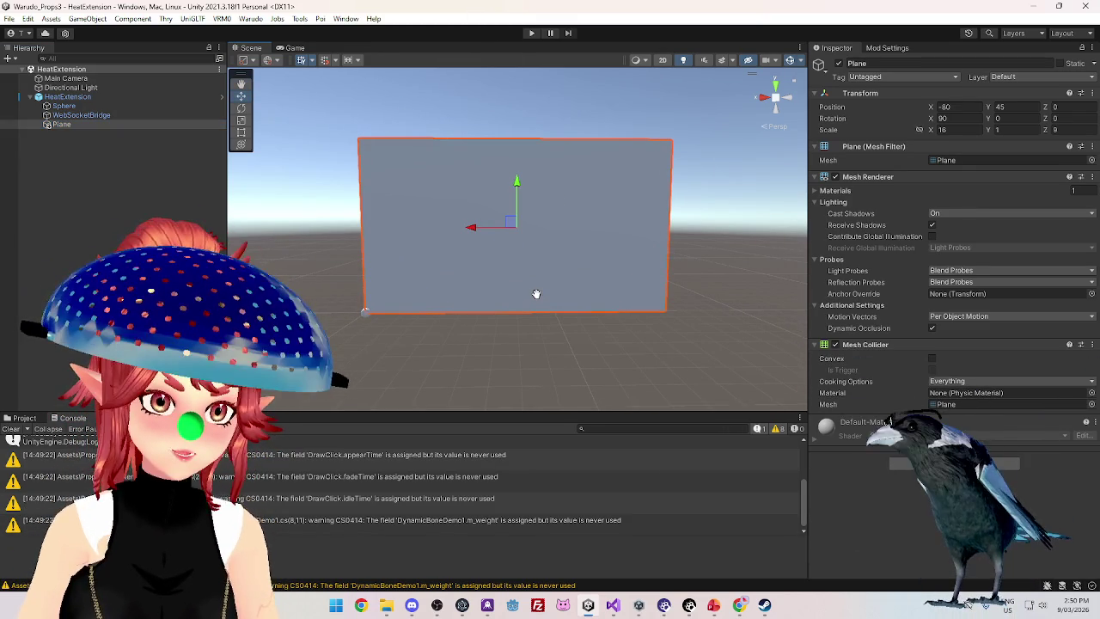
{"action": "mouse_move", "coordinate": [537, 294]}
{"action": "left_mouse_down"}
{"action": "mouse_move", "coordinate": [552, 342]}
{"action": "mouse_move", "coordinate": [528, 351]}
{"action": "mouse_move", "coordinate": [484, 310]}
{"action": "mouse_move", "coordinate": [528, 304]}
{"action": "mouse_move", "coordinate": [510, 293]}
{"action": "mouse_move", "coordinate": [508, 302]}
{"action": "mouse_move", "coordinate": [568, 341]}
{"action": "mouse_move", "coordinate": [557, 355]}
{"action": "mouse_move", "coordinate": [609, 309]}
{"action": "mouse_move", "coordinate": [605, 294]}
{"action": "left_mouse_up"}
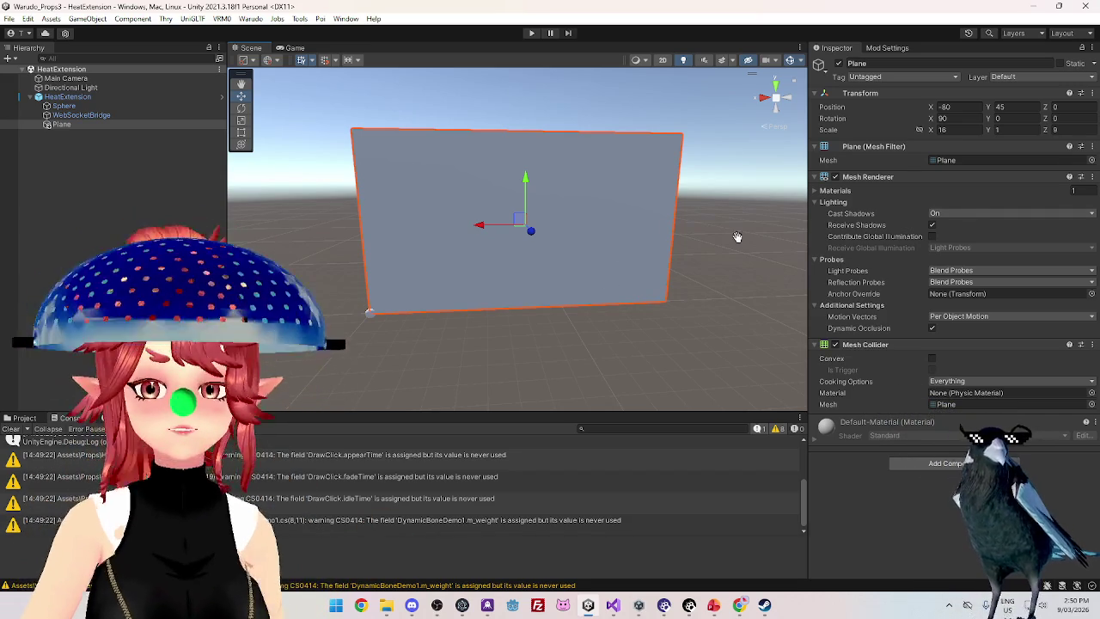
Run Play mode, view the plane edge-on in the Scene view, frame the Main Camera, then stop
{"action": "mouse_move", "coordinate": [680, 255]}
{"action": "left_mouse_down"}
{"action": "mouse_move", "coordinate": [658, 290]}
{"action": "mouse_move", "coordinate": [639, 271]}
{"action": "left_mouse_up"}
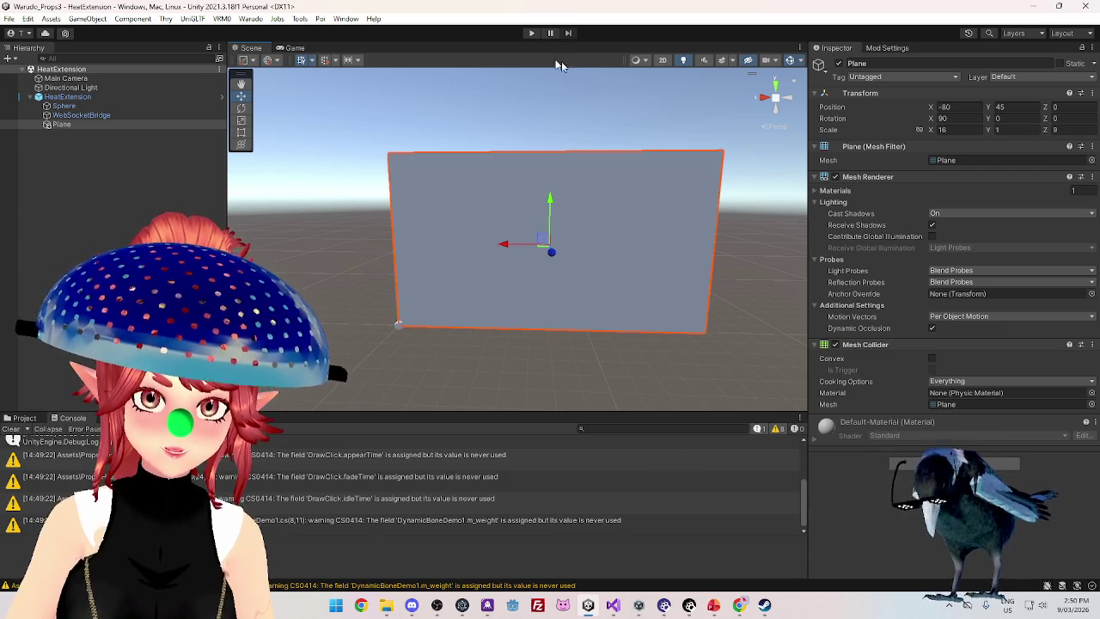
{"action": "left_click", "coordinate": [531, 35]}
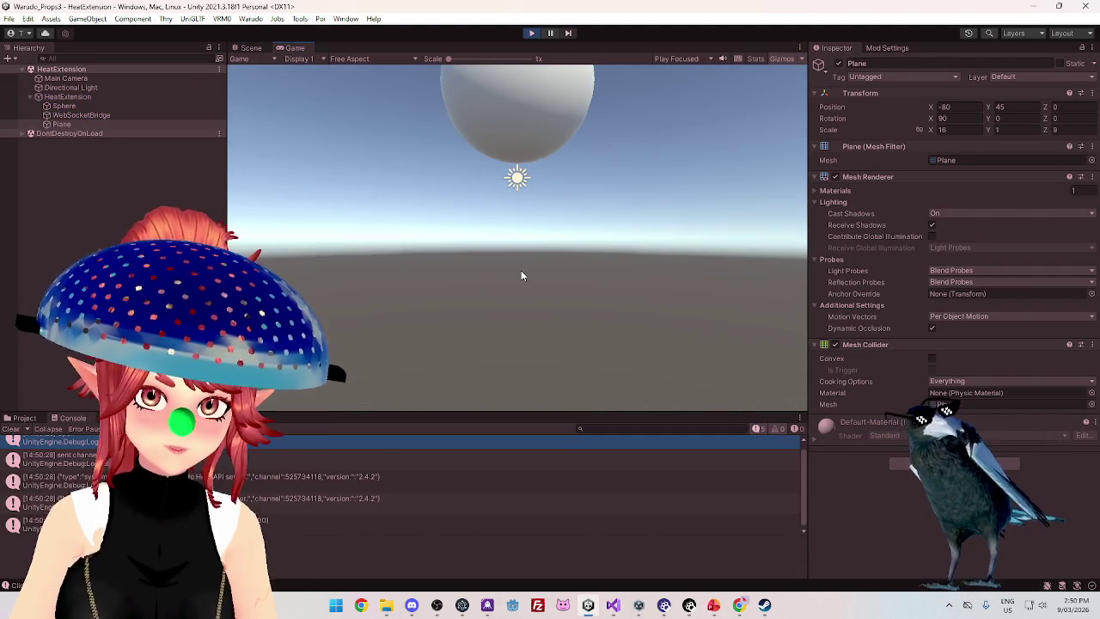
{"action": "left_click", "coordinate": [248, 49]}
{"action": "mouse_move", "coordinate": [484, 273]}
{"action": "left_mouse_down"}
{"action": "mouse_move", "coordinate": [395, 287]}
{"action": "mouse_move", "coordinate": [742, 318]}
{"action": "left_mouse_up"}
{"action": "mouse_move", "coordinate": [499, 289]}
{"action": "left_mouse_down"}
{"action": "mouse_move", "coordinate": [744, 252]}
{"action": "mouse_move", "coordinate": [467, 270]}
{"action": "mouse_move", "coordinate": [570, 293]}
{"action": "mouse_move", "coordinate": [536, 351]}
{"action": "mouse_move", "coordinate": [514, 327]}
{"action": "left_mouse_up"}
{"action": "mouse_move", "coordinate": [436, 222]}
{"action": "left_mouse_down"}
{"action": "mouse_move", "coordinate": [408, 287]}
{"action": "mouse_move", "coordinate": [597, 280]}
{"action": "mouse_move", "coordinate": [765, 226]}
{"action": "mouse_move", "coordinate": [570, 270]}
{"action": "left_mouse_up"}
{"action": "double_click", "coordinate": [66, 78]}
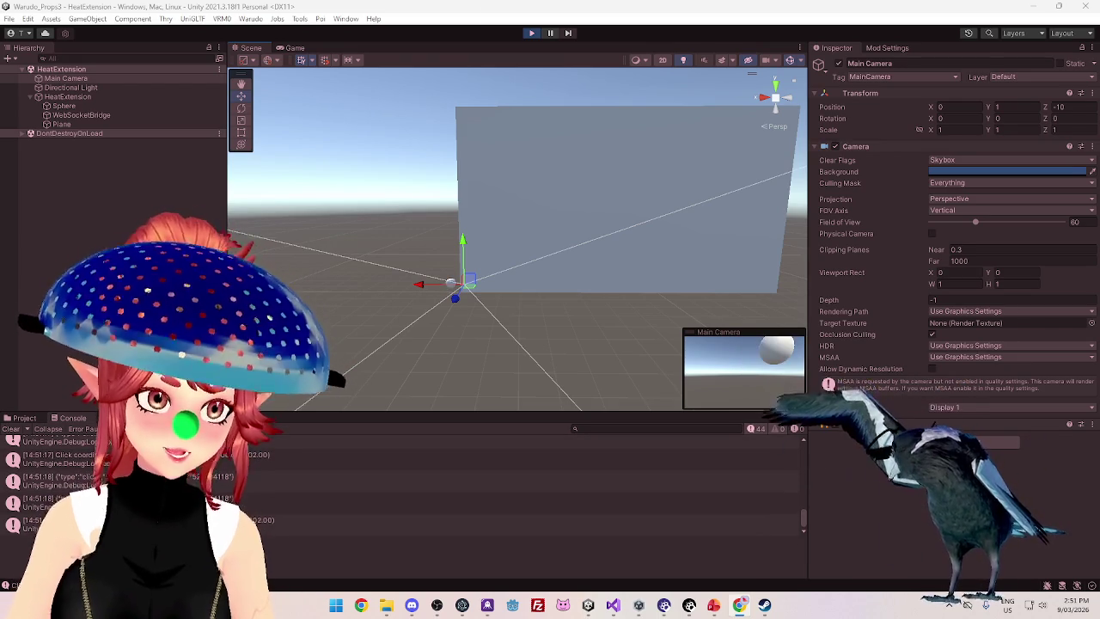
{"action": "left_click", "coordinate": [528, 34]}
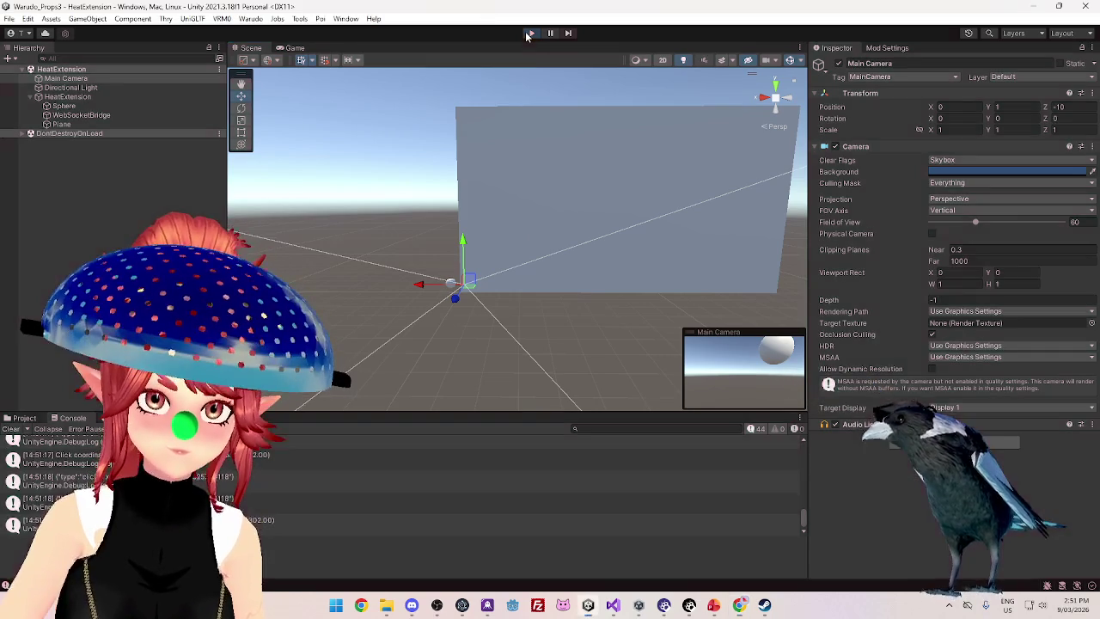
Select the Plane and flip it to Rotation X -90 so it faces the camera
{"action": "mouse_move", "coordinate": [486, 301]}
{"action": "left_mouse_down"}
{"action": "mouse_move", "coordinate": [504, 341]}
{"action": "mouse_move", "coordinate": [551, 366]}
{"action": "mouse_move", "coordinate": [432, 315]}
{"action": "mouse_move", "coordinate": [589, 303]}
{"action": "mouse_move", "coordinate": [430, 308]}
{"action": "left_mouse_up"}
{"action": "mouse_move", "coordinate": [526, 329]}
{"action": "left_mouse_down"}
{"action": "mouse_move", "coordinate": [481, 254]}
{"action": "mouse_move", "coordinate": [649, 312]}
{"action": "mouse_move", "coordinate": [572, 278]}
{"action": "mouse_move", "coordinate": [543, 299]}
{"action": "mouse_move", "coordinate": [573, 228]}
{"action": "mouse_move", "coordinate": [573, 245]}
{"action": "mouse_move", "coordinate": [500, 296]}
{"action": "mouse_move", "coordinate": [429, 317]}
{"action": "mouse_move", "coordinate": [524, 278]}
{"action": "mouse_move", "coordinate": [501, 300]}
{"action": "mouse_move", "coordinate": [521, 248]}
{"action": "mouse_move", "coordinate": [507, 284]}
{"action": "mouse_move", "coordinate": [563, 246]}
{"action": "mouse_move", "coordinate": [556, 268]}
{"action": "mouse_move", "coordinate": [245, 183]}
{"action": "left_mouse_up"}
{"action": "left_click", "coordinate": [99, 130]}
{"action": "mouse_move", "coordinate": [562, 243]}
{"action": "left_mouse_down"}
{"action": "mouse_move", "coordinate": [504, 246]}
{"action": "mouse_move", "coordinate": [441, 287]}
{"action": "mouse_move", "coordinate": [480, 277]}
{"action": "mouse_move", "coordinate": [459, 269]}
{"action": "left_mouse_up"}
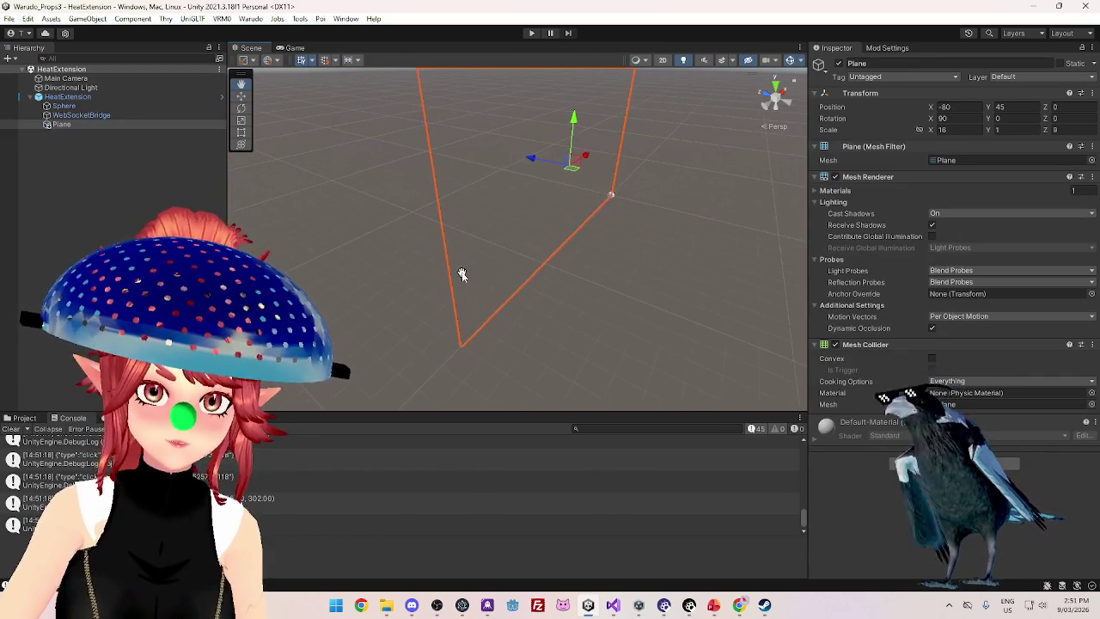
{"action": "mouse_move", "coordinate": [658, 221]}
{"action": "left_mouse_down"}
{"action": "mouse_move", "coordinate": [592, 180]}
{"action": "mouse_move", "coordinate": [772, 157]}
{"action": "left_mouse_up"}
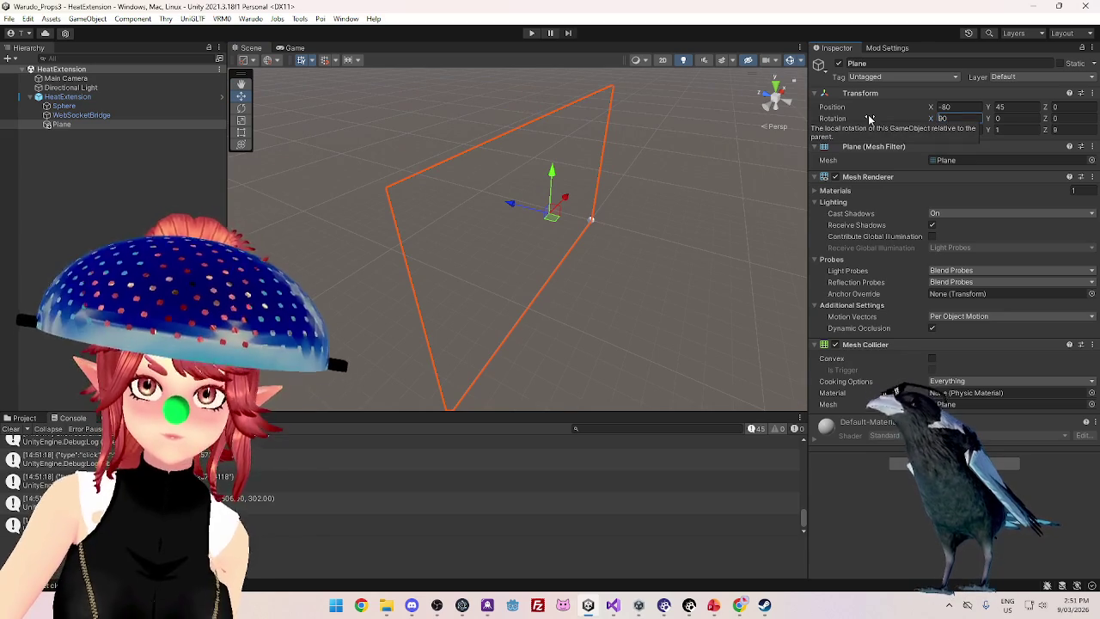
{"action": "scroll", "coordinate": [525, 323], "scroll_direction": "up", "scroll_amount": 5}
{"action": "mouse_move", "coordinate": [525, 324]}
{"action": "left_mouse_down"}
{"action": "mouse_move", "coordinate": [457, 289]}
{"action": "mouse_move", "coordinate": [562, 336]}
{"action": "left_mouse_up"}
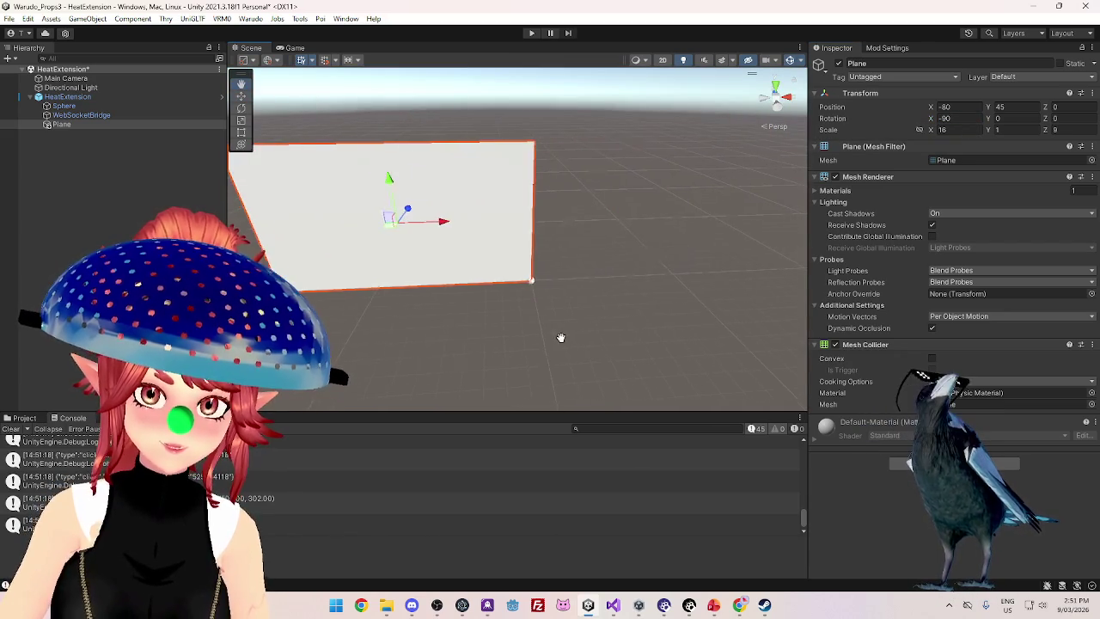
Set the Plane's Position X to 80 and expand its Default-Material settings
{"action": "mouse_move", "coordinate": [459, 233]}
{"action": "left_mouse_down"}
{"action": "mouse_move", "coordinate": [553, 233]}
{"action": "mouse_move", "coordinate": [718, 206]}
{"action": "left_mouse_up"}
{"action": "left_click", "coordinate": [967, 105]}
{"action": "type", "text": "80"}
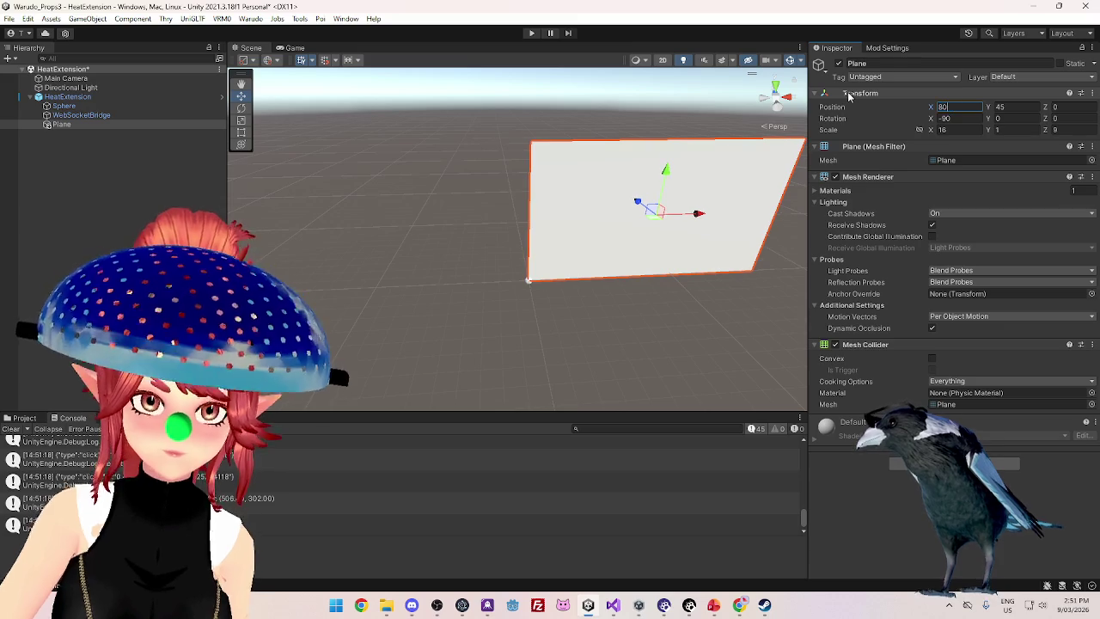
{"action": "mouse_move", "coordinate": [757, 318]}
{"action": "left_mouse_down"}
{"action": "mouse_move", "coordinate": [479, 321]}
{"action": "mouse_move", "coordinate": [513, 315]}
{"action": "mouse_move", "coordinate": [518, 280]}
{"action": "left_mouse_up"}
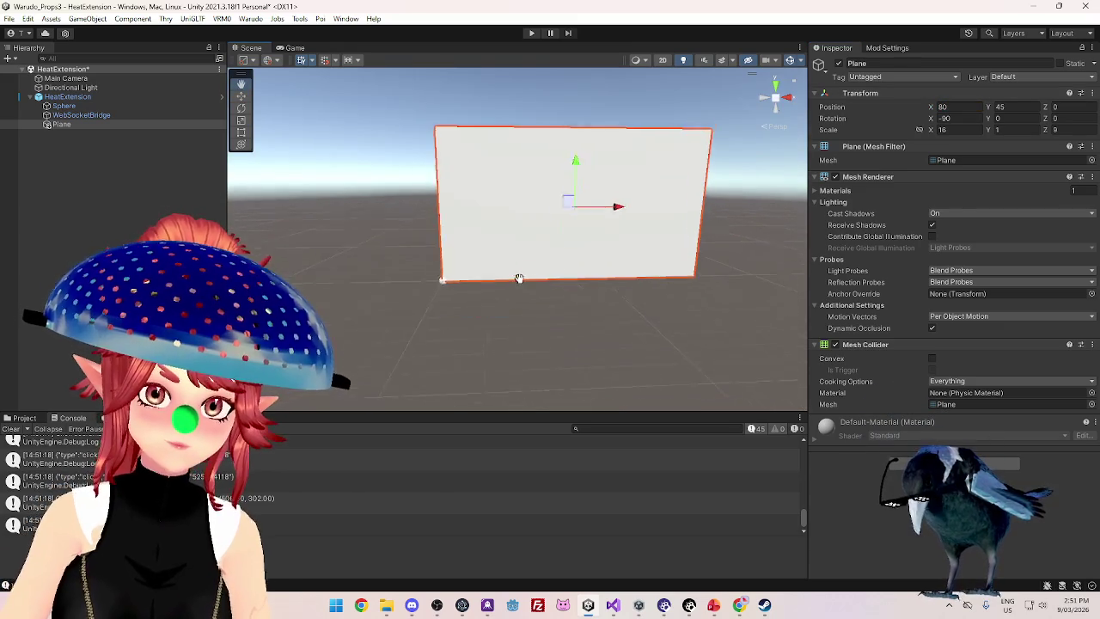
{"action": "scroll", "coordinate": [518, 281], "scroll_direction": "up", "scroll_amount": 3}
{"action": "scroll", "coordinate": [521, 287], "scroll_direction": "down", "scroll_amount": 2}
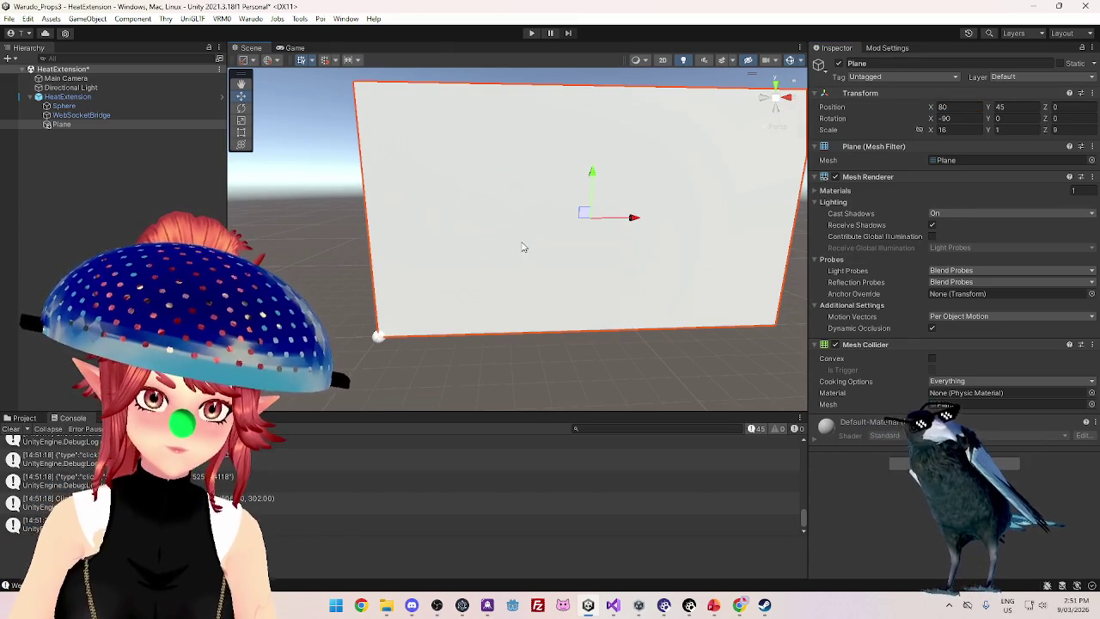
{"action": "left_click", "coordinate": [815, 444]}
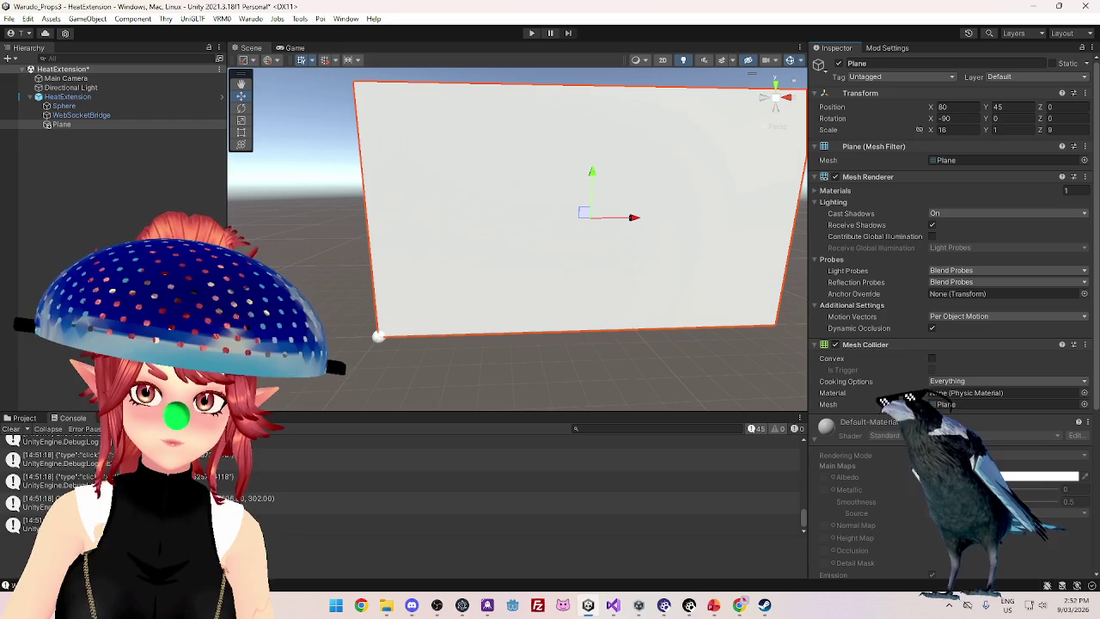
{"action": "left_click", "coordinate": [25, 420]}
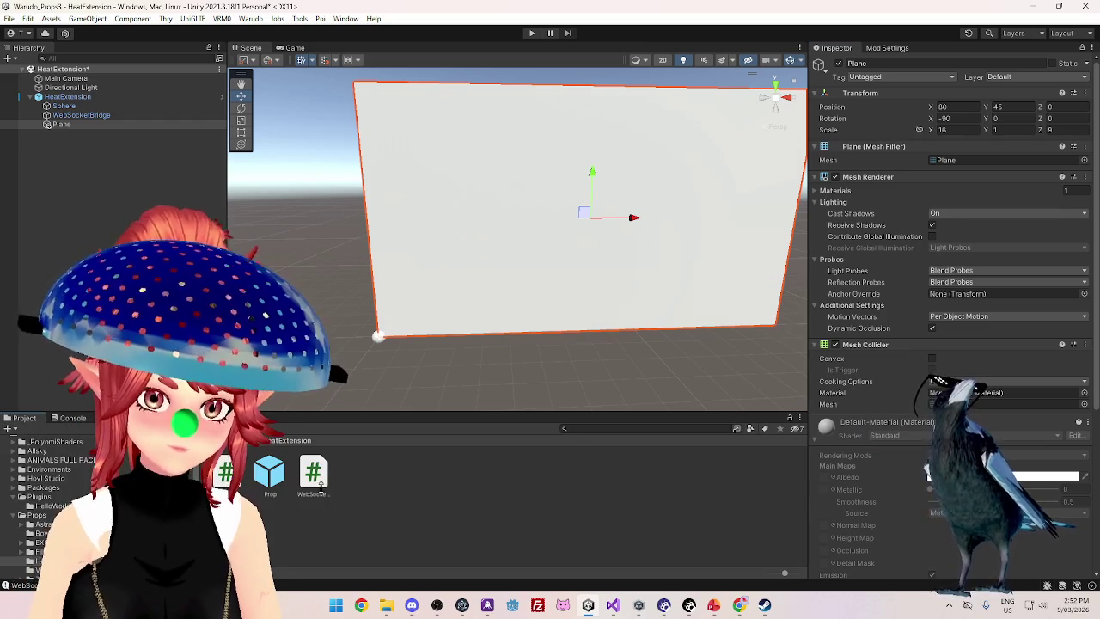
Create a new material named SetUpPlane with a saturated blue Albedo colour
{"action": "right_click", "coordinate": [388, 481]}
{"action": "mouse_move", "coordinate": [482, 140]}
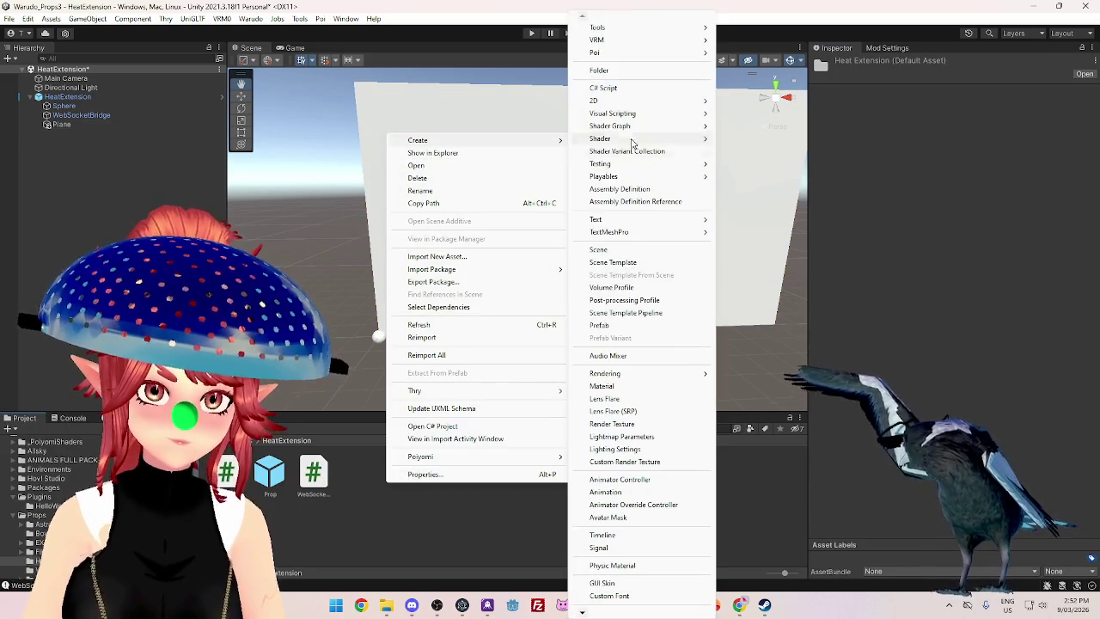
{"action": "left_click", "coordinate": [619, 386]}
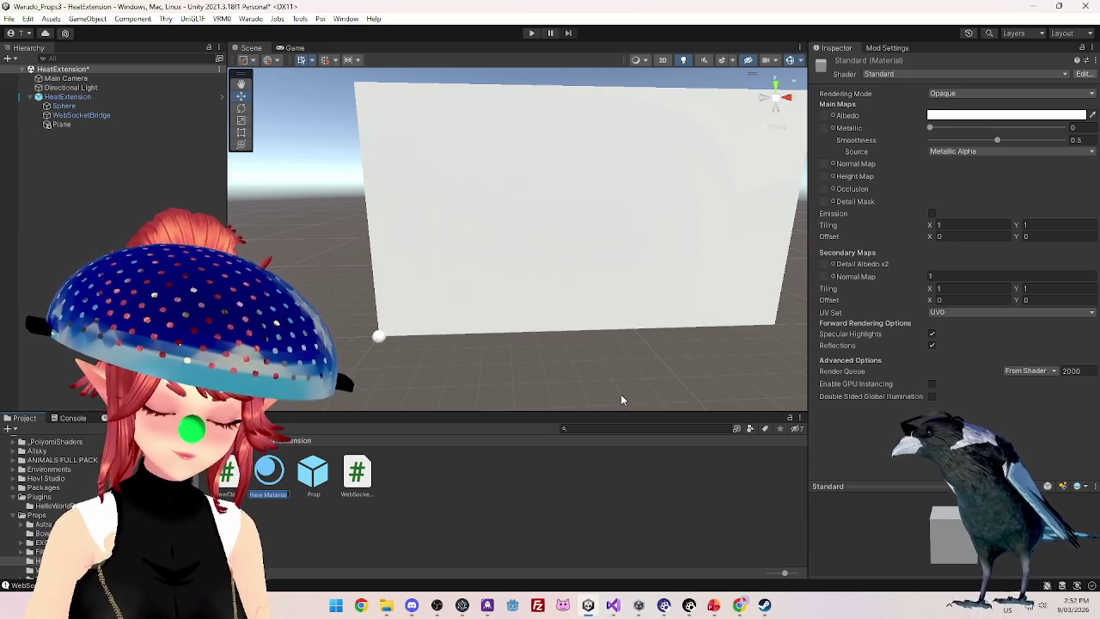
{"action": "type", "text": "SetUp"}
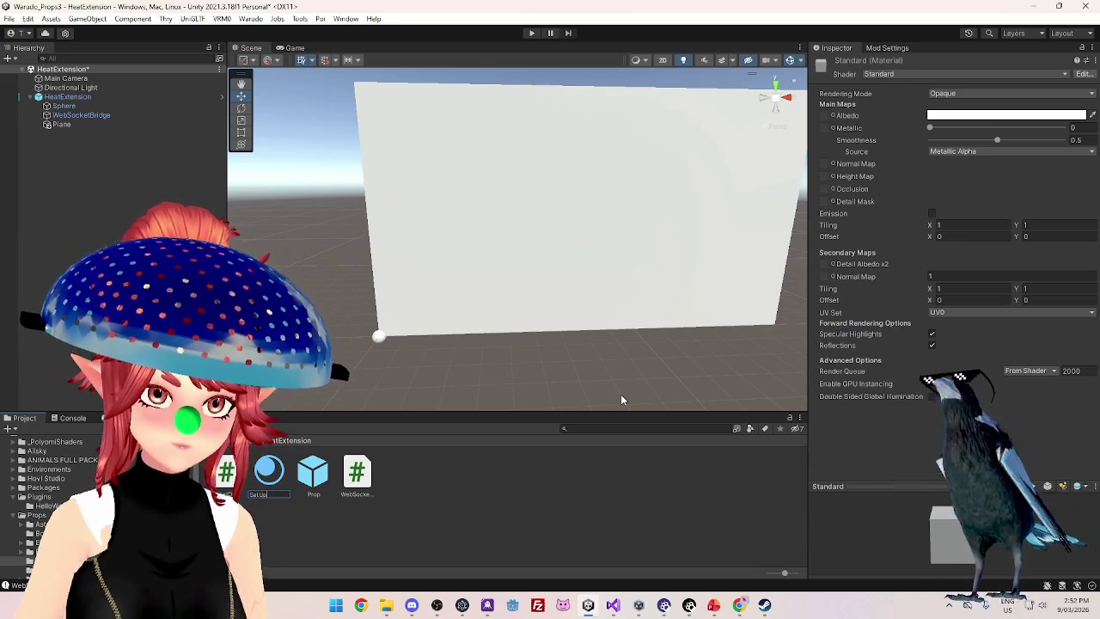
{"action": "type", "text": "Plane"}
{"action": "key", "text": "Return"}
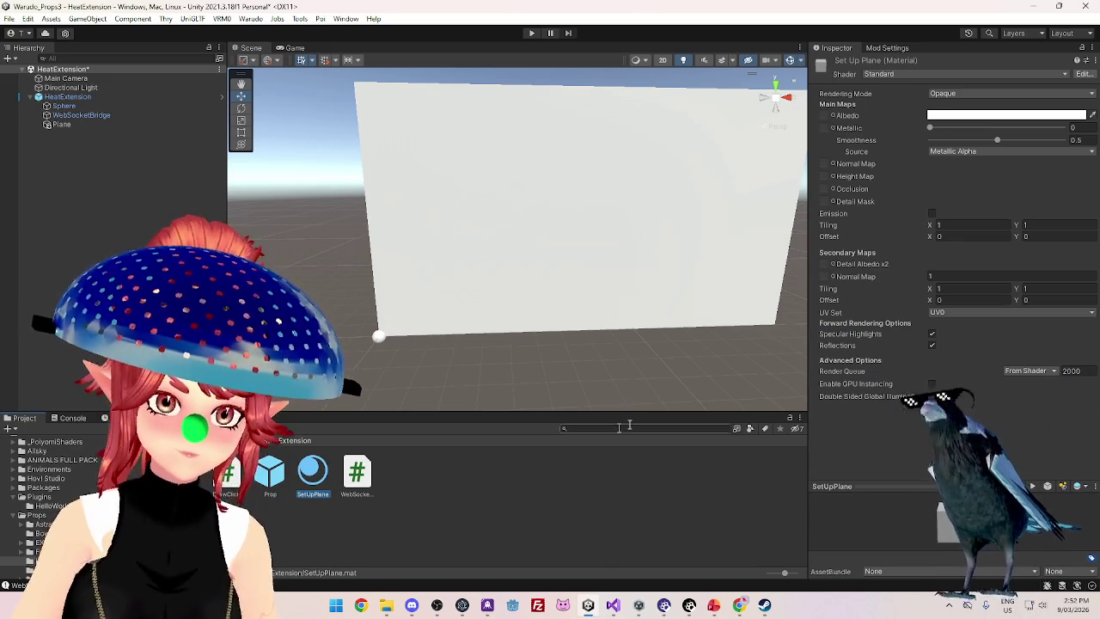
{"action": "left_click", "coordinate": [946, 115]}
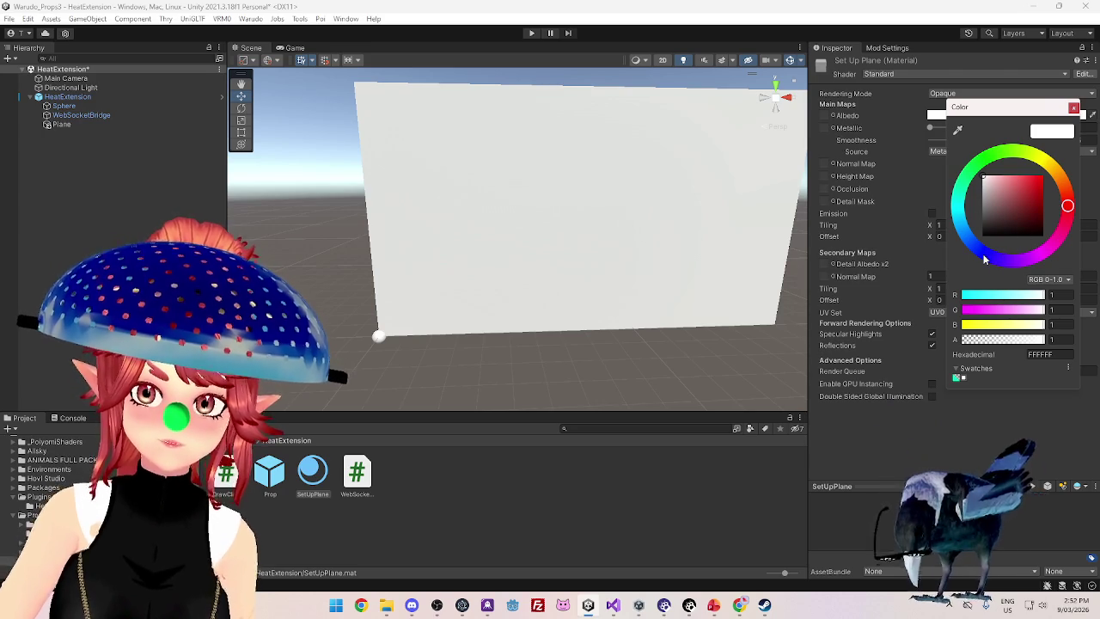
{"action": "left_click", "coordinate": [985, 256]}
{"action": "left_click", "coordinate": [1031, 198]}
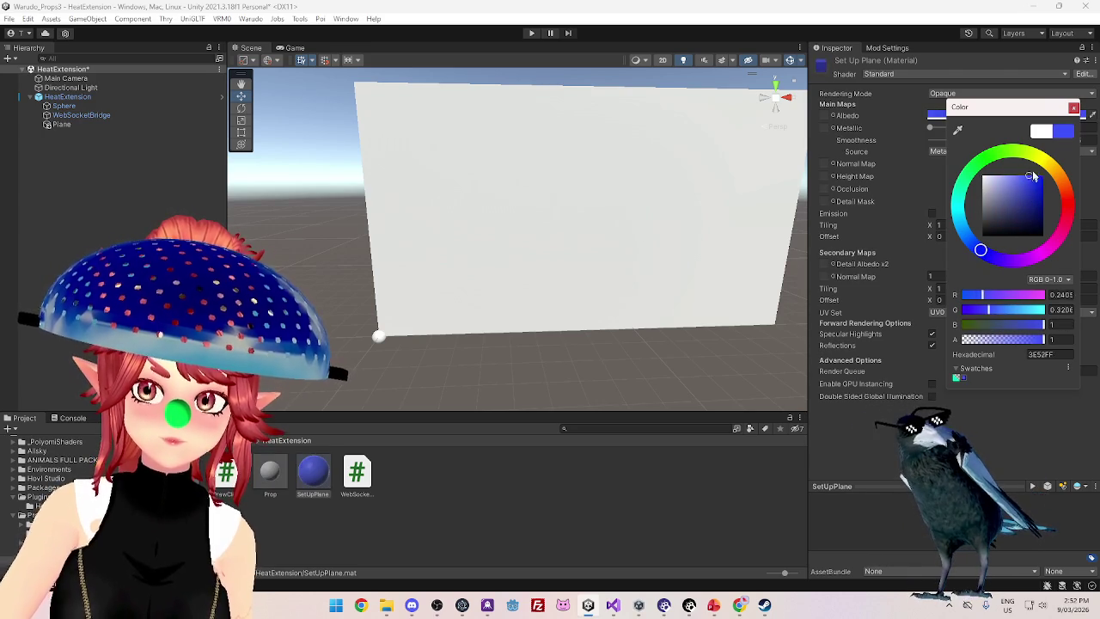
{"action": "left_click", "coordinate": [420, 441]}
Apply SetUpPlane to the Plane's Materials Element 0 so the backdrop turns blue
{"action": "left_click", "coordinate": [61, 125]}
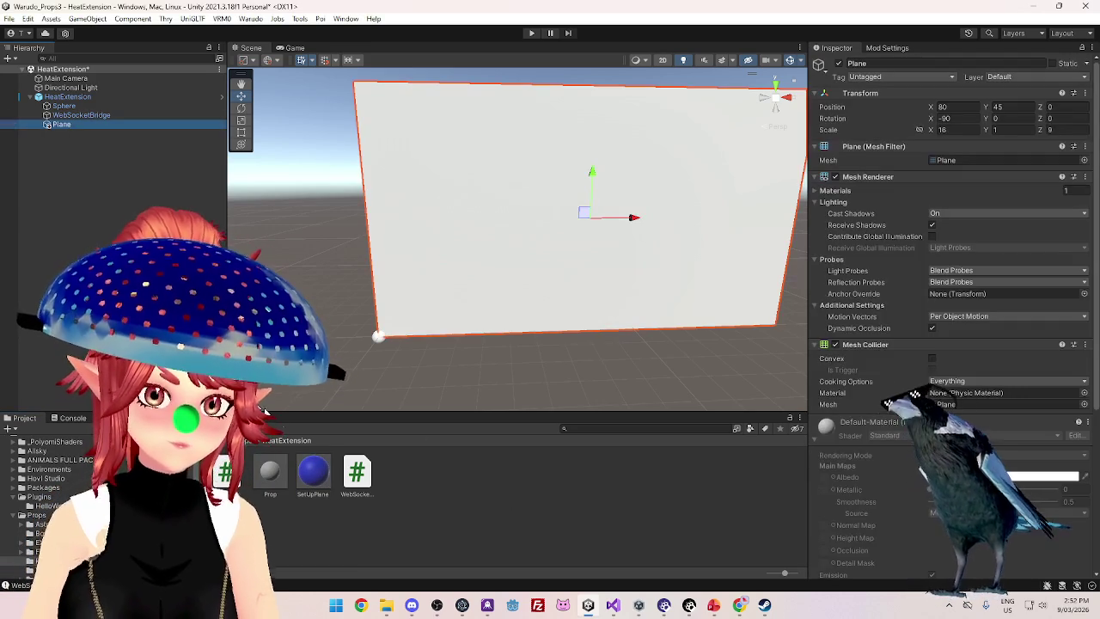
{"action": "left_click_drag", "start_coordinate": [313, 471], "coordinate": [326, 459]}
{"action": "mouse_move", "coordinate": [969, 352]}
{"action": "left_mouse_down"}
{"action": "mouse_move", "coordinate": [980, 206]}
{"action": "mouse_move", "coordinate": [955, 341]}
{"action": "mouse_move", "coordinate": [955, 314]}
{"action": "mouse_move", "coordinate": [658, 464]}
{"action": "mouse_move", "coordinate": [624, 502]}
{"action": "left_mouse_up"}
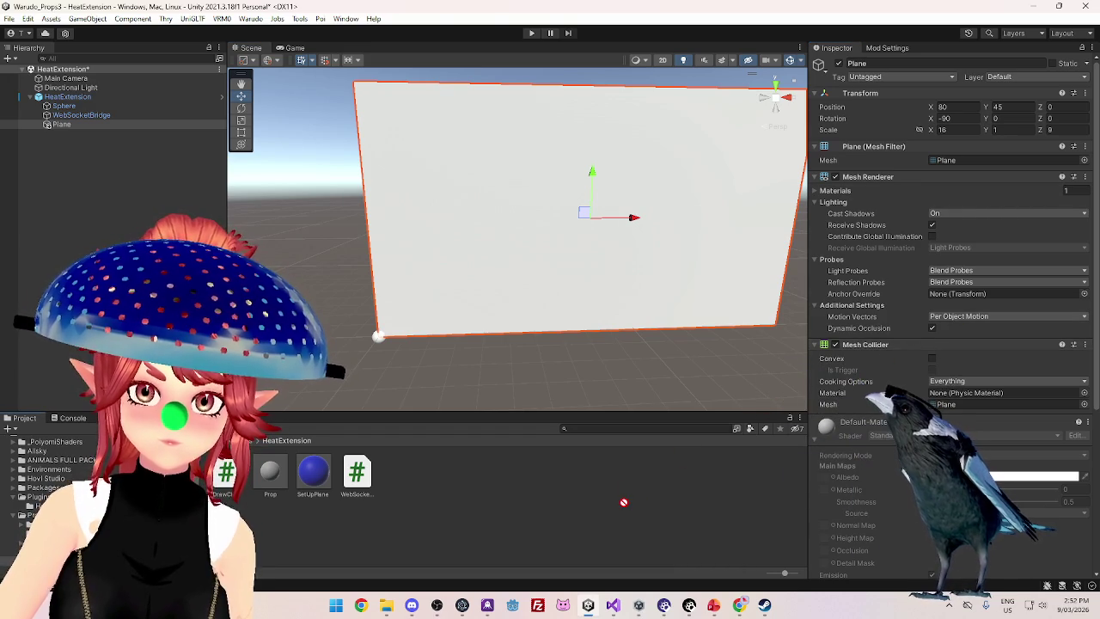
{"action": "left_click", "coordinate": [812, 191]}
{"action": "left_click_drag", "start_coordinate": [333, 471], "coordinate": [984, 208]}
{"action": "left_click_drag", "start_coordinate": [553, 316], "coordinate": [553, 299]}
{"action": "mouse_move", "coordinate": [538, 175]}
{"action": "left_mouse_down"}
{"action": "mouse_move", "coordinate": [539, 212]}
{"action": "mouse_move", "coordinate": [538, 201]}
{"action": "left_mouse_up"}
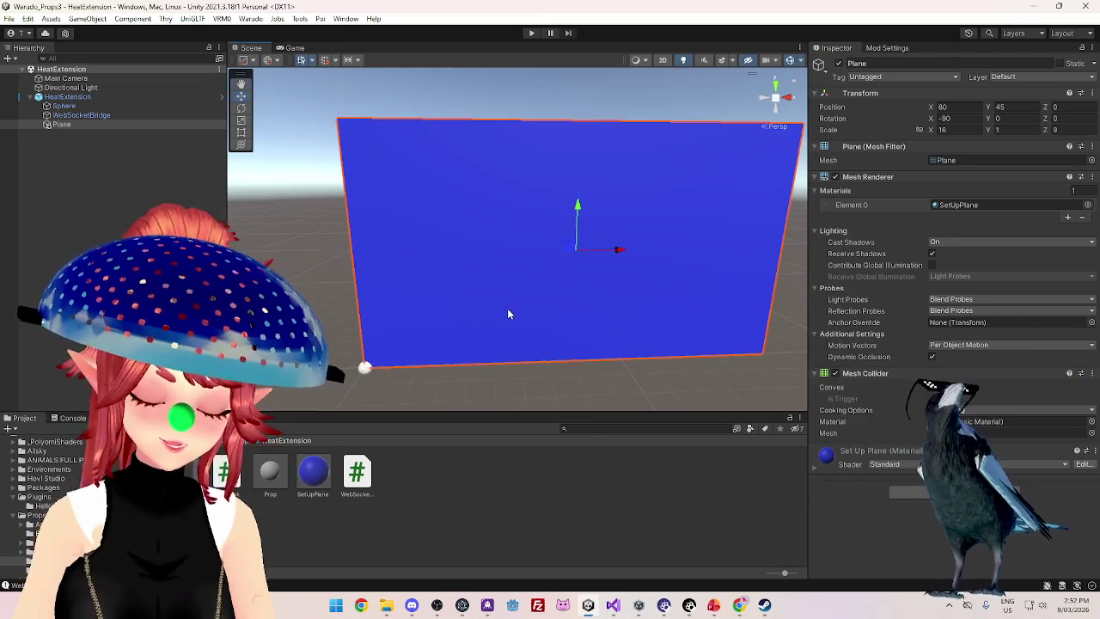
{"action": "left_click_drag", "start_coordinate": [511, 312], "coordinate": [504, 302]}
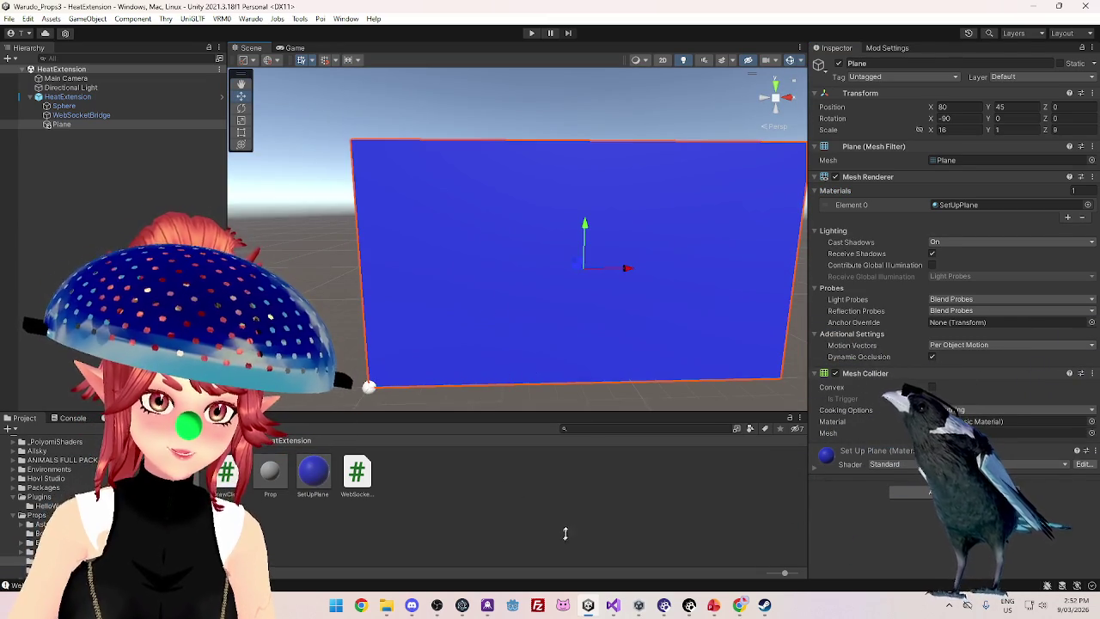
{"action": "left_click", "coordinate": [613, 606]}
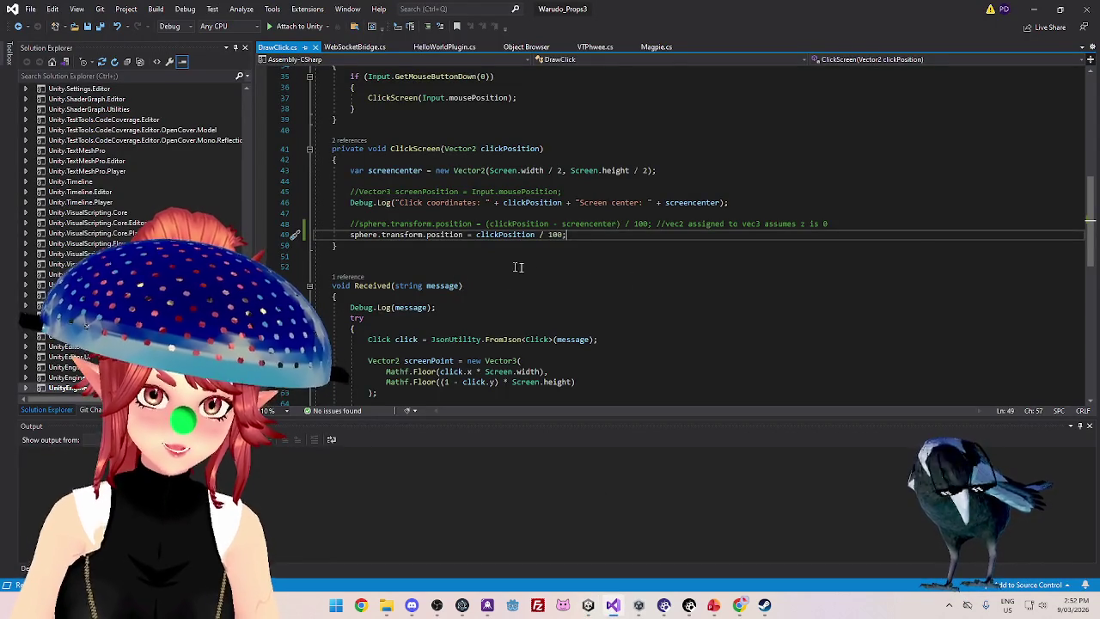
Change line 49's divisor from 100 to 10 and save DrawClick.cs
{"action": "scroll", "coordinate": [559, 271], "scroll_direction": "down", "scroll_amount": 1}
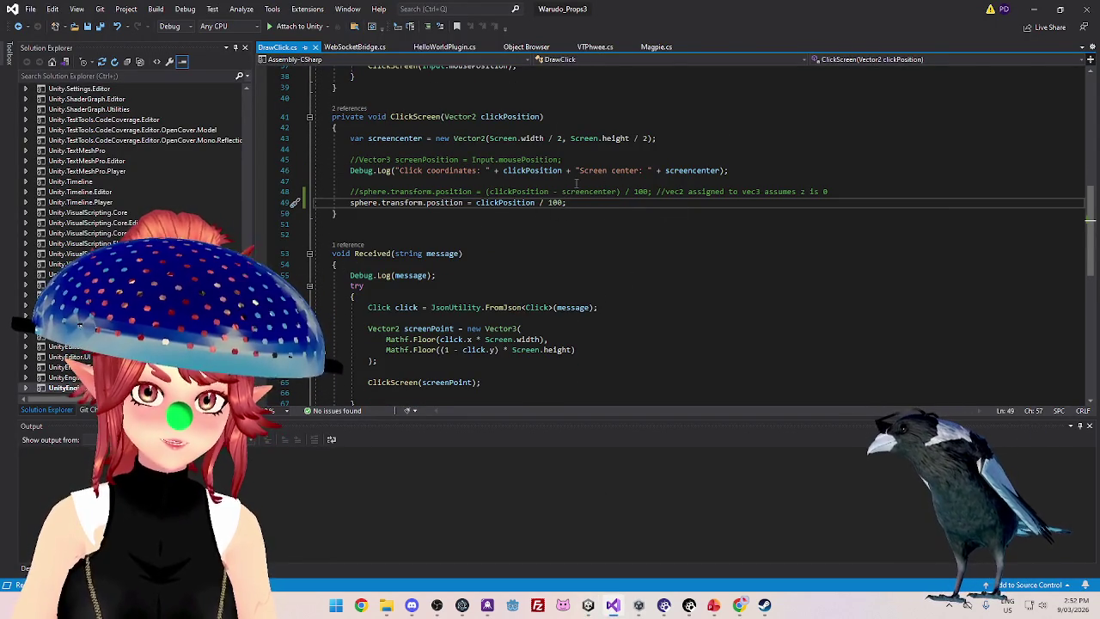
{"action": "mouse_move", "coordinate": [607, 204]}
{"action": "left_mouse_down"}
{"action": "mouse_move", "coordinate": [327, 193]}
{"action": "mouse_move", "coordinate": [316, 204]}
{"action": "left_mouse_up"}
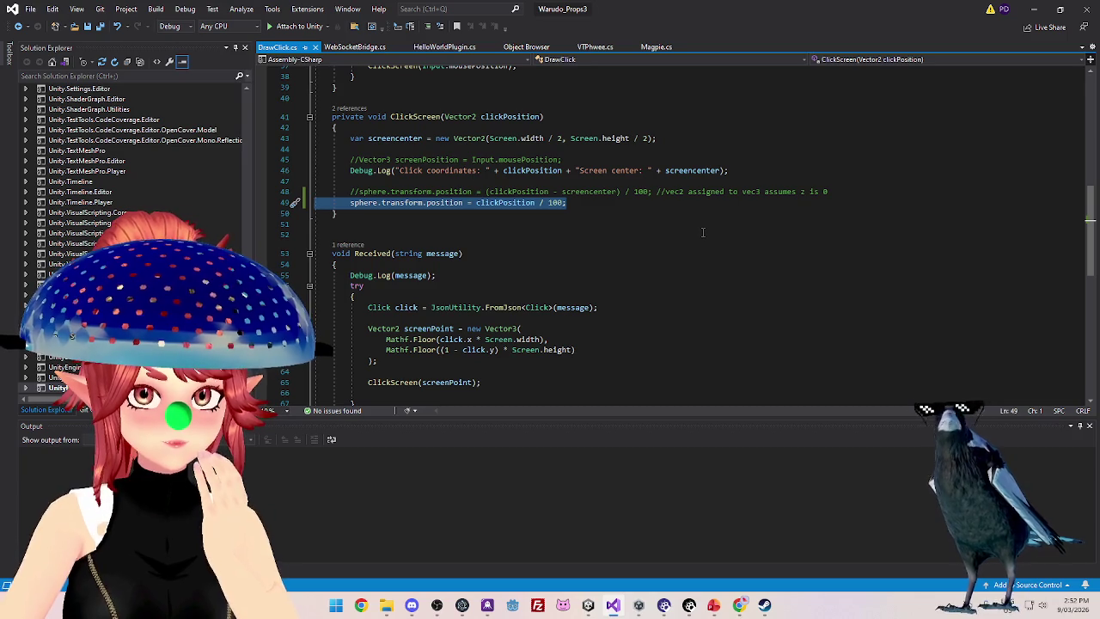
{"action": "left_click", "coordinate": [557, 211]}
{"action": "left_click", "coordinate": [563, 203]}
{"action": "key", "text": "BackSpace"}
{"action": "key", "text": "ctrl+s"}
Review the saved code and return to the Unity editor
{"action": "key", "text": "ctrl+a"}
{"action": "scroll", "coordinate": [580, 203], "scroll_direction": "down", "scroll_amount": 1}
{"action": "scroll", "coordinate": [584, 224], "scroll_direction": "up", "scroll_amount": 2}
{"action": "left_click", "coordinate": [592, 267]}
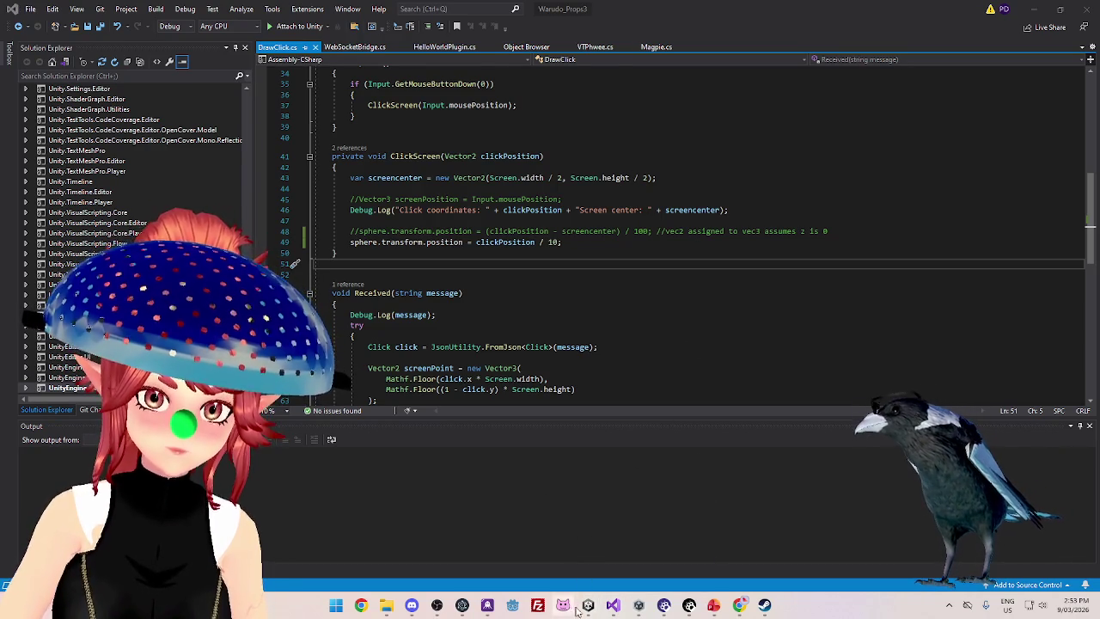
{"action": "mouse_move", "coordinate": [588, 605]}
{"action": "left_click", "coordinate": [566, 521]}
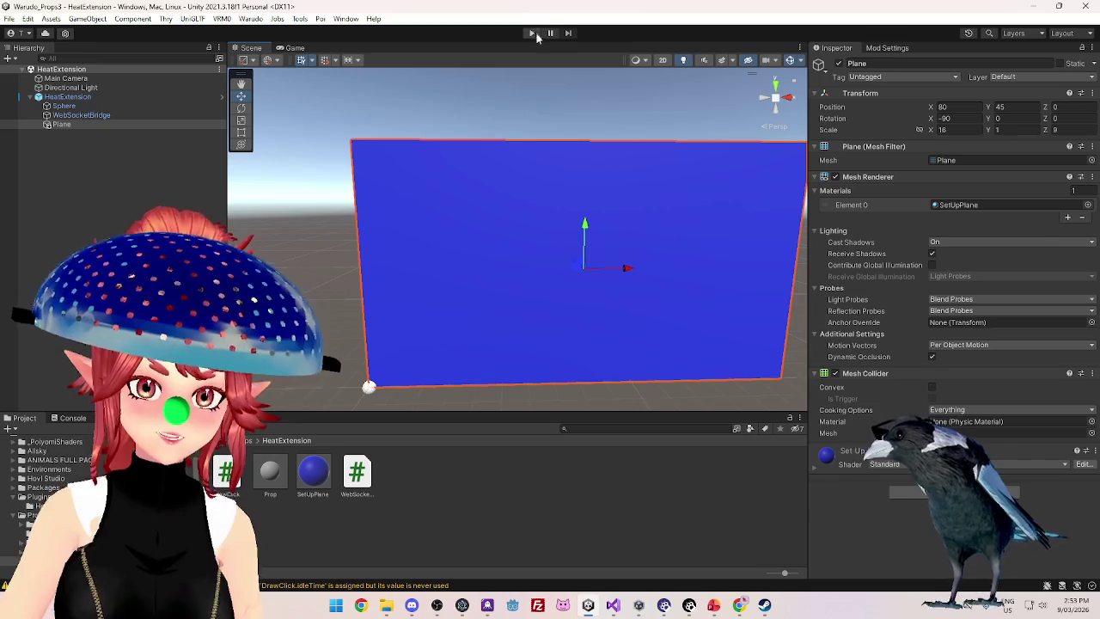
{"action": "key", "text": "ctrl+p"}
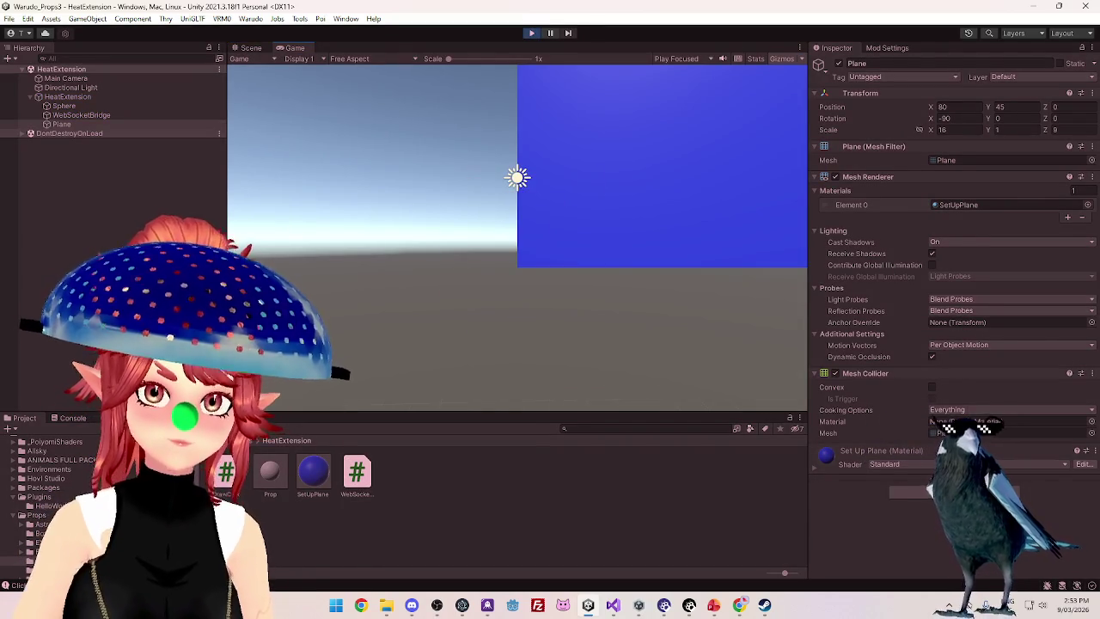
{"action": "key", "text": "ctrl+1"}
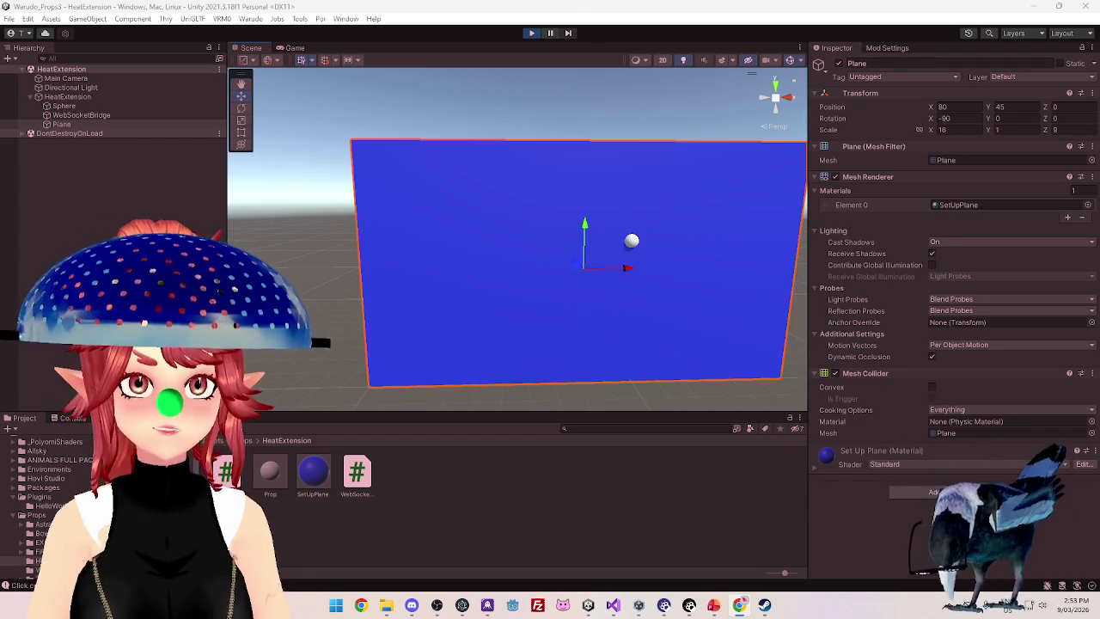
{"action": "left_click", "coordinate": [532, 35]}
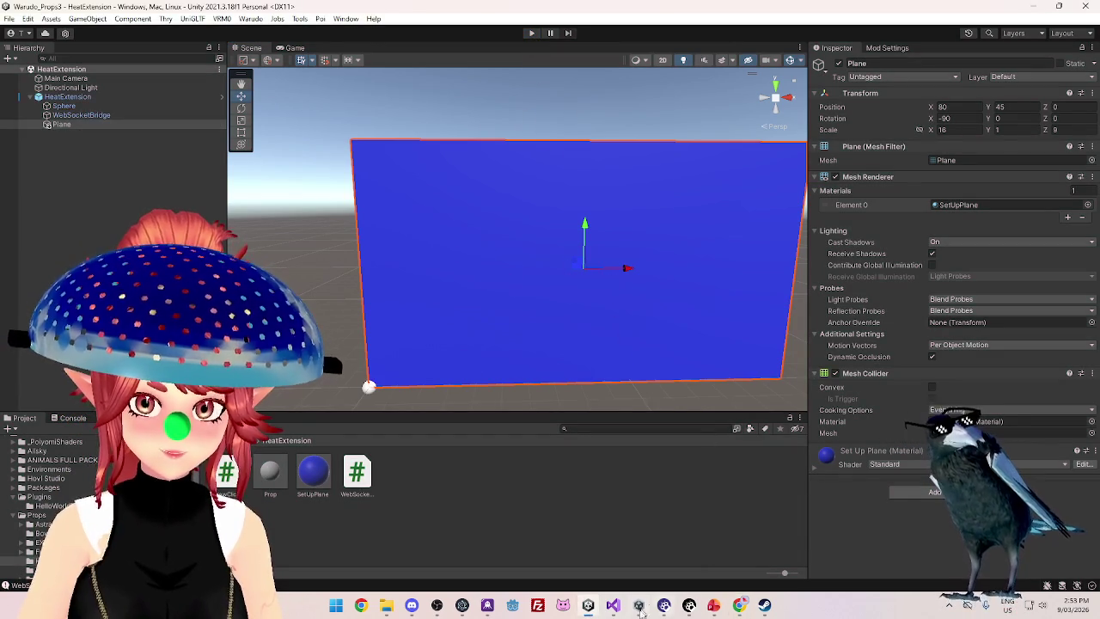
{"action": "mouse_move", "coordinate": [651, 608]}
{"action": "left_click", "coordinate": [613, 605]}
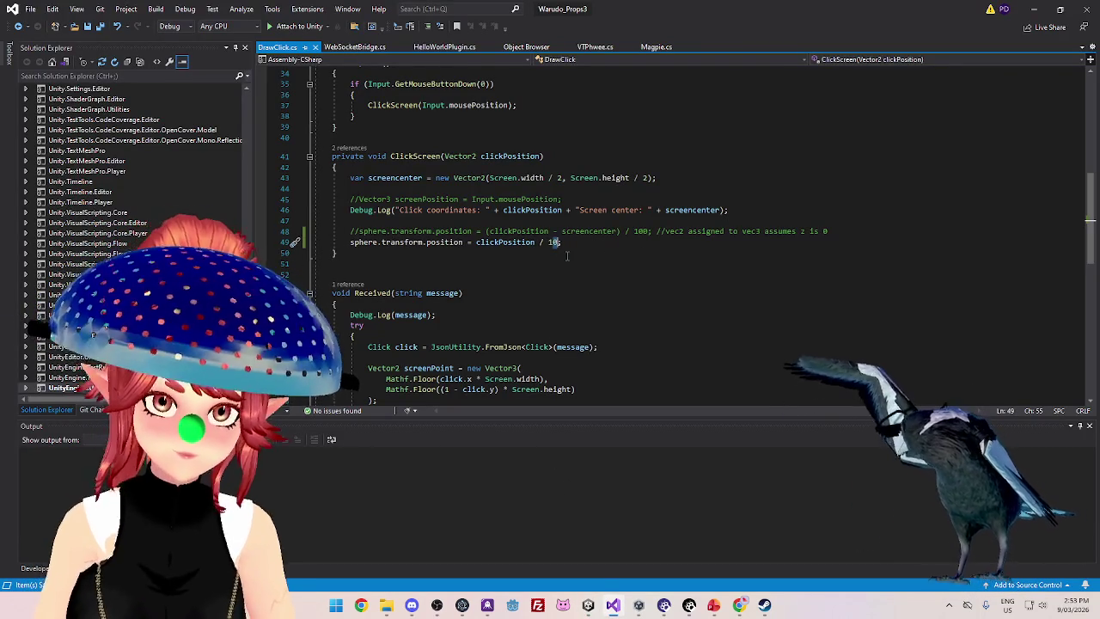
Change line 49's divisor from 10 to 7, briefly trying 8, and switch back to Unity
{"action": "key", "text": "BackSpace"}
{"action": "key", "text": "BackSpace"}
{"action": "type", "text": "8"}
{"action": "left_click", "coordinate": [554, 230]}
{"action": "key", "text": "Down"}
{"action": "key", "text": "BackSpace"}
{"action": "type", "text": "7"}
{"action": "left_click", "coordinate": [572, 232]}
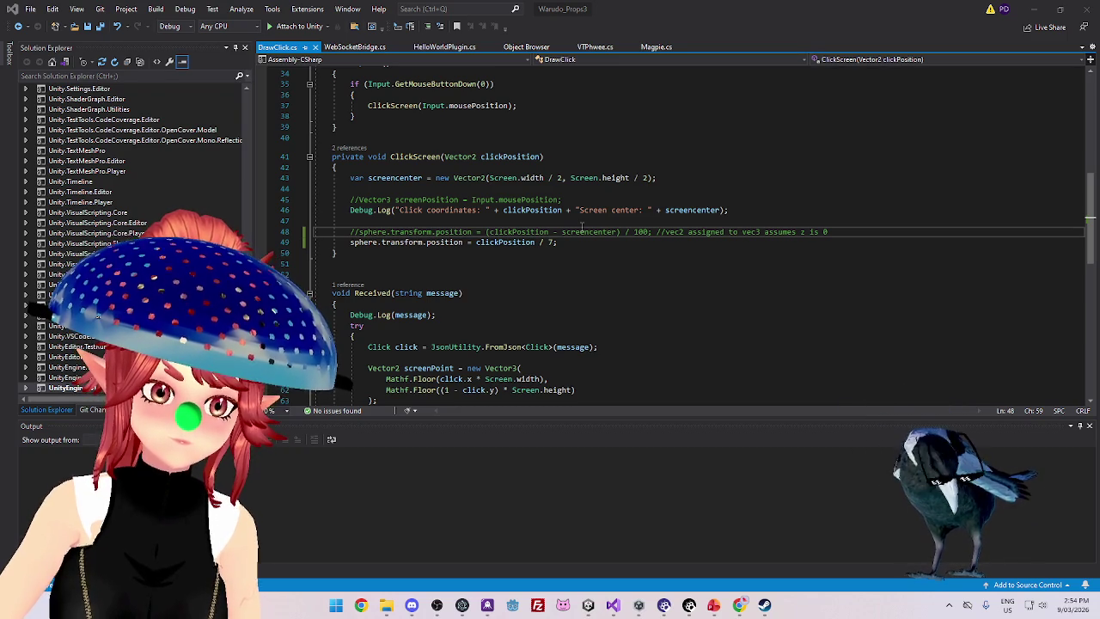
{"action": "key", "text": "alt+Tab"}
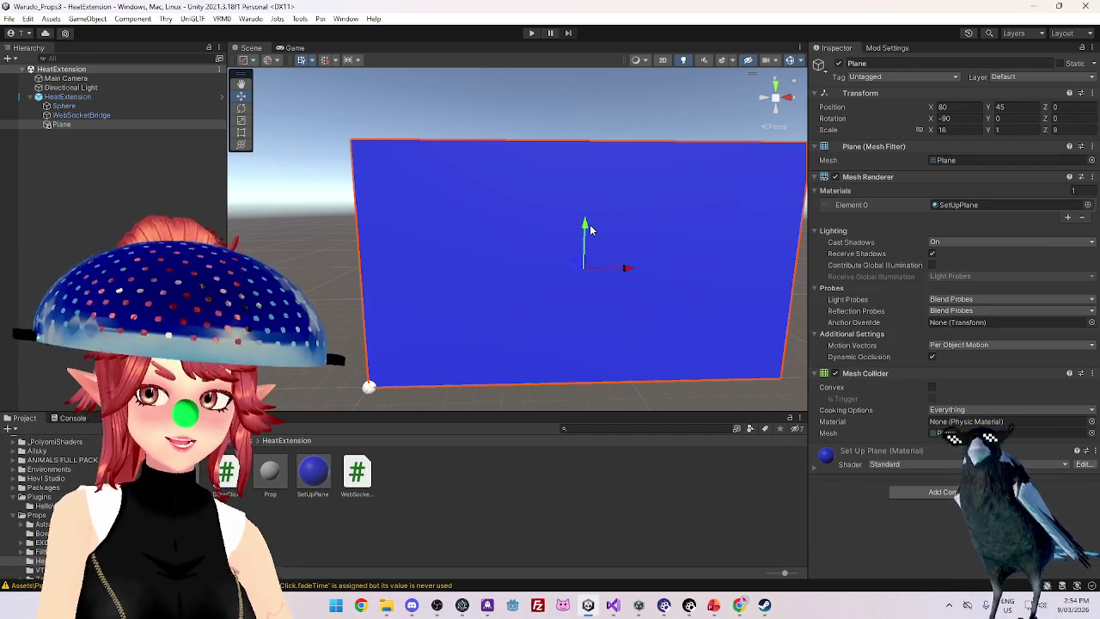
Play the scene and resize the Scene view to watch the sphere land on the blue plane
{"action": "left_click", "coordinate": [532, 34]}
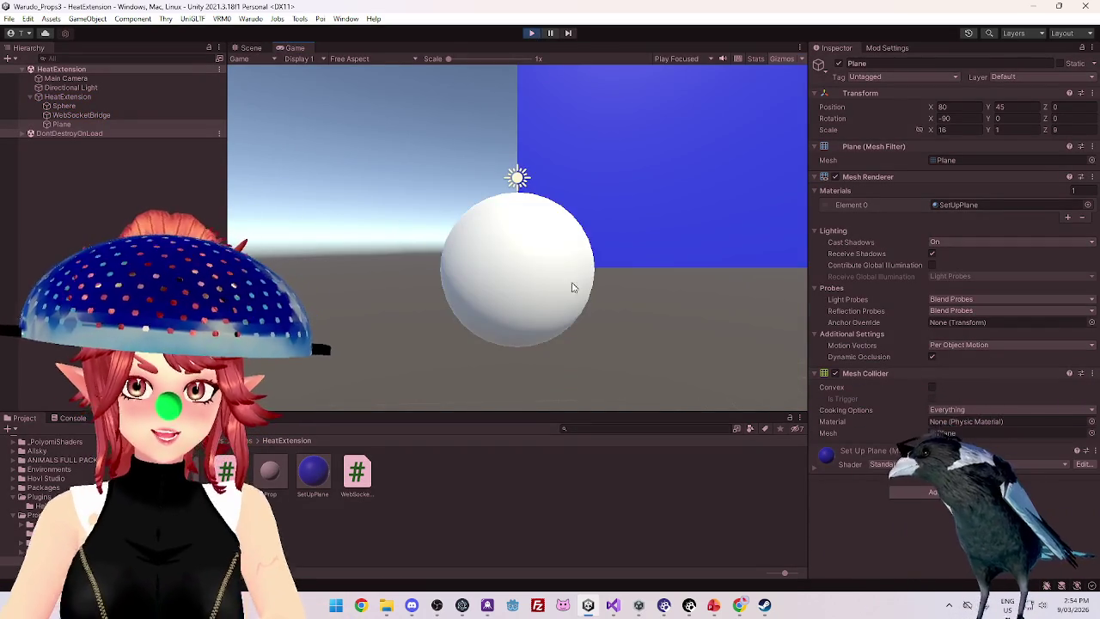
{"action": "left_click", "coordinate": [246, 48]}
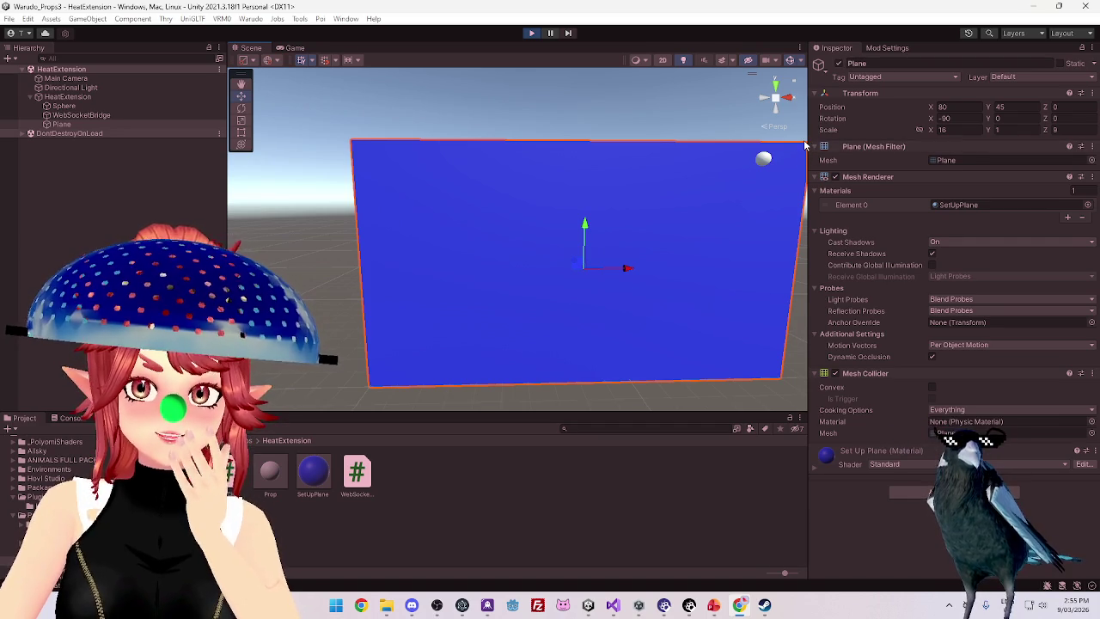
{"action": "left_click", "coordinate": [594, 402]}
{"action": "left_click_drag", "start_coordinate": [590, 413], "coordinate": [591, 232]}
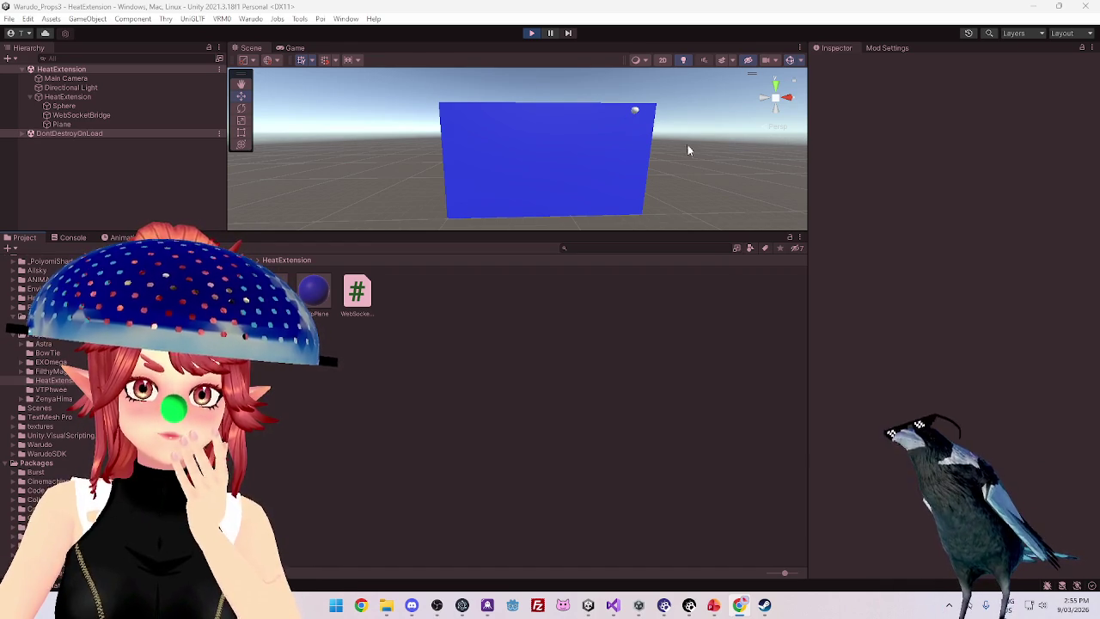
{"action": "left_click_drag", "start_coordinate": [680, 231], "coordinate": [657, 435]}
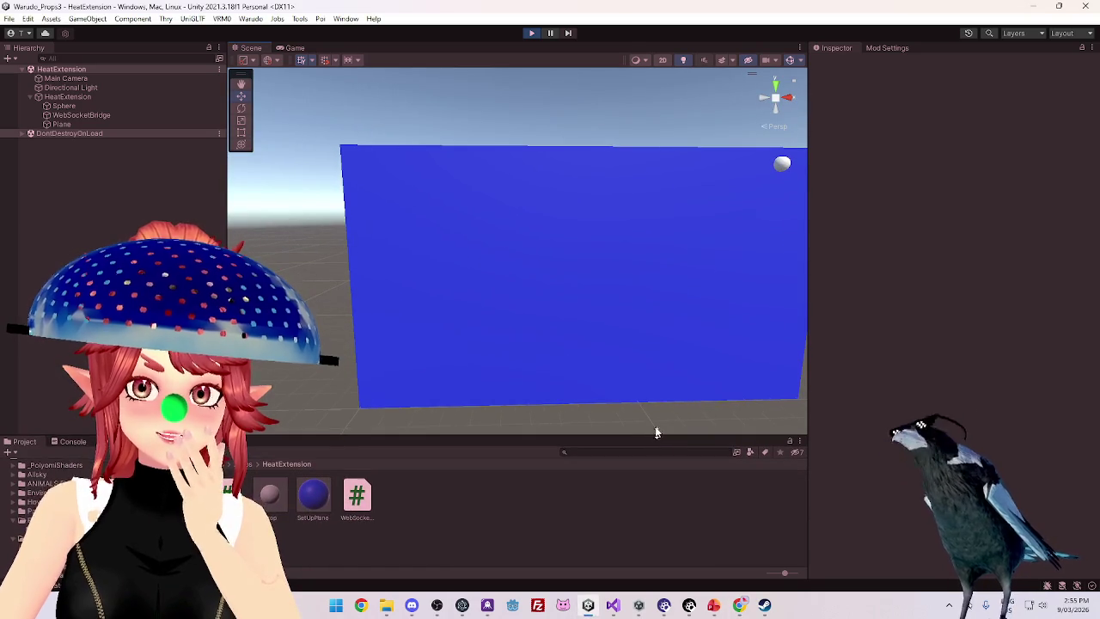
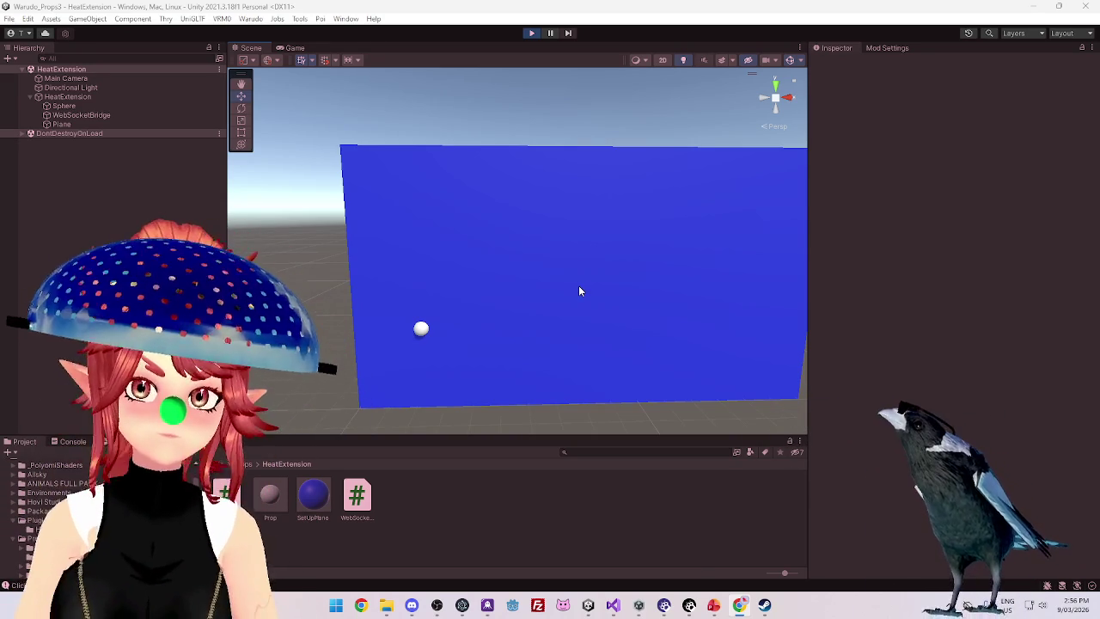
Select the blue plane and stop the Play-mode test run
{"action": "left_click", "coordinate": [528, 256]}
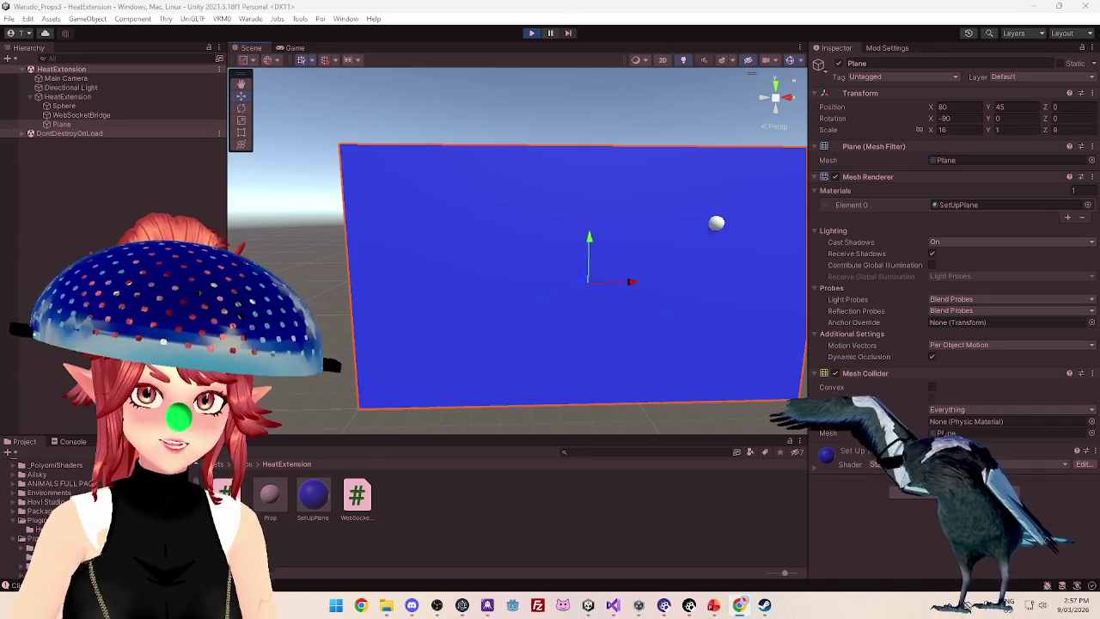
{"action": "left_click", "coordinate": [526, 32]}
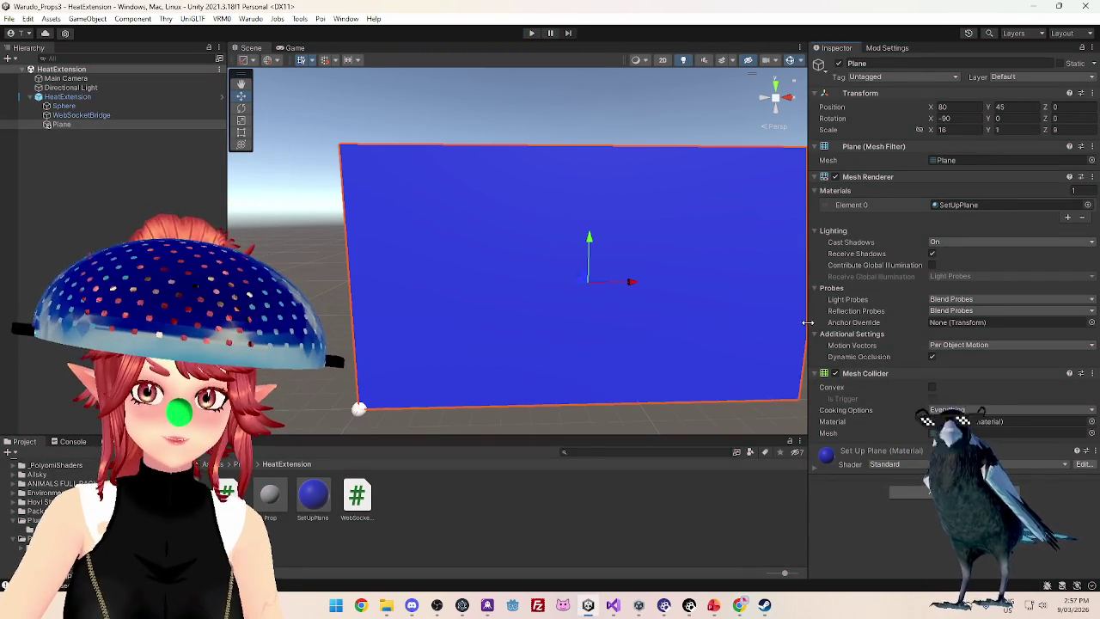
{"action": "left_click_drag", "start_coordinate": [808, 331], "coordinate": [833, 331]}
{"action": "scroll", "coordinate": [544, 270], "scroll_direction": "down", "scroll_amount": 3}
{"action": "key", "text": "Up"}
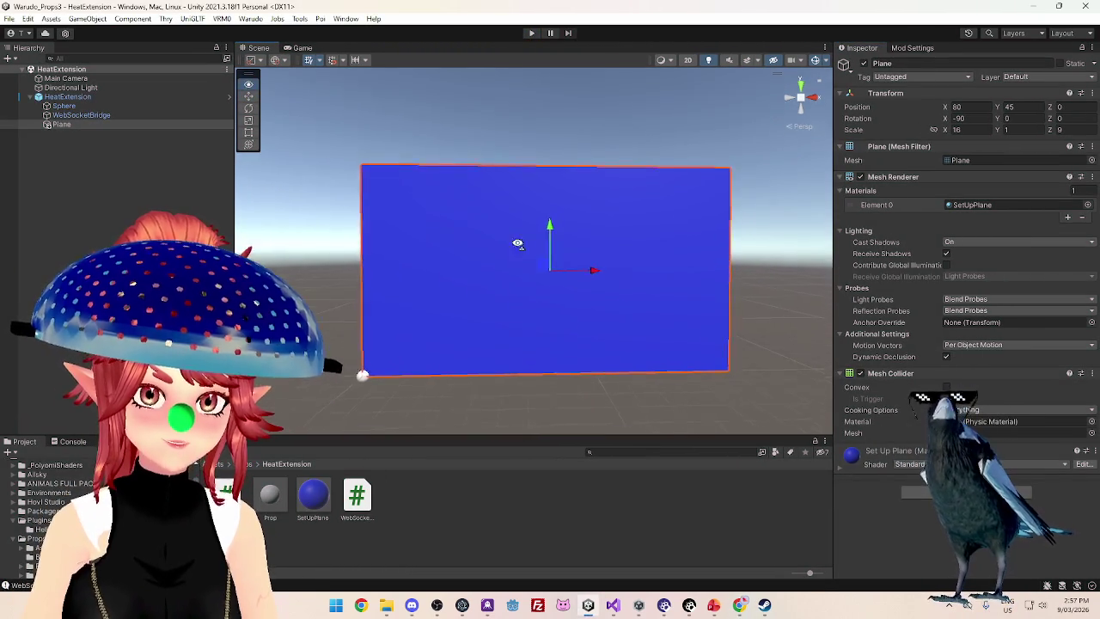
{"action": "key", "text": "Left"}
{"action": "key", "text": "Right"}
{"action": "key", "text": "Down"}
{"action": "key", "text": "Up"}
{"action": "key", "text": "Left"}
{"action": "key", "text": "Down"}
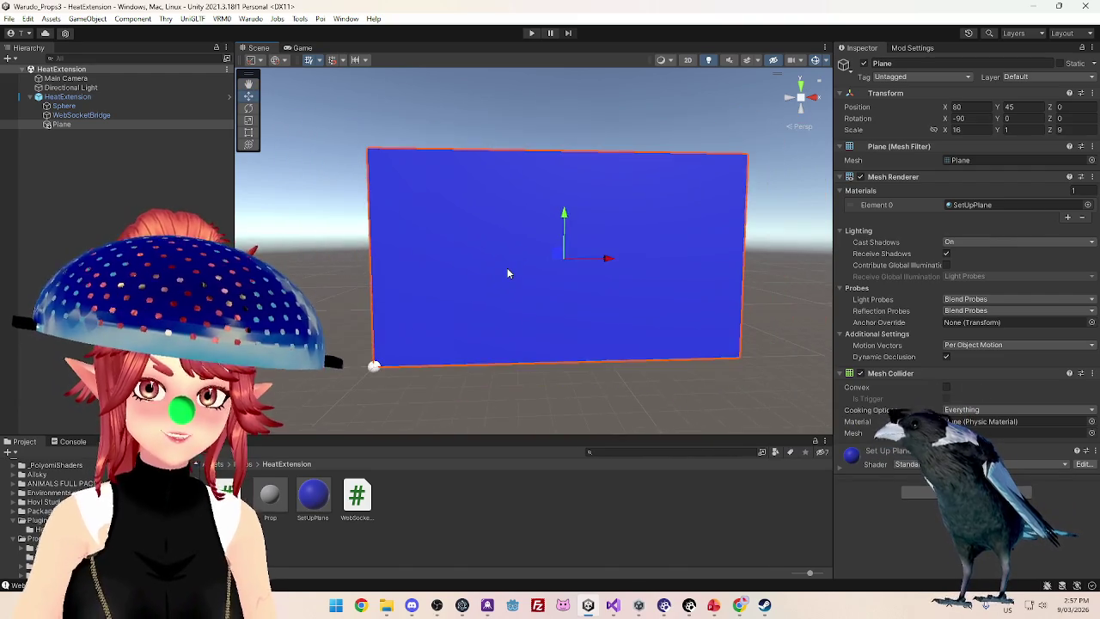
{"action": "key", "text": "Up"}
{"action": "key", "text": "Right"}
{"action": "key", "text": "Up"}
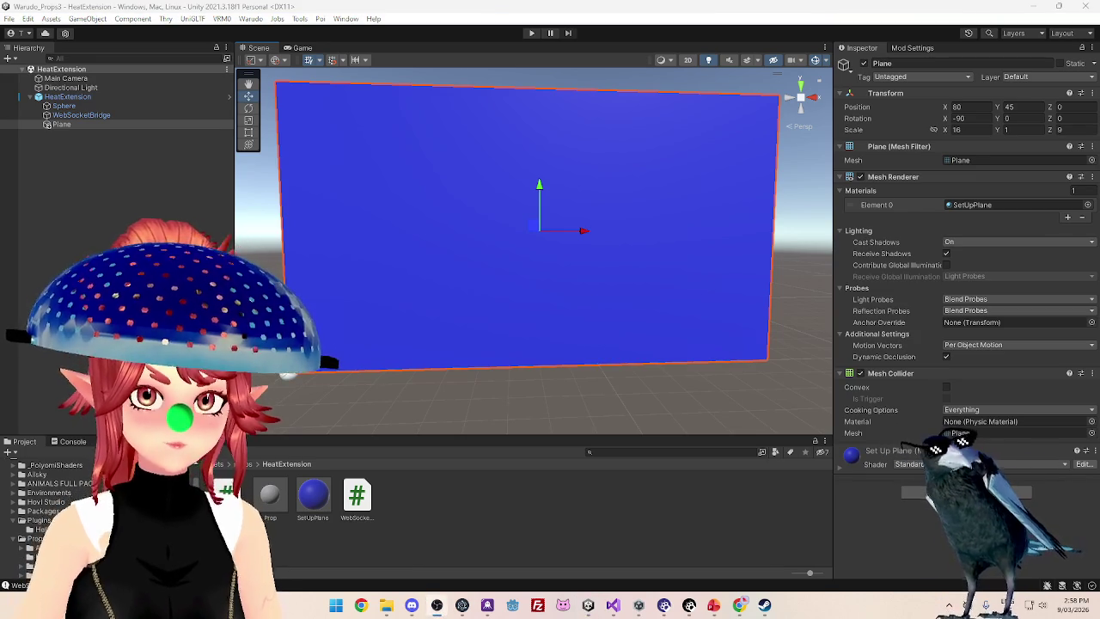
{"action": "mouse_move", "coordinate": [717, 393]}
{"action": "left_mouse_down"}
{"action": "mouse_move", "coordinate": [680, 393]}
{"action": "mouse_move", "coordinate": [662, 378]}
{"action": "mouse_move", "coordinate": [705, 361]}
{"action": "mouse_move", "coordinate": [690, 341]}
{"action": "mouse_move", "coordinate": [600, 329]}
{"action": "mouse_move", "coordinate": [570, 302]}
{"action": "mouse_move", "coordinate": [590, 354]}
{"action": "mouse_move", "coordinate": [619, 377]}
{"action": "mouse_move", "coordinate": [570, 351]}
{"action": "mouse_move", "coordinate": [622, 346]}
{"action": "mouse_move", "coordinate": [481, 284]}
{"action": "mouse_move", "coordinate": [318, 119]}
{"action": "mouse_move", "coordinate": [398, 224]}
{"action": "mouse_move", "coordinate": [481, 258]}
{"action": "mouse_move", "coordinate": [383, 174]}
{"action": "left_mouse_up"}
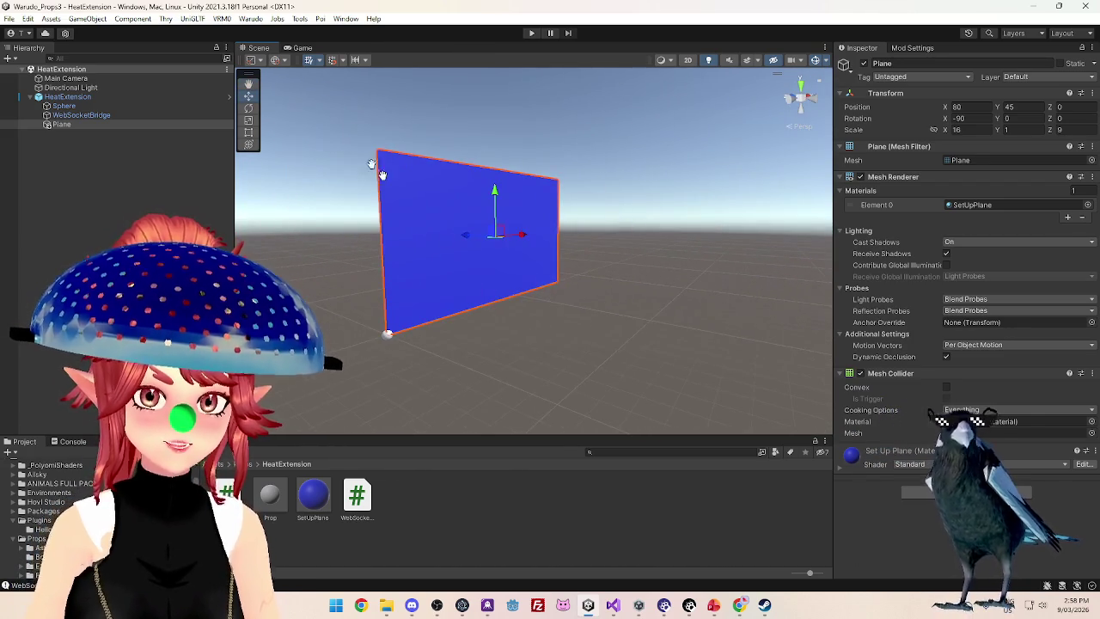
{"action": "left_click", "coordinate": [302, 48]}
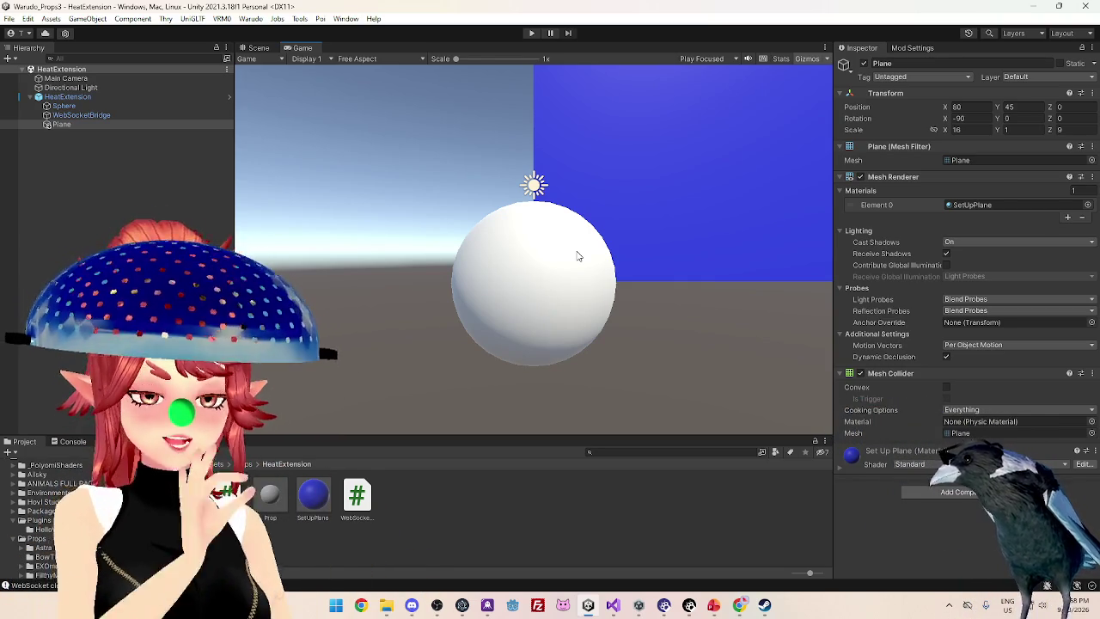
{"action": "left_click", "coordinate": [259, 48]}
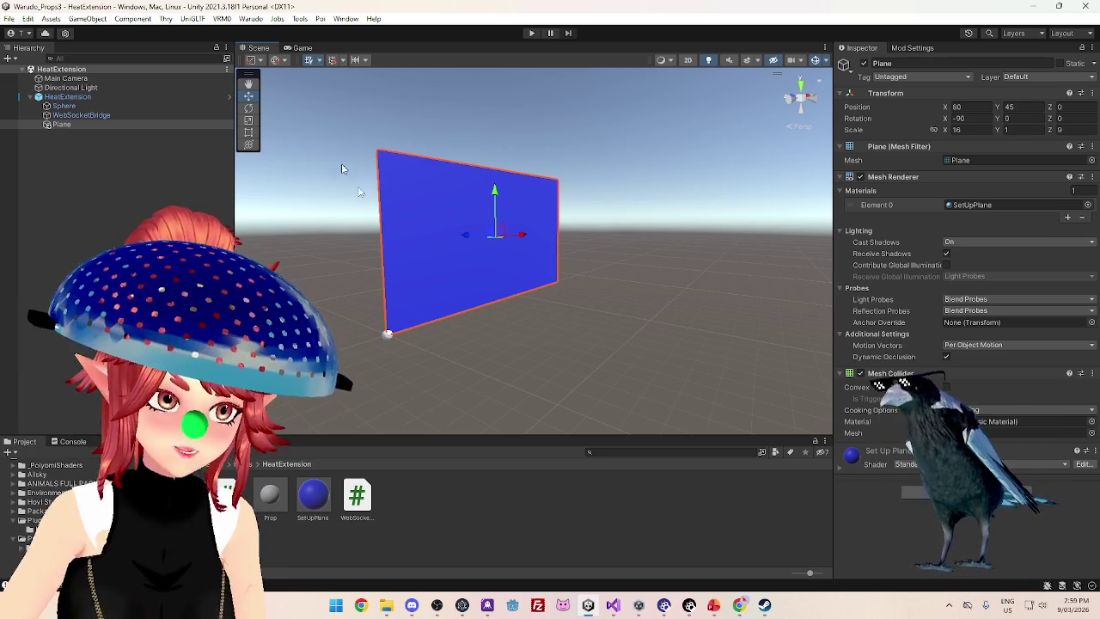
{"action": "left_click", "coordinate": [99, 77]}
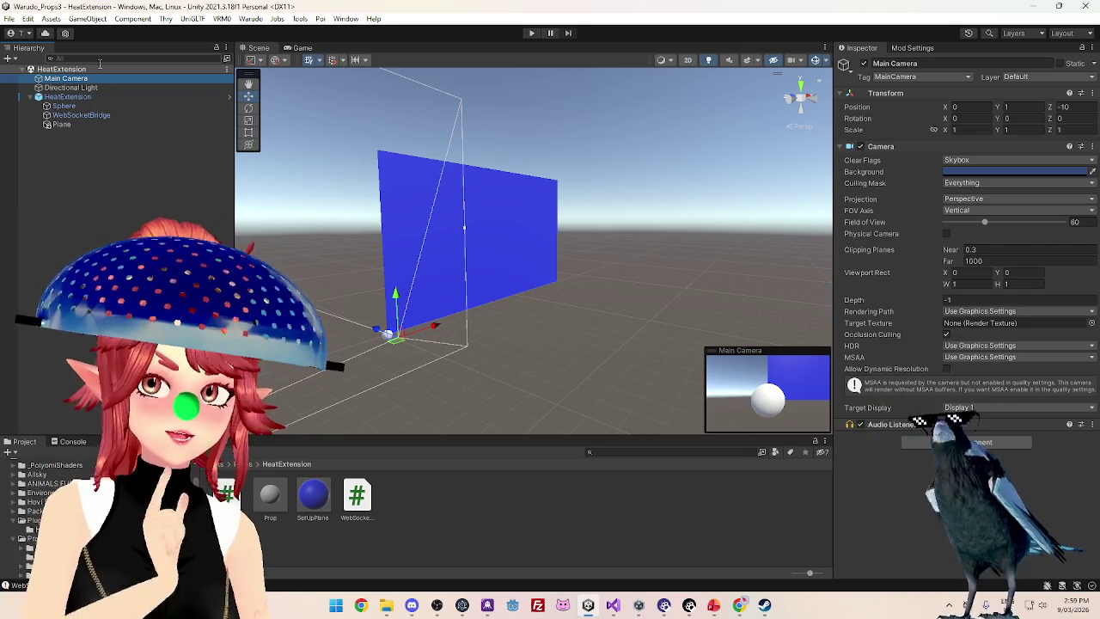
Delete the Main Camera from the scene and start a Play-mode test run
{"action": "mouse_move", "coordinate": [569, 278]}
{"action": "left_mouse_down"}
{"action": "mouse_move", "coordinate": [519, 318]}
{"action": "mouse_move", "coordinate": [473, 331]}
{"action": "left_mouse_up"}
{"action": "left_click", "coordinate": [122, 97]}
{"action": "left_click", "coordinate": [116, 78]}
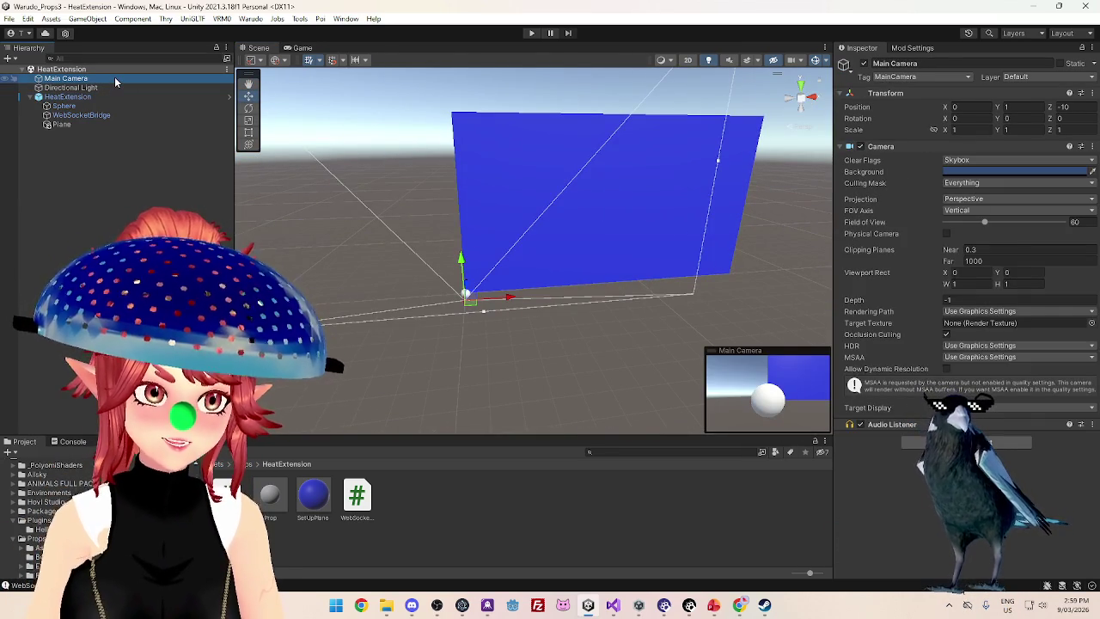
{"action": "key", "text": "Delete"}
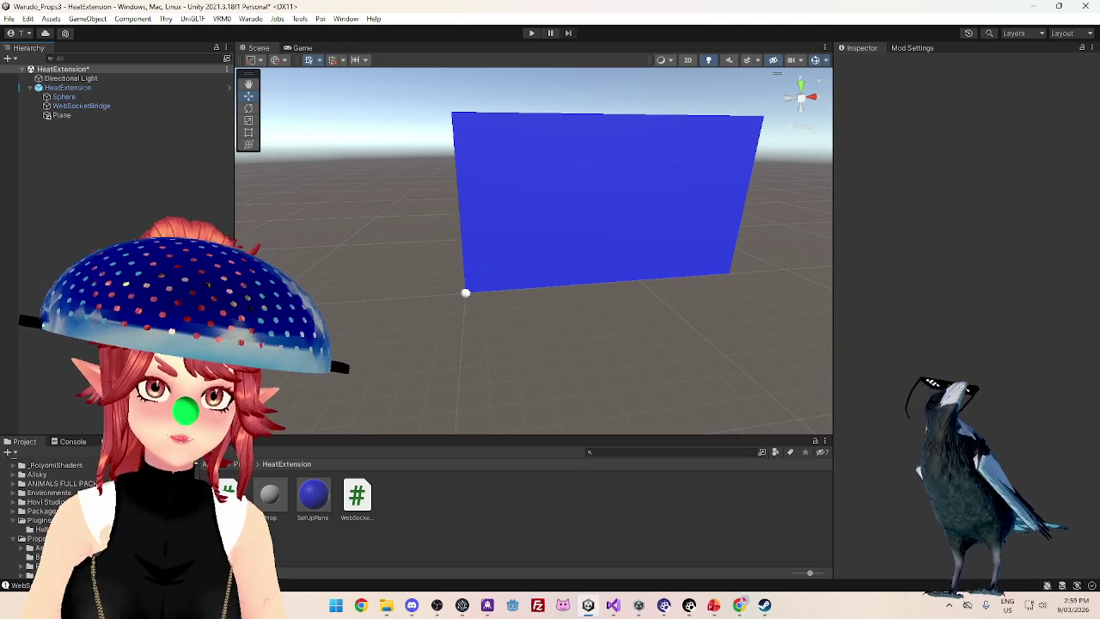
{"action": "left_click", "coordinate": [532, 33]}
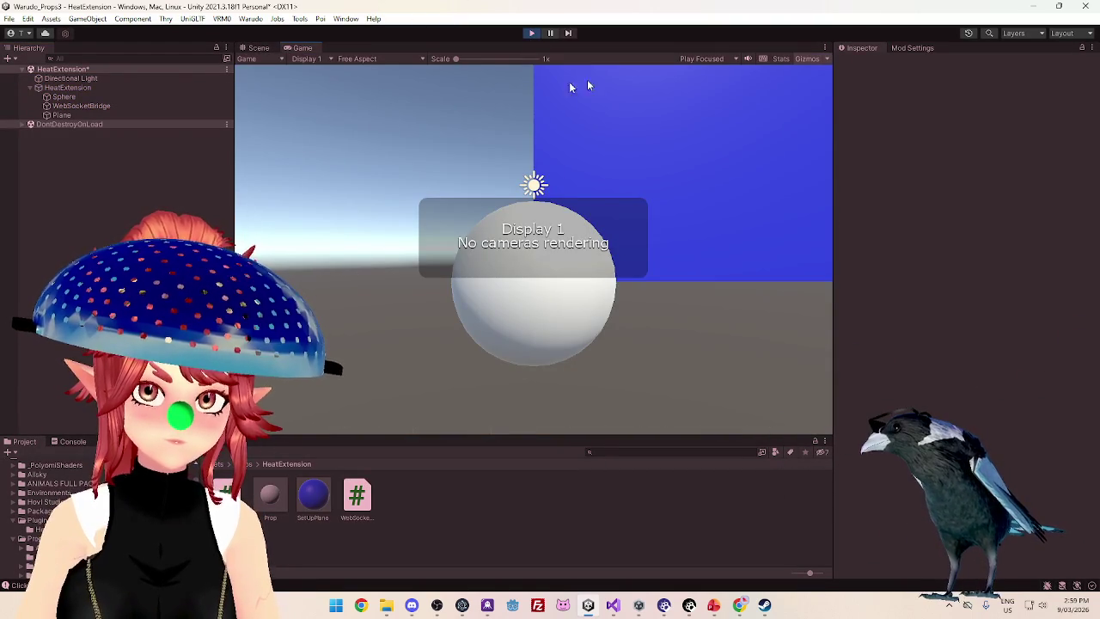
Watch the sphere cross the blue plane in the Scene view, then stop Play mode
{"action": "left_click", "coordinate": [259, 48]}
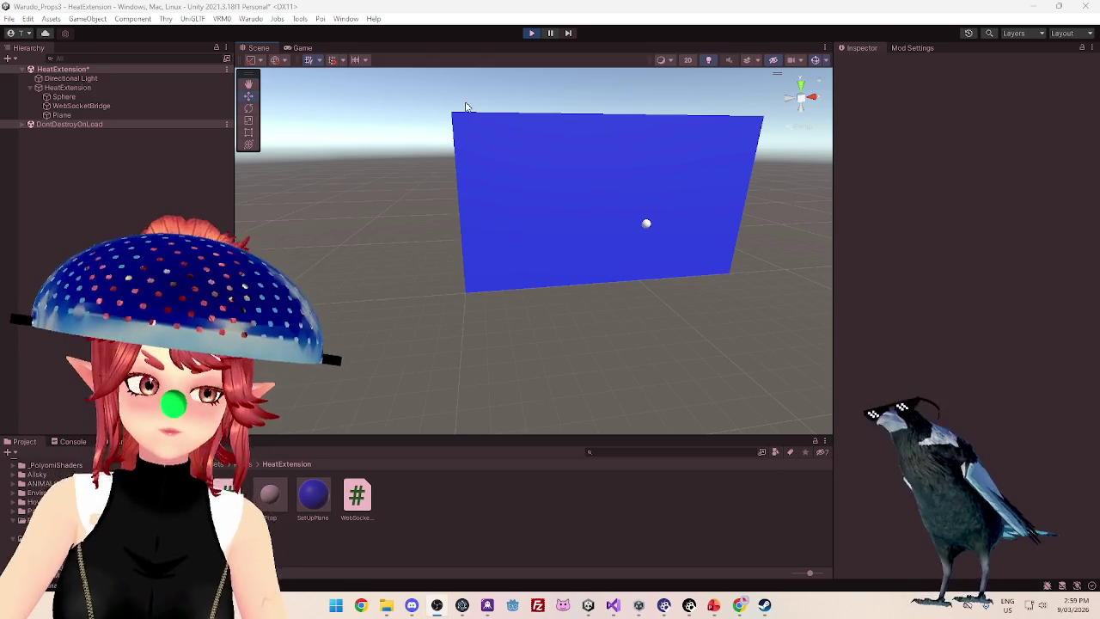
{"action": "left_click", "coordinate": [530, 34]}
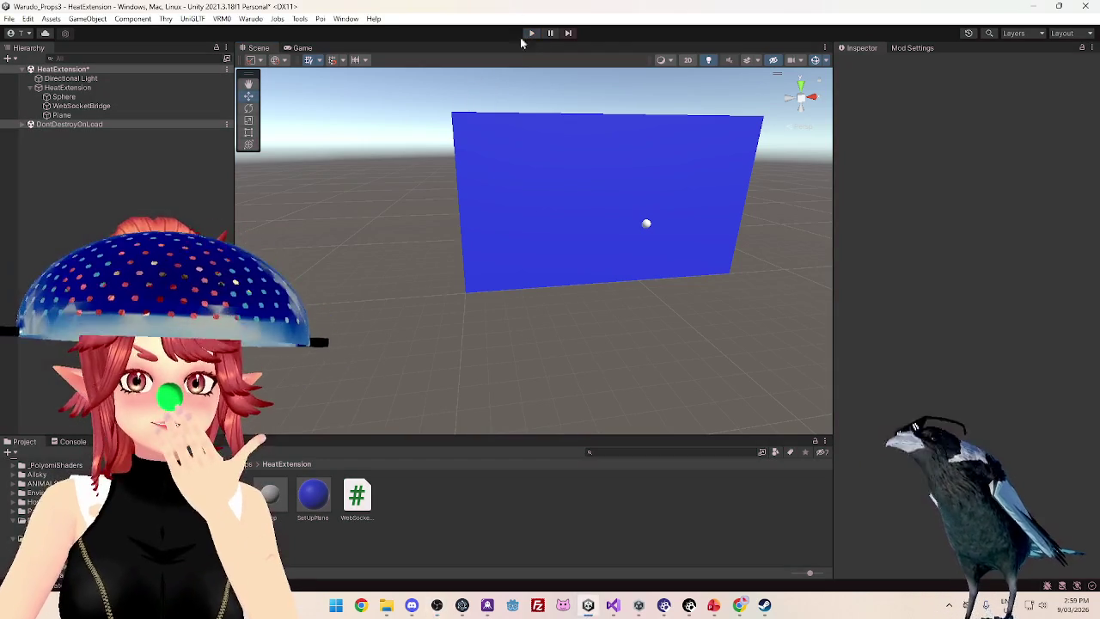
{"action": "mouse_move", "coordinate": [607, 355]}
{"action": "left_mouse_down"}
{"action": "mouse_move", "coordinate": [585, 324]}
{"action": "mouse_move", "coordinate": [609, 348]}
{"action": "mouse_move", "coordinate": [597, 319]}
{"action": "left_mouse_up"}
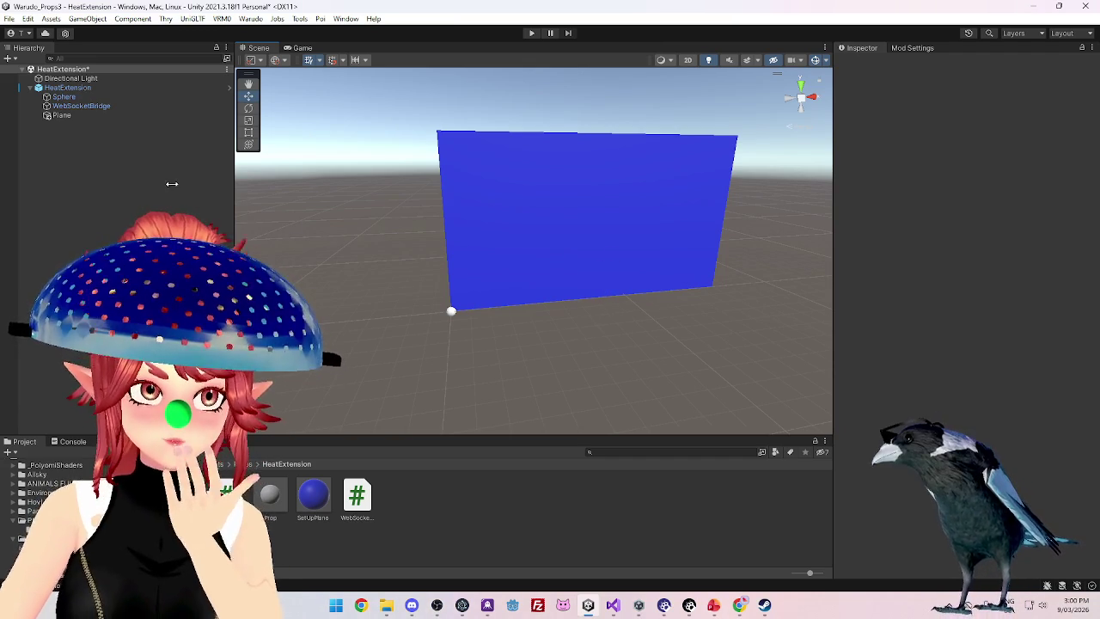
{"action": "left_click_drag", "start_coordinate": [579, 335], "coordinate": [637, 373]}
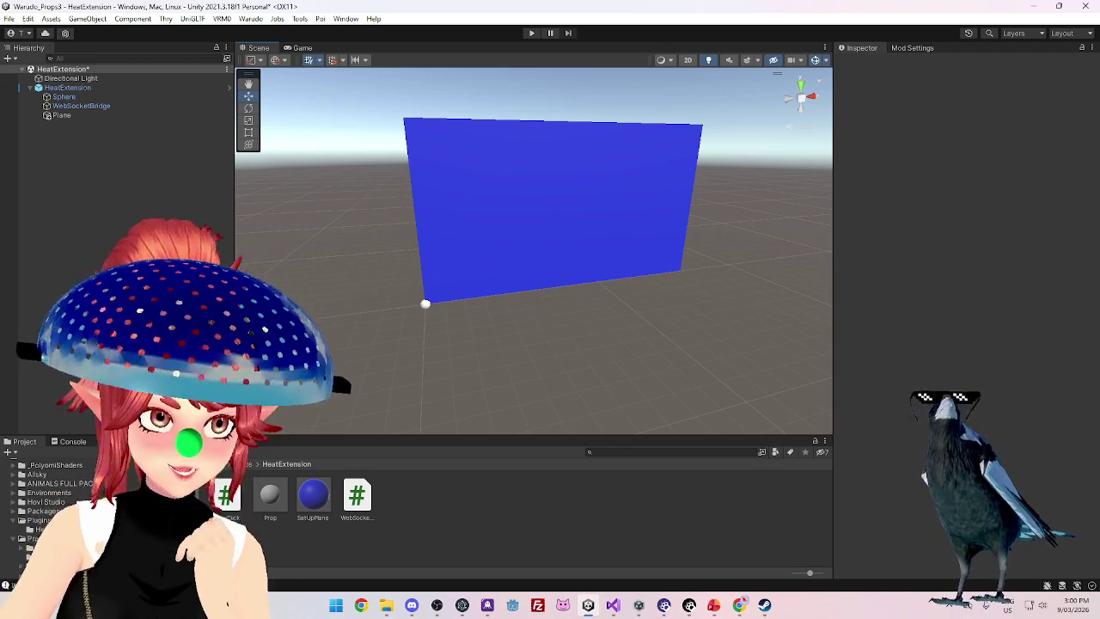
{"action": "left_click_drag", "start_coordinate": [498, 297], "coordinate": [558, 280]}
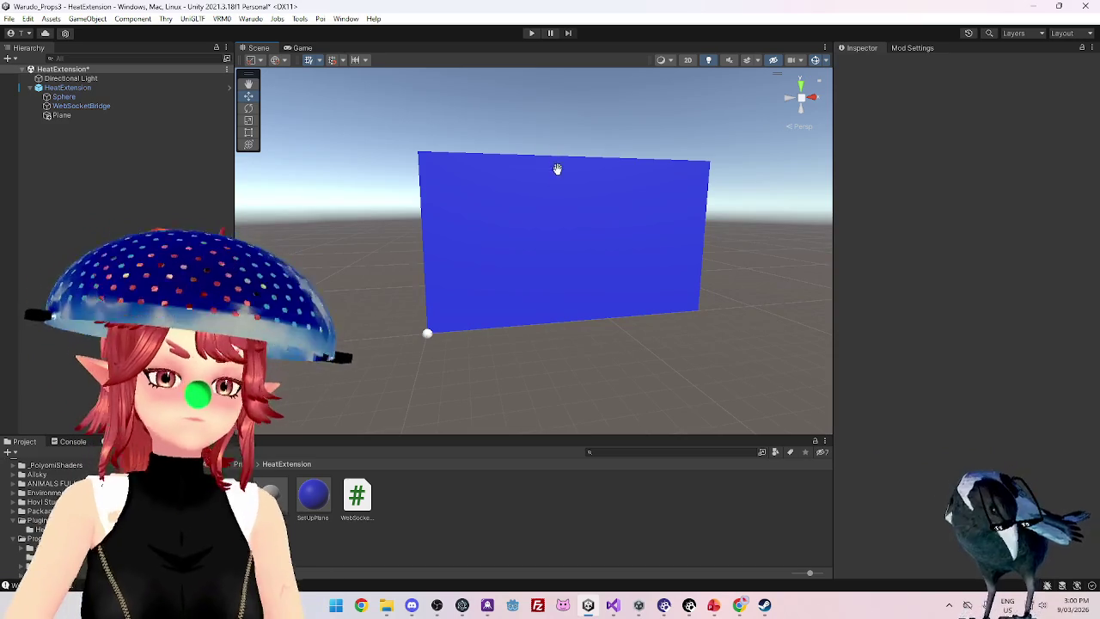
{"action": "left_click_drag", "start_coordinate": [555, 182], "coordinate": [550, 177]}
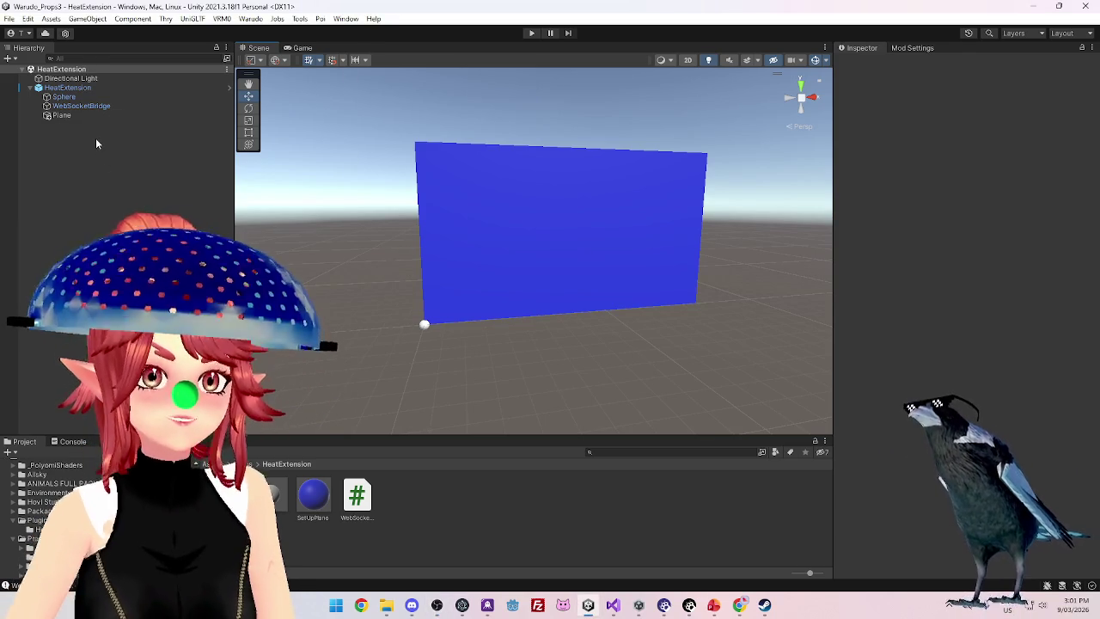
Create a new mod export profile named HeatExtension
{"action": "left_click", "coordinate": [912, 48]}
{"action": "mouse_move", "coordinate": [574, 258]}
{"action": "left_mouse_down"}
{"action": "mouse_move", "coordinate": [564, 255]}
{"action": "mouse_move", "coordinate": [542, 331]}
{"action": "mouse_move", "coordinate": [602, 292]}
{"action": "left_mouse_up"}
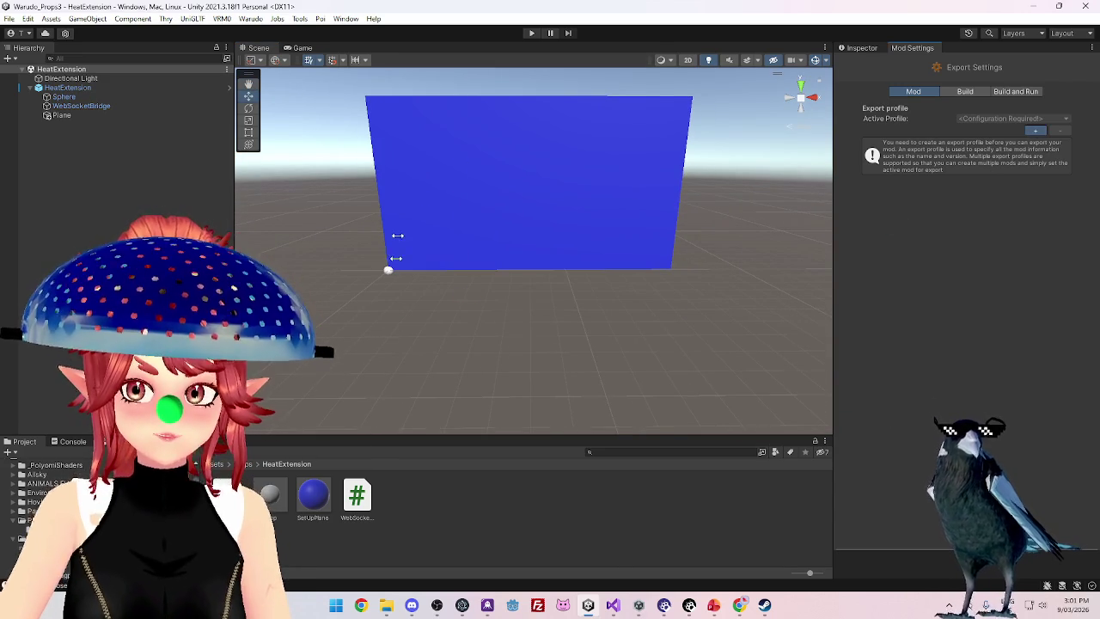
{"action": "left_click", "coordinate": [1036, 130]}
{"action": "left_click", "coordinate": [1010, 160]}
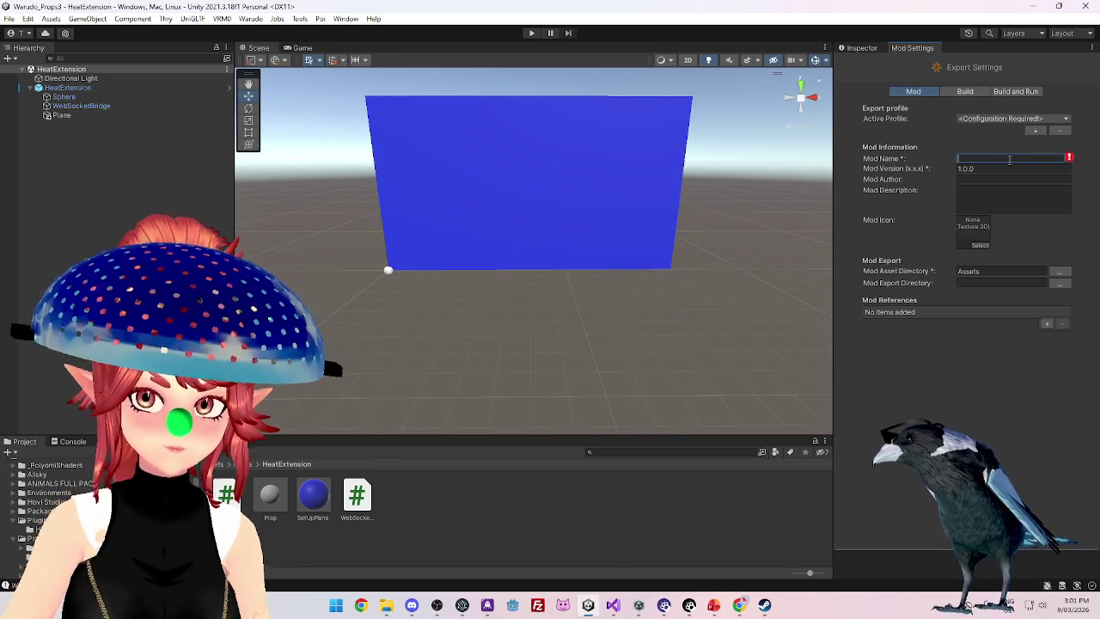
{"action": "type", "text": "HeatExtension"}
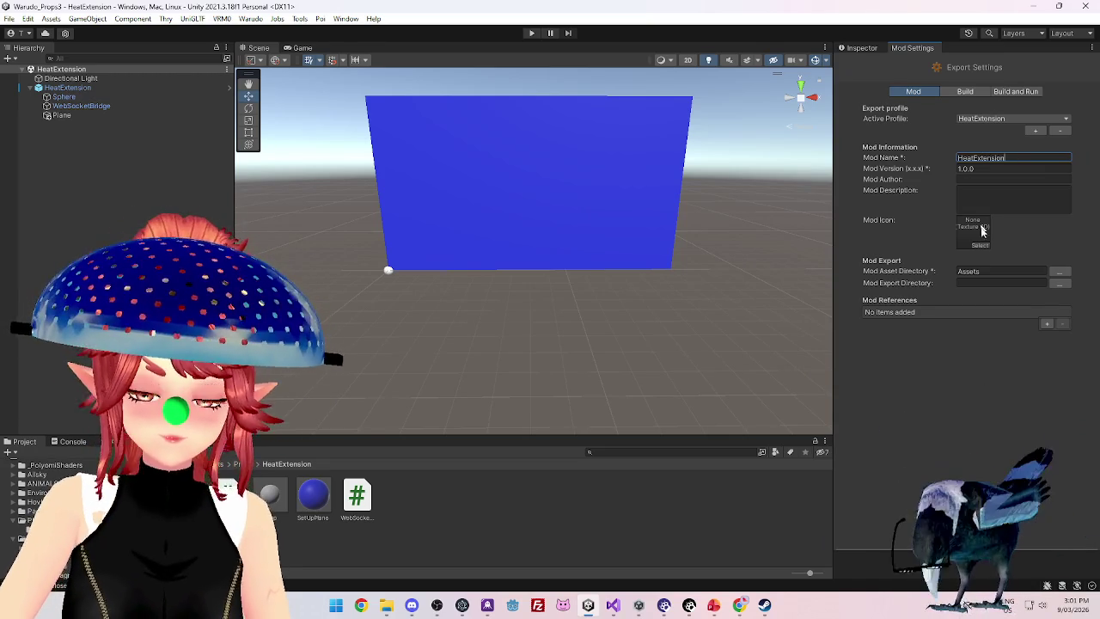
Set the Mod Asset Directory to the Props/HeatExtension folder
{"action": "left_click", "coordinate": [1059, 272]}
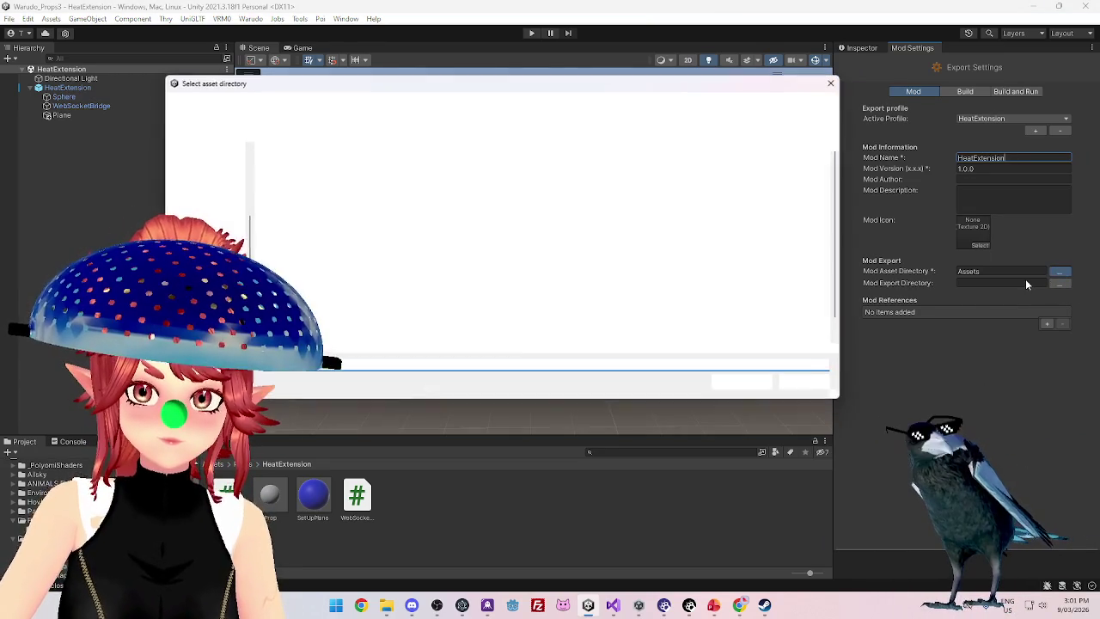
{"action": "double_click", "coordinate": [481, 279]}
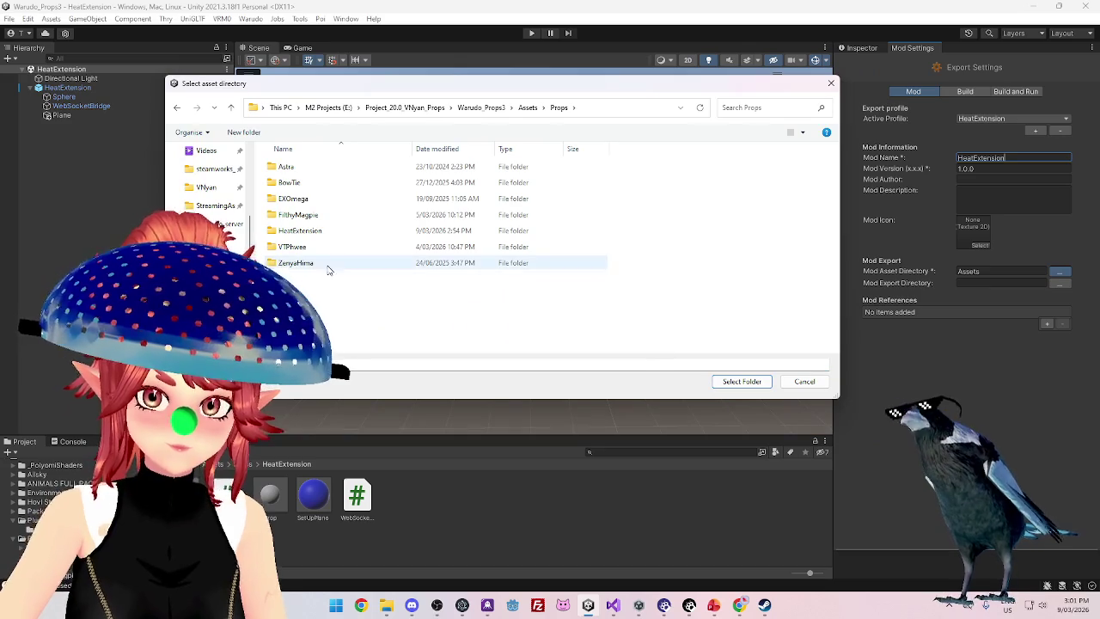
{"action": "double_click", "coordinate": [327, 231]}
{"action": "left_click", "coordinate": [740, 382]}
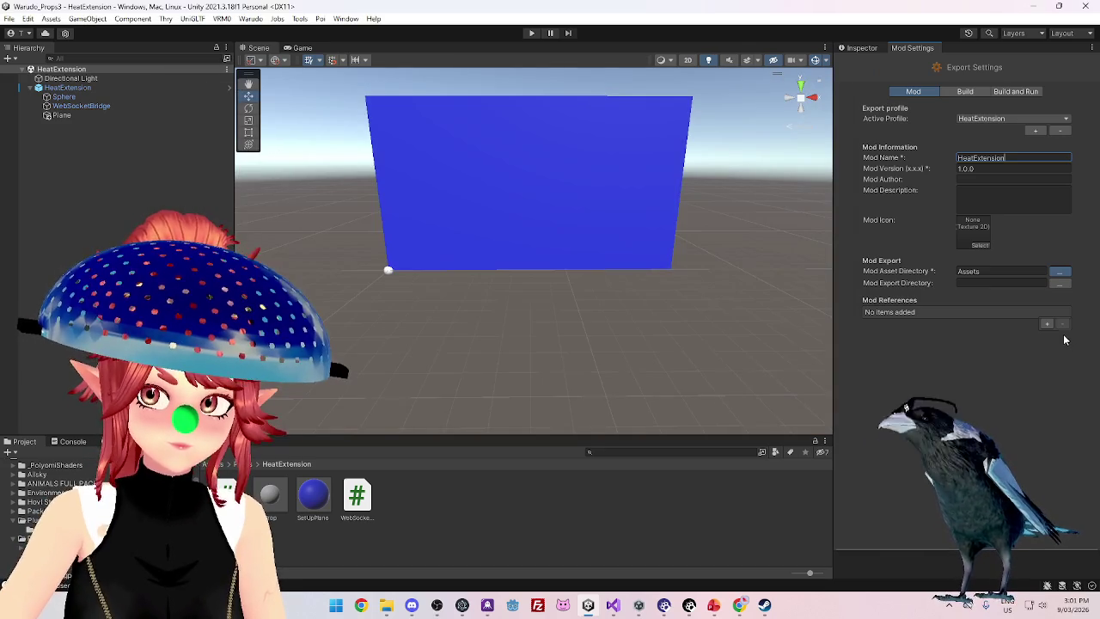
Set the Mod Export Directory to Warudo's StreamingAssets/Props folder
{"action": "left_click", "coordinate": [1059, 283]}
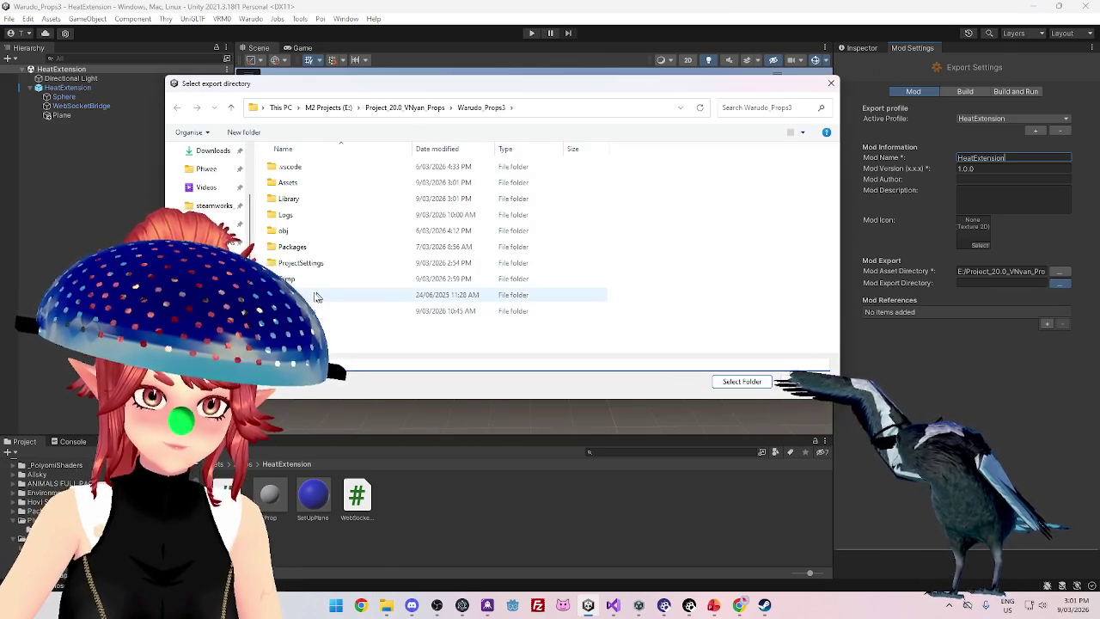
{"action": "double_click", "coordinate": [405, 294]}
{"action": "scroll", "coordinate": [409, 297], "scroll_direction": "down", "scroll_amount": 2}
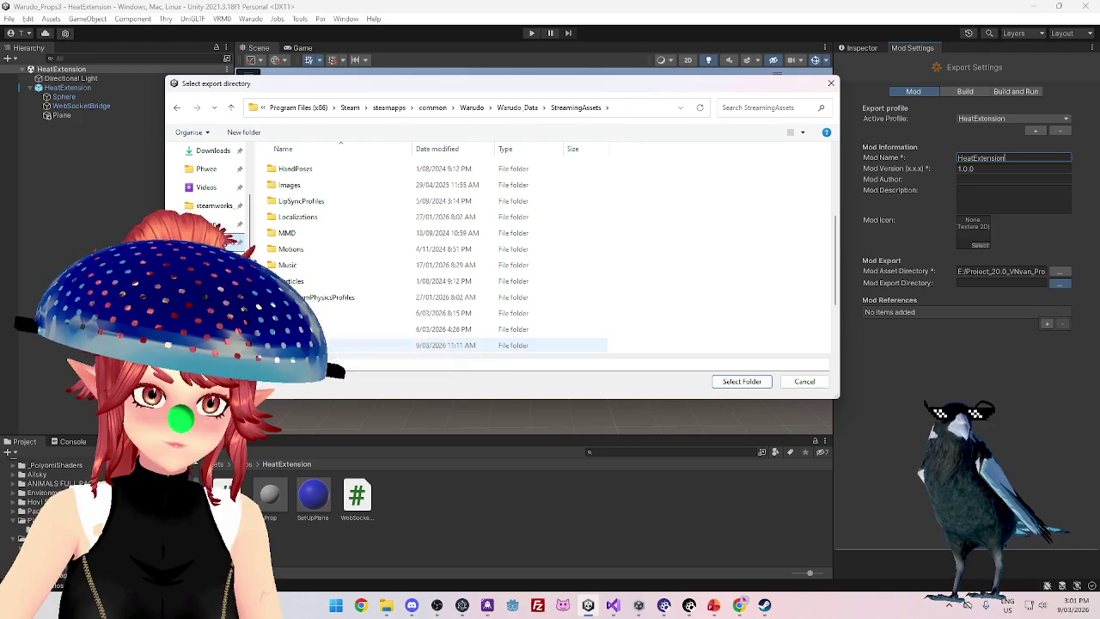
{"action": "double_click", "coordinate": [404, 344]}
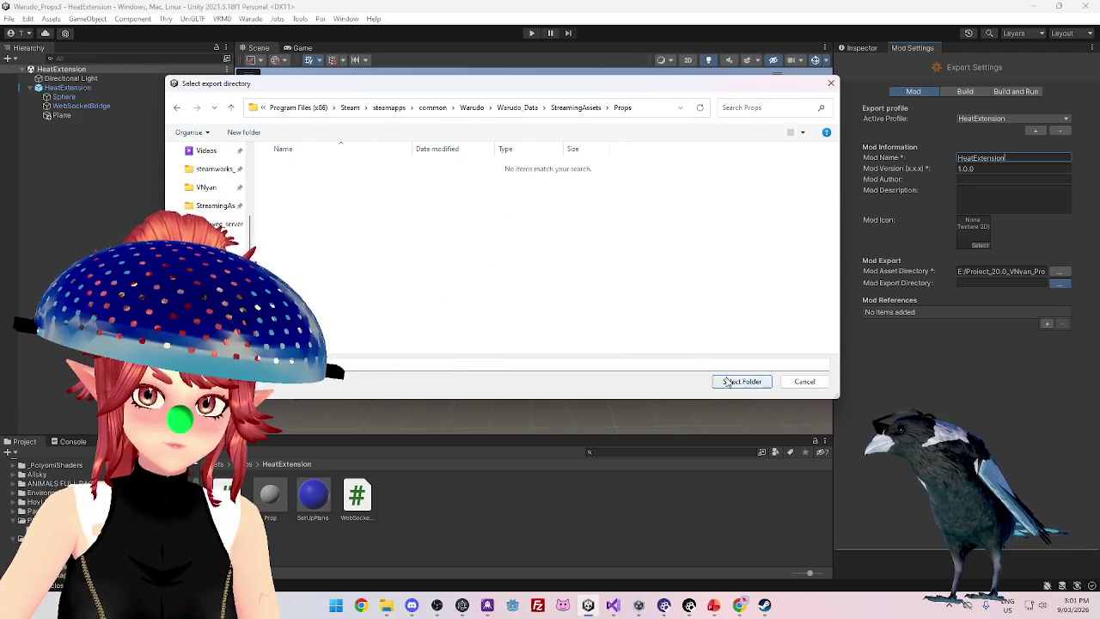
{"action": "left_click", "coordinate": [727, 382]}
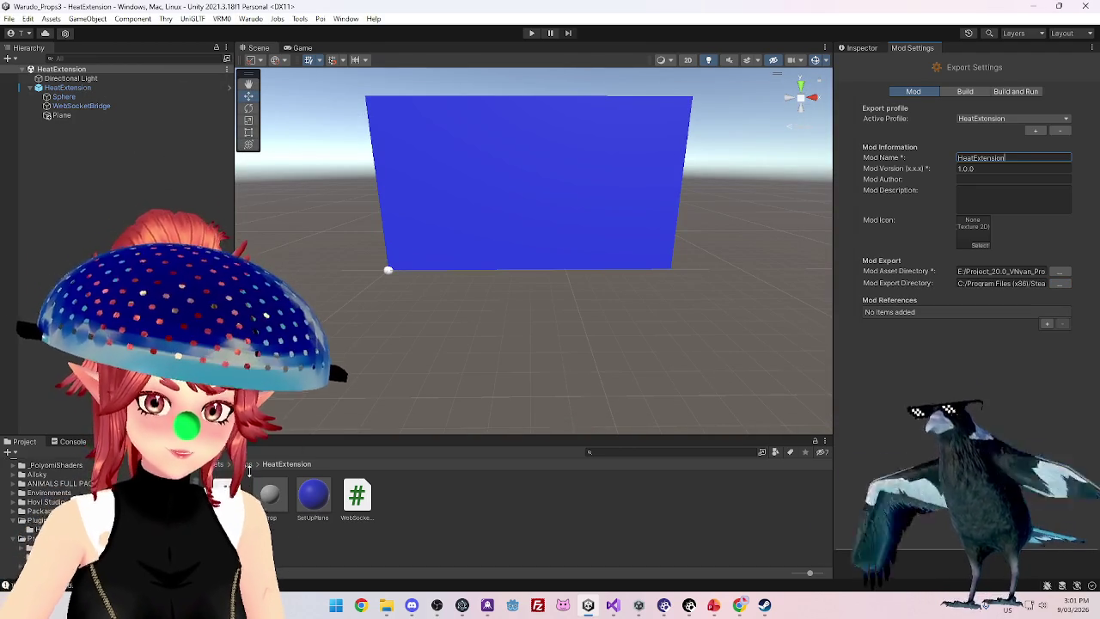
{"action": "left_click", "coordinate": [67, 87]}
Save HeatExtension as a new original prefab and delete the old Prop prefab
{"action": "left_click_drag", "start_coordinate": [222, 232], "coordinate": [426, 506]}
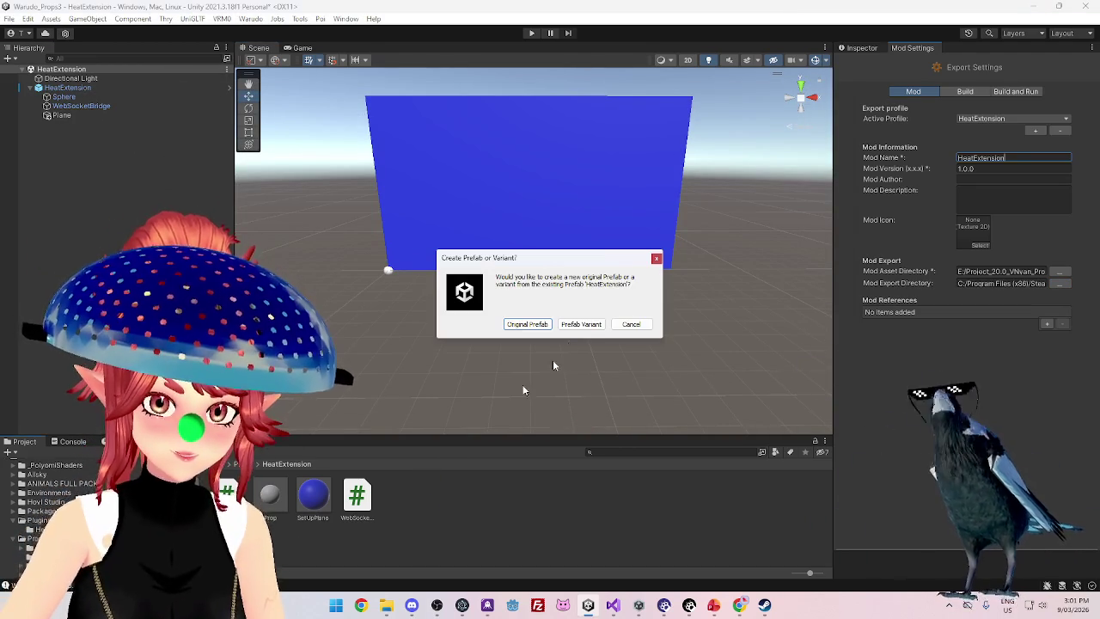
{"action": "left_click", "coordinate": [526, 323]}
{"action": "left_click", "coordinate": [309, 497]}
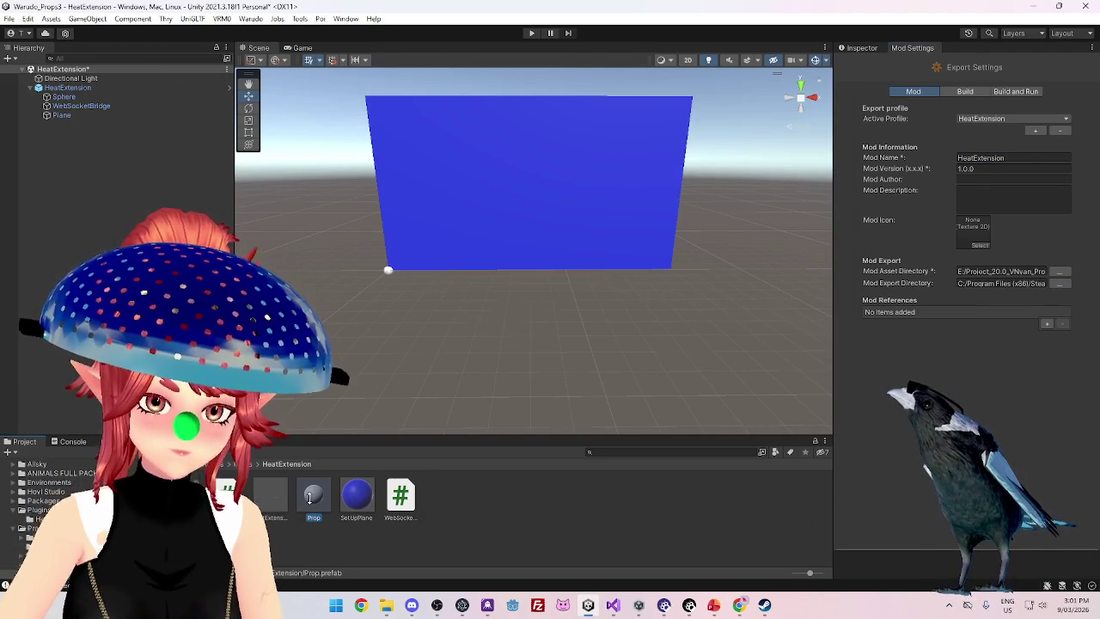
{"action": "key", "text": "Delete"}
{"action": "left_click", "coordinate": [582, 324]}
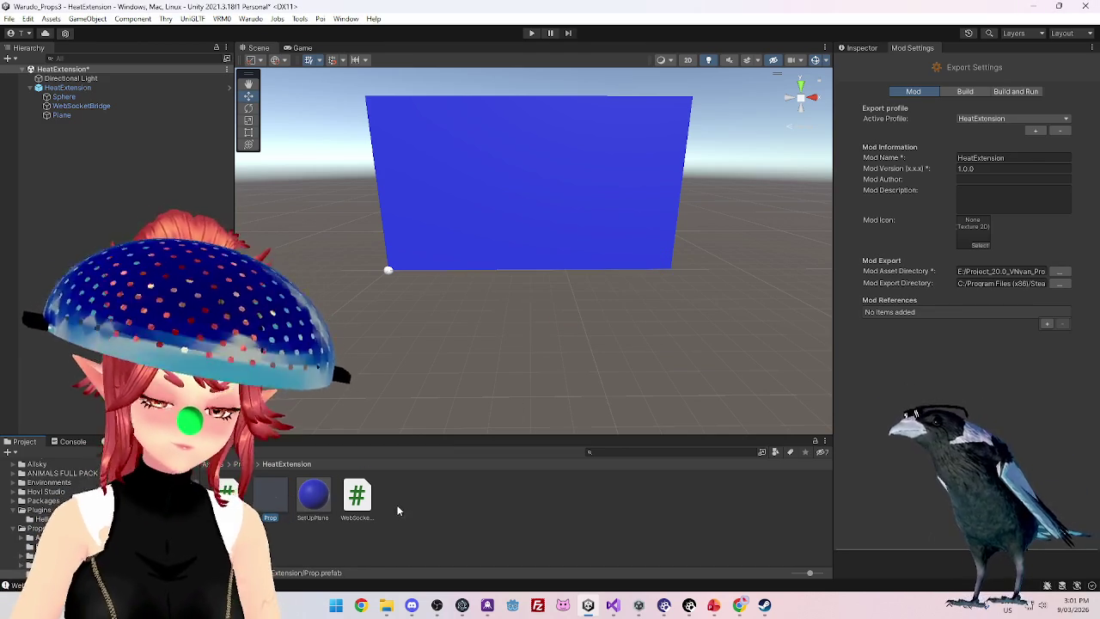
{"action": "left_click", "coordinate": [251, 18]}
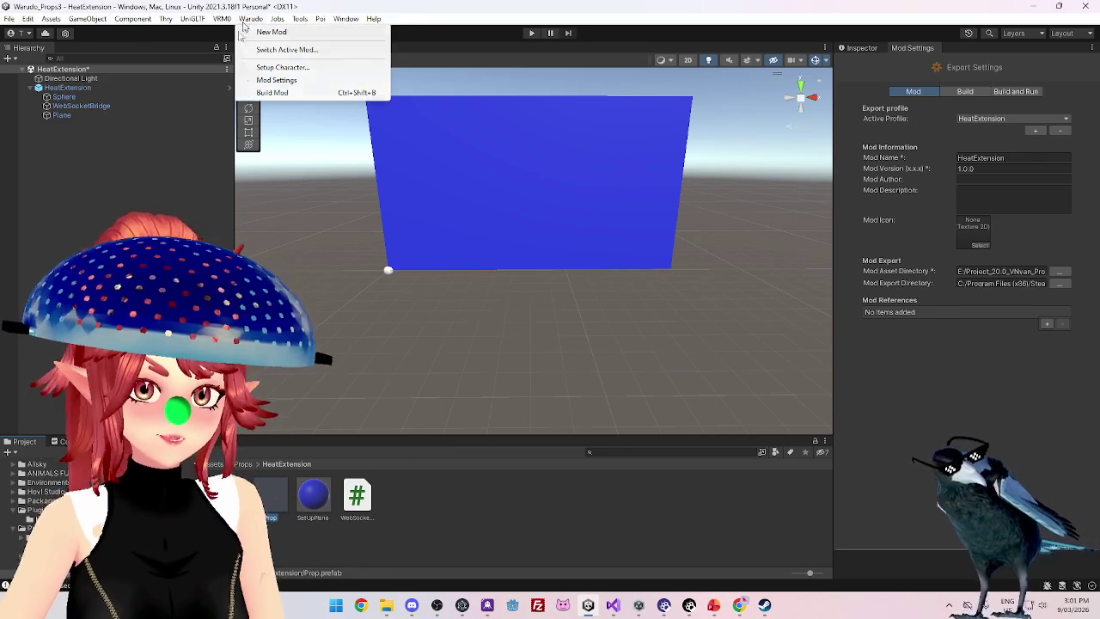
Save the scene and build the mod, producing HeatExtension.warudo in Warudo's Props folder
{"action": "left_click", "coordinate": [273, 91]}
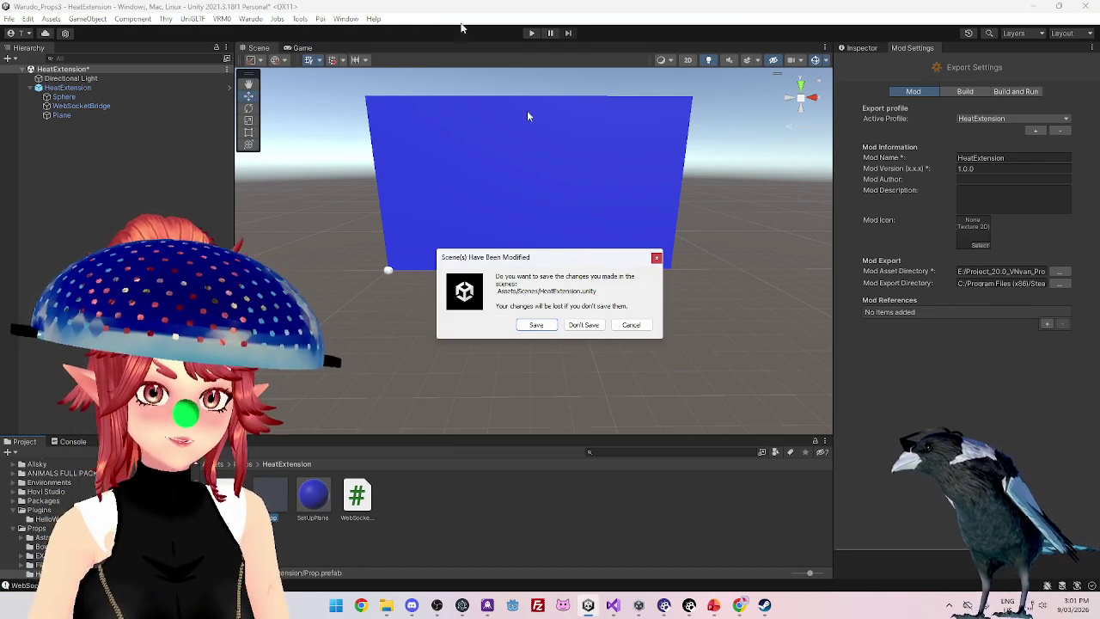
{"action": "left_click", "coordinate": [534, 325]}
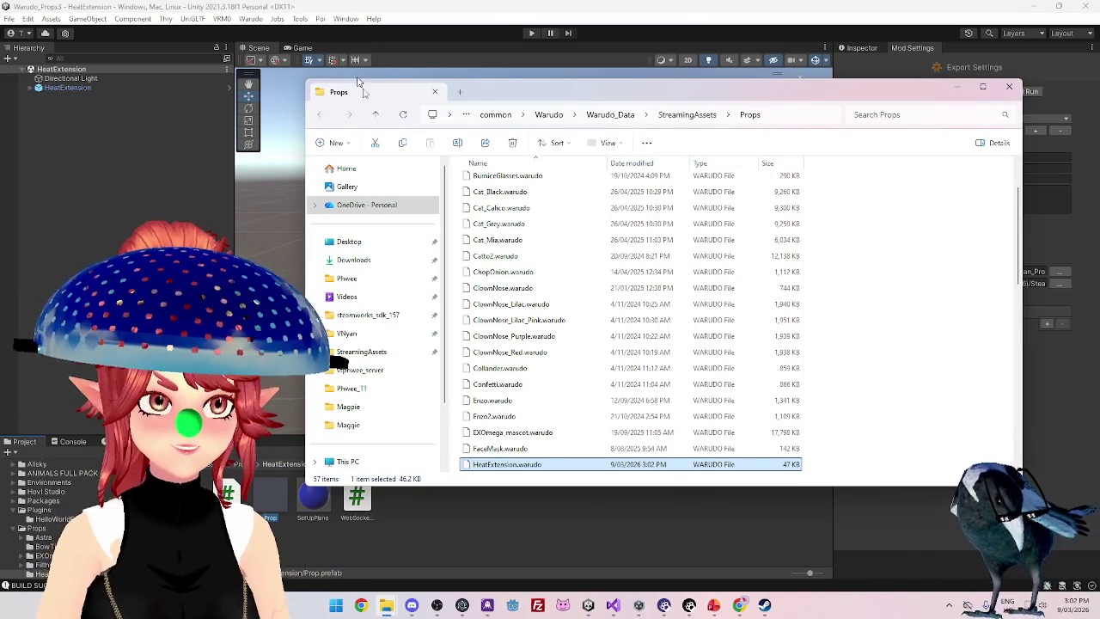
{"action": "left_click", "coordinate": [510, 17]}
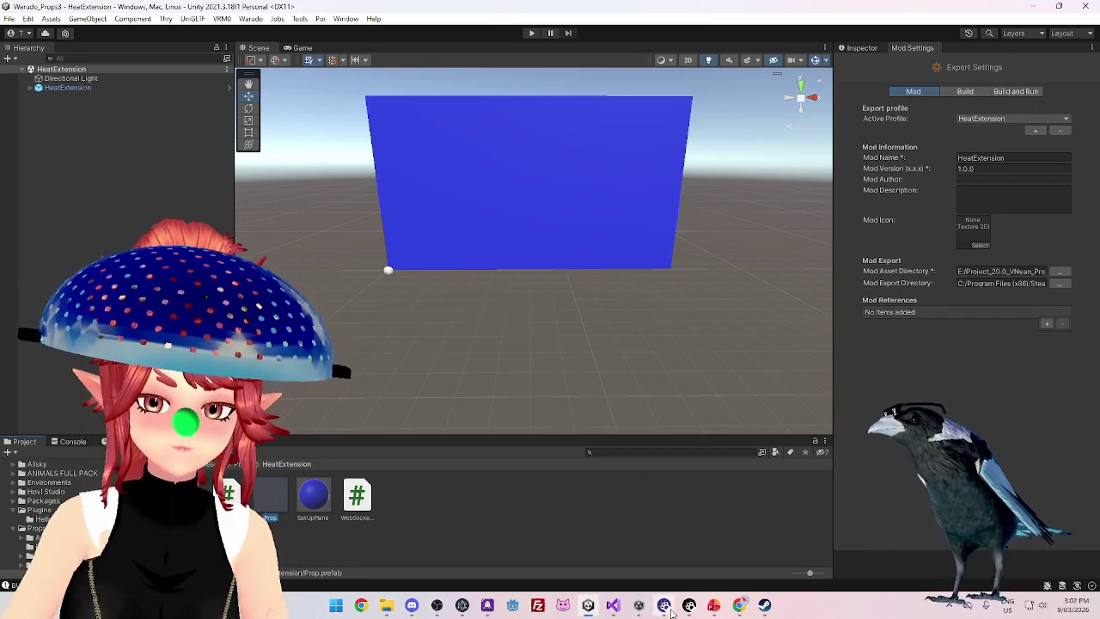
{"action": "mouse_move", "coordinate": [672, 612]}
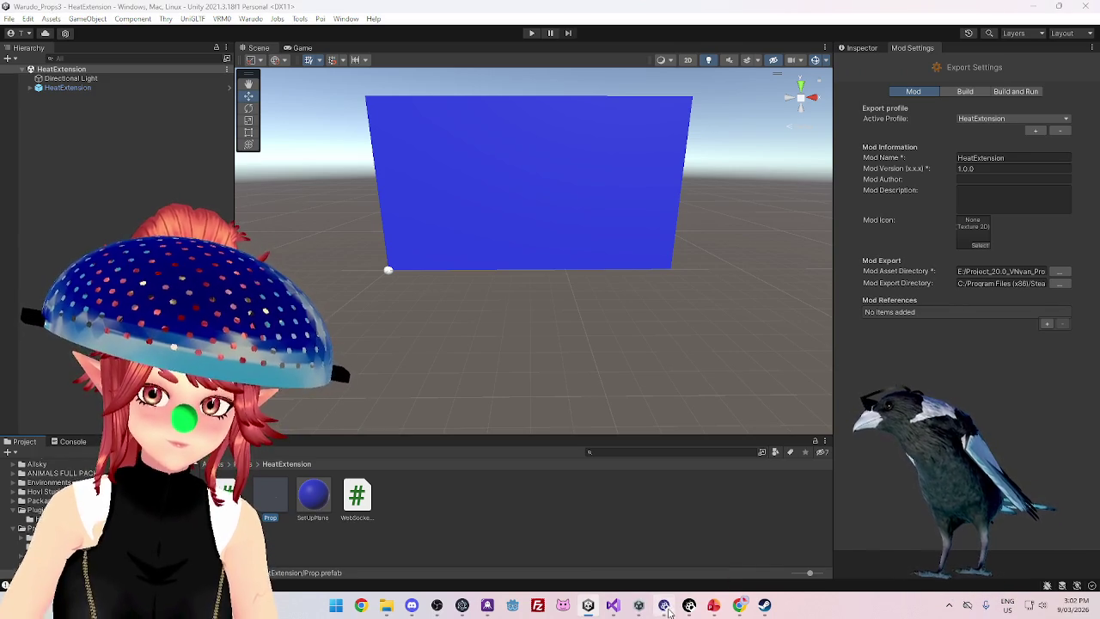
In Warudo Editor, browse the HeatExtension prop's Transform Attachment target list
{"action": "left_click", "coordinate": [688, 611]}
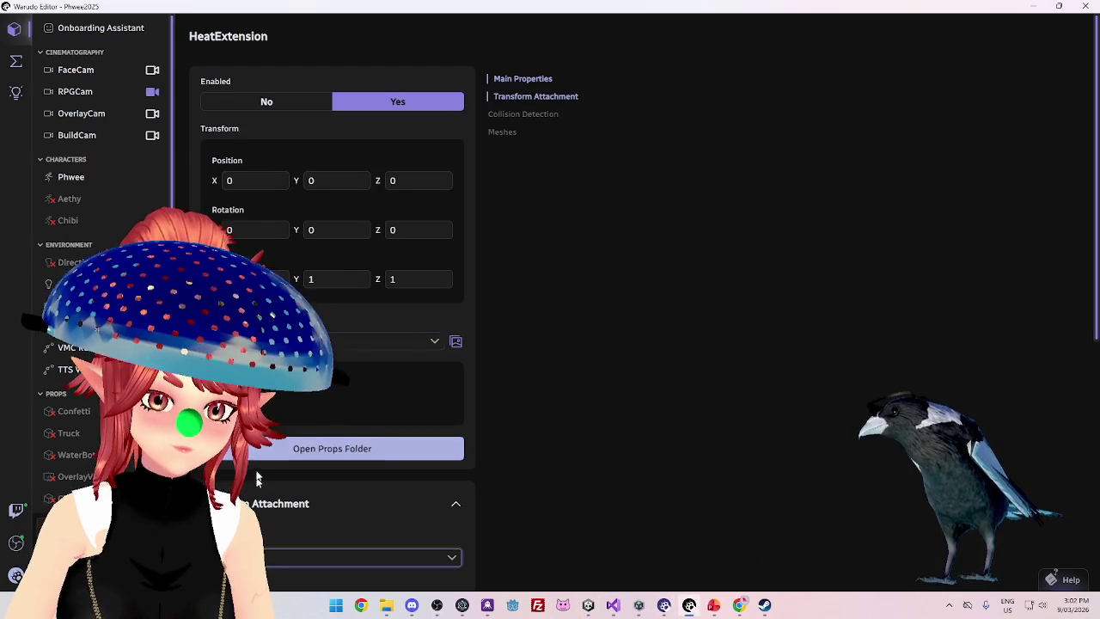
{"action": "scroll", "coordinate": [256, 479], "scroll_direction": "down", "scroll_amount": 2}
{"action": "left_click", "coordinate": [256, 443]}
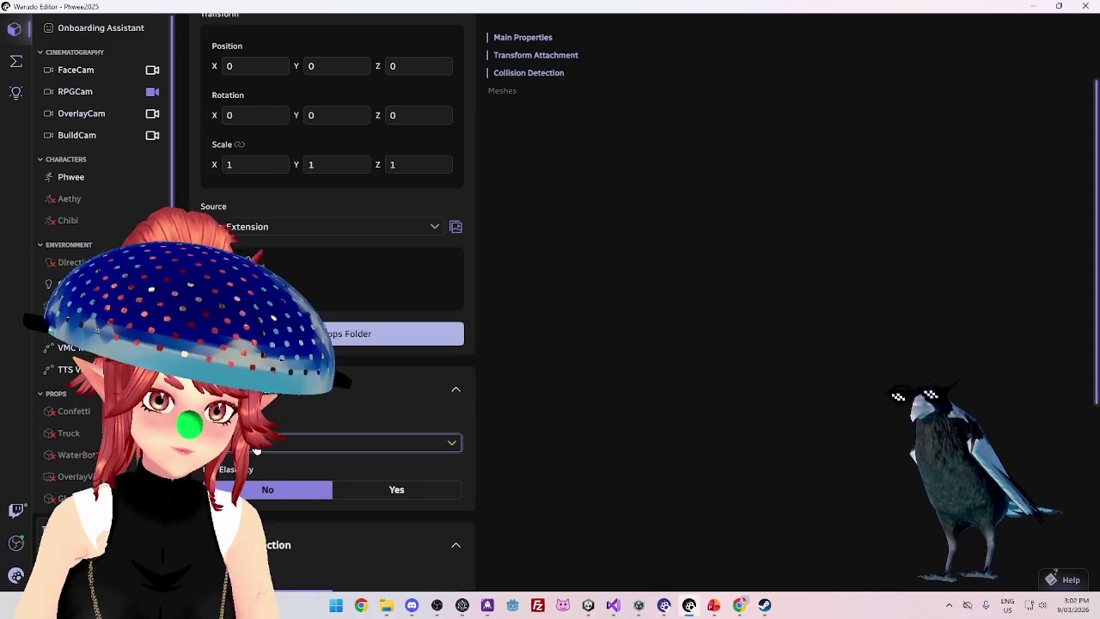
{"action": "left_click", "coordinate": [256, 444]}
{"action": "left_click", "coordinate": [256, 443]}
{"action": "scroll", "coordinate": [477, 284], "scroll_direction": "down", "scroll_amount": 1}
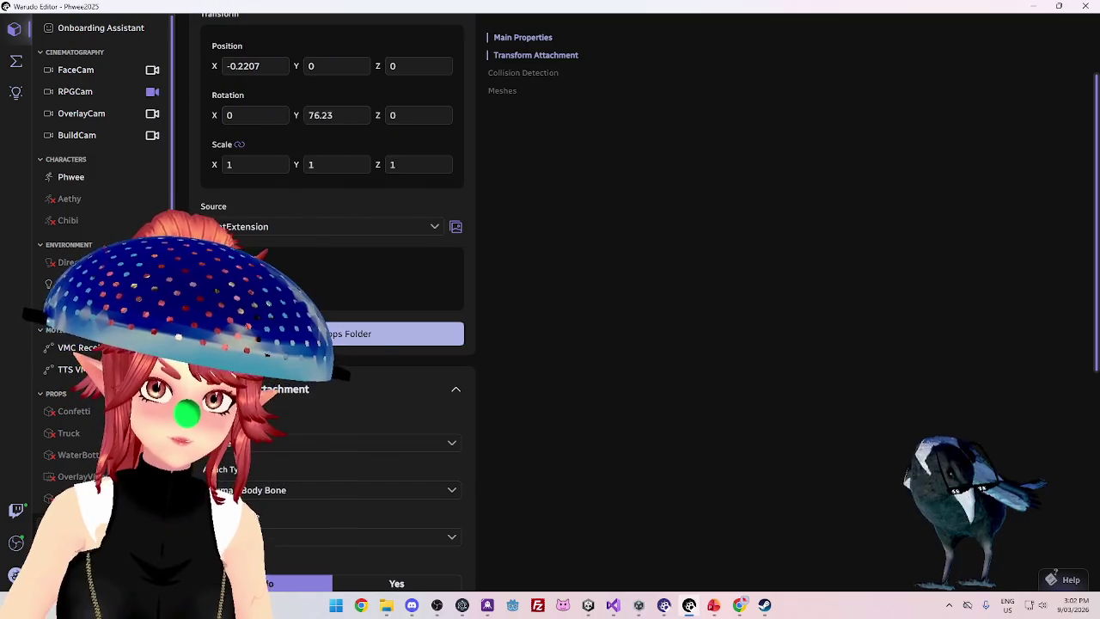
Set the prop's Y rotation to 180 and pick an attachment target
{"action": "mouse_move", "coordinate": [296, 115]}
{"action": "left_mouse_down"}
{"action": "mouse_move", "coordinate": [338, 115]}
{"action": "mouse_move", "coordinate": [296, 115]}
{"action": "left_mouse_up"}
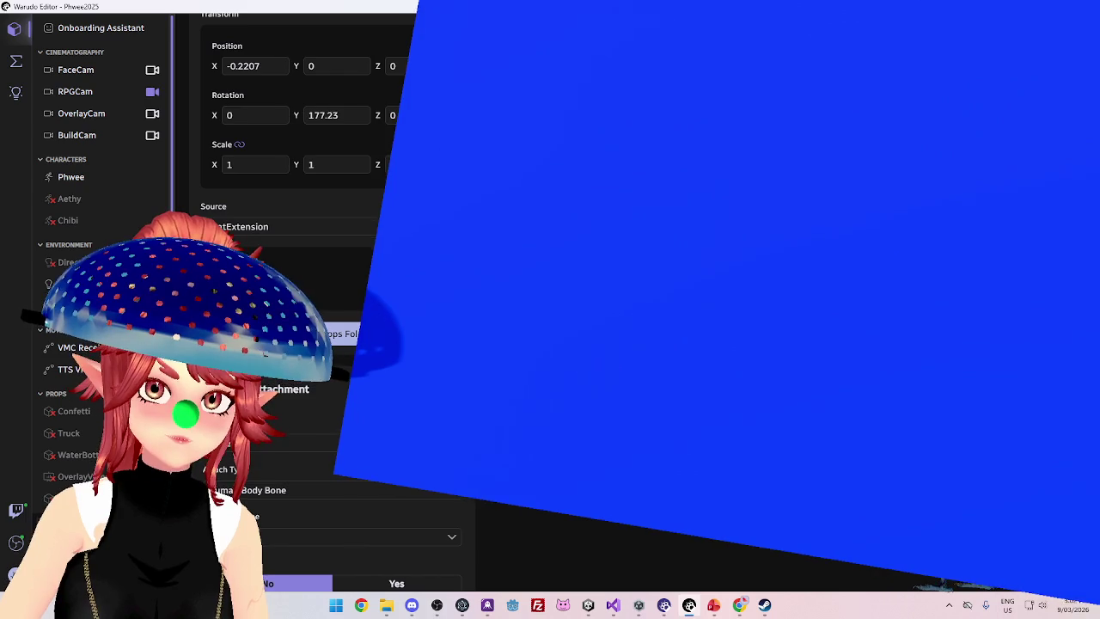
{"action": "left_click", "coordinate": [335, 115]}
{"action": "type", "text": "180"}
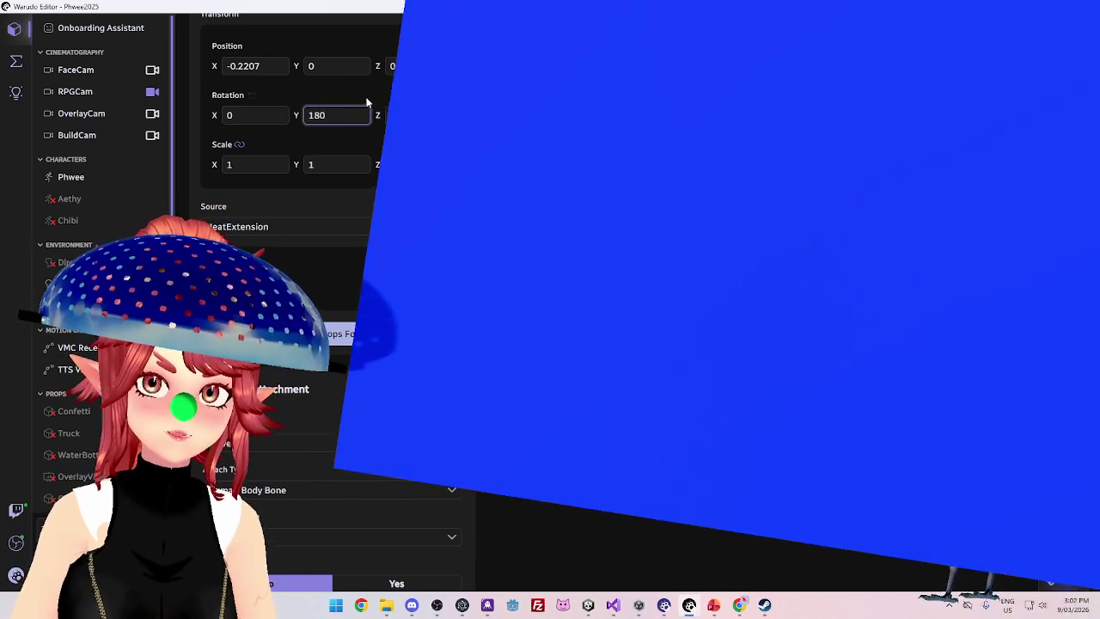
{"action": "left_click", "coordinate": [288, 455]}
{"action": "left_click", "coordinate": [456, 388]}
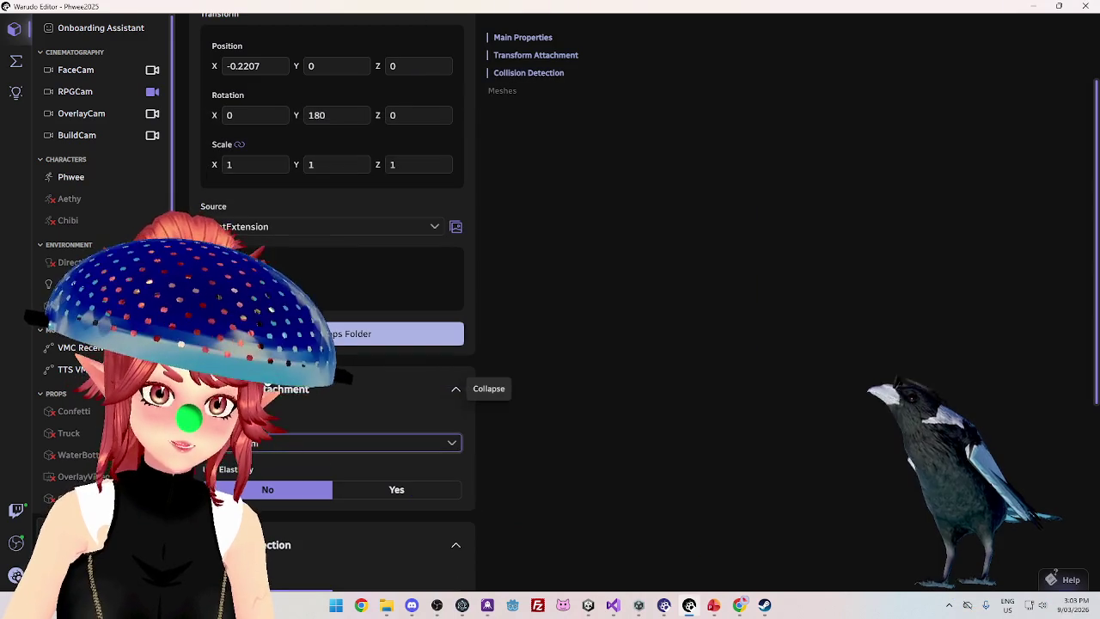
{"action": "left_click", "coordinate": [359, 119]}
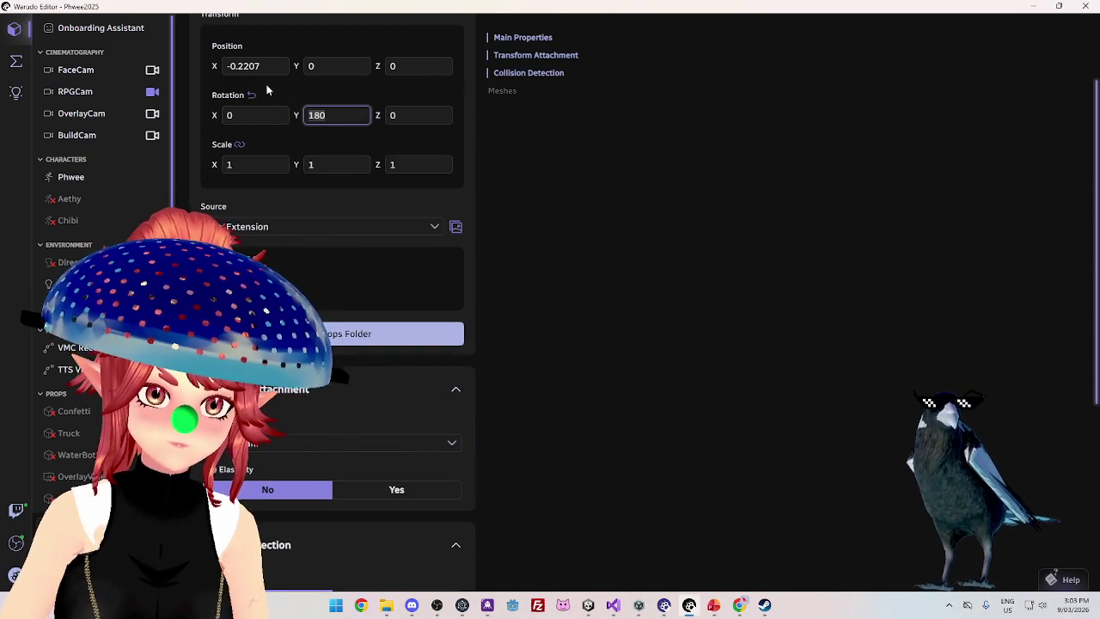
Try -1 for Position Y and Z, then reset them and Rotation Y to 0
{"action": "left_click", "coordinate": [264, 66]}
{"action": "left_click", "coordinate": [333, 72]}
{"action": "type", "text": "-1"}
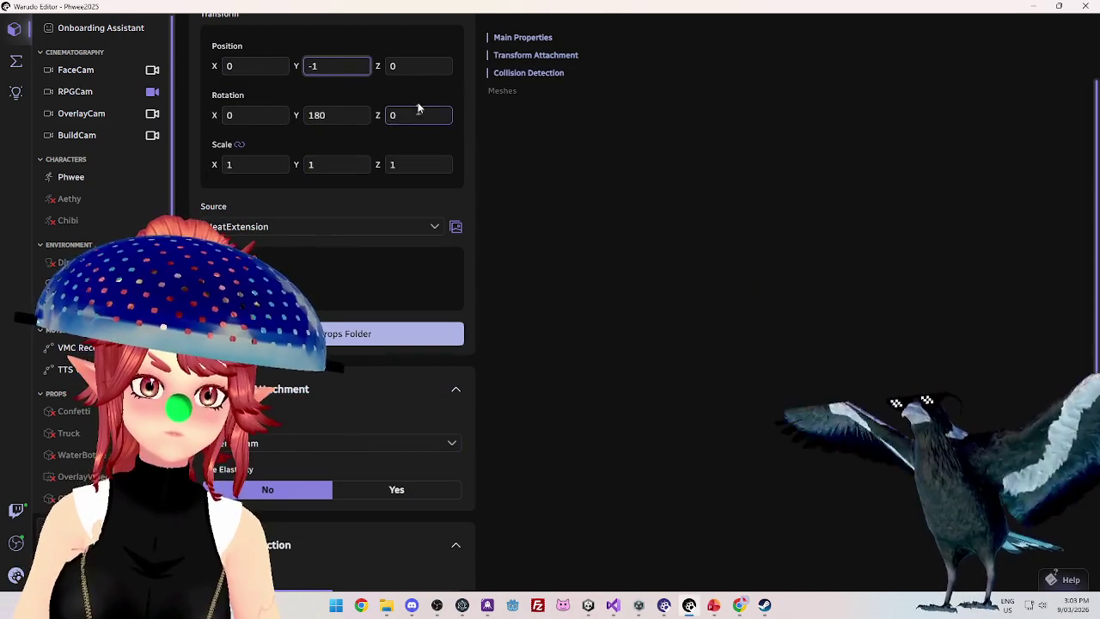
{"action": "left_click", "coordinate": [381, 65]}
{"action": "type", "text": "-1"}
{"action": "left_click", "coordinate": [348, 65]}
{"action": "type", "text": "0"}
{"action": "left_click", "coordinate": [404, 66]}
{"action": "type", "text": "0"}
{"action": "left_click", "coordinate": [336, 115]}
{"action": "type", "text": "0"}
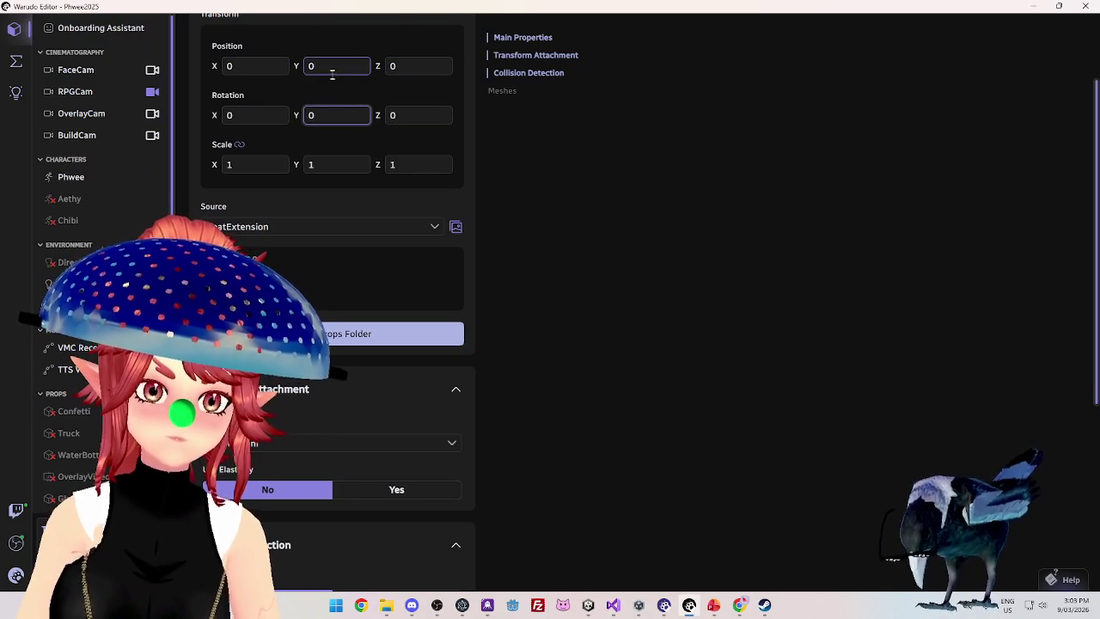
{"action": "left_click", "coordinate": [336, 66]}
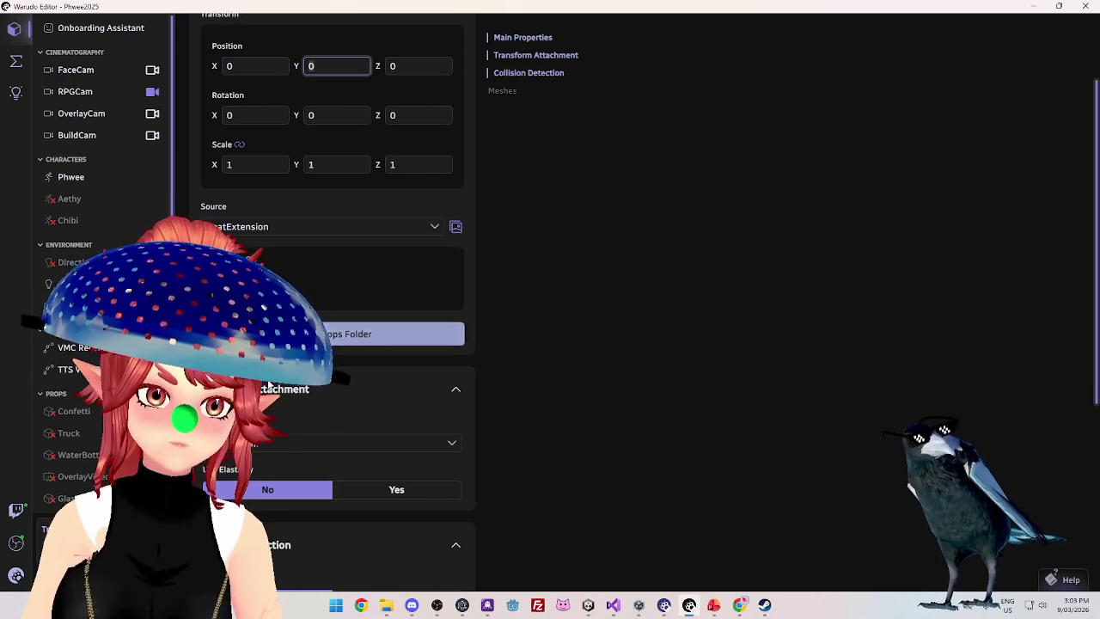
Set the prop's position to 0, 0, about 2.44, leaving the attachment unchanged
{"action": "left_click", "coordinate": [361, 443]}
{"action": "left_click", "coordinate": [335, 37]}
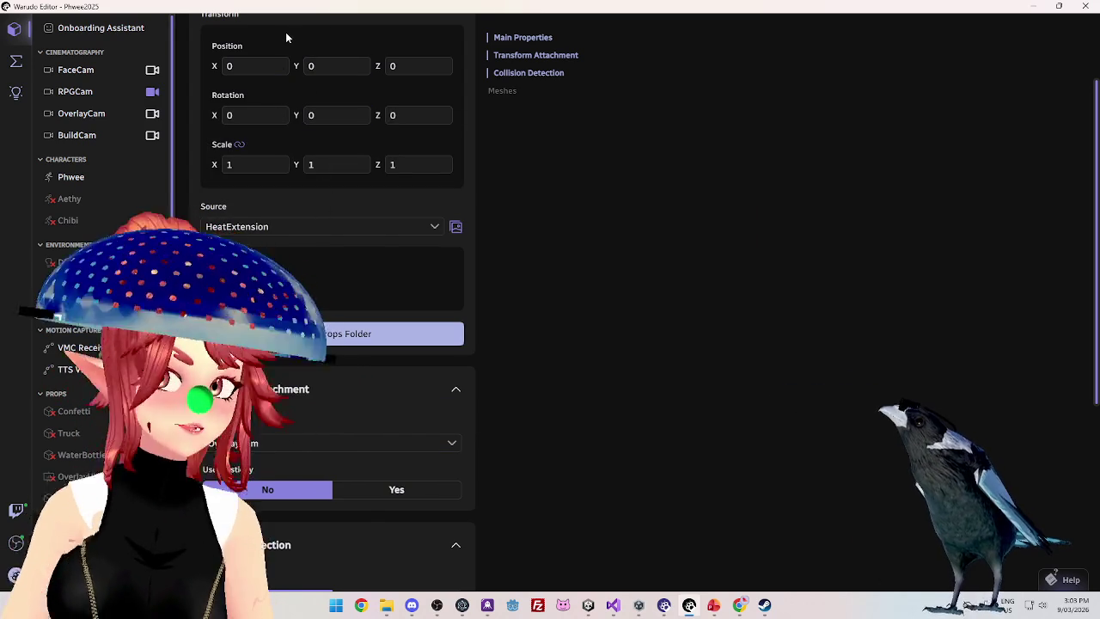
{"action": "left_click", "coordinate": [253, 66]}
{"action": "type", "text": "103.06"}
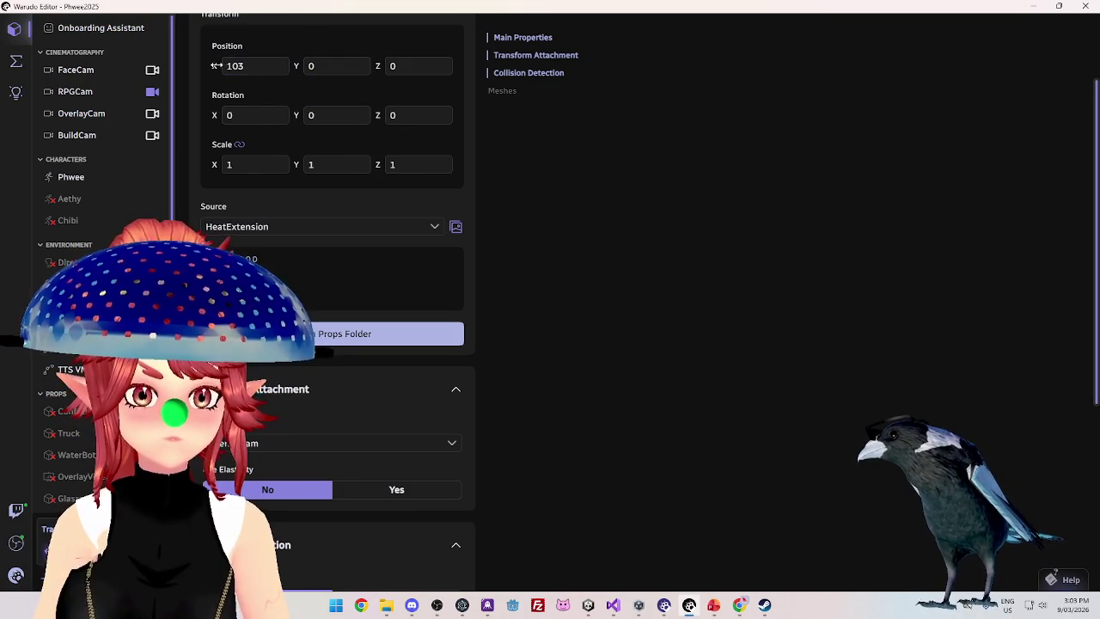
{"action": "left_click", "coordinate": [290, 67]}
{"action": "type", "text": "0"}
{"action": "key", "text": "Tab"}
{"action": "type", "text": "2.22-46.44"}
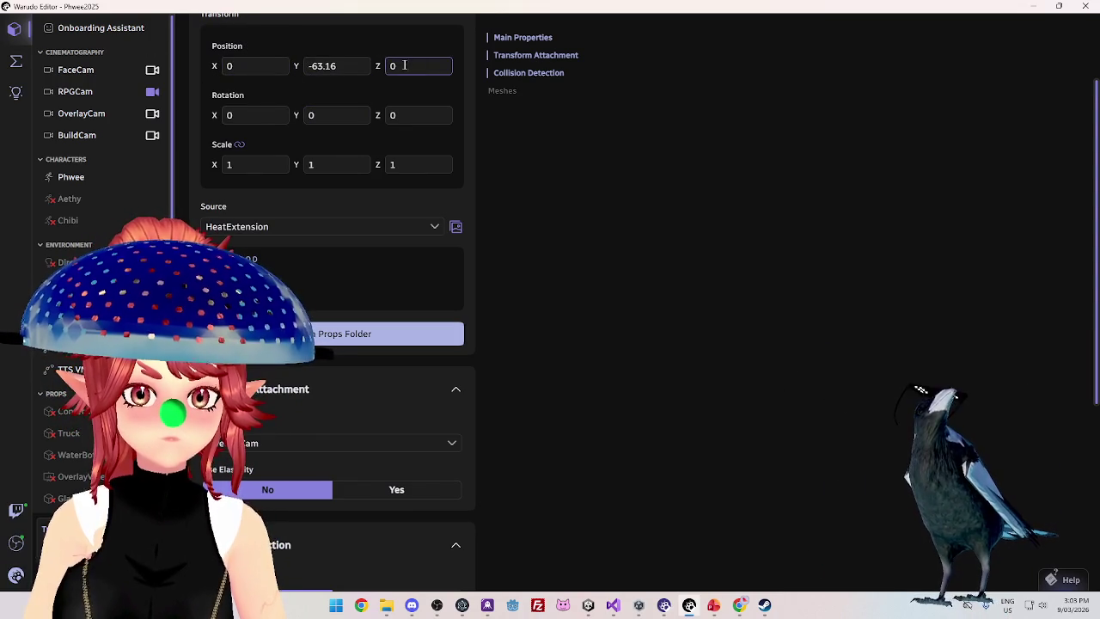
{"action": "key", "text": "shift+Tab"}
{"action": "type", "text": "0"}
{"action": "key", "text": "Tab"}
{"action": "type", "text": "3.36"}
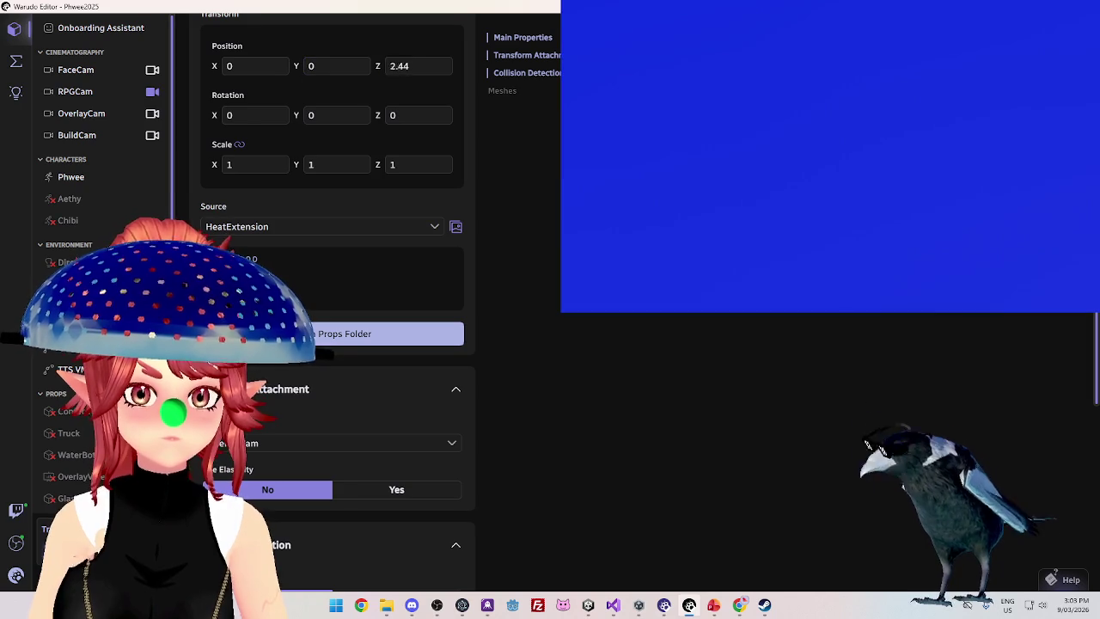
{"action": "type", "text": "-7.74"}
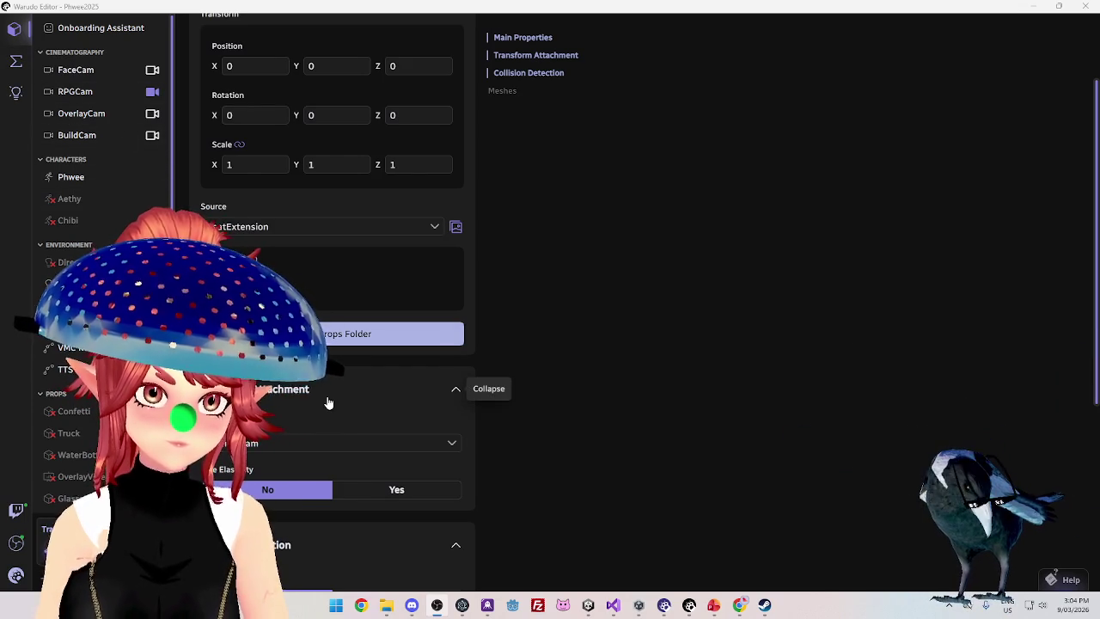
Browse the attachment target list, then scrub Position Y up to 0.02
{"action": "left_click", "coordinate": [344, 442]}
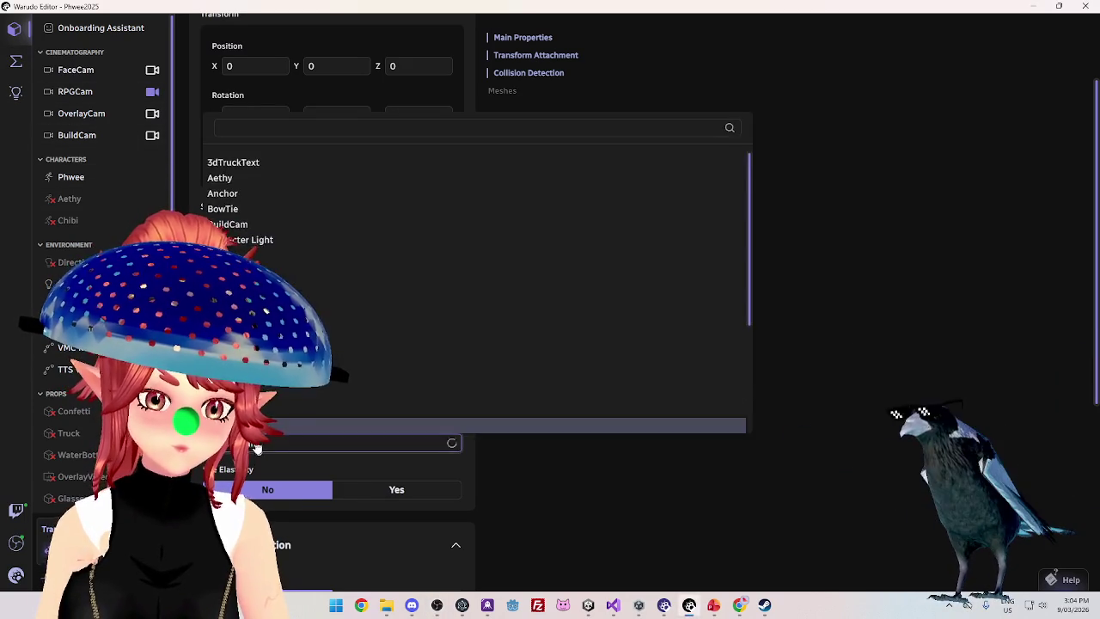
{"action": "scroll", "coordinate": [472, 258], "scroll_direction": "down", "scroll_amount": 3}
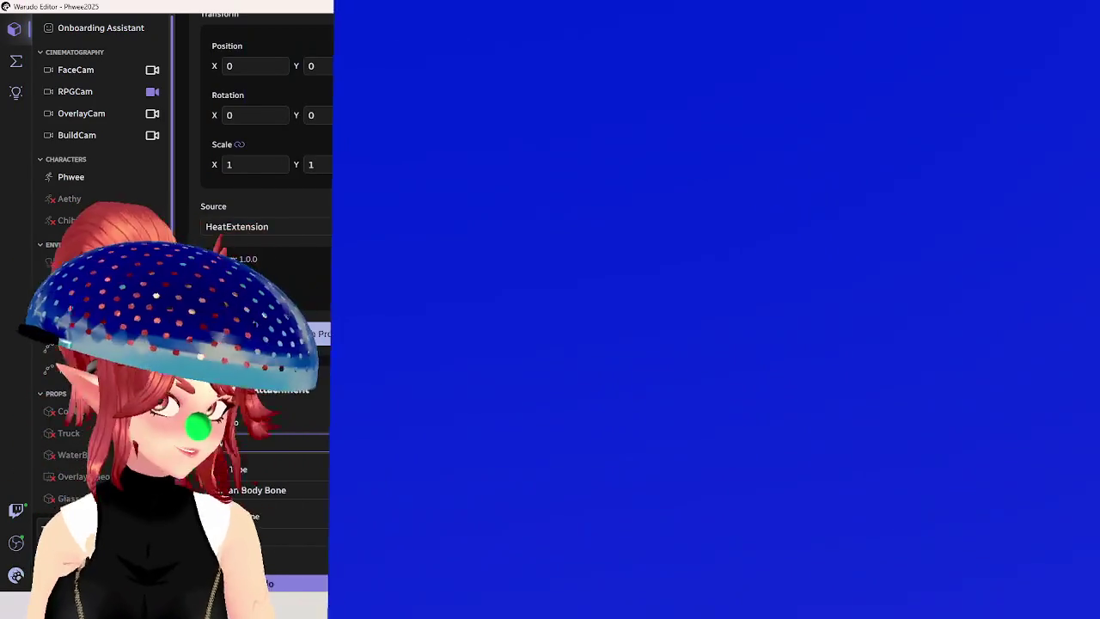
{"action": "left_click", "coordinate": [277, 452]}
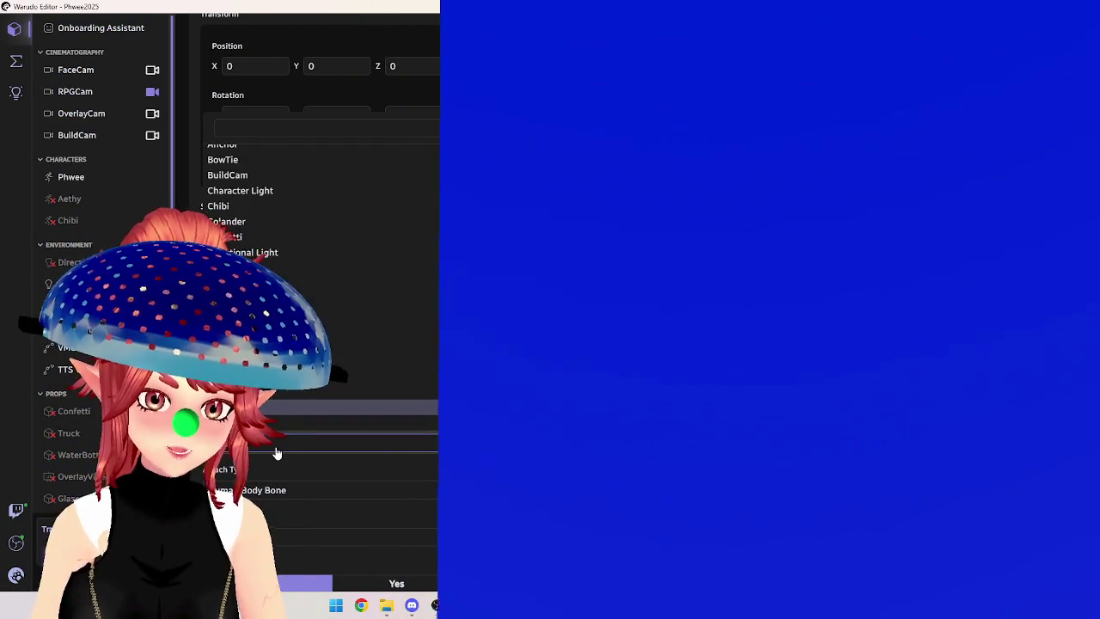
{"action": "scroll", "coordinate": [262, 261], "scroll_direction": "down", "scroll_amount": 2}
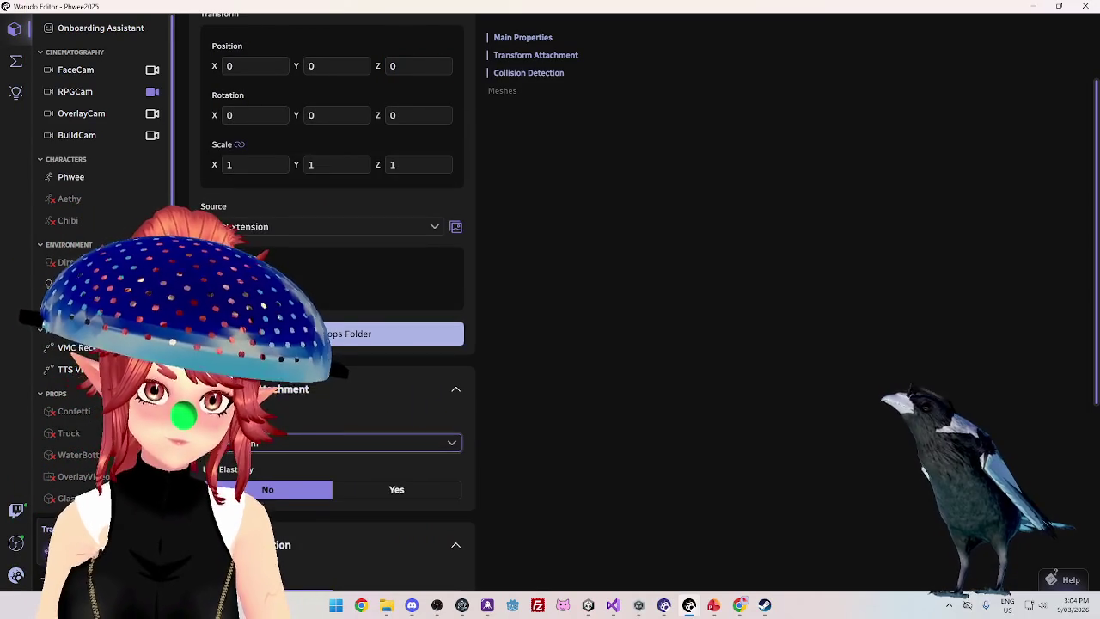
{"action": "scroll", "coordinate": [258, 181], "scroll_direction": "up", "scroll_amount": 2}
{"action": "mouse_move", "coordinate": [298, 179]}
{"action": "left_mouse_down"}
{"action": "mouse_move", "coordinate": [284, 180]}
{"action": "mouse_move", "coordinate": [298, 180]}
{"action": "left_mouse_up"}
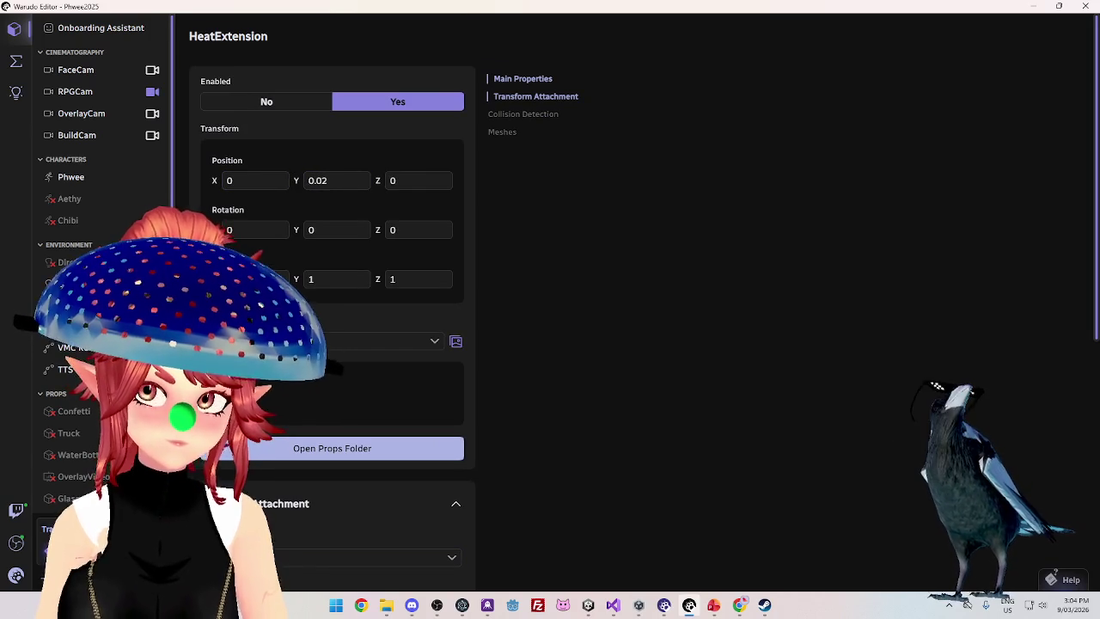
Set Position Y to 0 and scrub Position Z out to 56.33
{"action": "left_click_drag", "start_coordinate": [379, 180], "coordinate": [418, 181]}
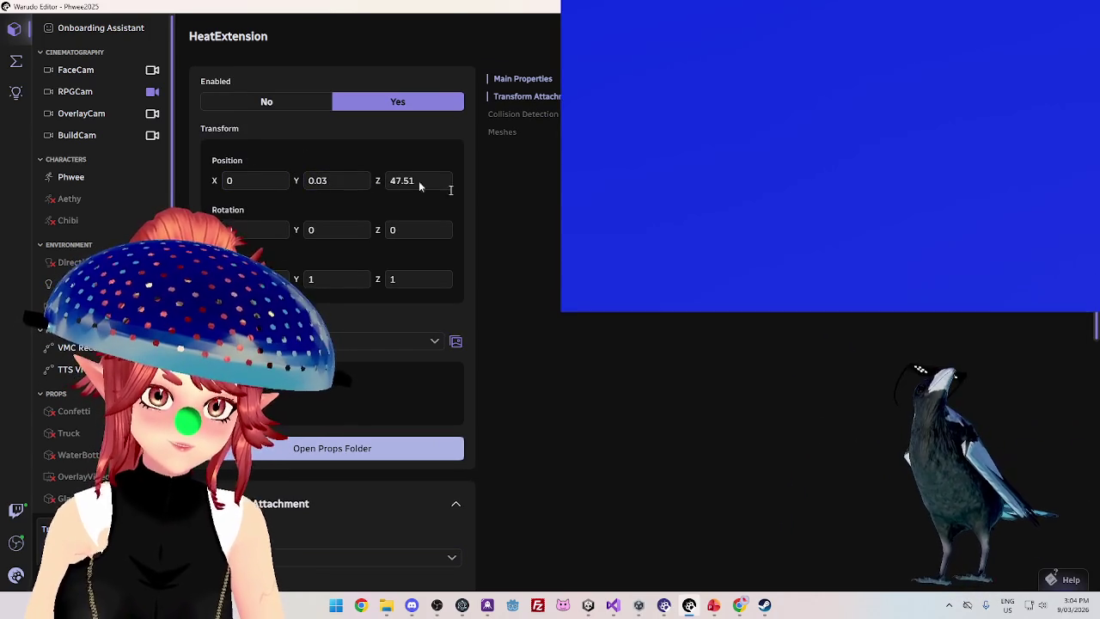
{"action": "left_click", "coordinate": [331, 180]}
{"action": "type", "text": "0"}
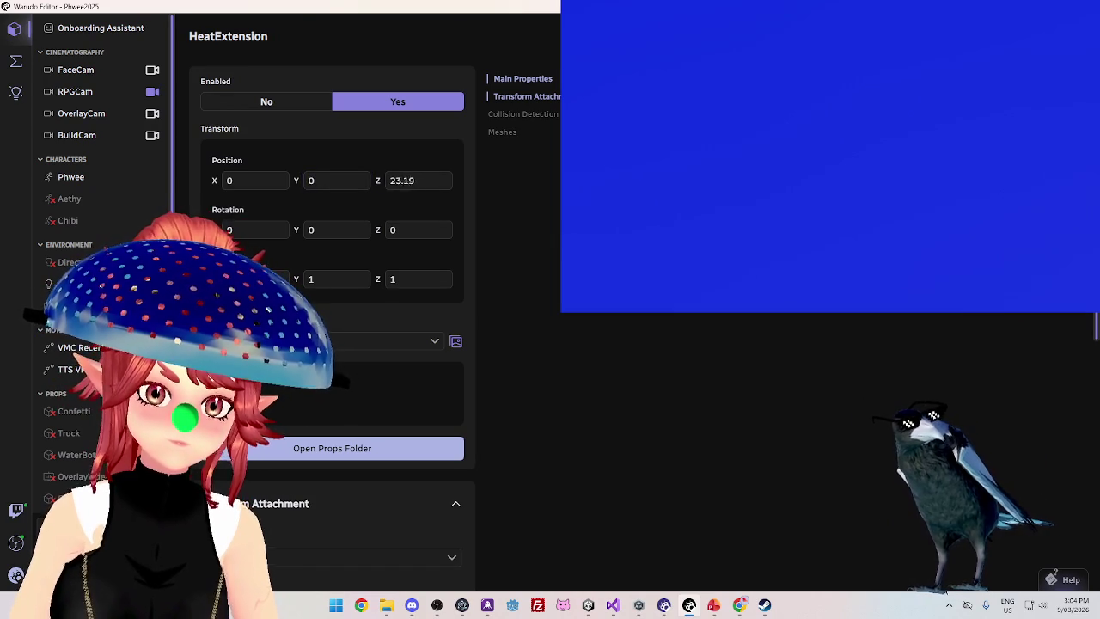
{"action": "left_click", "coordinate": [394, 181]}
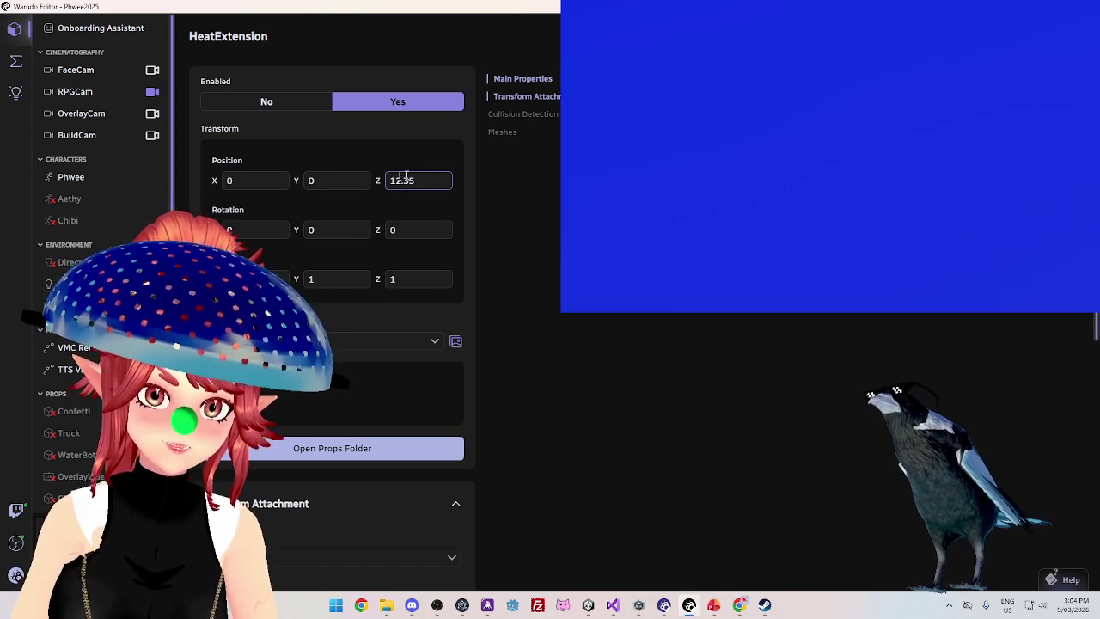
{"action": "type", "text": "0"}
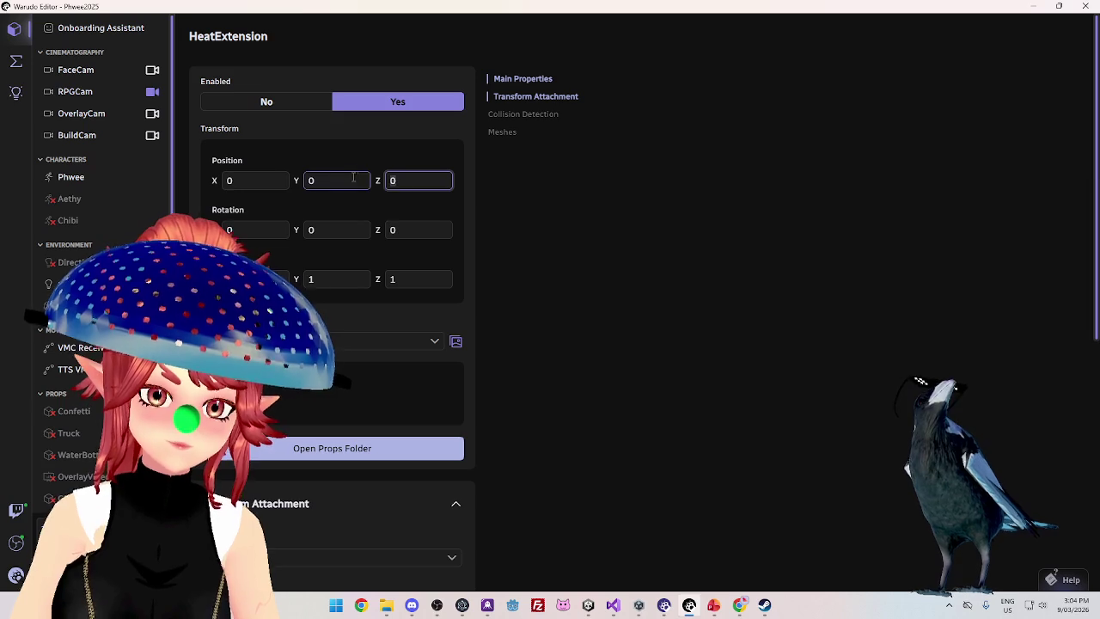
{"action": "left_click_drag", "start_coordinate": [379, 181], "coordinate": [379, 181]}
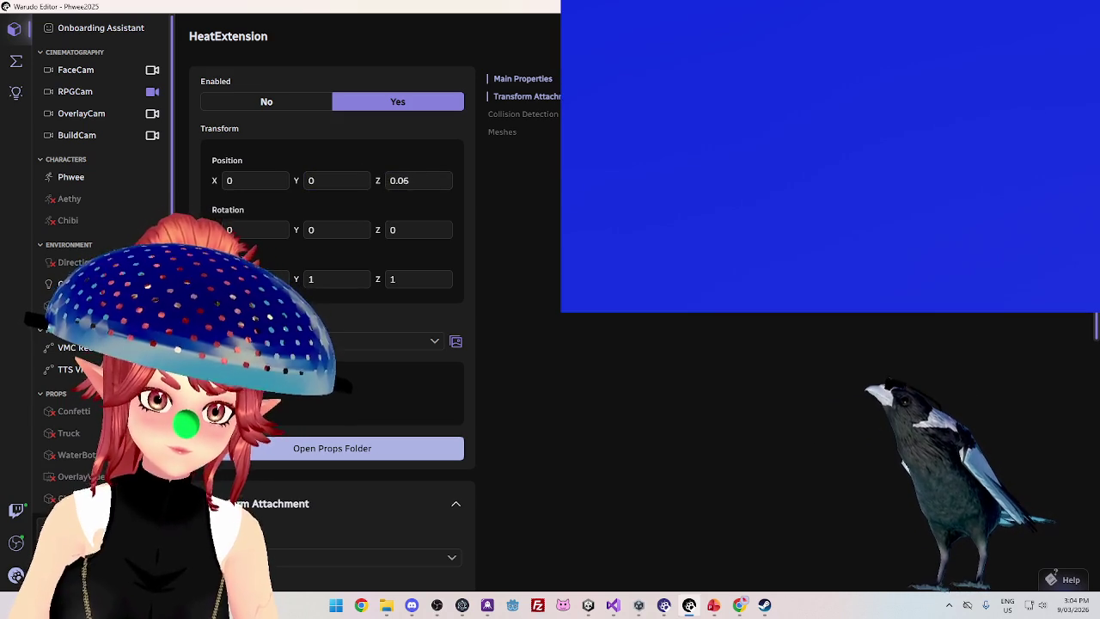
{"action": "left_click_drag", "start_coordinate": [379, 180], "coordinate": [383, 180]}
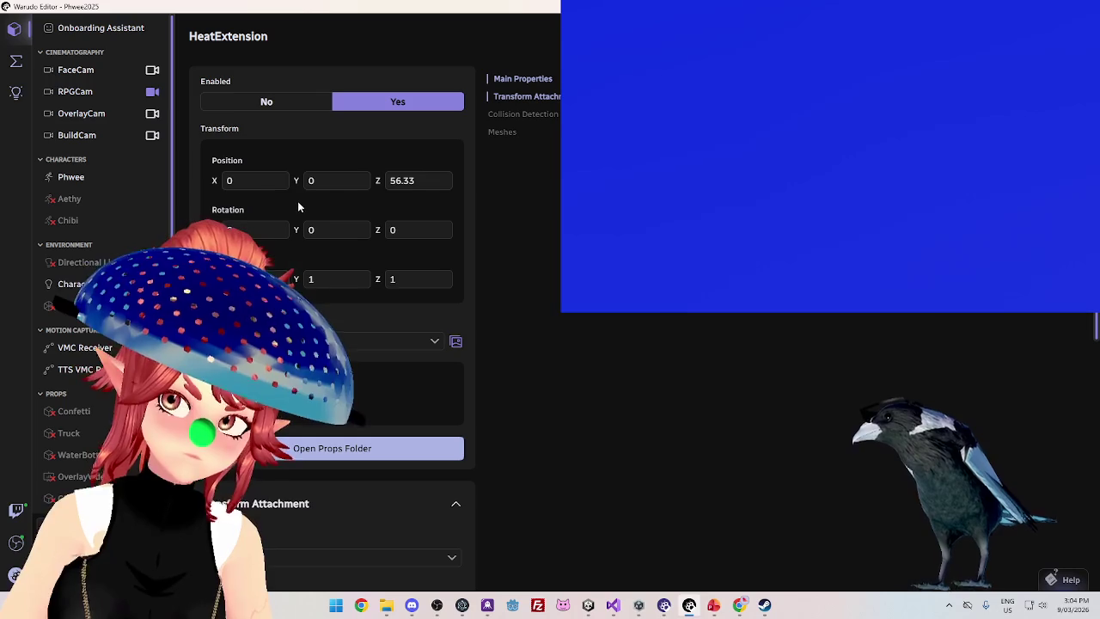
{"action": "left_click", "coordinate": [291, 563]}
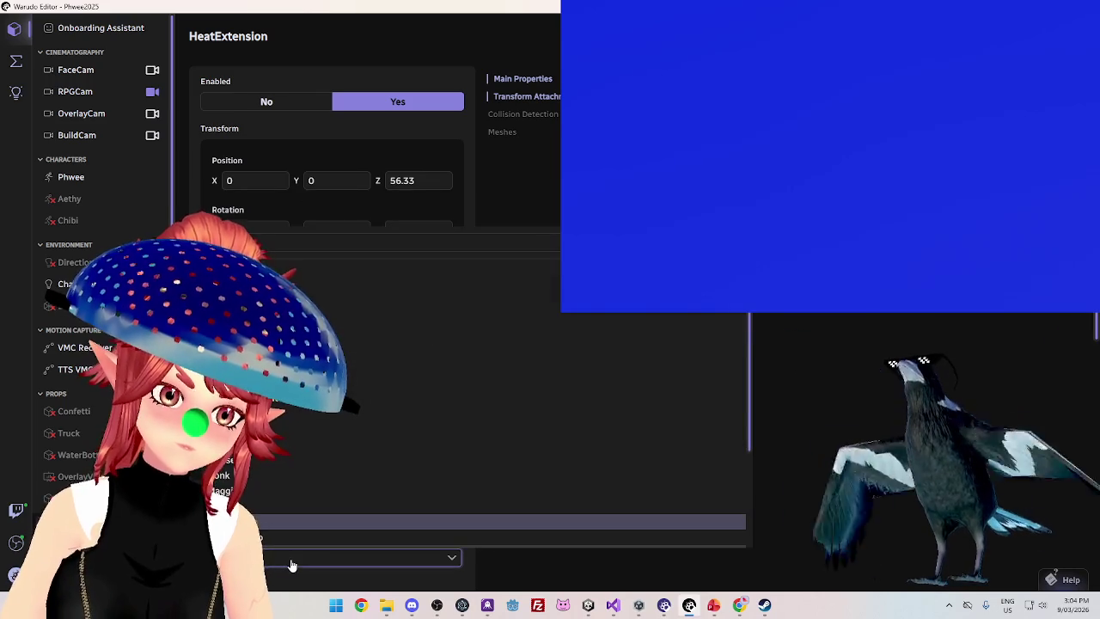